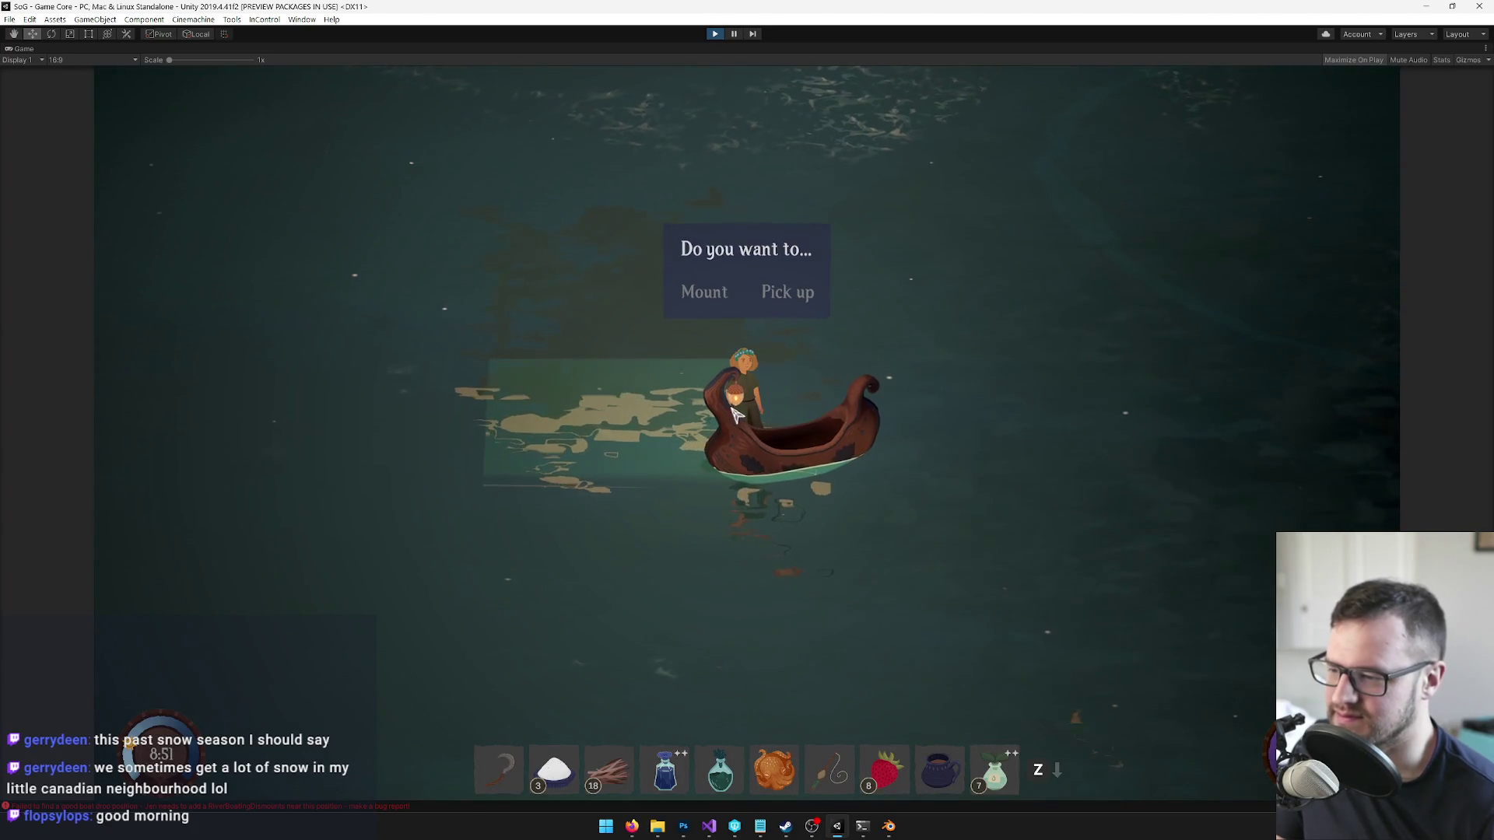
- Sail the boat off the dock, then steer it down-right, left, up and down-left
key(d)
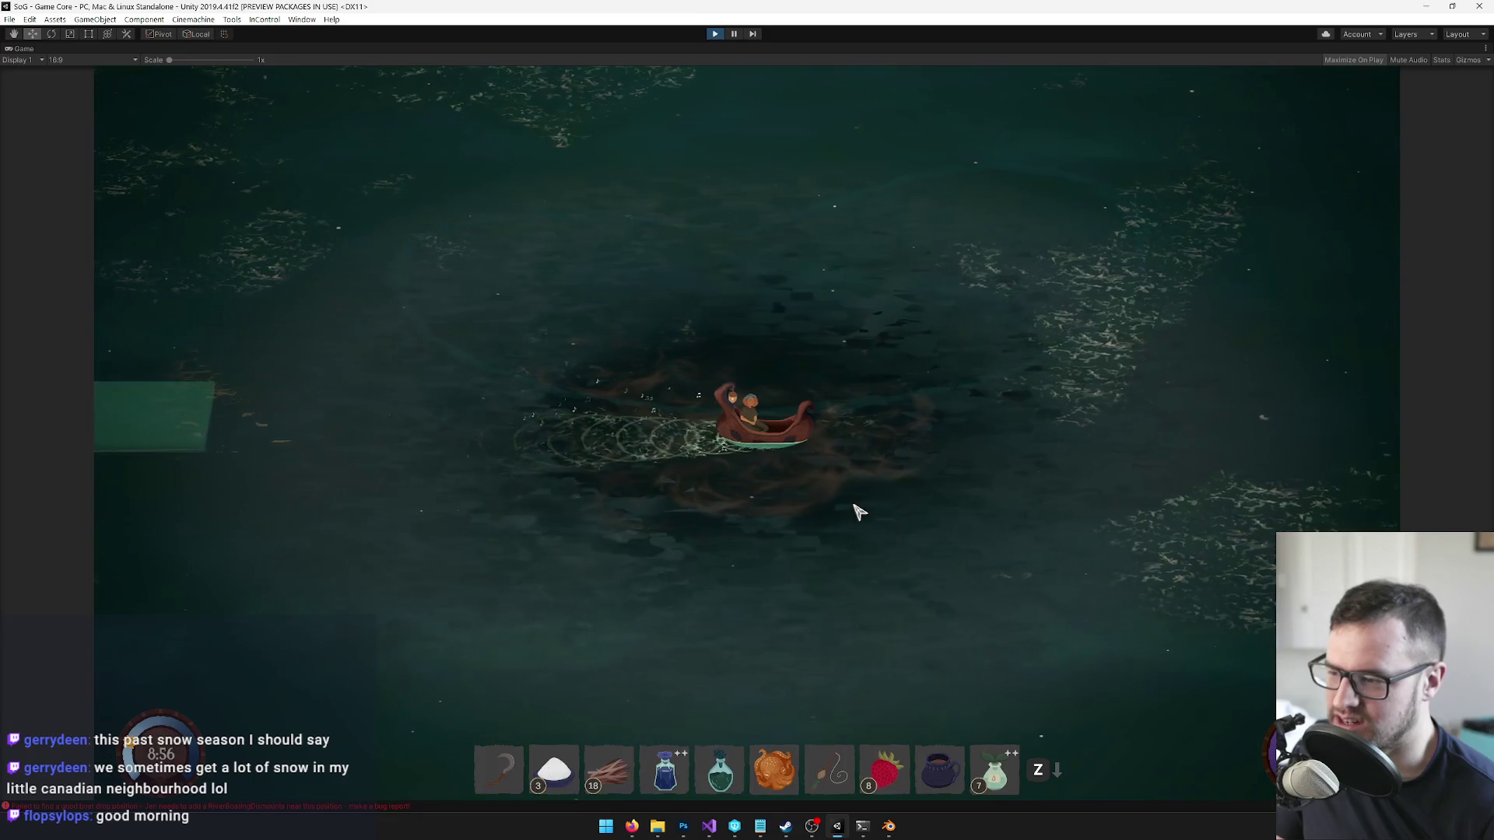
key(s)
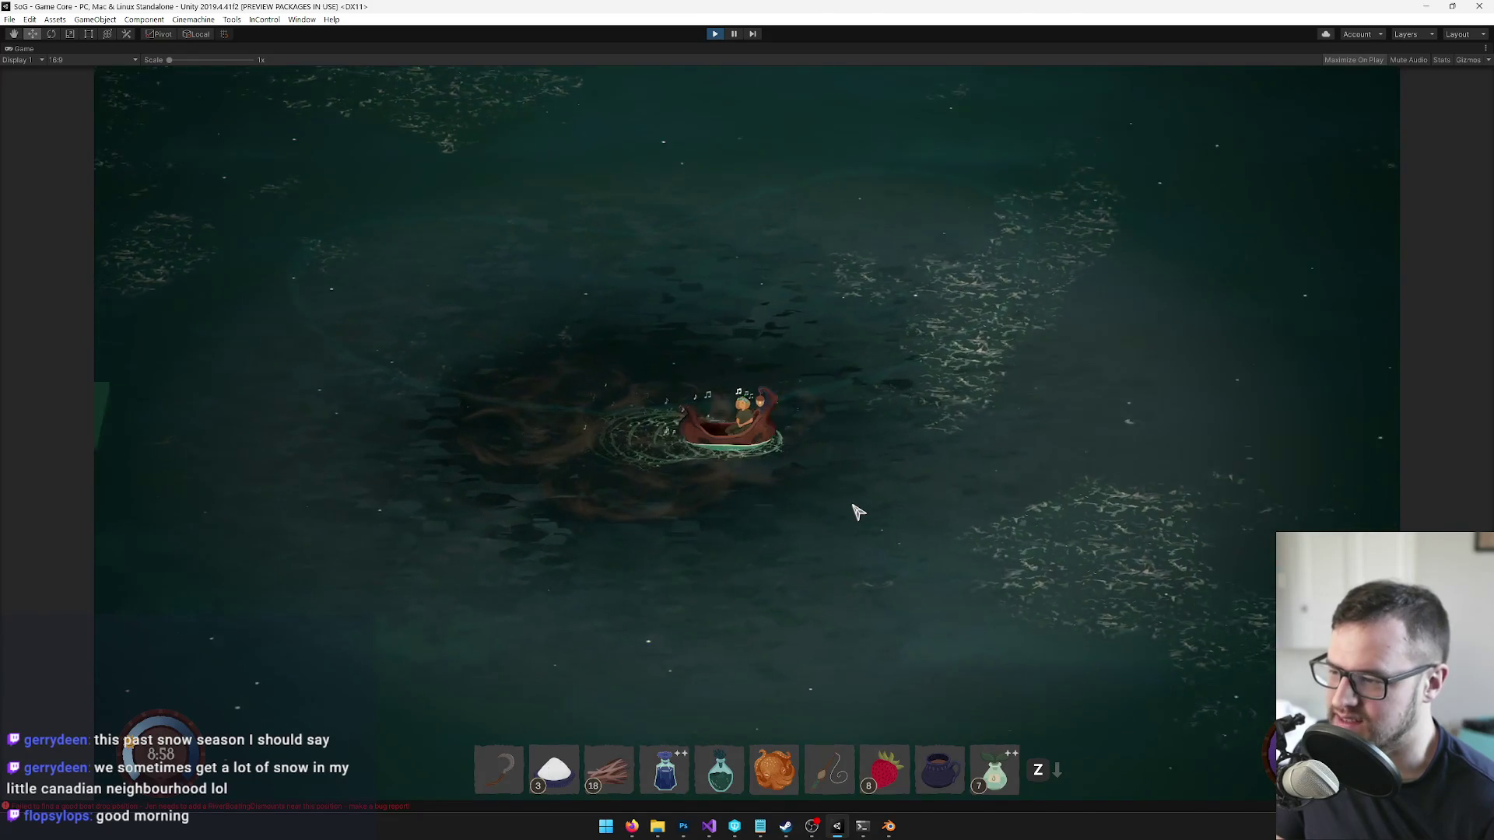
key(a)
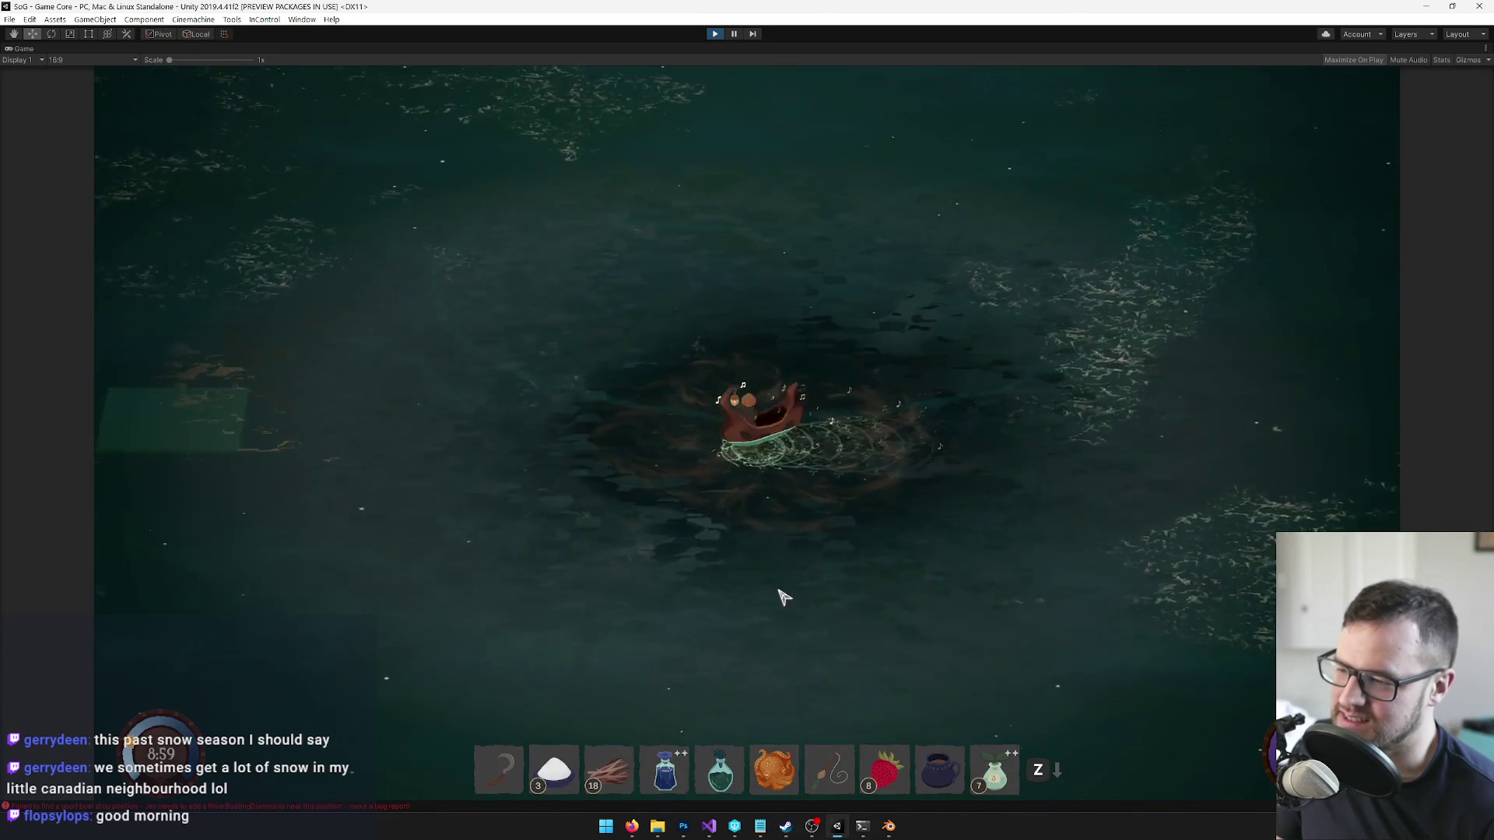
key(w)
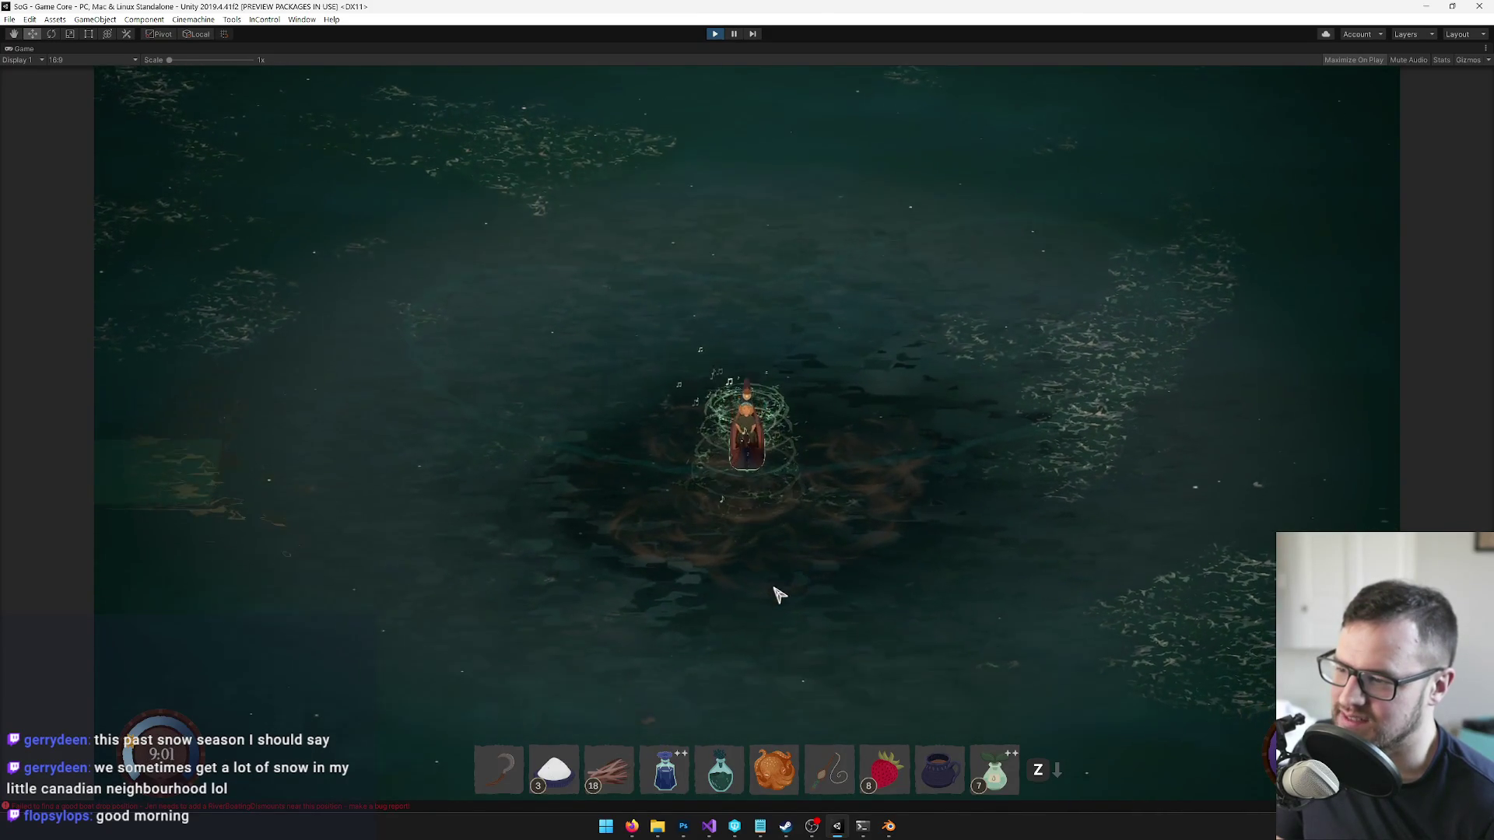
key(s)
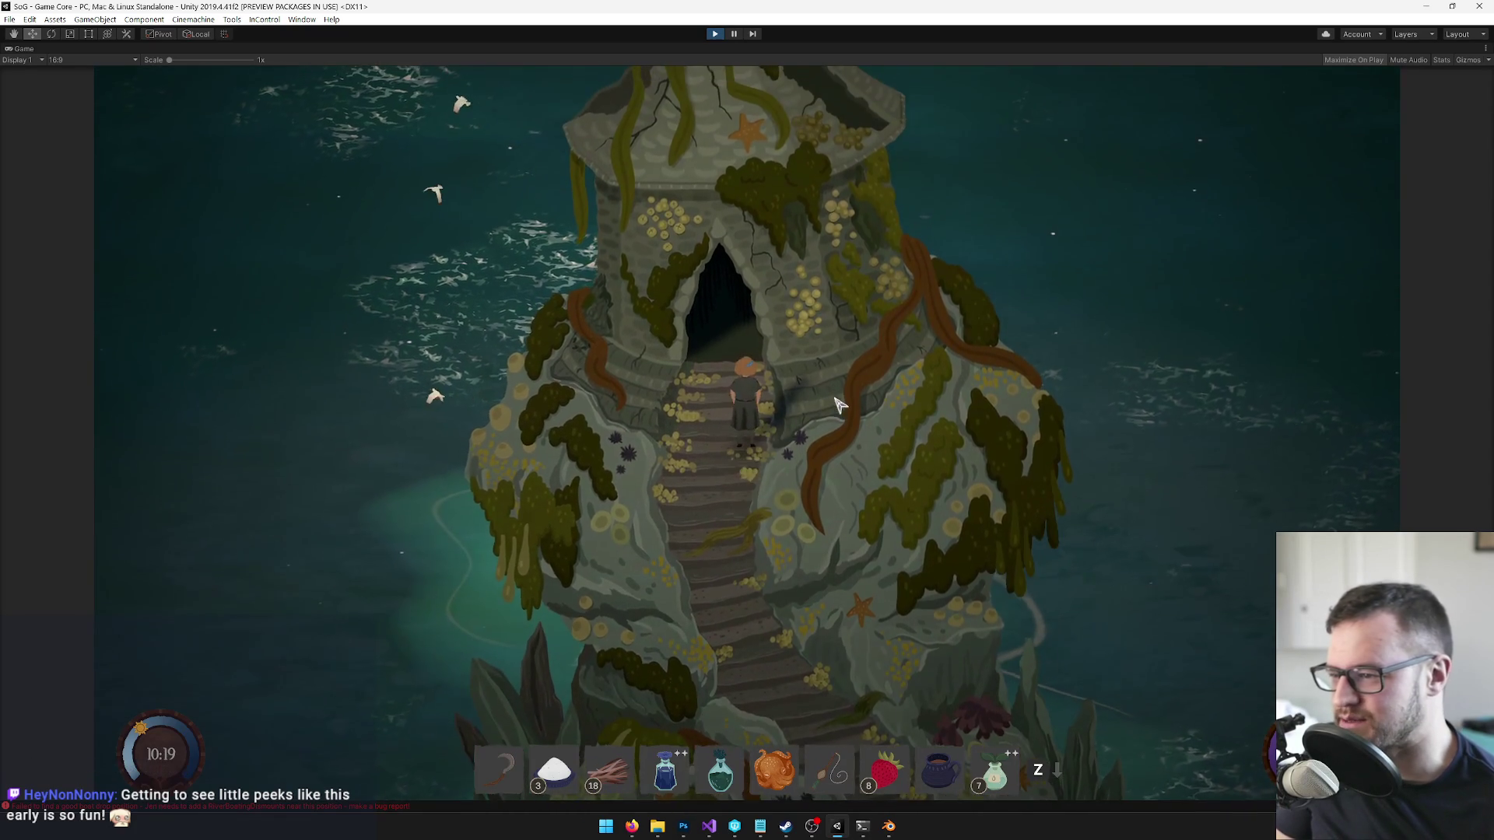
- Walk the character down the stairs, back up to the tower entrance, then down to the boat
key(s)
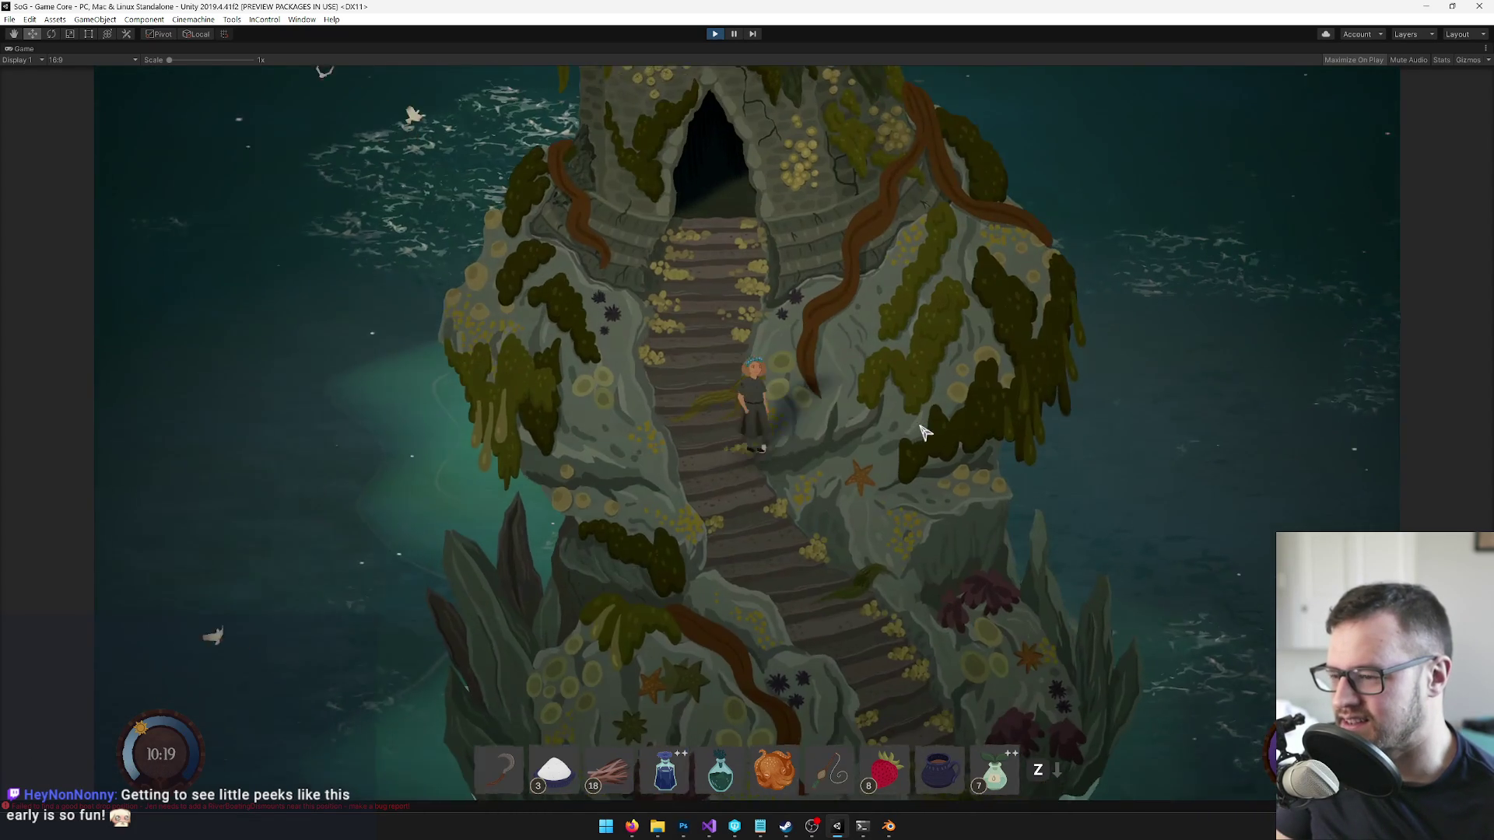
key(s)
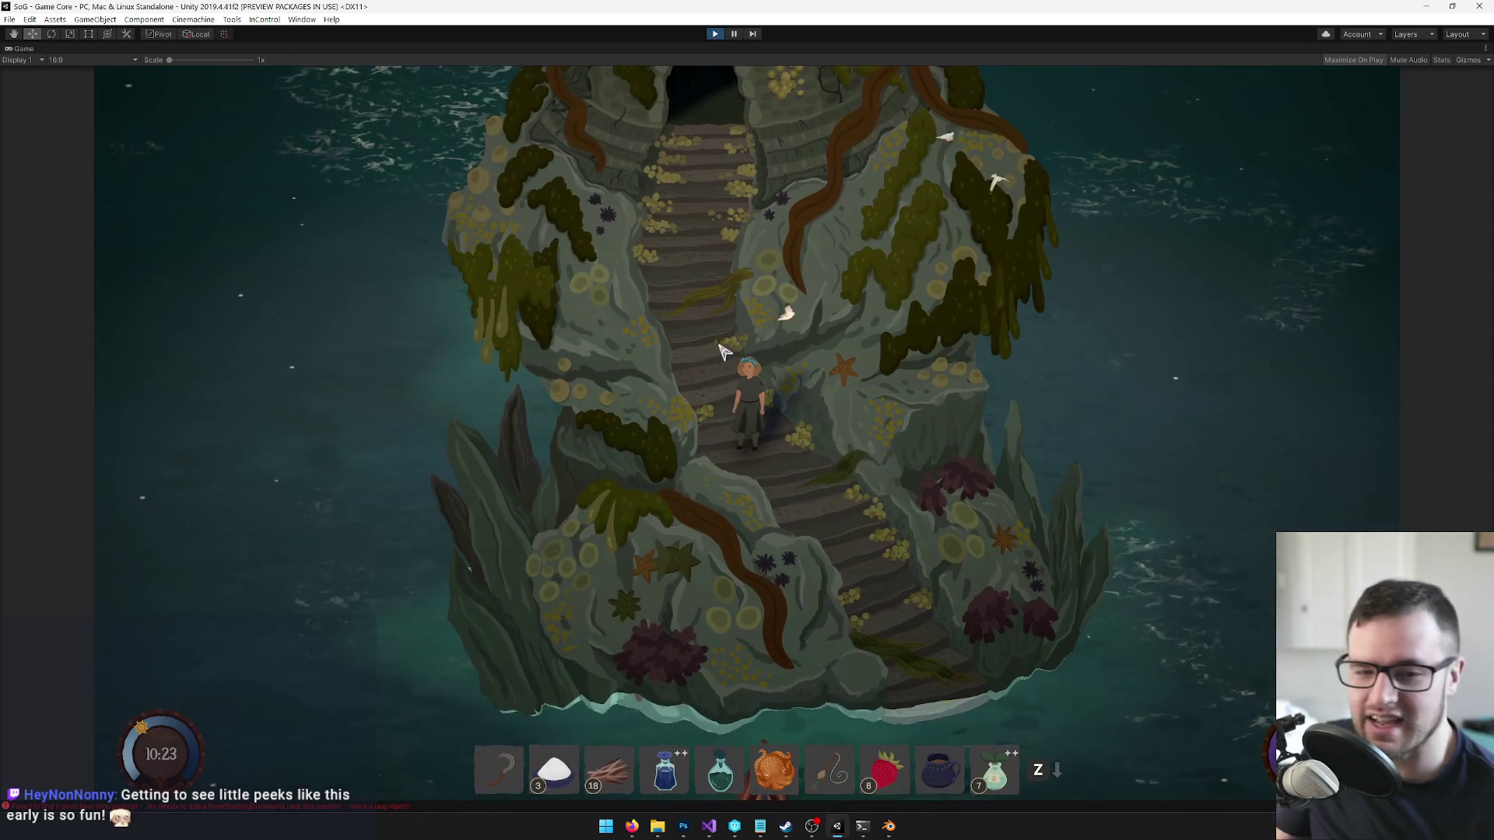
key(w)
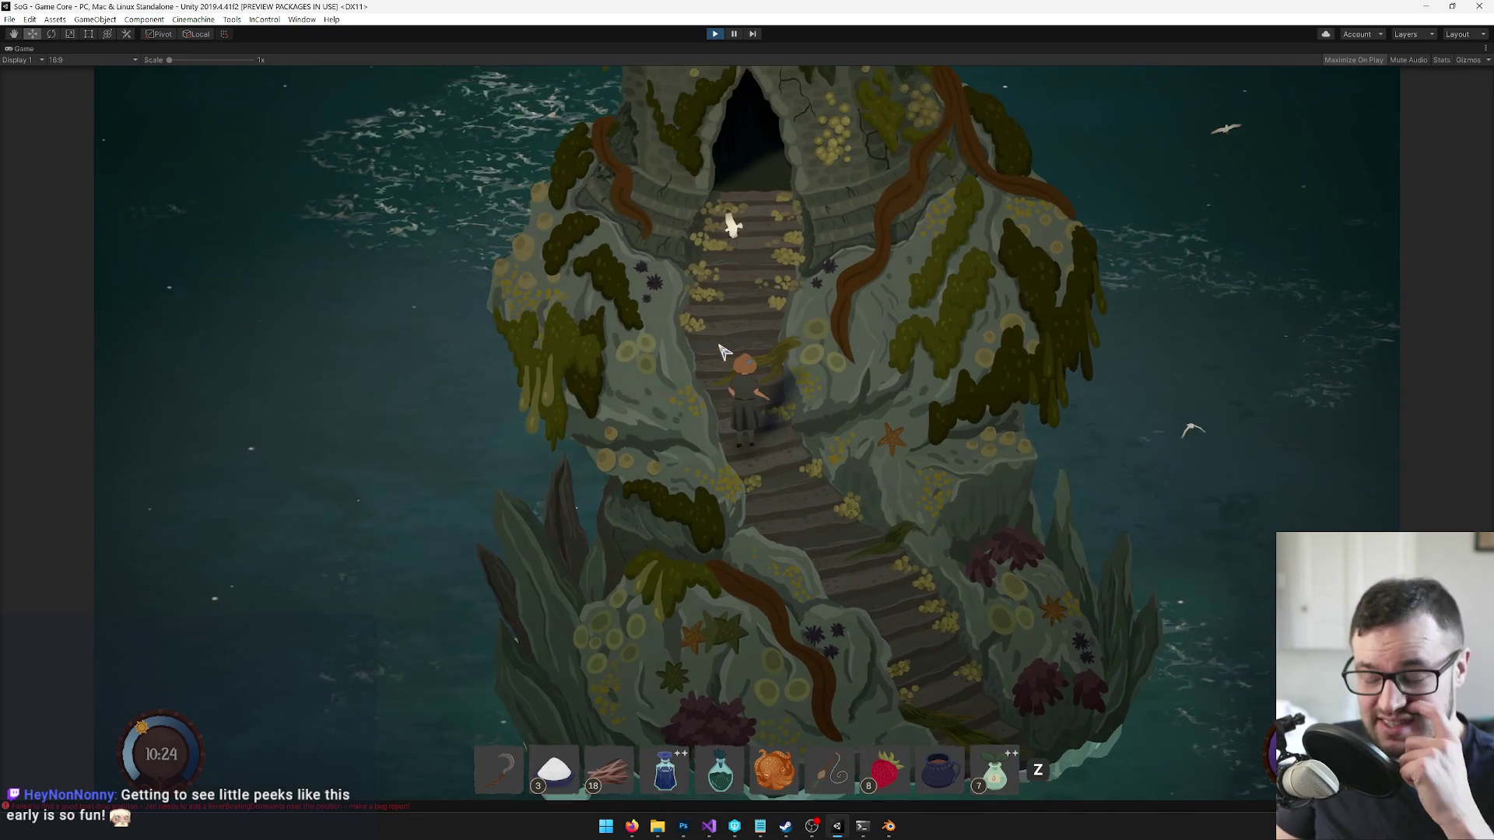
key(w)
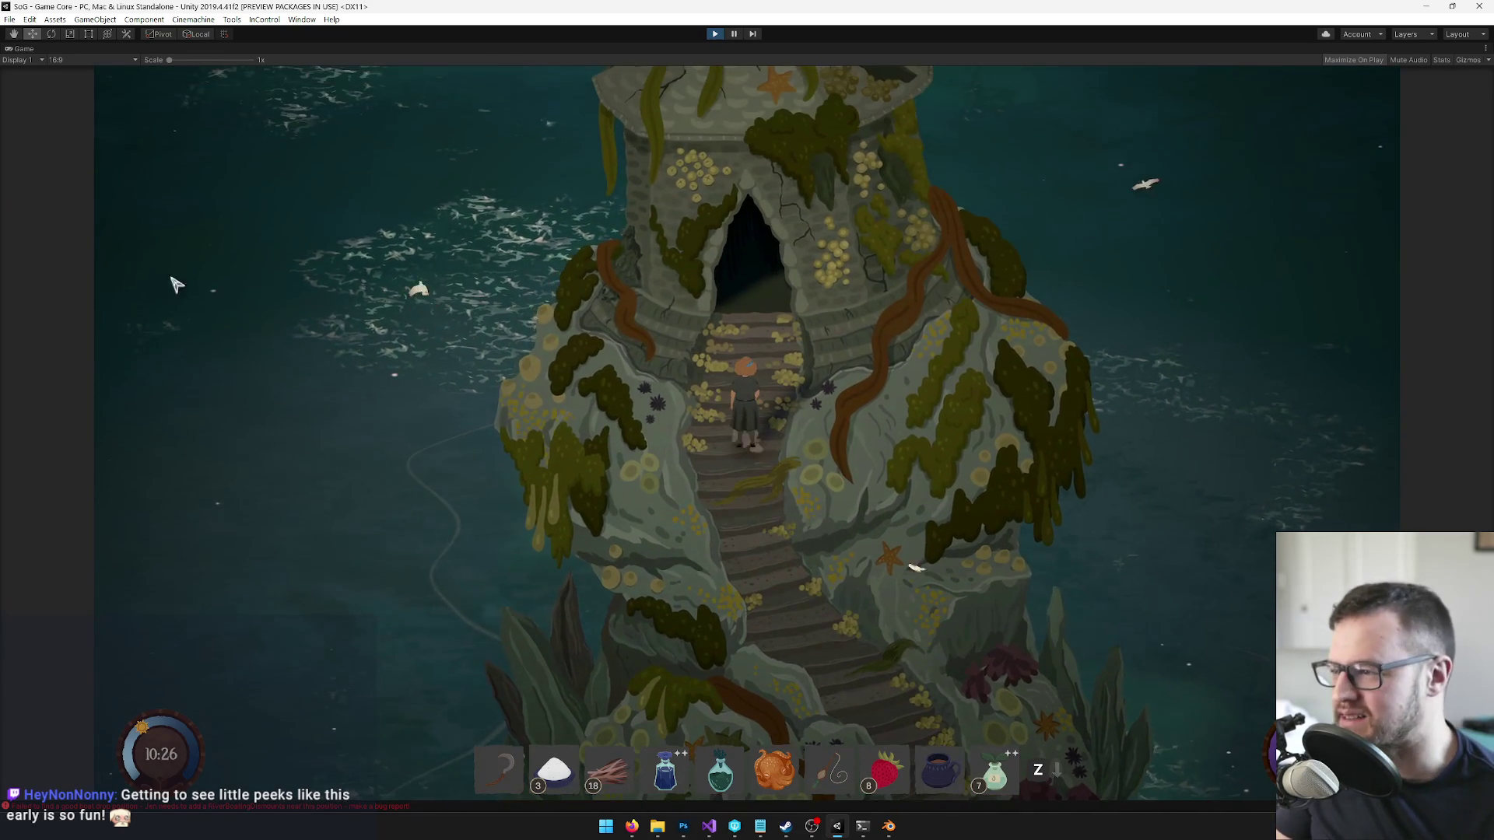
key(w)
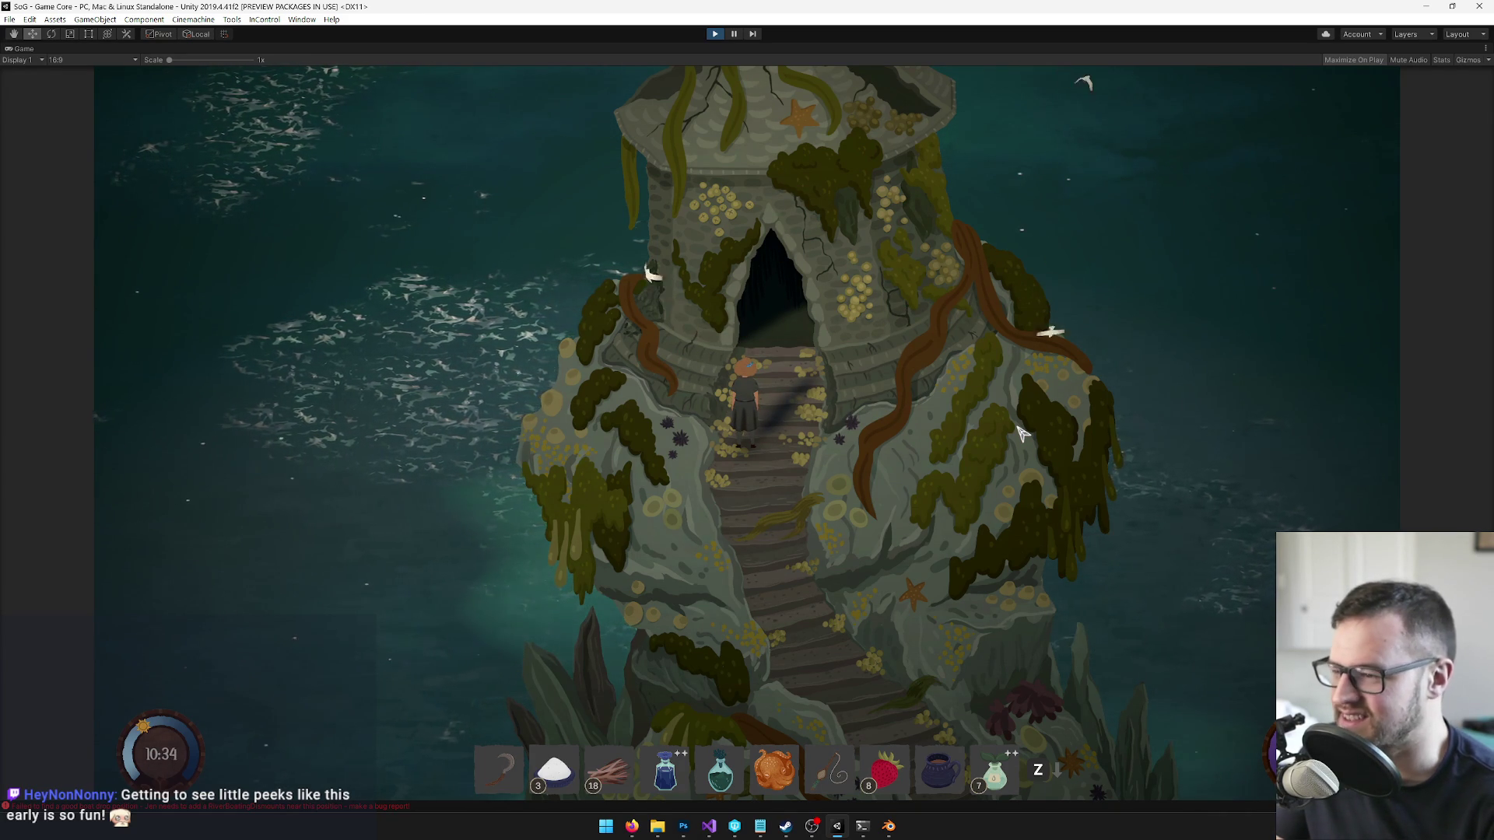
key(s)
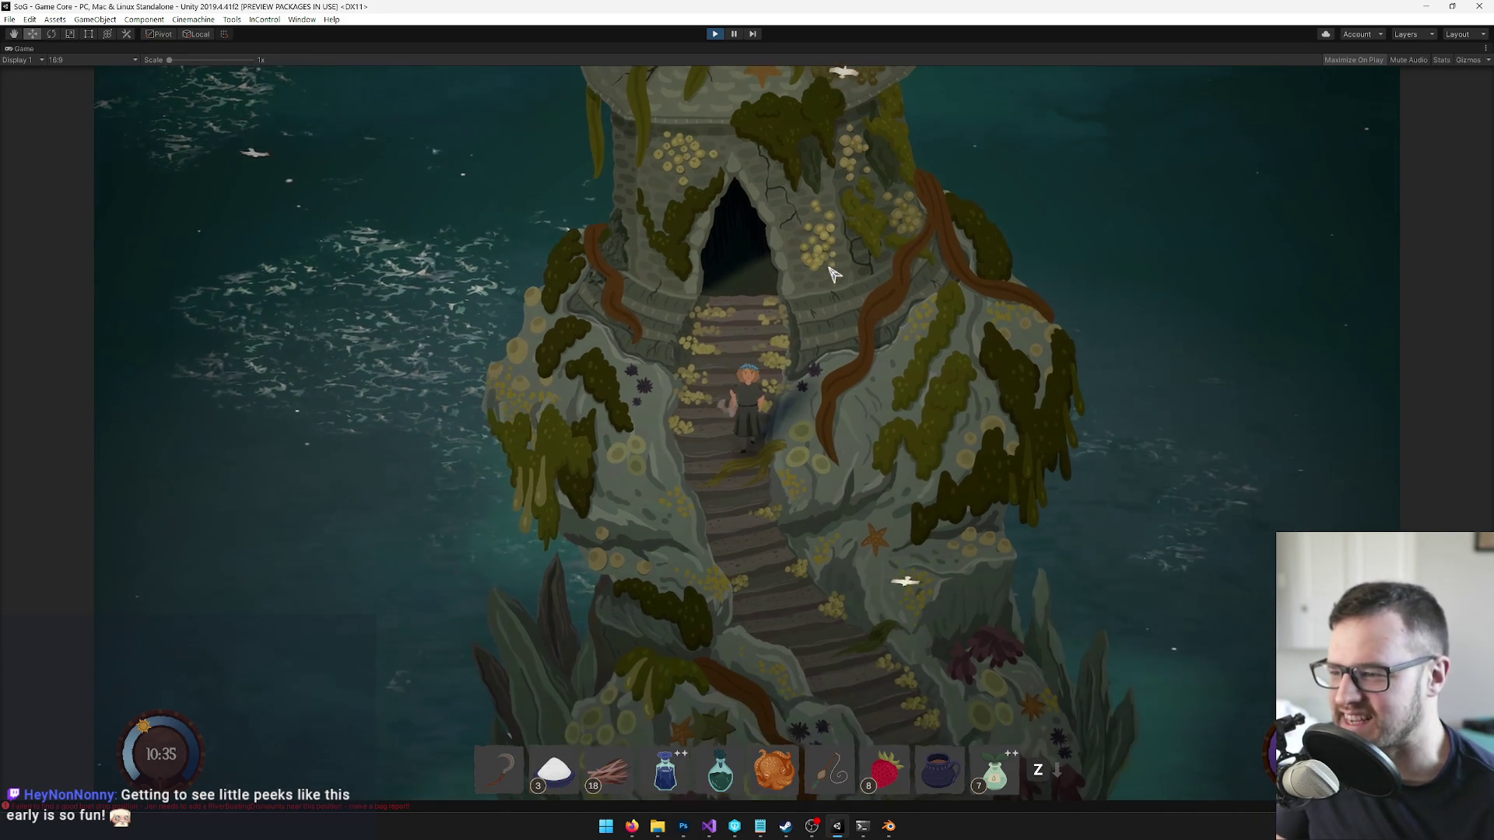
key(s)
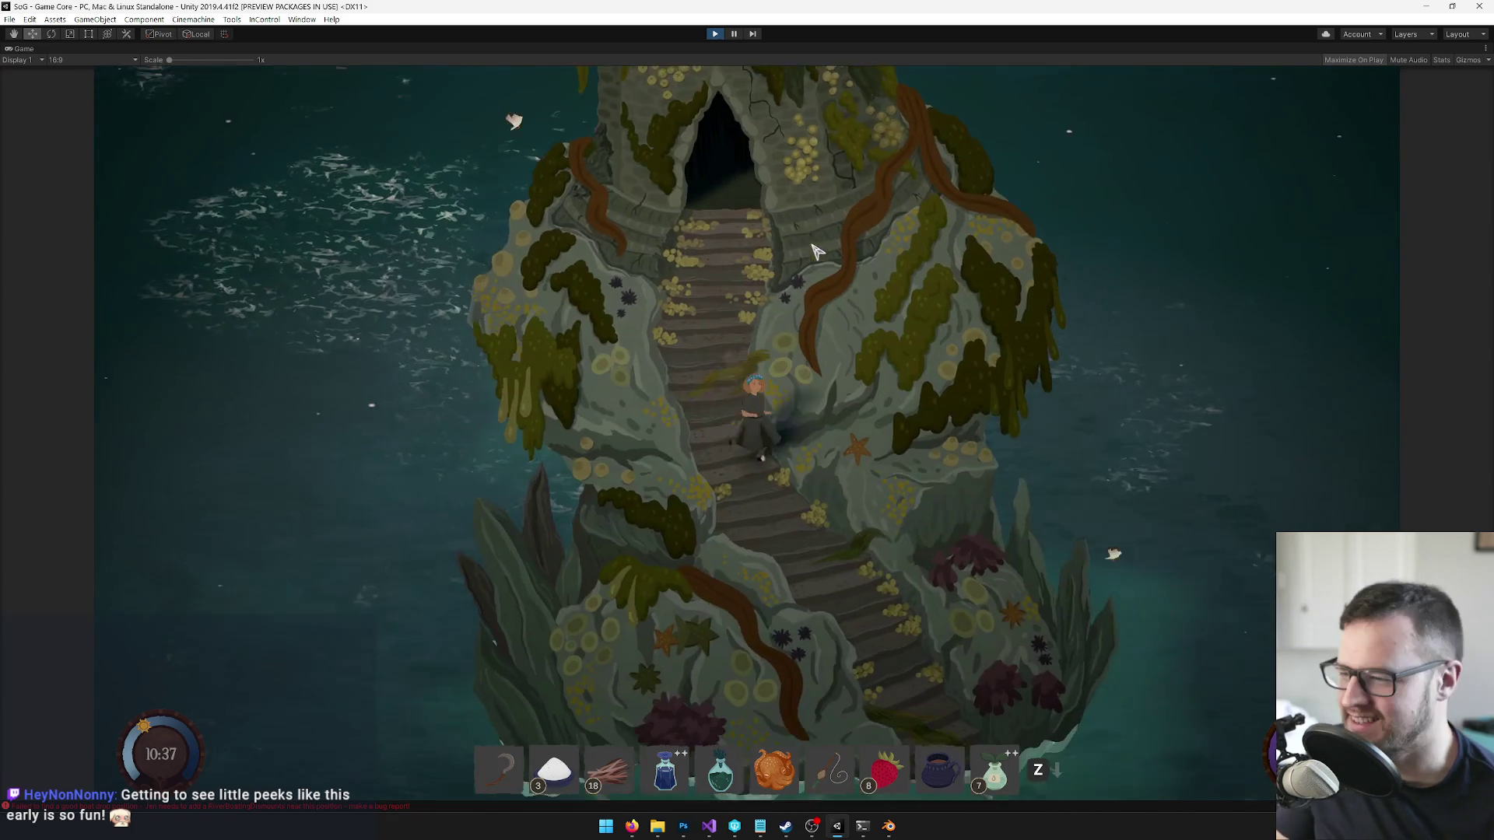
key(s)
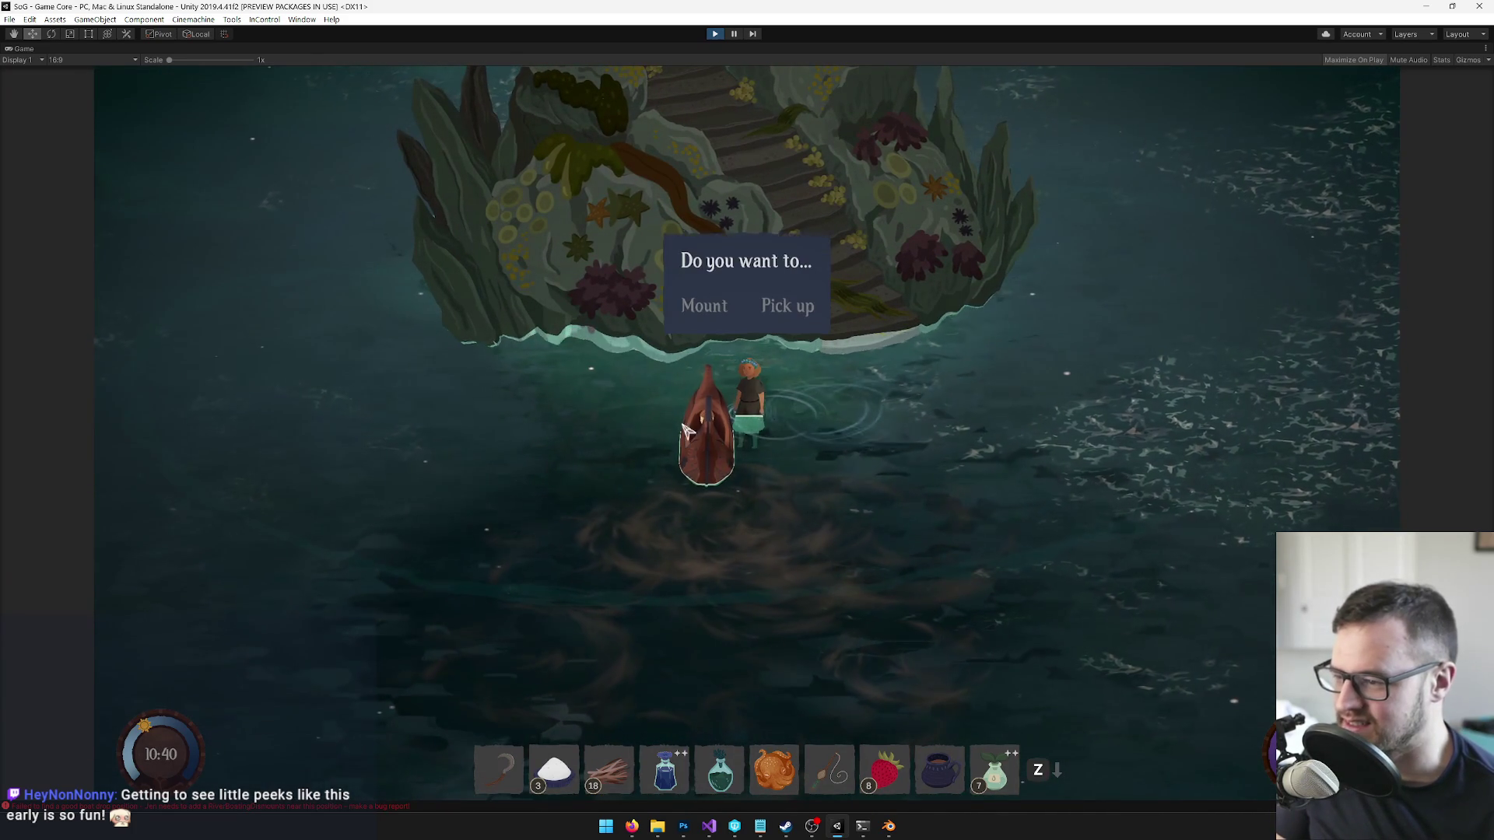
- Board the boat and sail it around the island's right side
key(a)
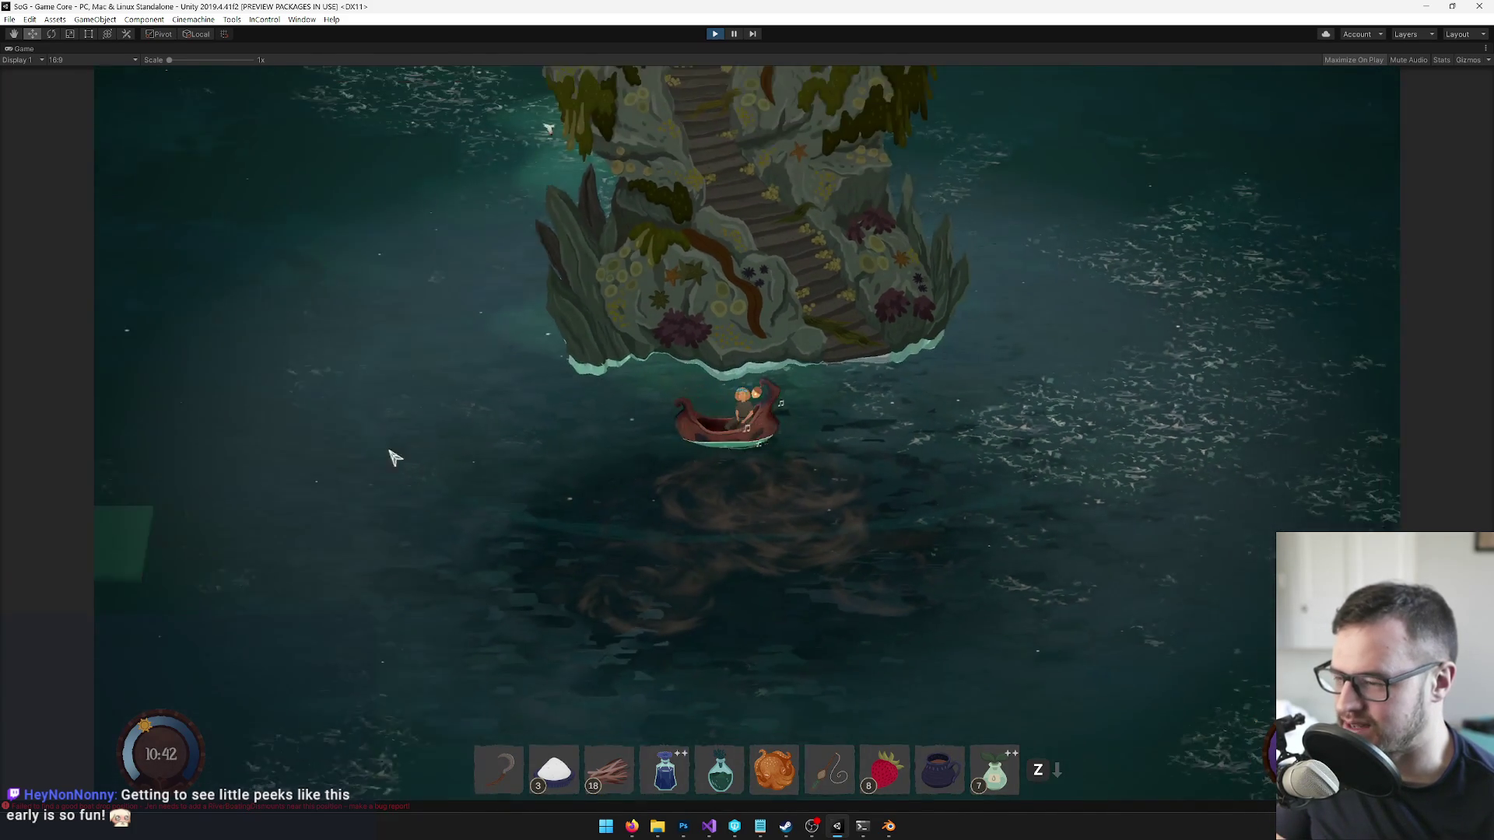
key(d)
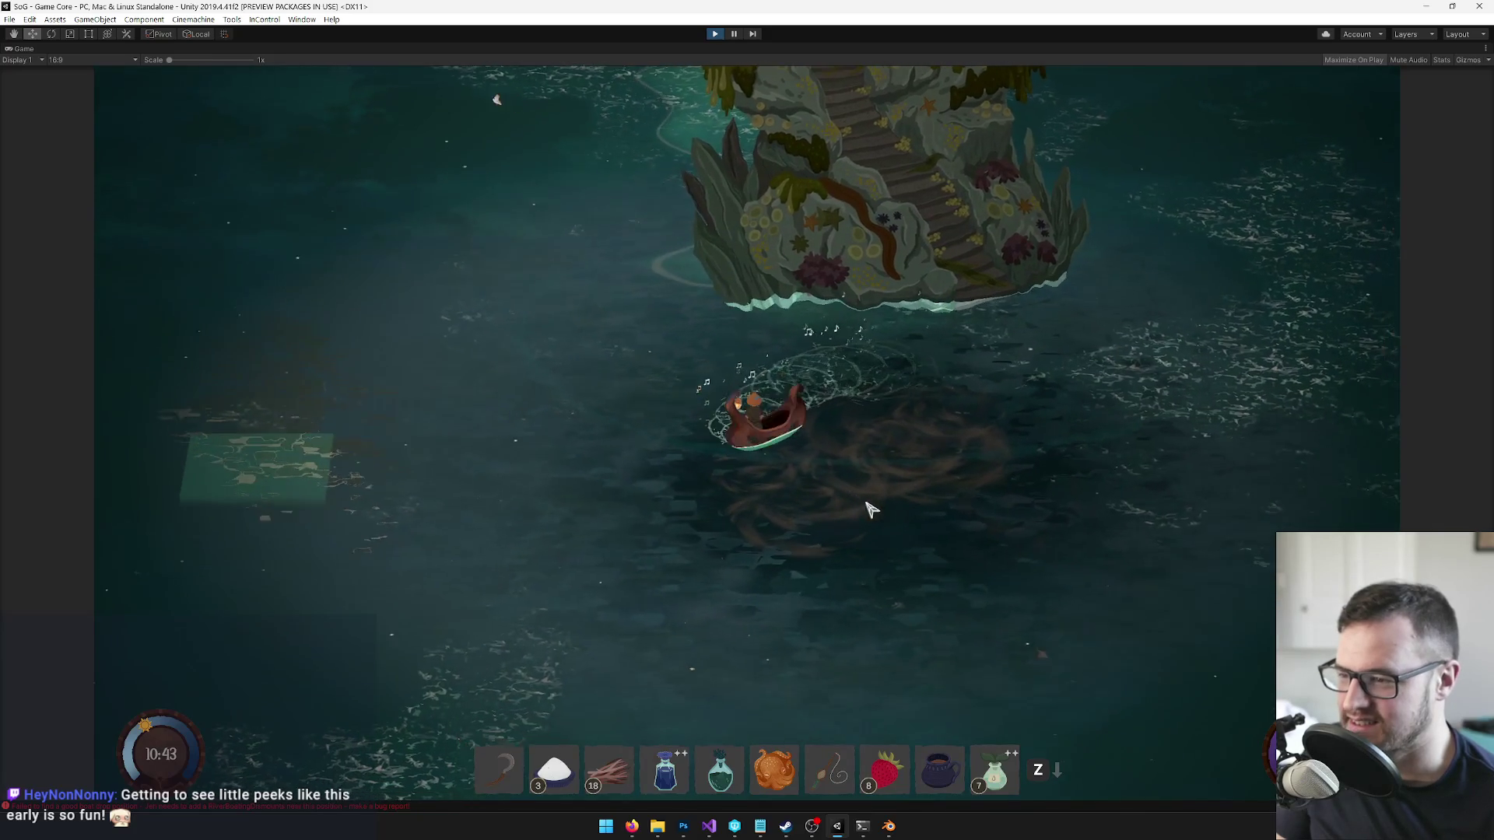
key(w)
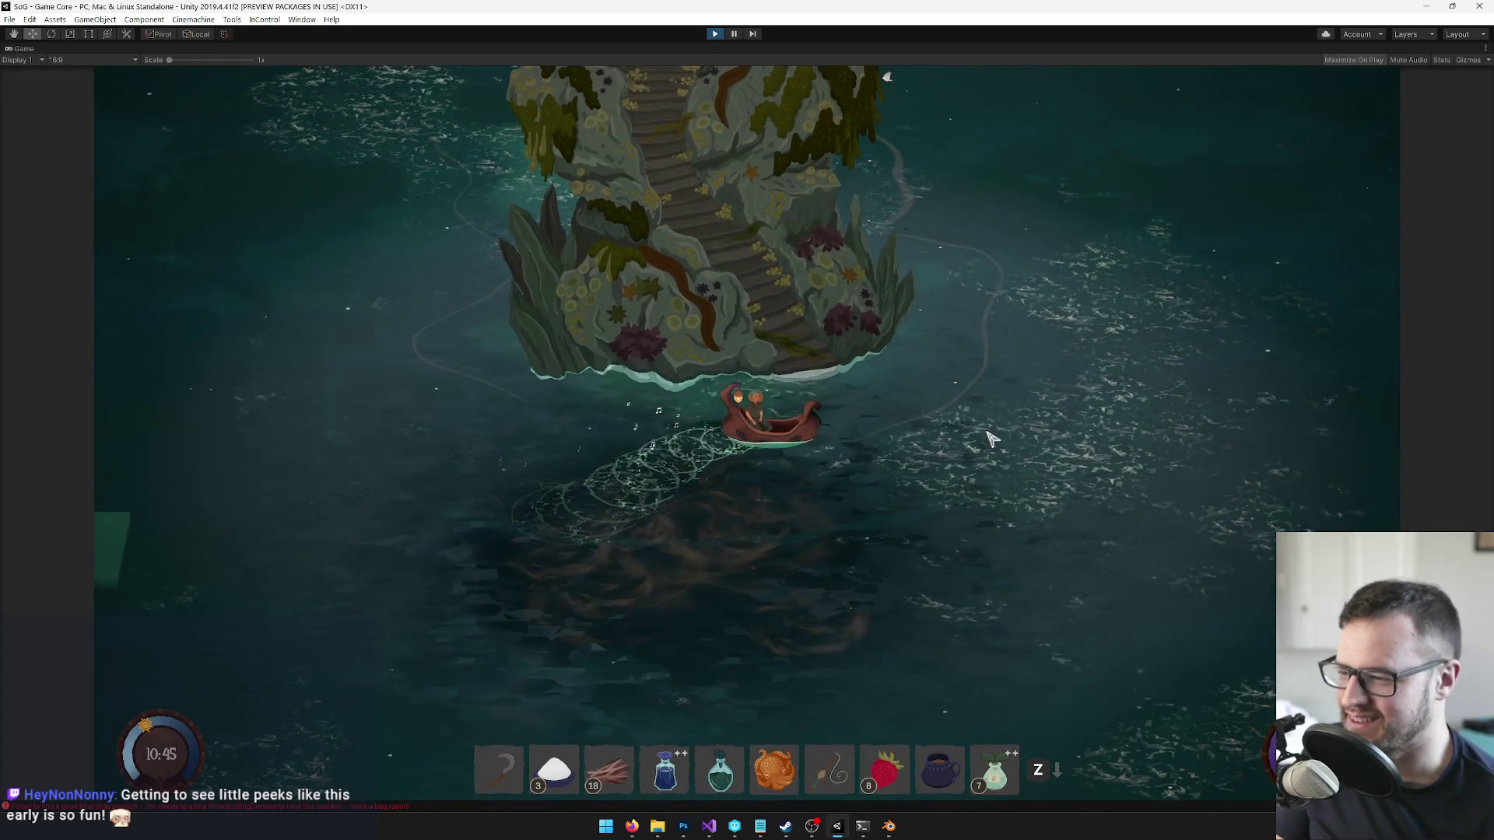
key(w)
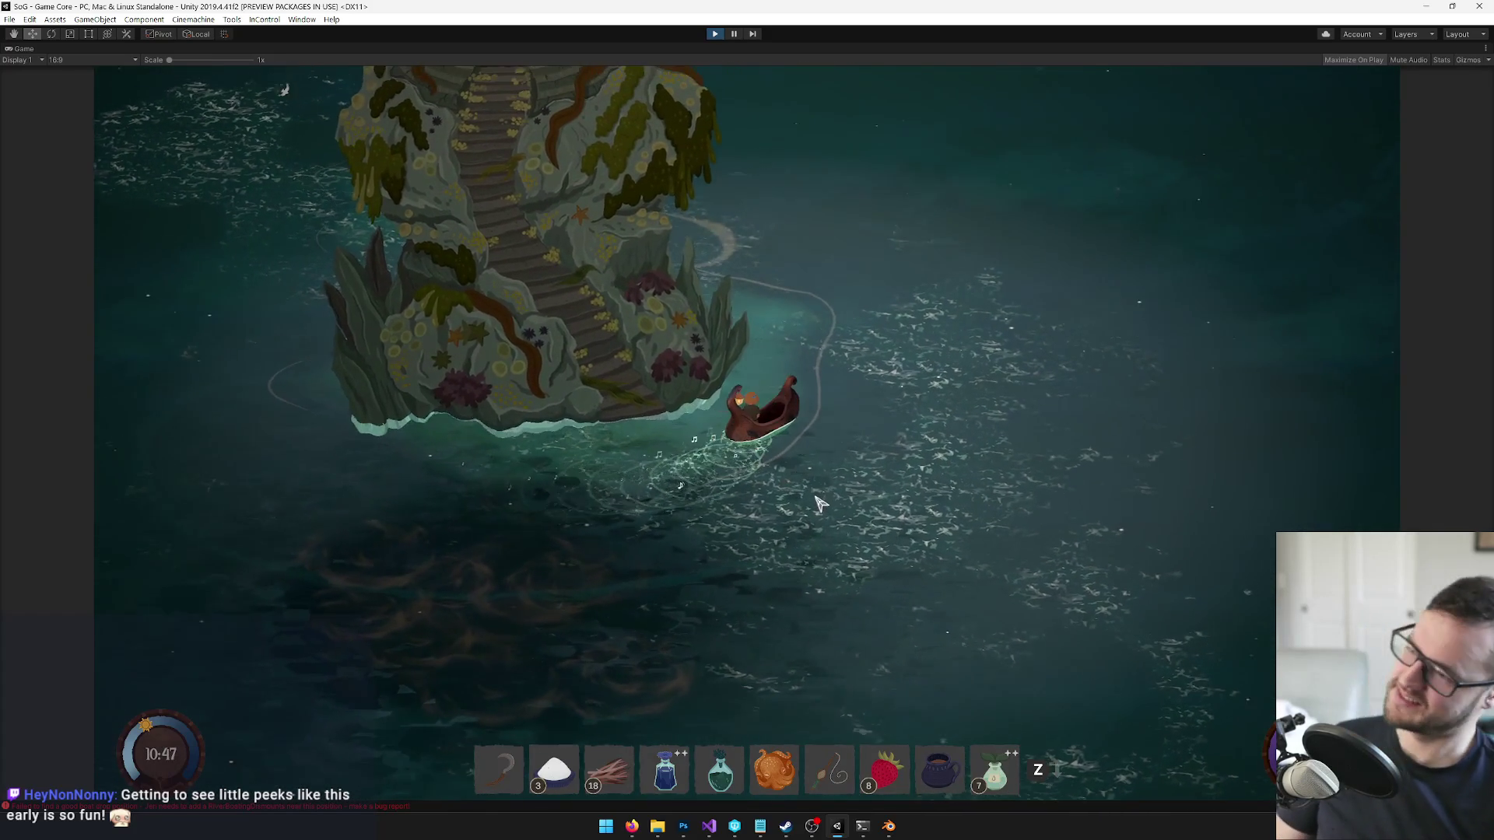
key(a)
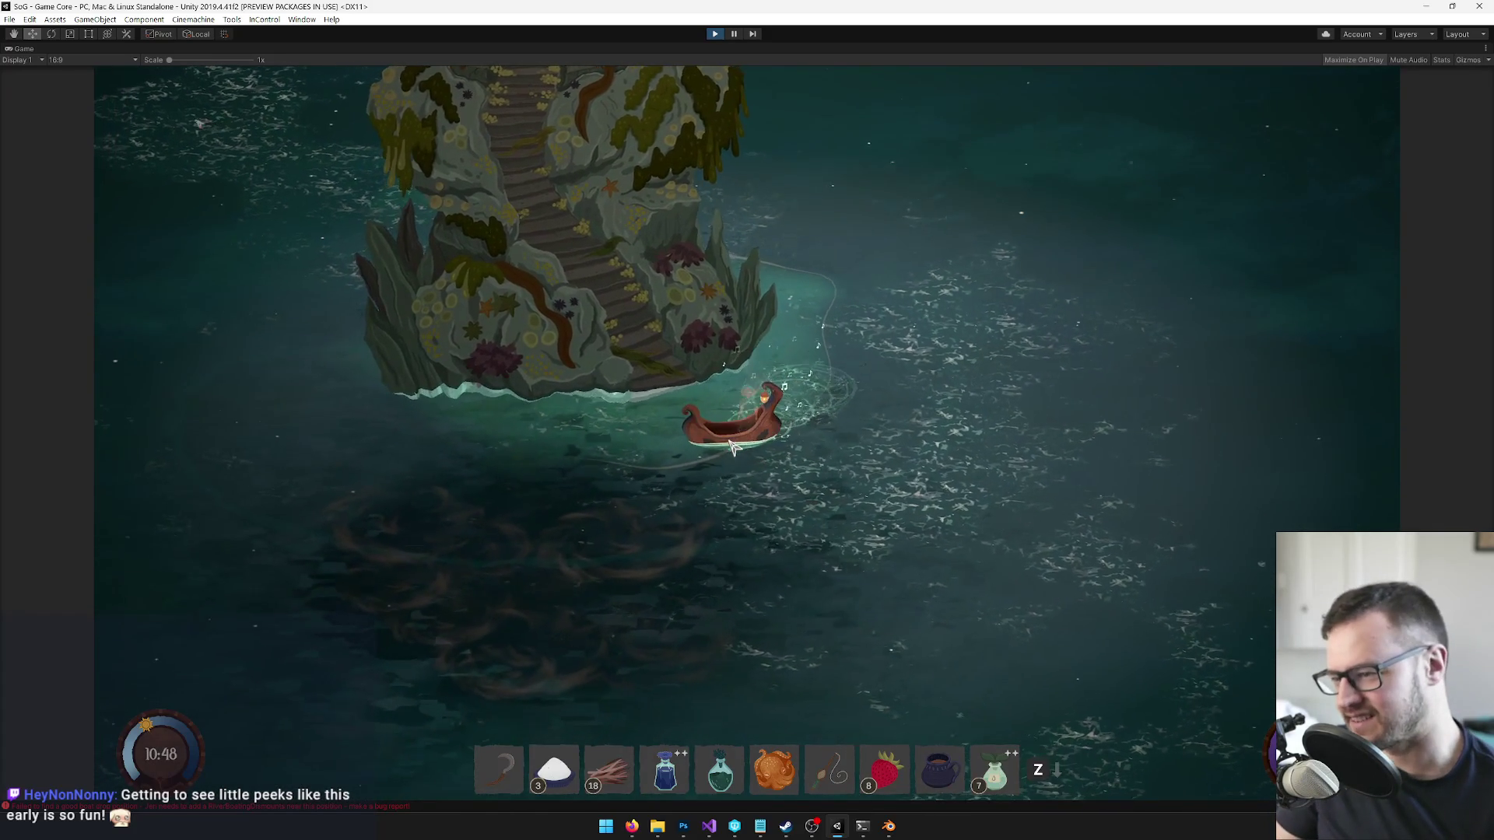
- Bring the boat ashore, step off, and wade between the island shore and the boat
key(e)
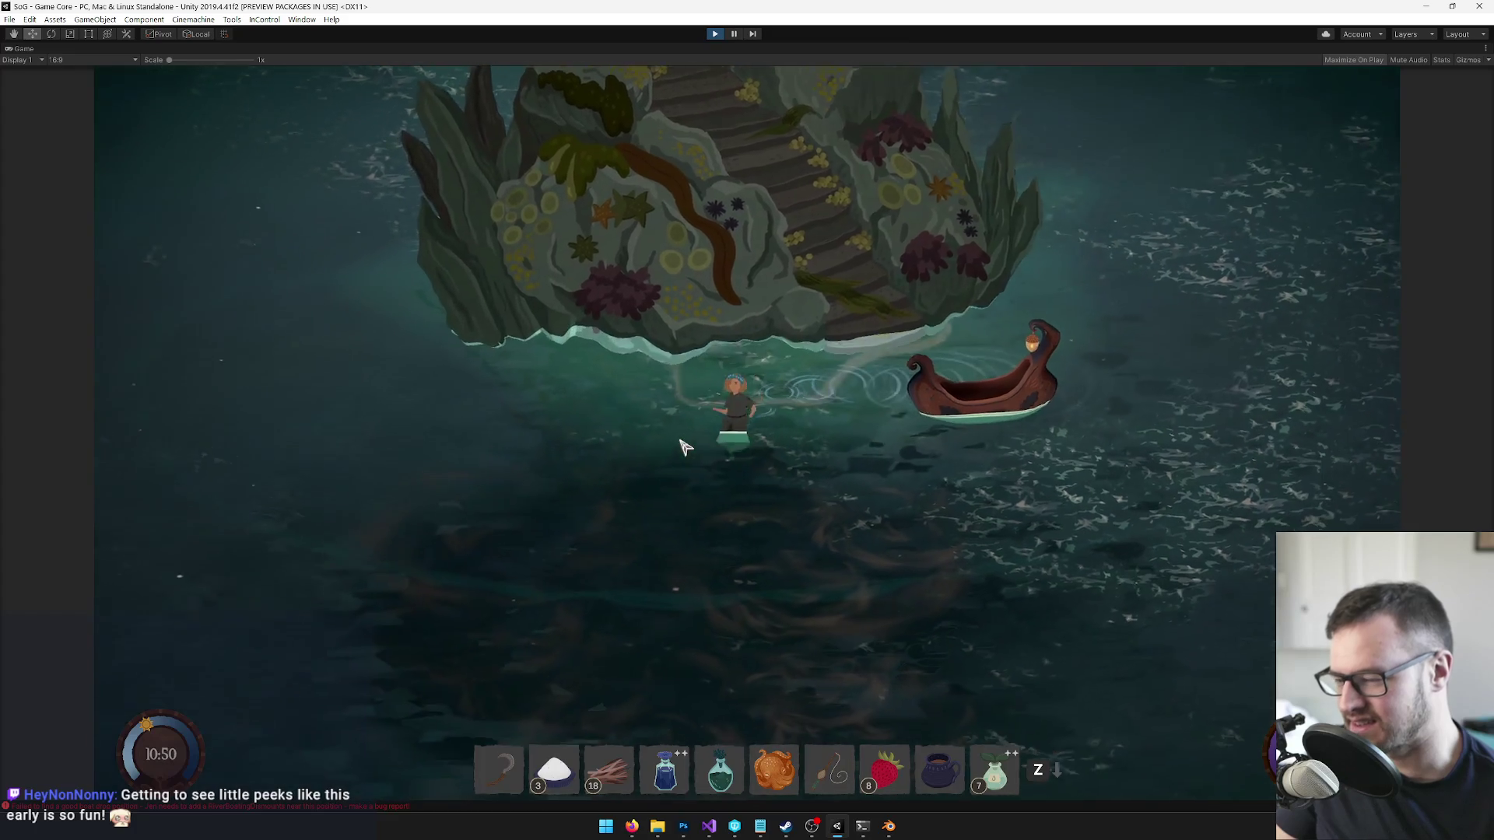
key(w)
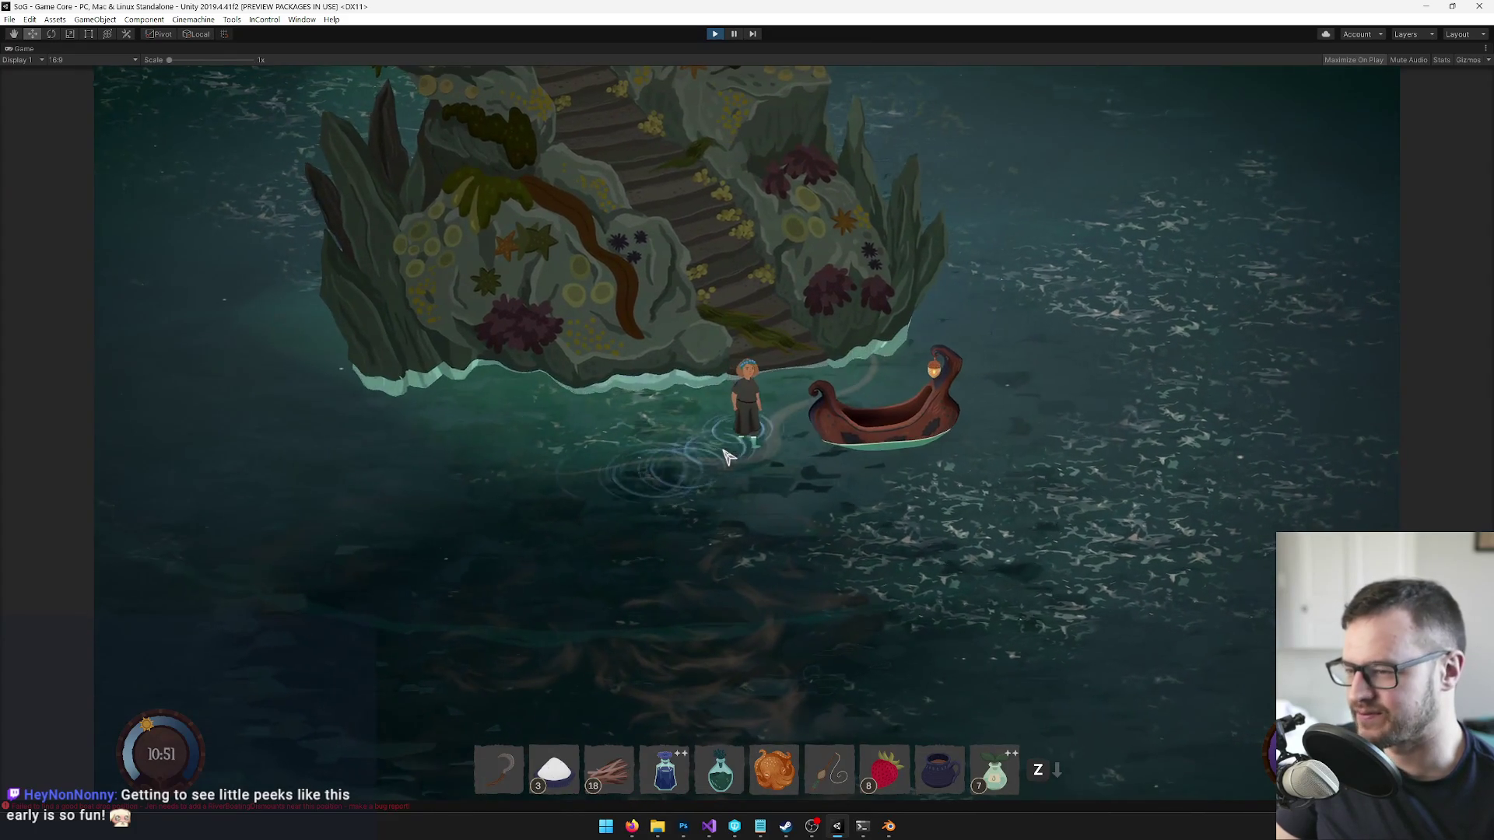
key(s)
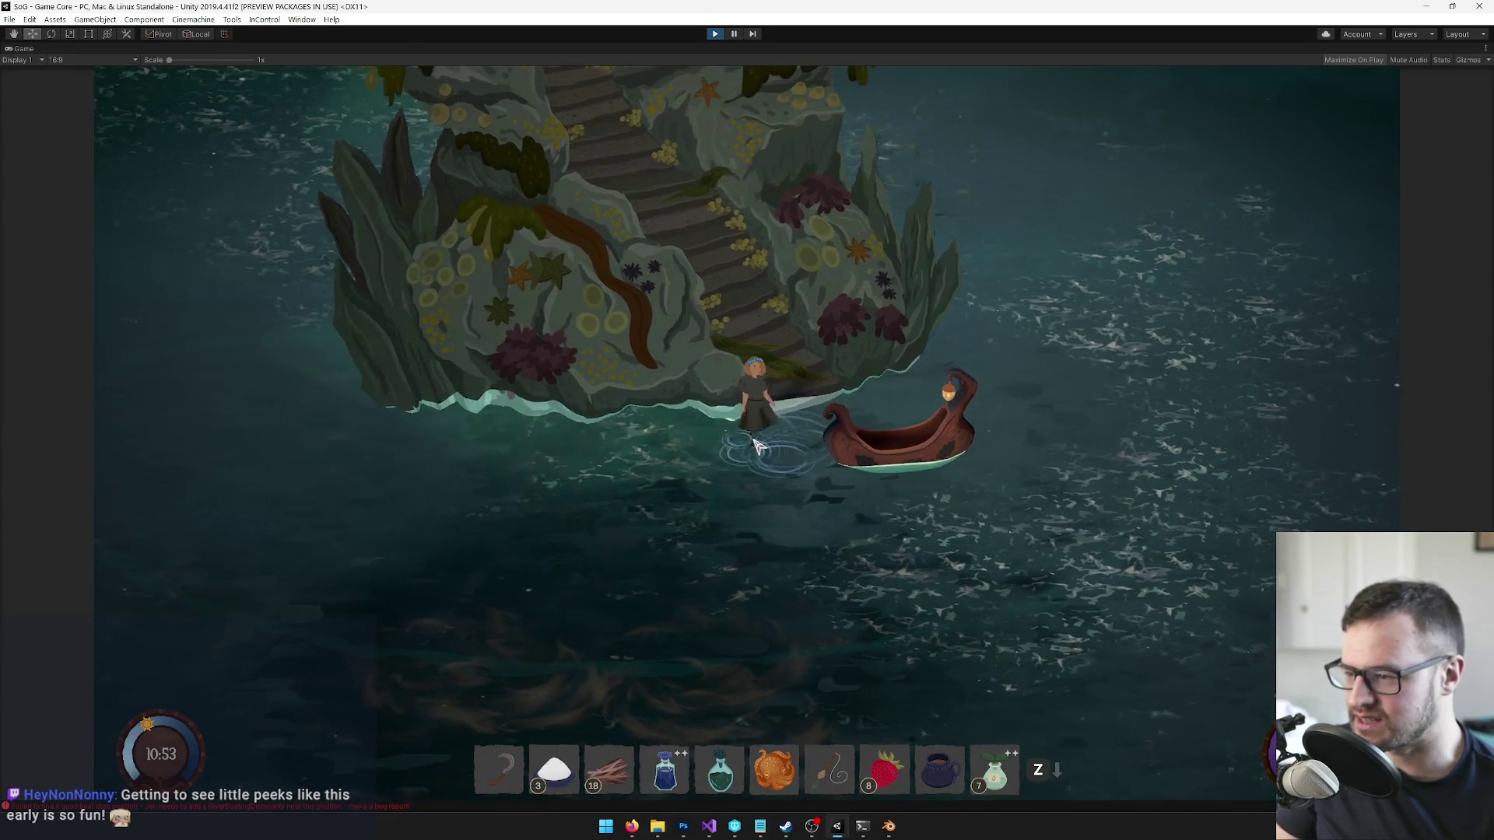
key(w)
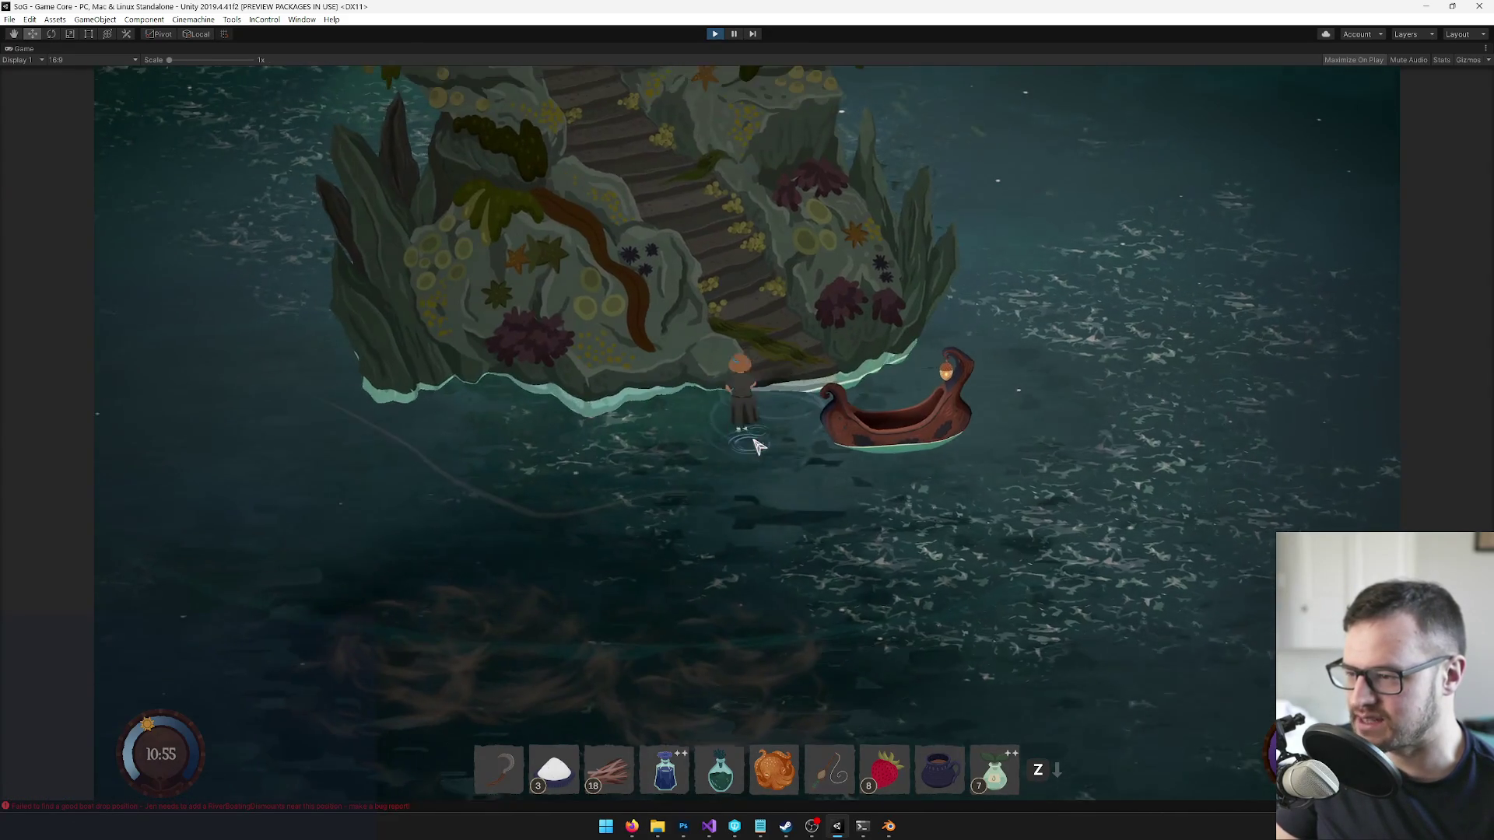
key(s)
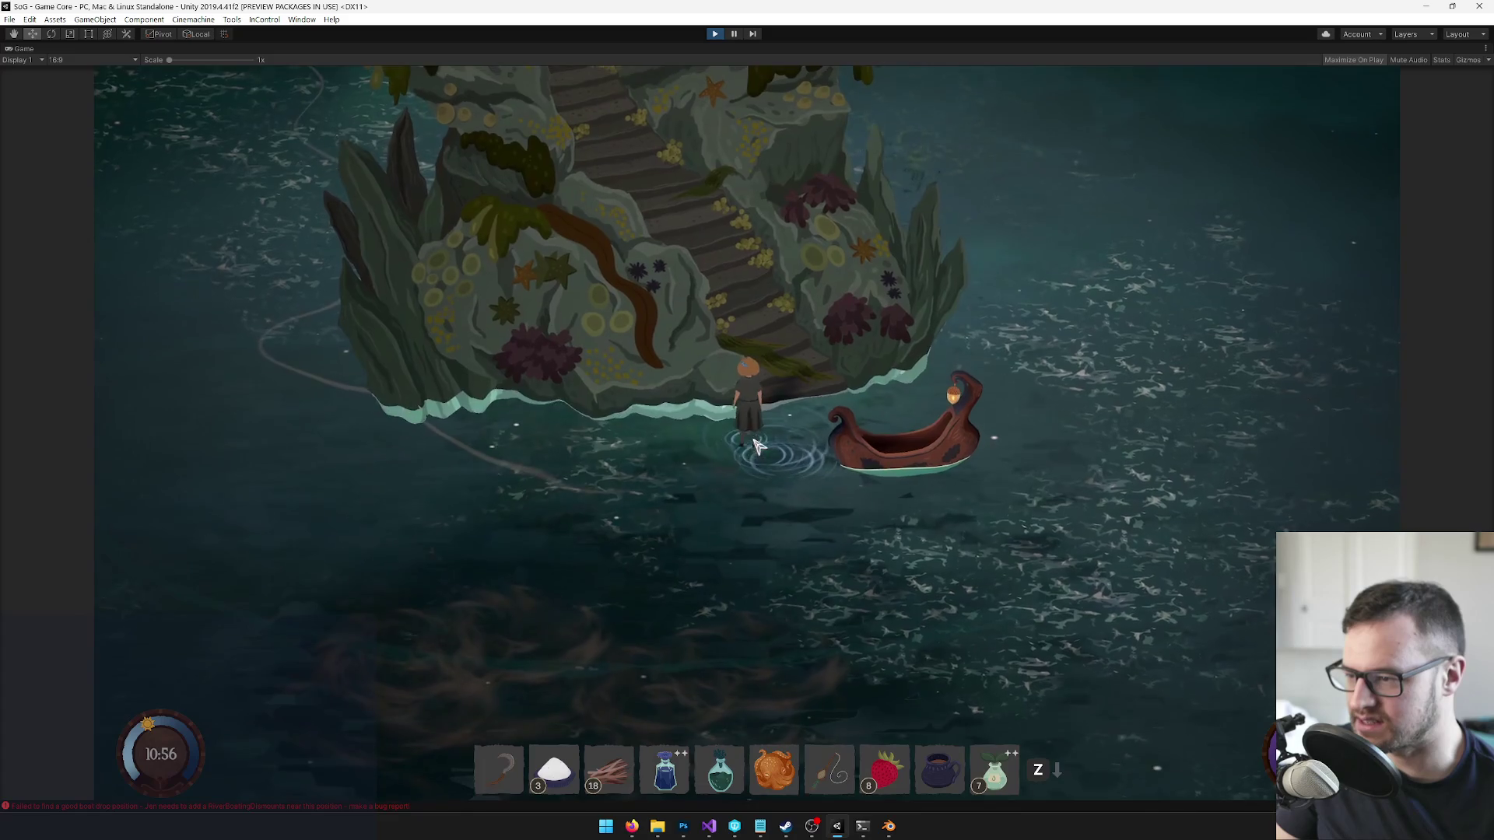
- Bring the SeaTemple Blender file to the front
mouse_move(889, 825)
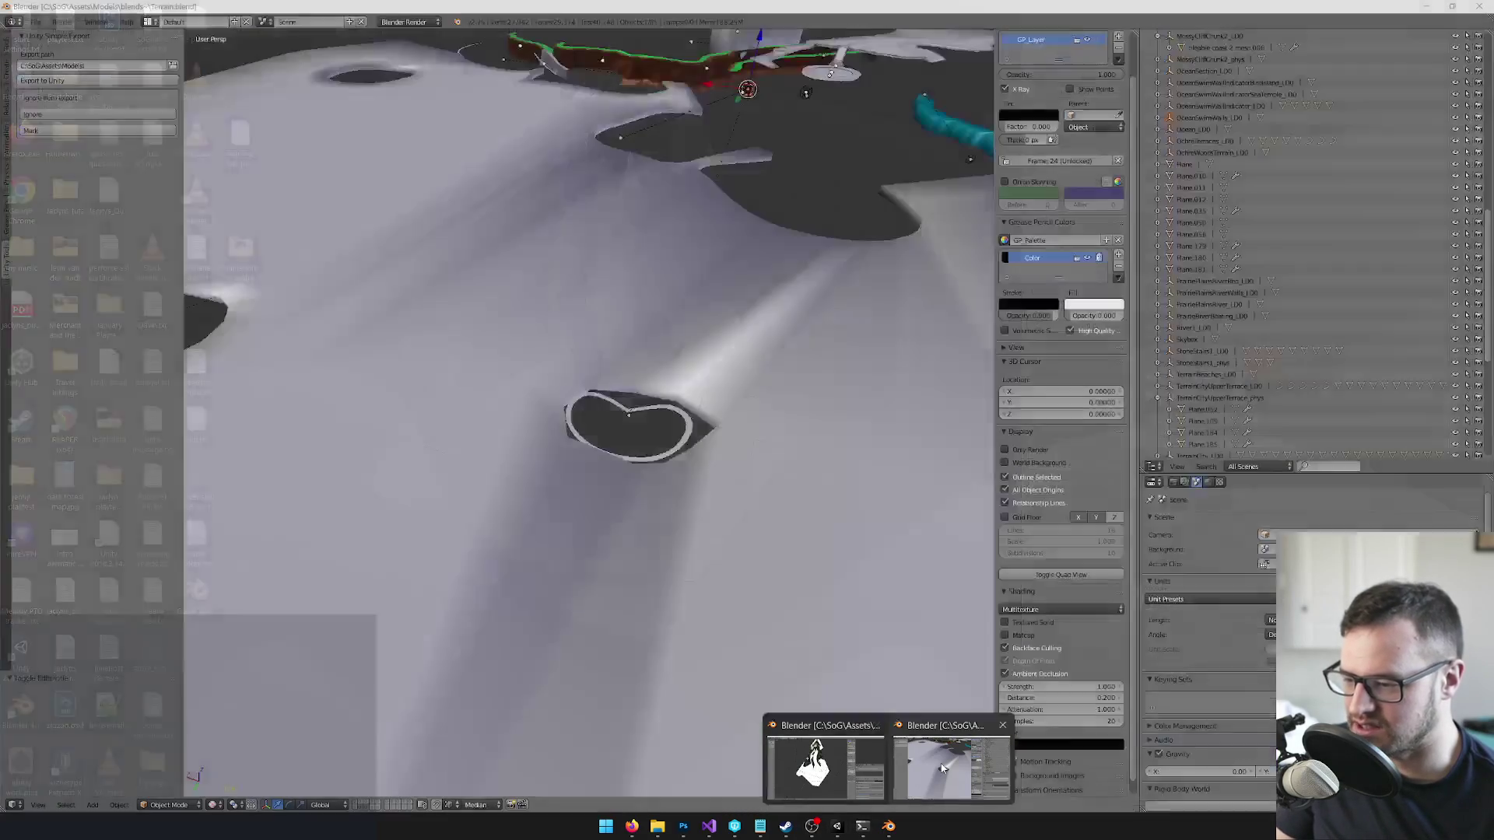
click(941, 768)
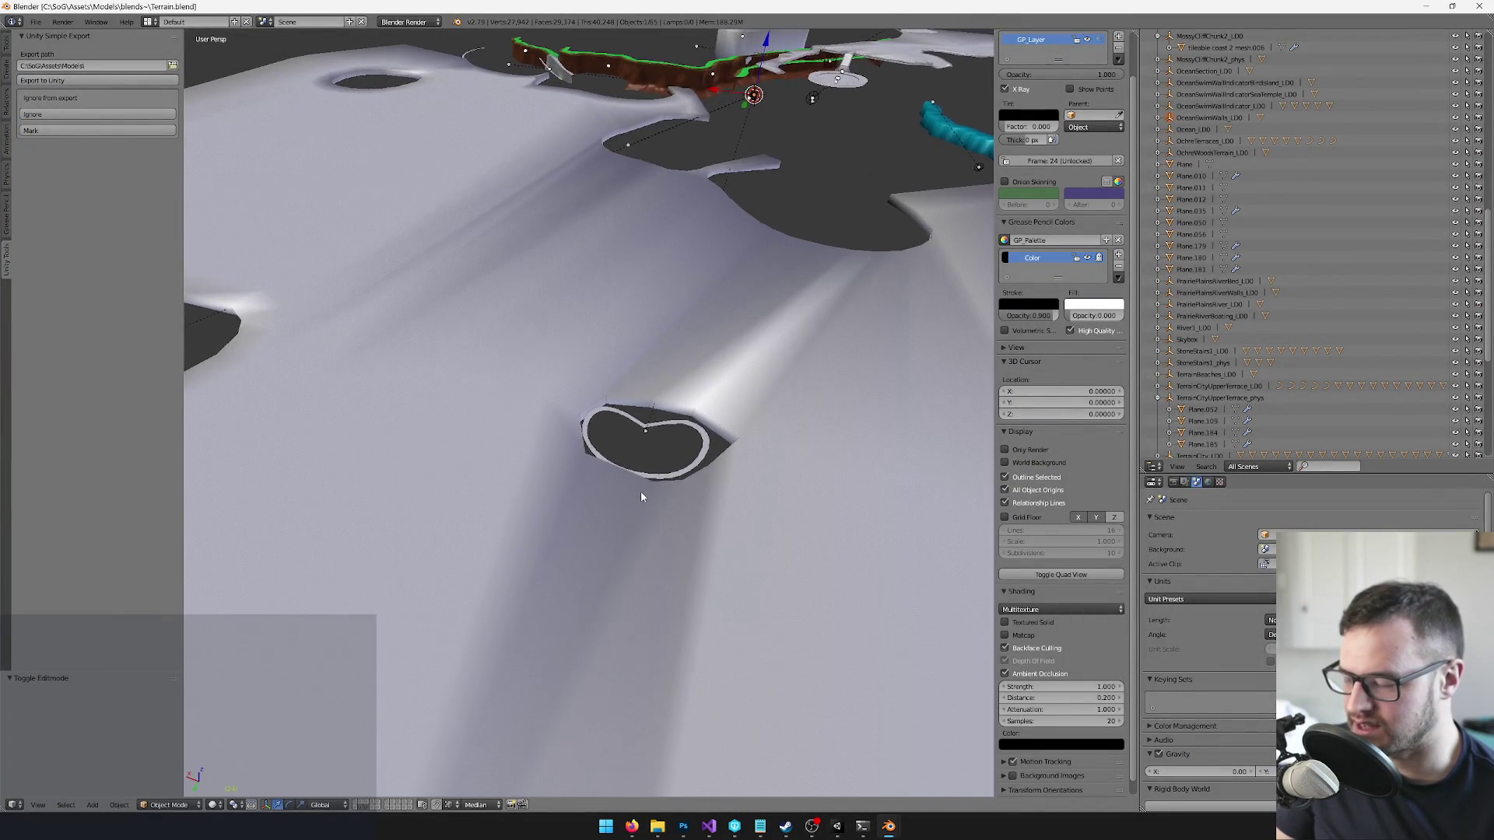
mouse_move(899, 827)
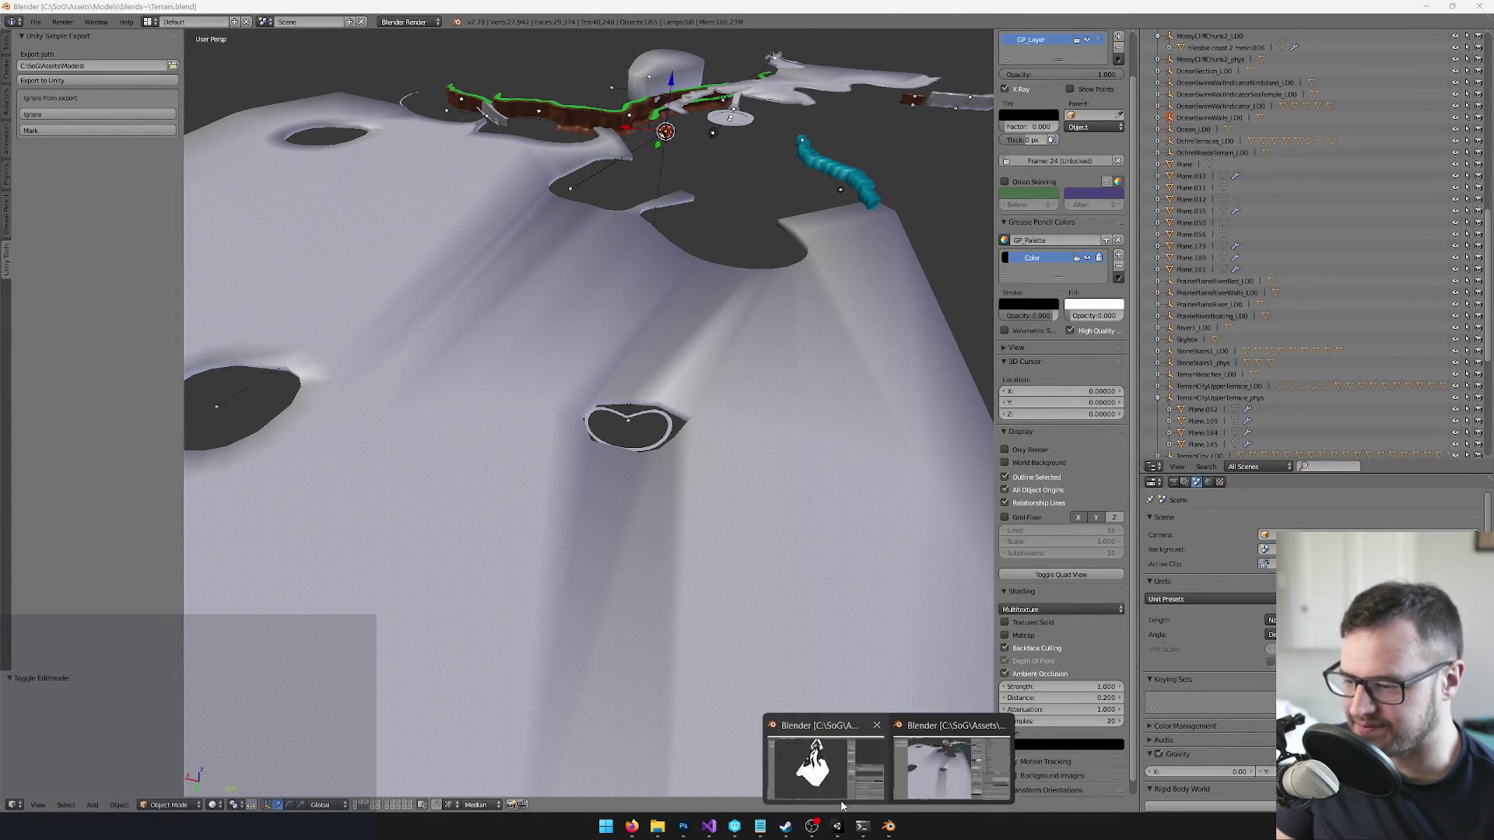
click(805, 765)
scroll(610, 393, down, 3)
- Select Plane.003, enter Edit Mode, and orbit and zoom to inspect its geometry
right_click(611, 393)
key(Tab)
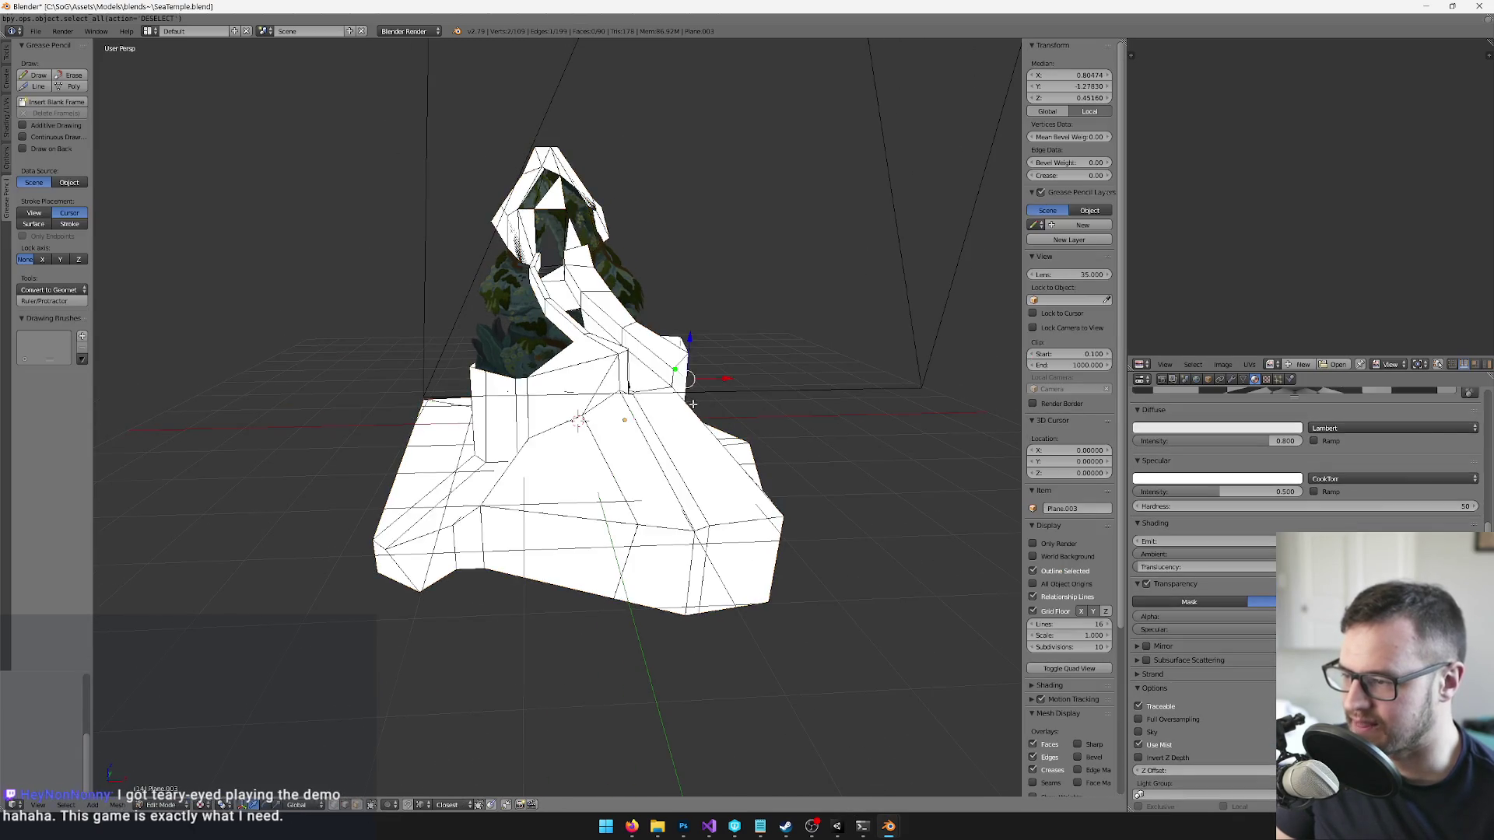
scroll(611, 393, up, 4)
scroll(634, 501, up, 3)
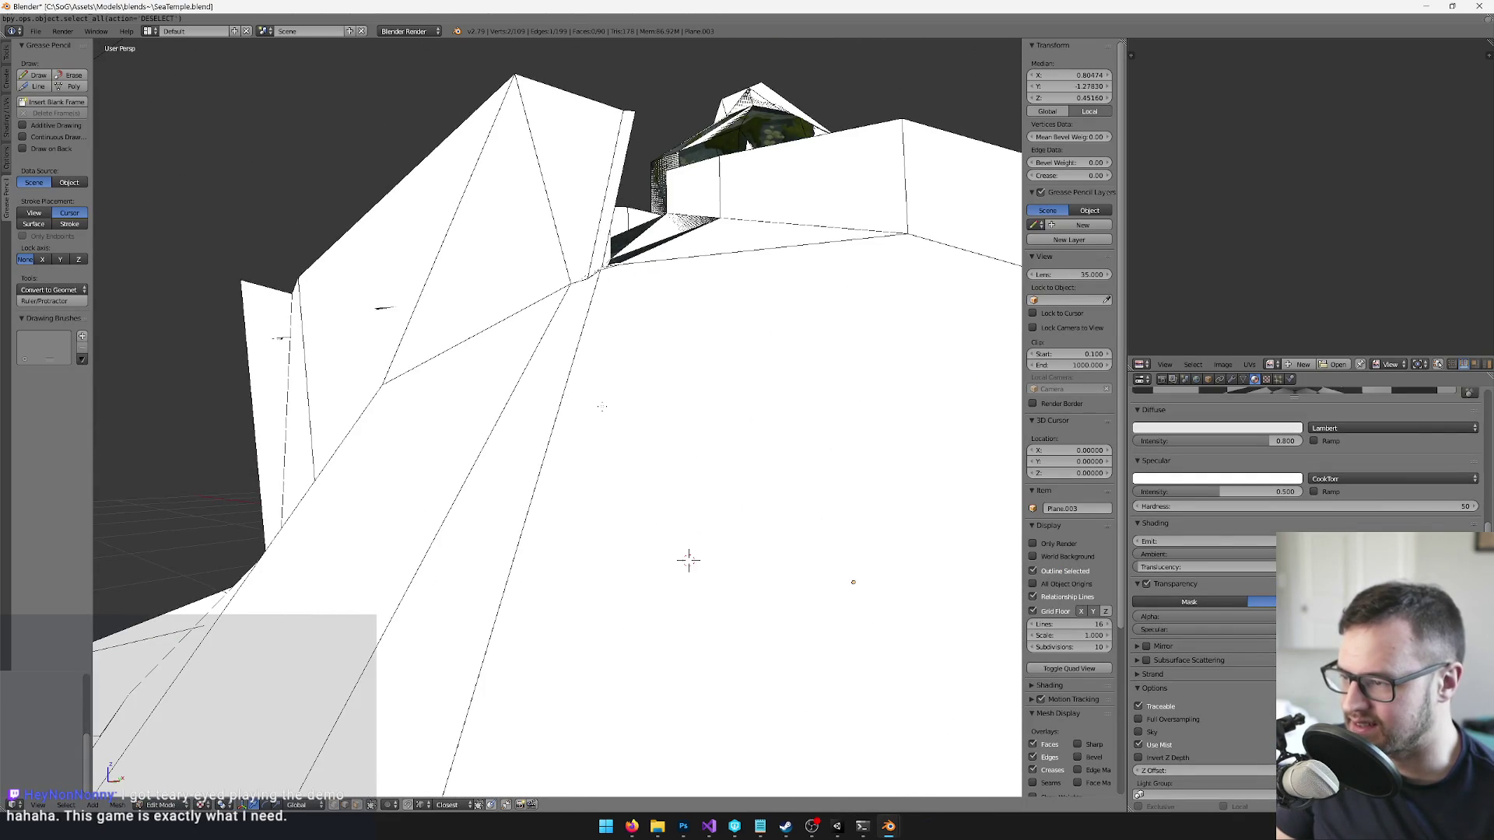
scroll(689, 560, up, 1)
scroll(687, 554, down, 4)
scroll(747, 351, up, 5)
mouse_move(747, 351)
mouse_down()
mouse_move(586, 413)
mouse_move(593, 334)
mouse_move(553, 250)
mouse_move(493, 311)
mouse_move(482, 374)
mouse_move(507, 324)
mouse_up()
scroll(594, 408, up, 5)
scroll(482, 373, down, 3)
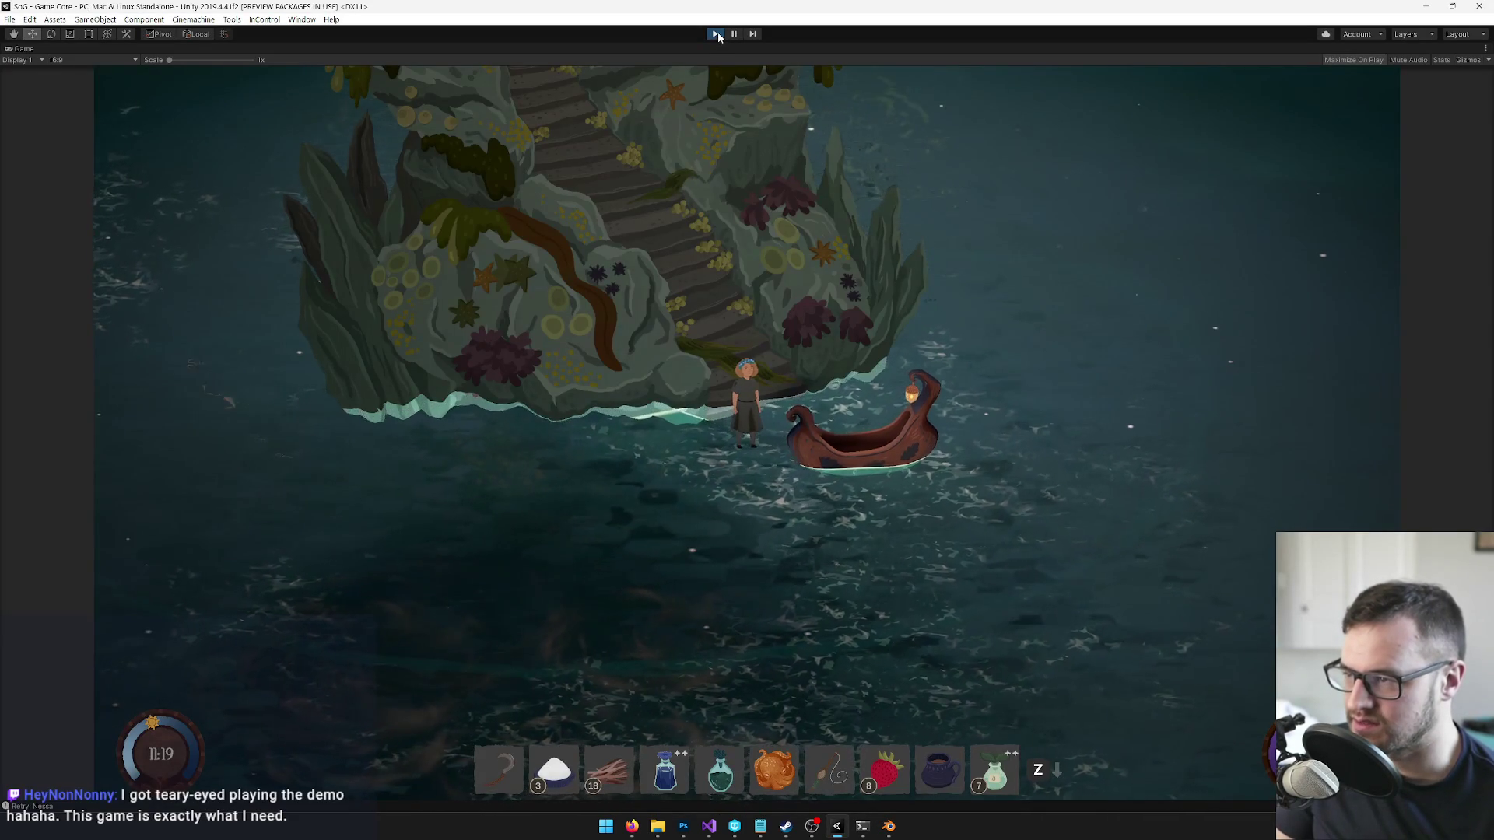
- Walk up and down the stairs, swim out right, then back to the boat and onto the shore
key(w)
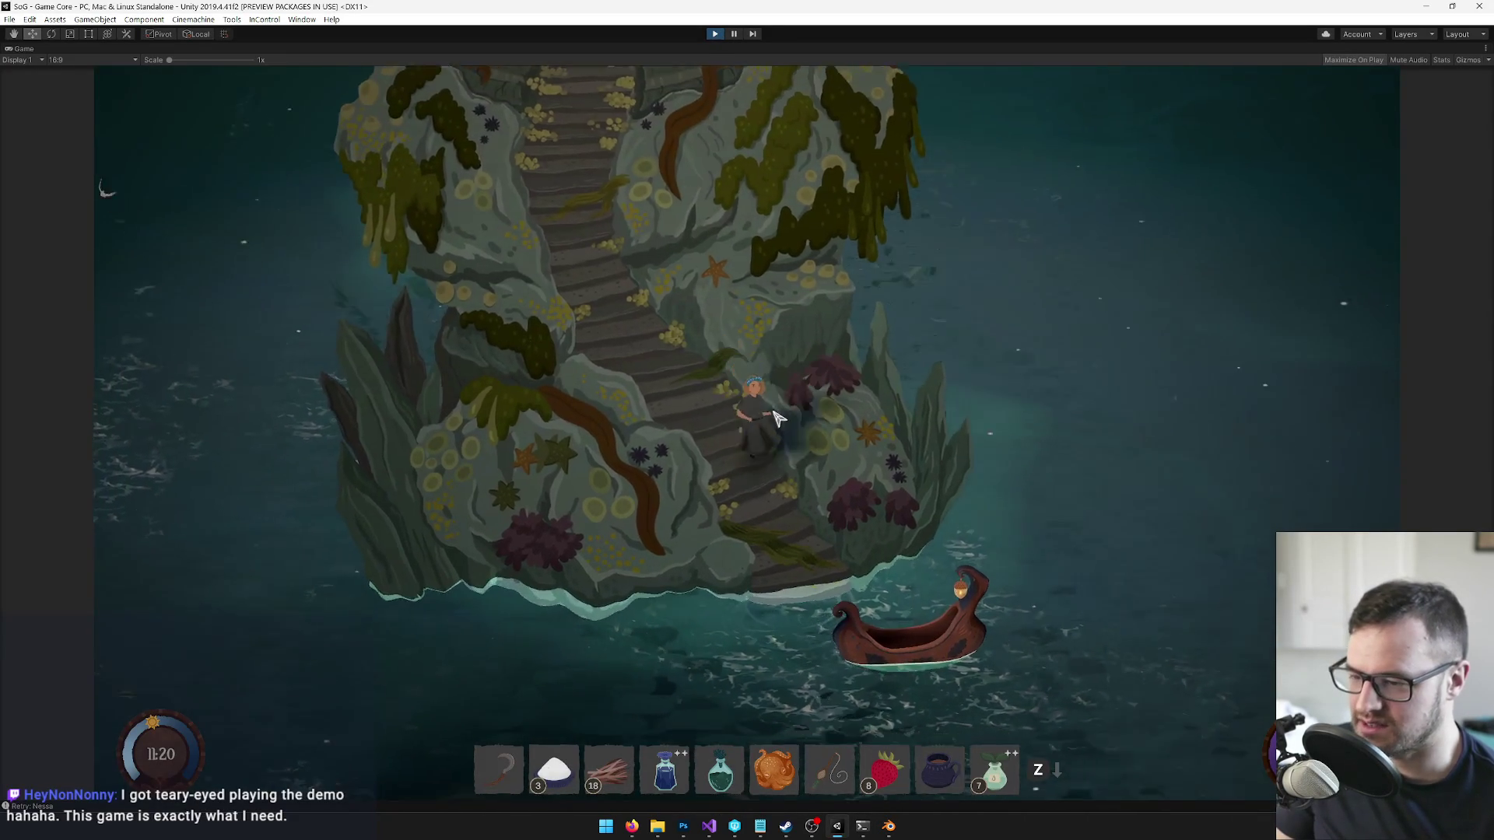
key(s)
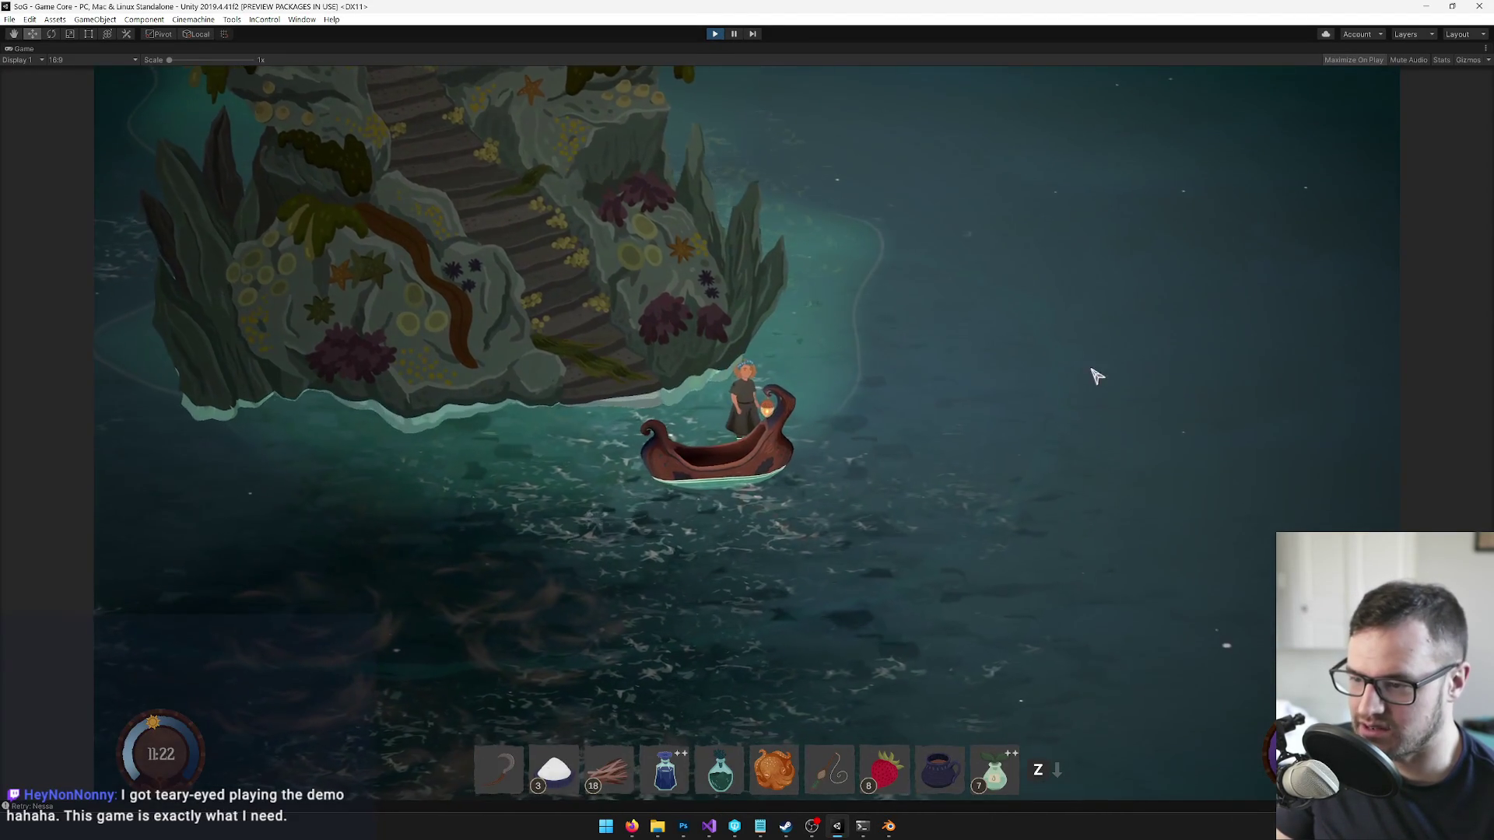
key(d)
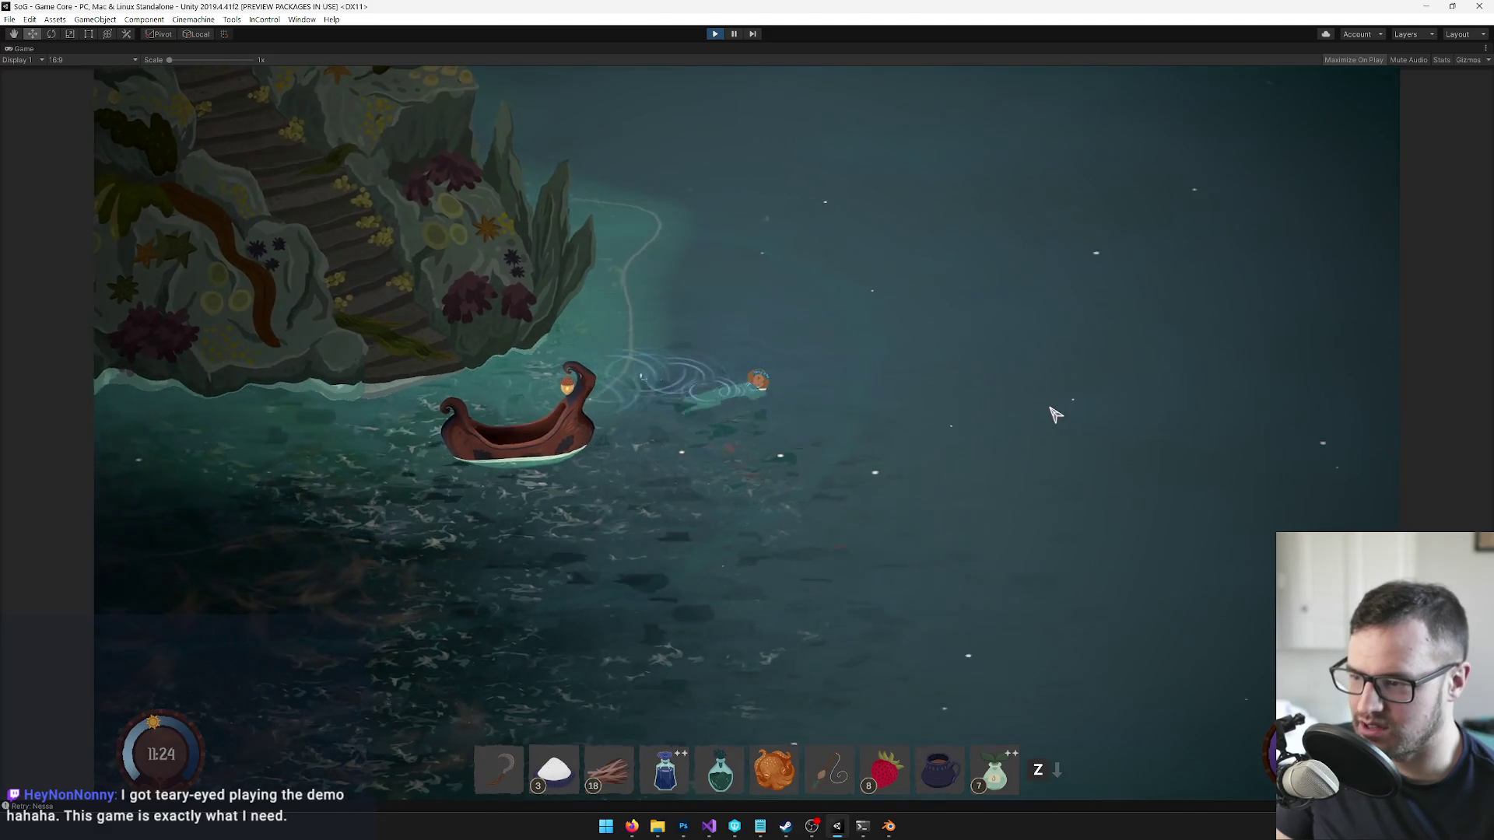
key(a)
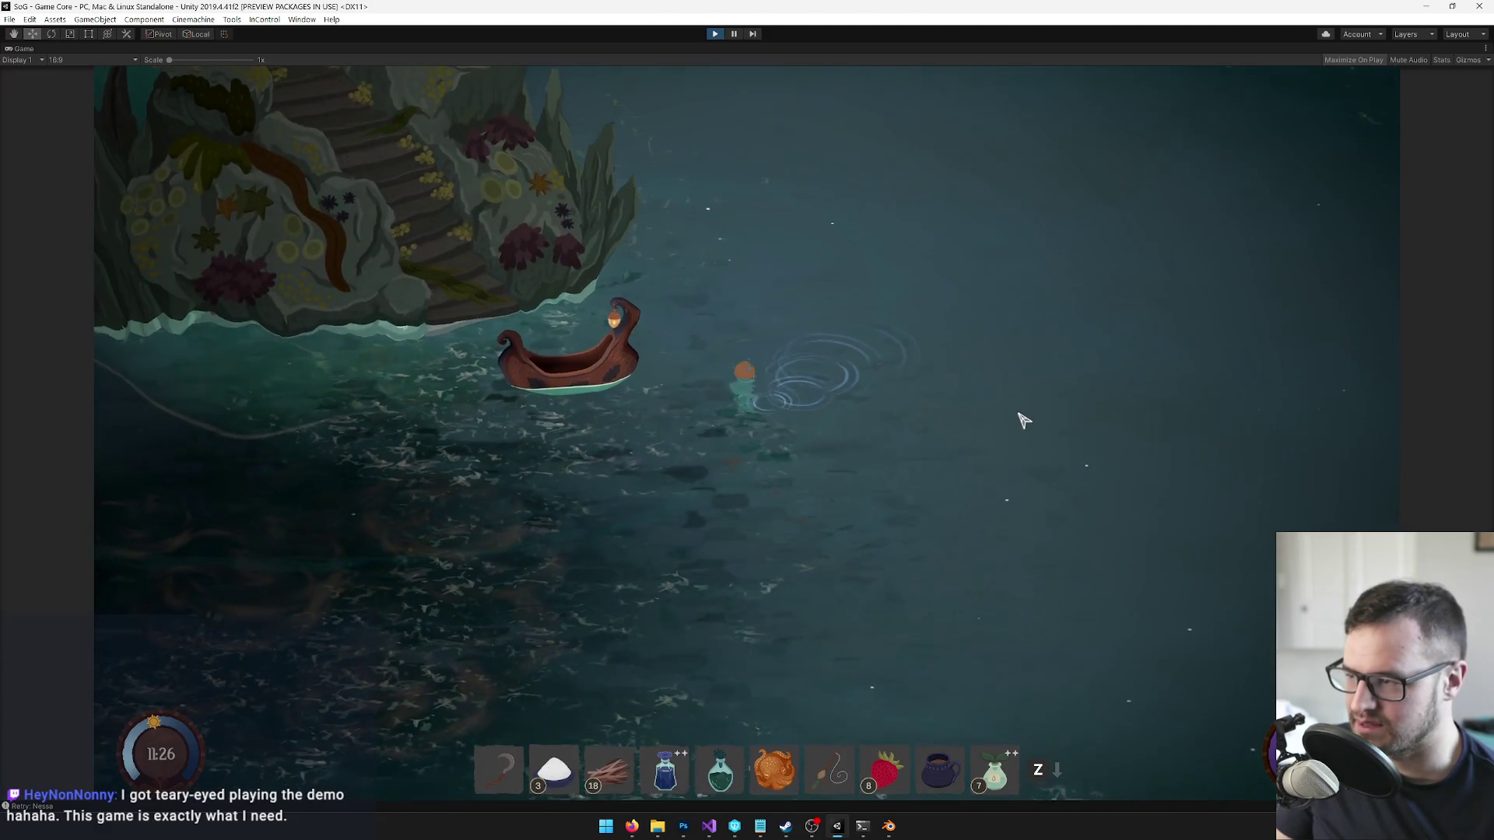
key(w)
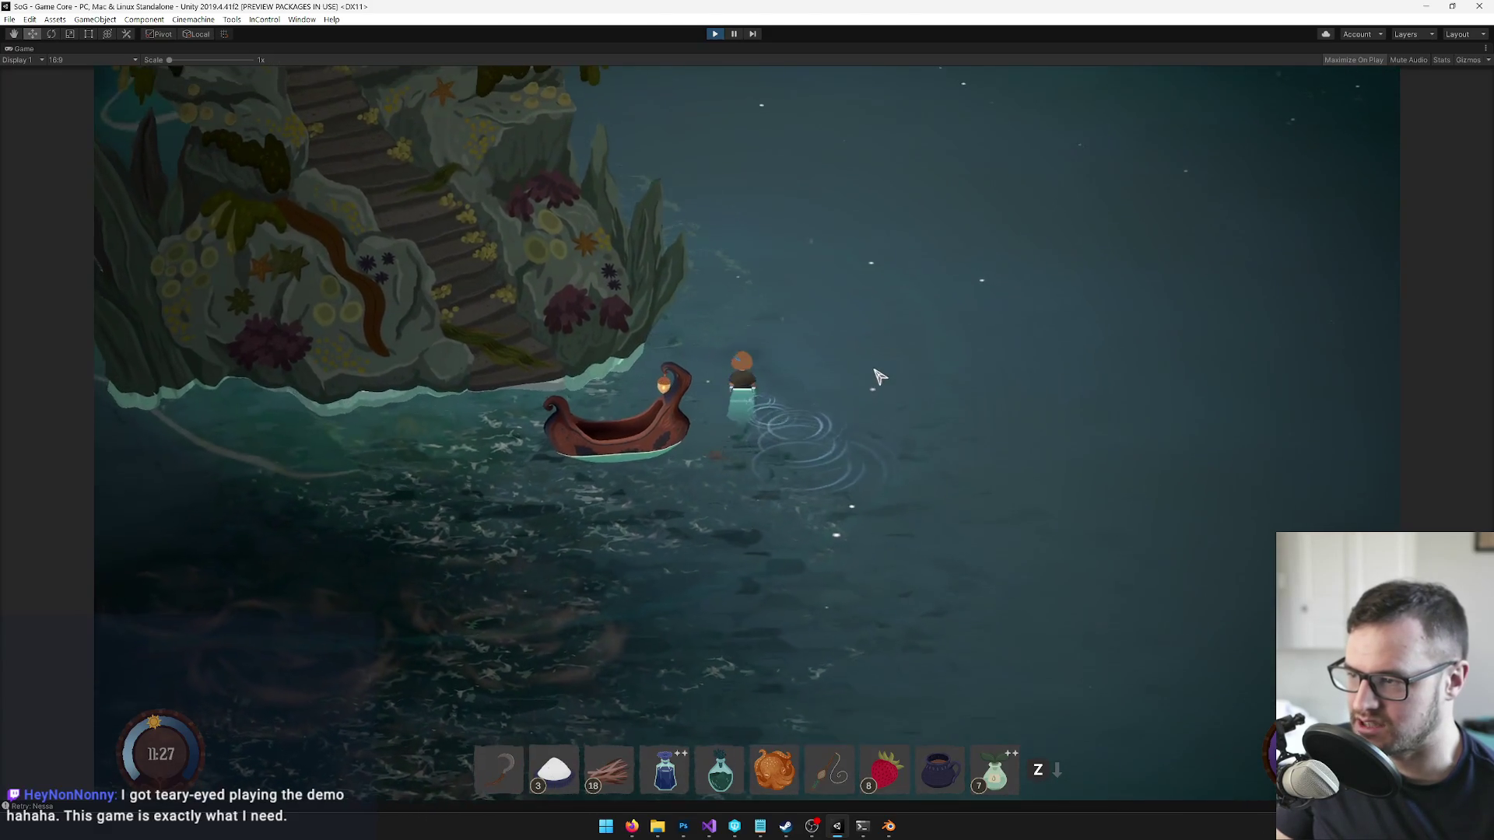
key(a)
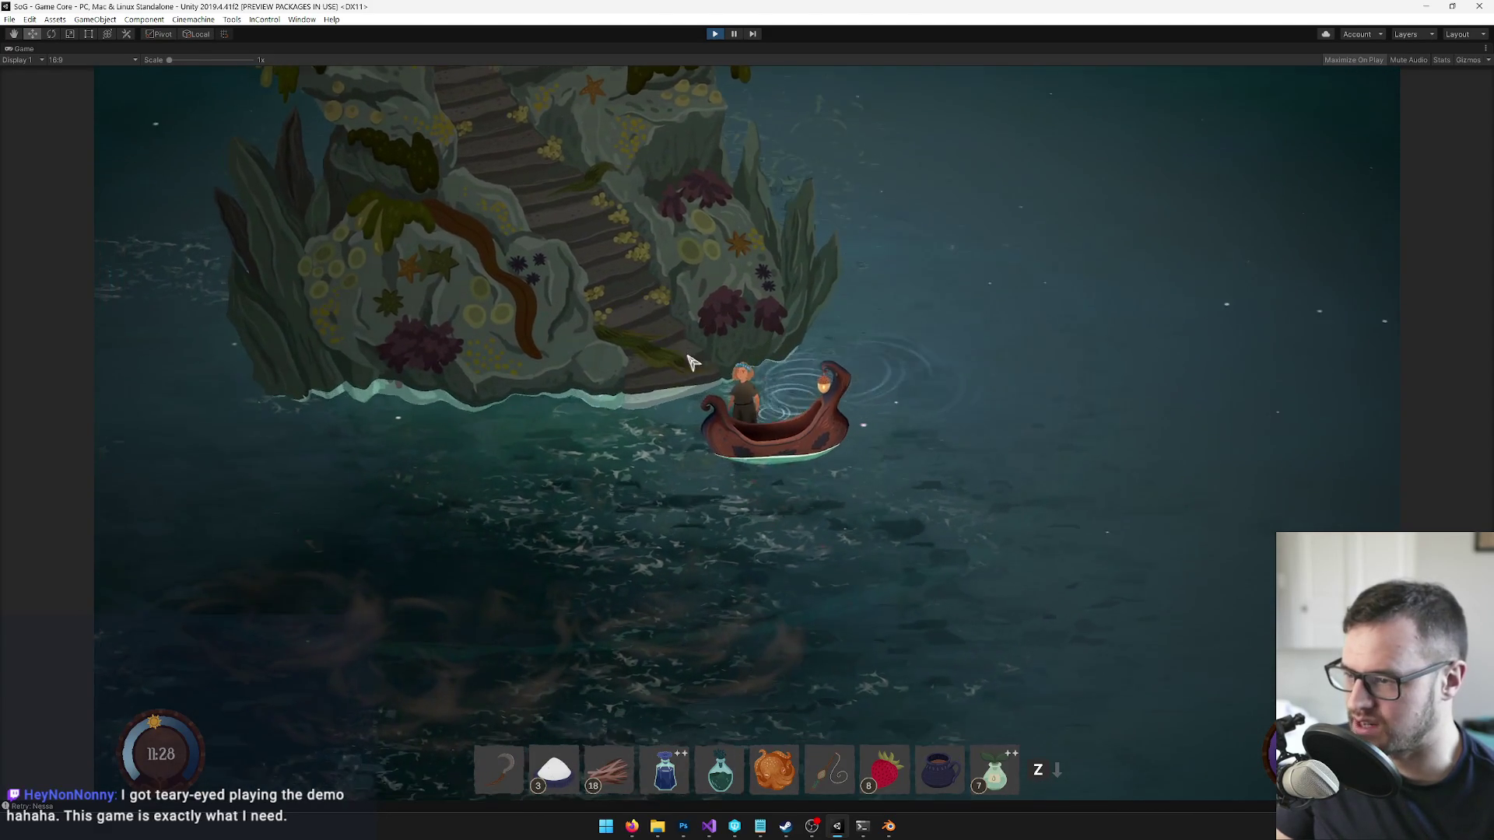
- Step back into the water, dive and swim left into open water, then turn right
key(a)
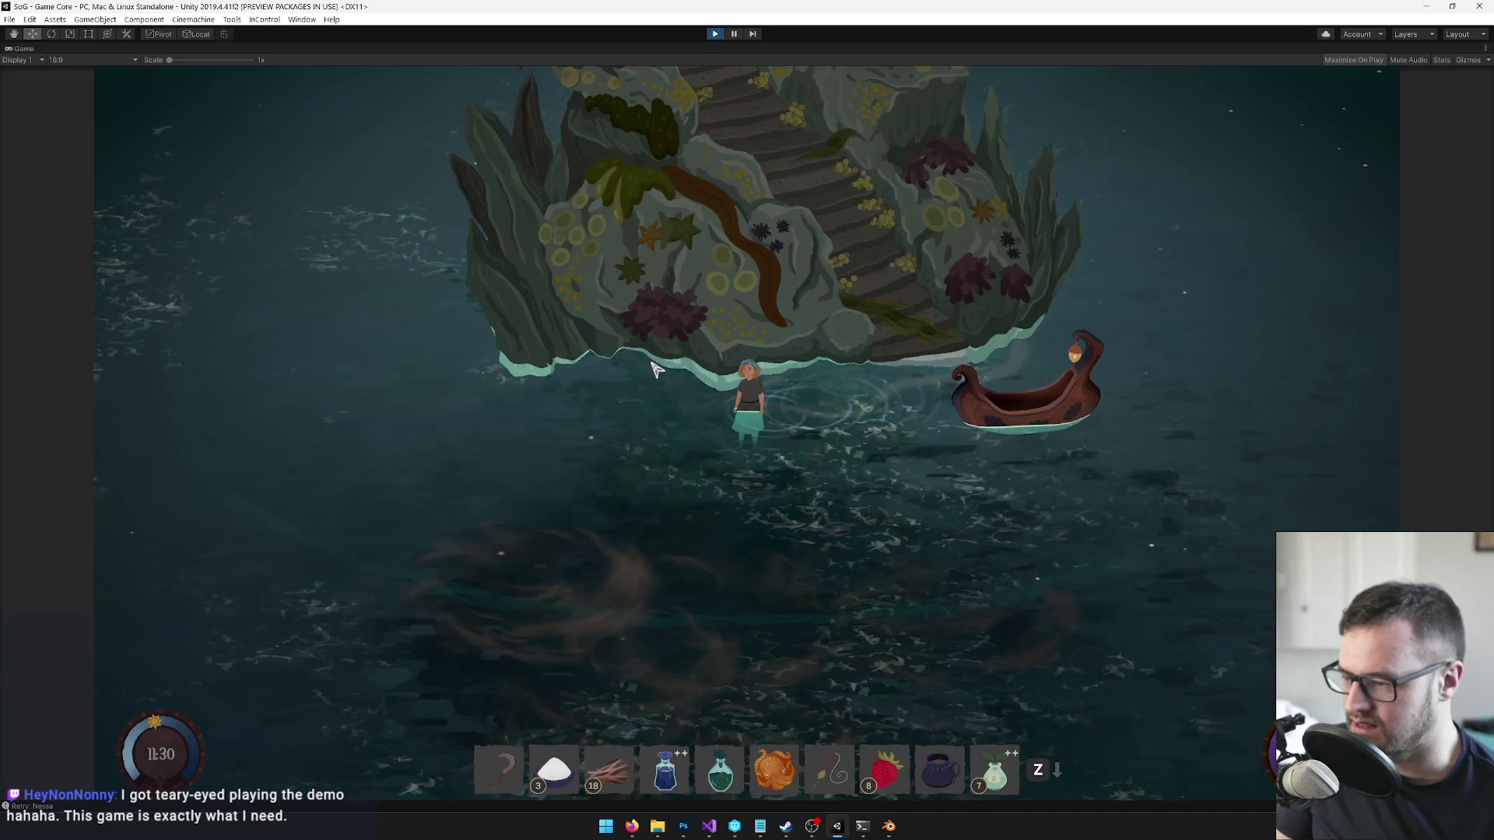
key(a)
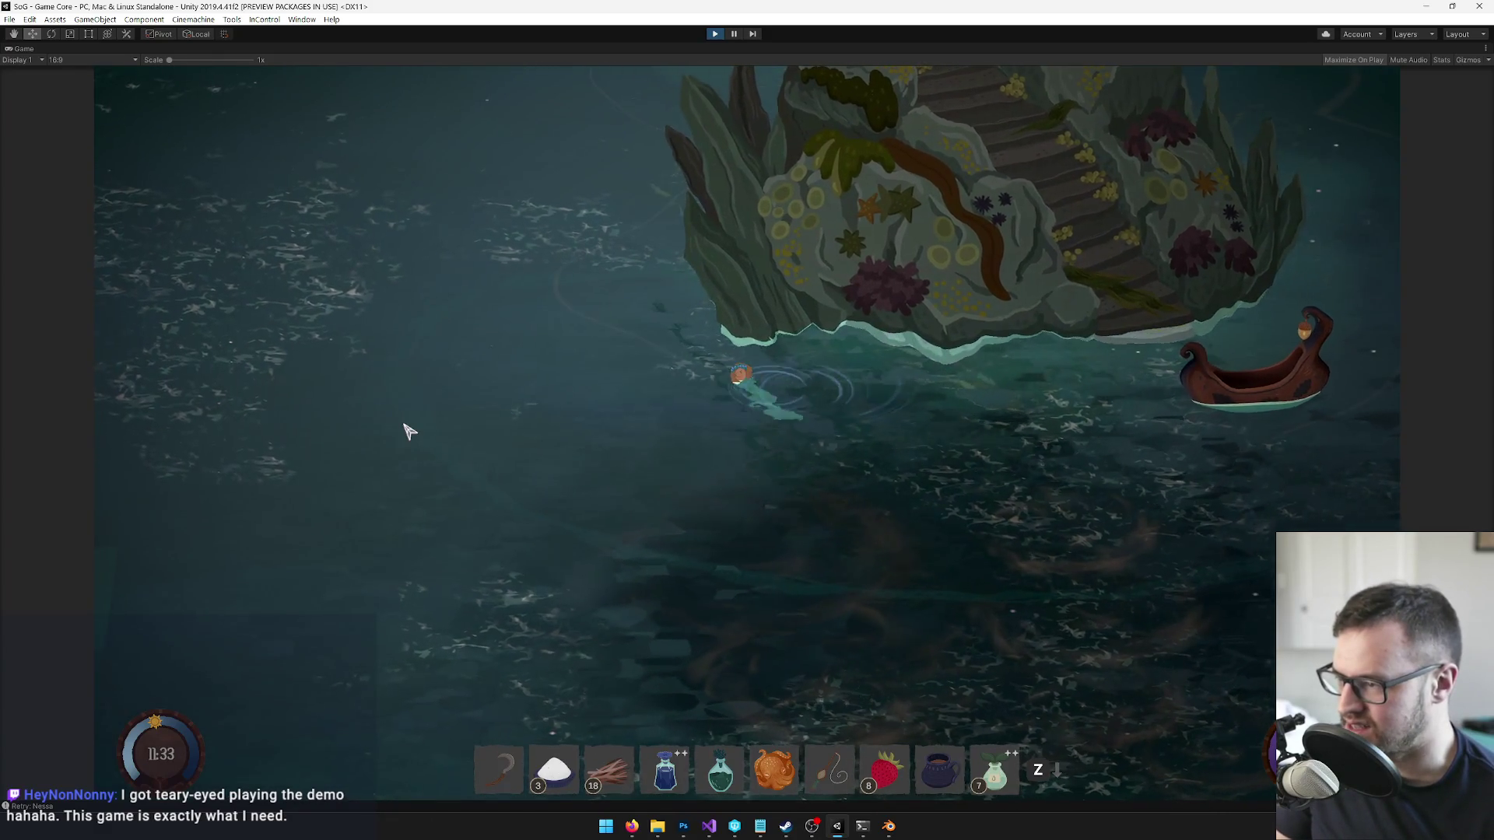
key(a)
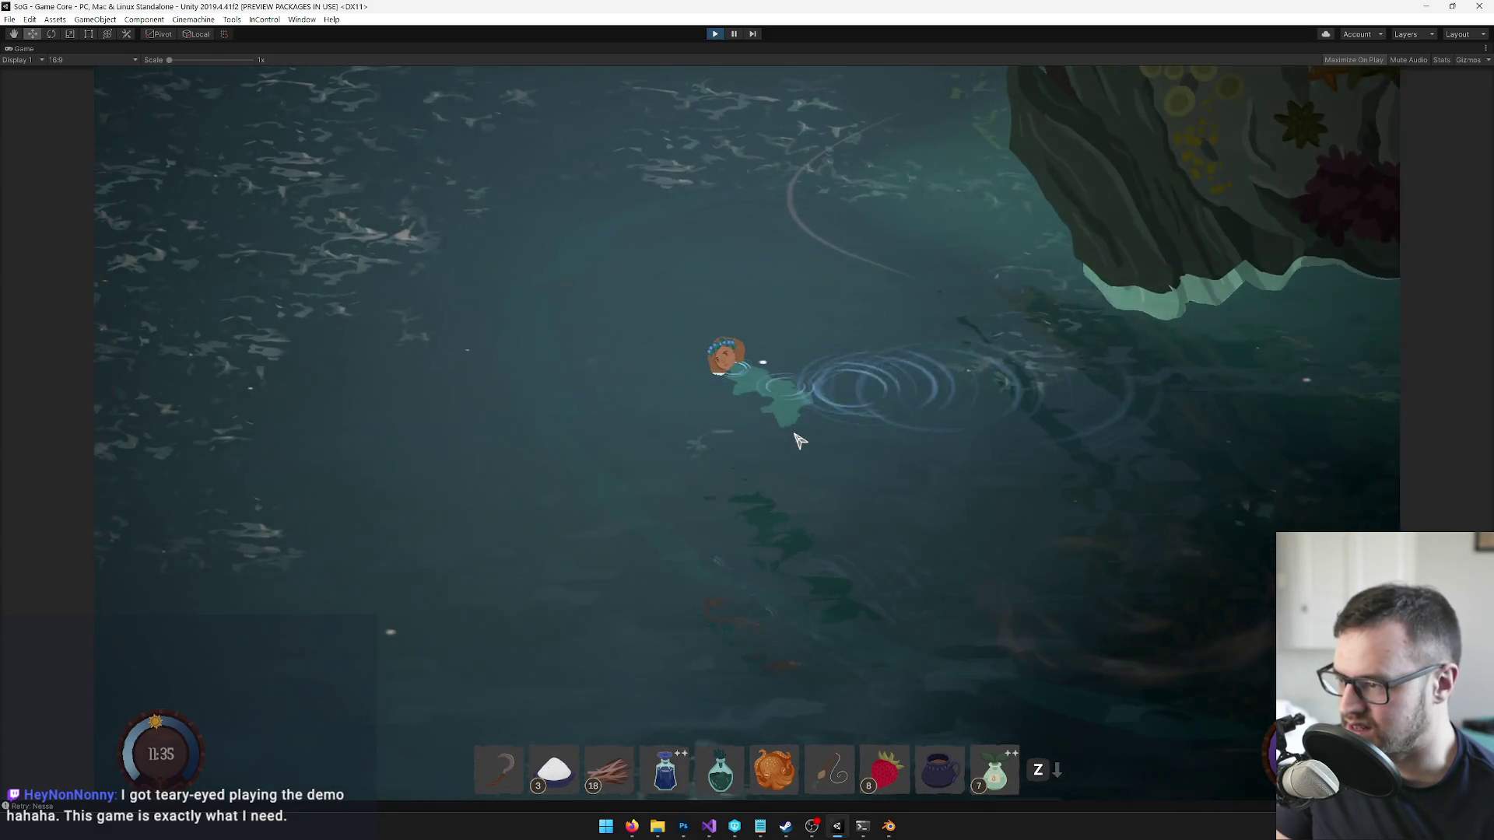
key(a)
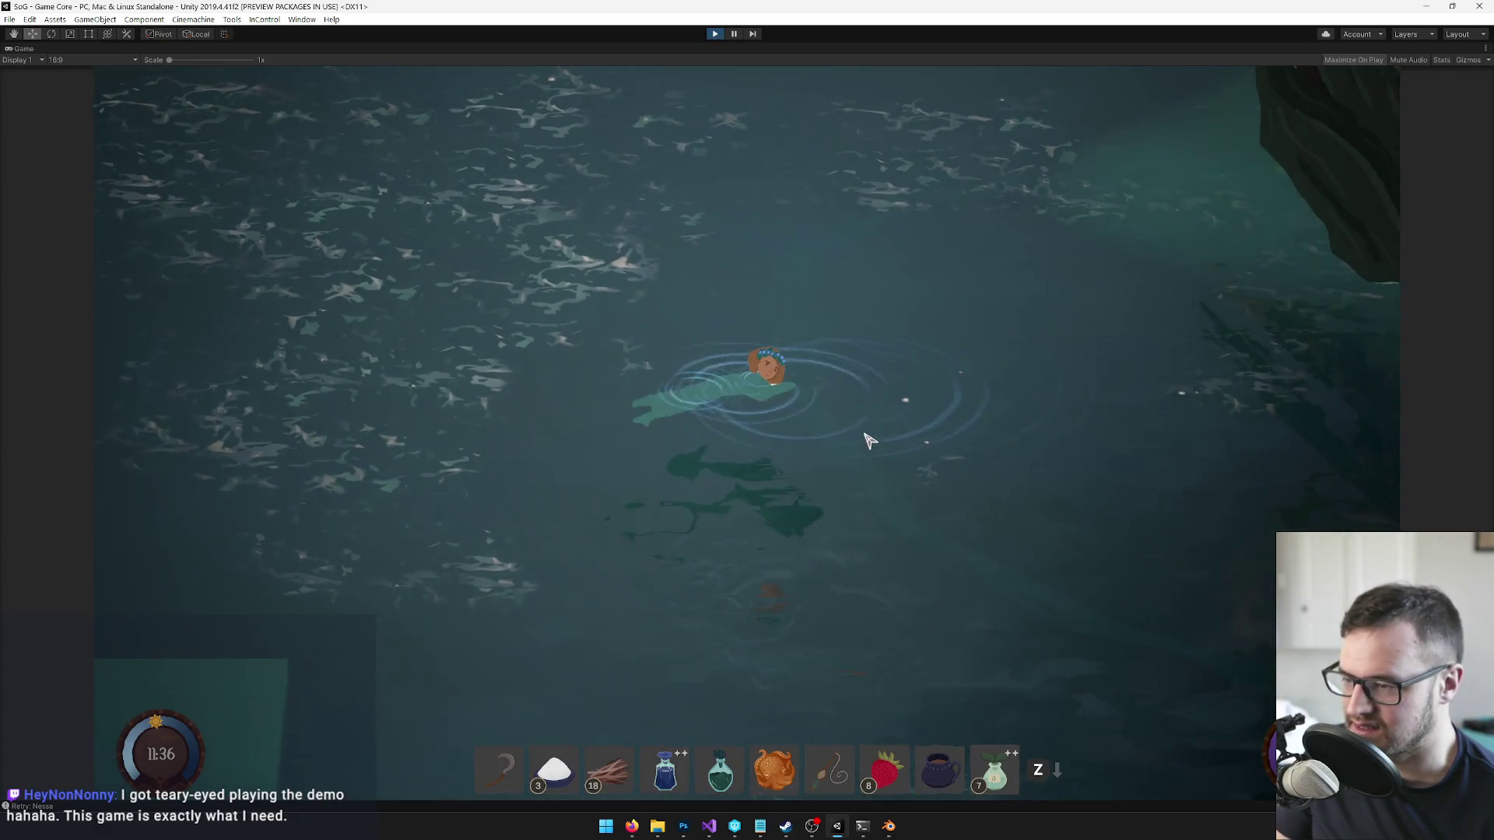
key(d)
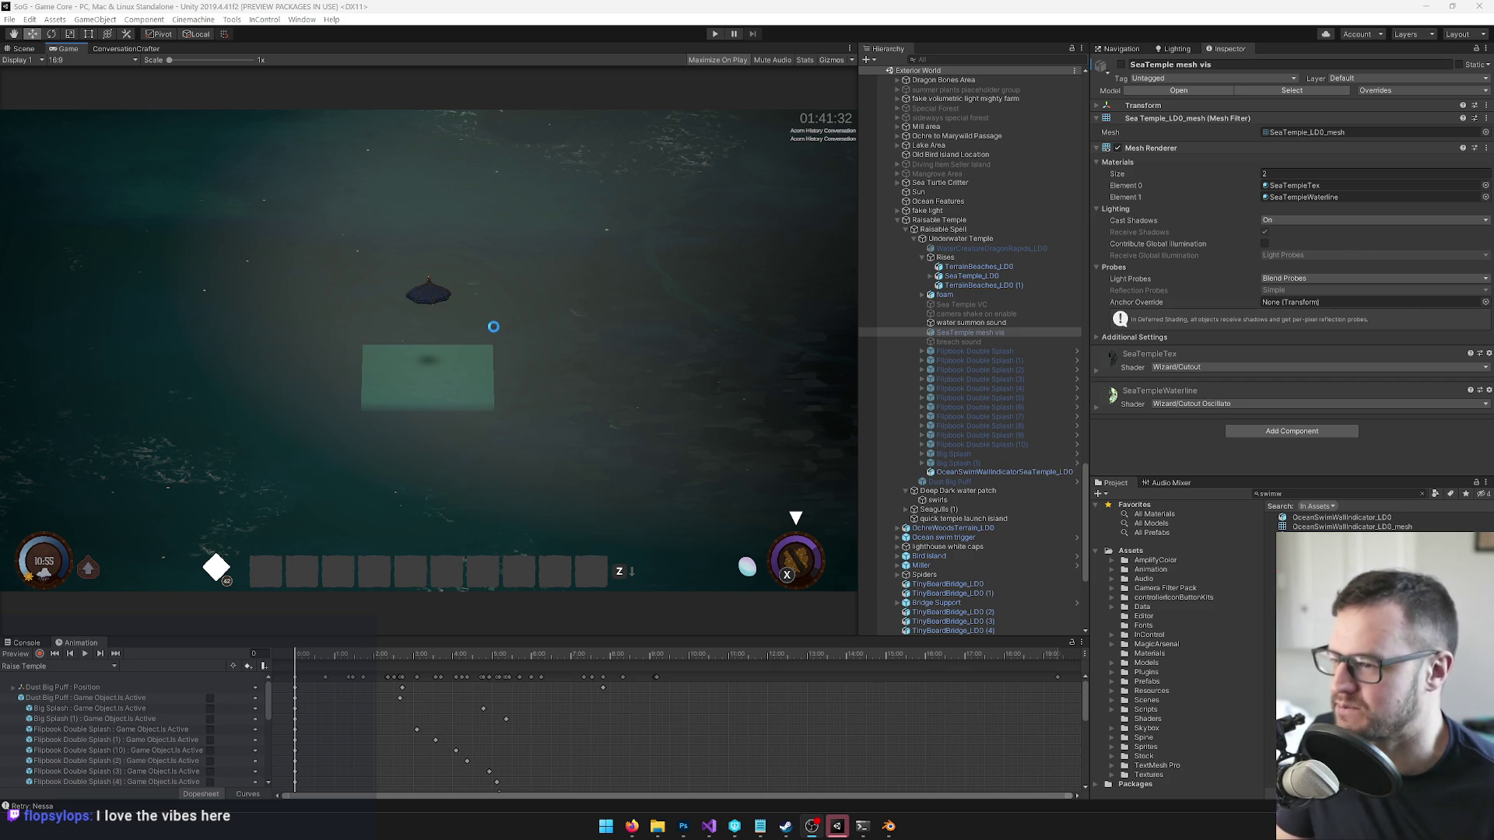
- Switch to the Scene view and orbit around the temple platform and its boundary box
click(22, 49)
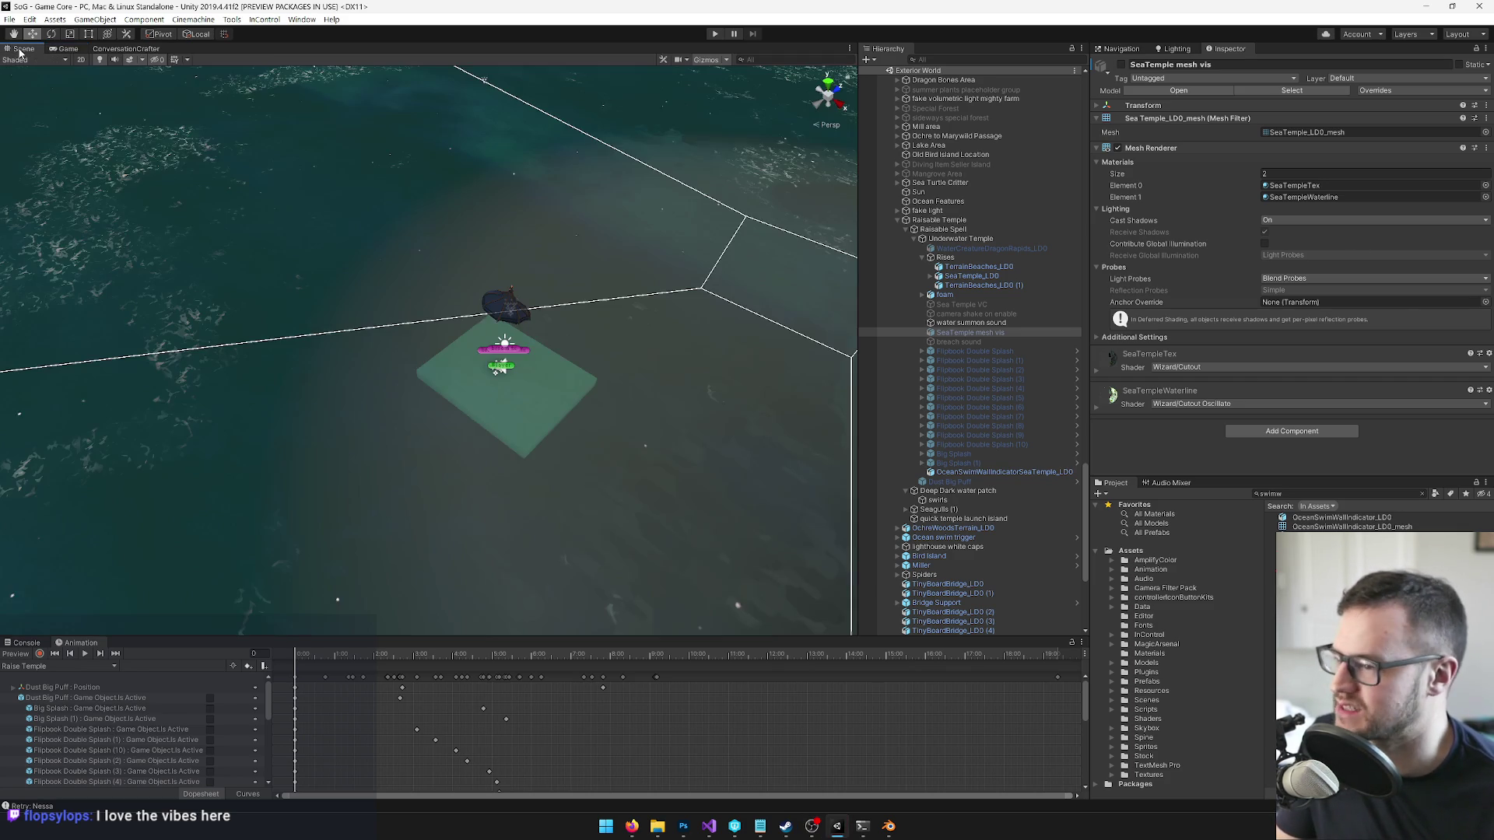
drag(703, 291, 709, 292)
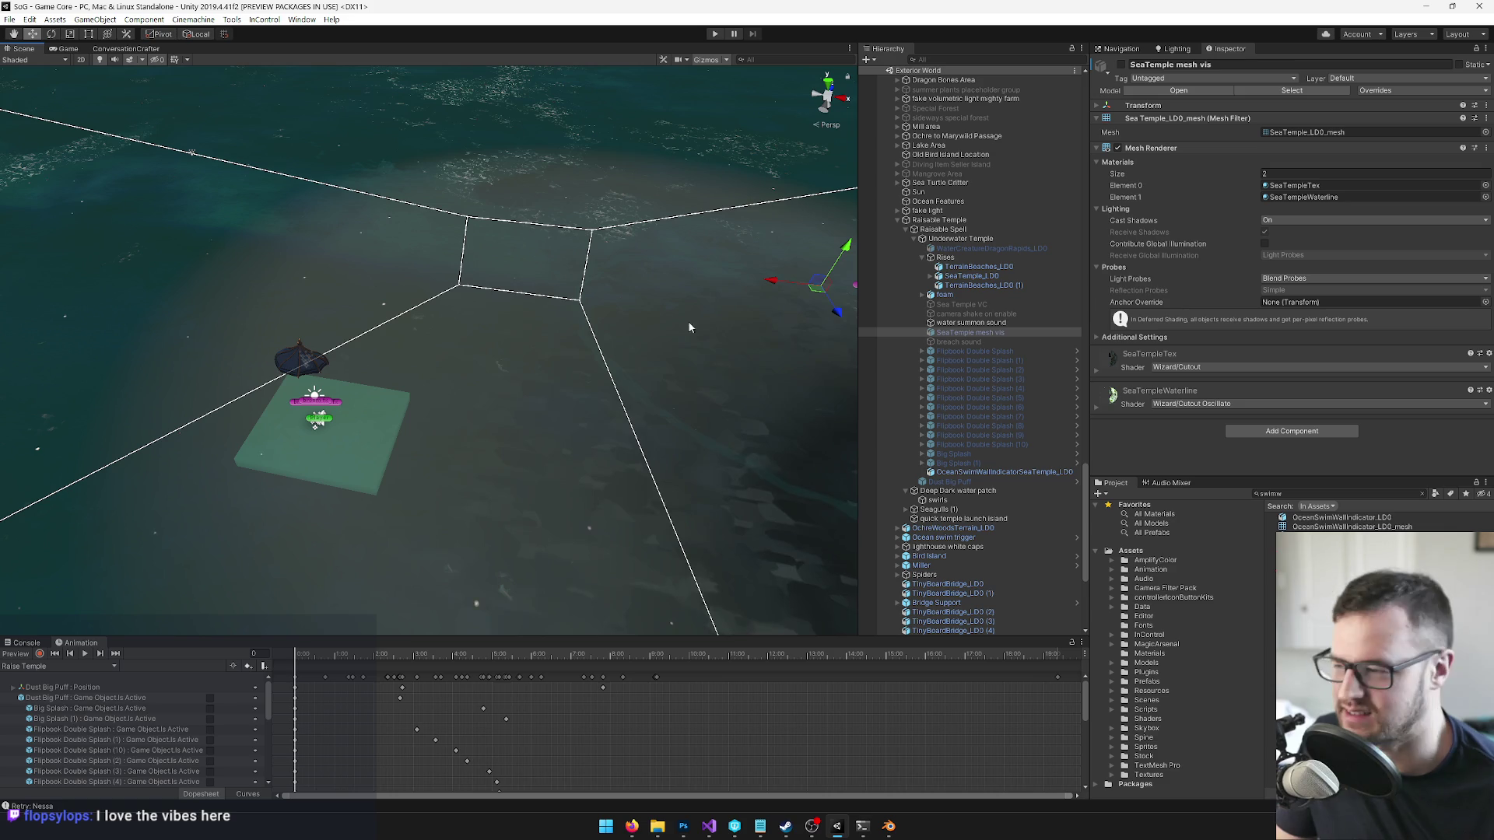
mouse_move(614, 311)
mouse_down()
mouse_move(699, 308)
mouse_move(668, 311)
mouse_move(561, 414)
mouse_up()
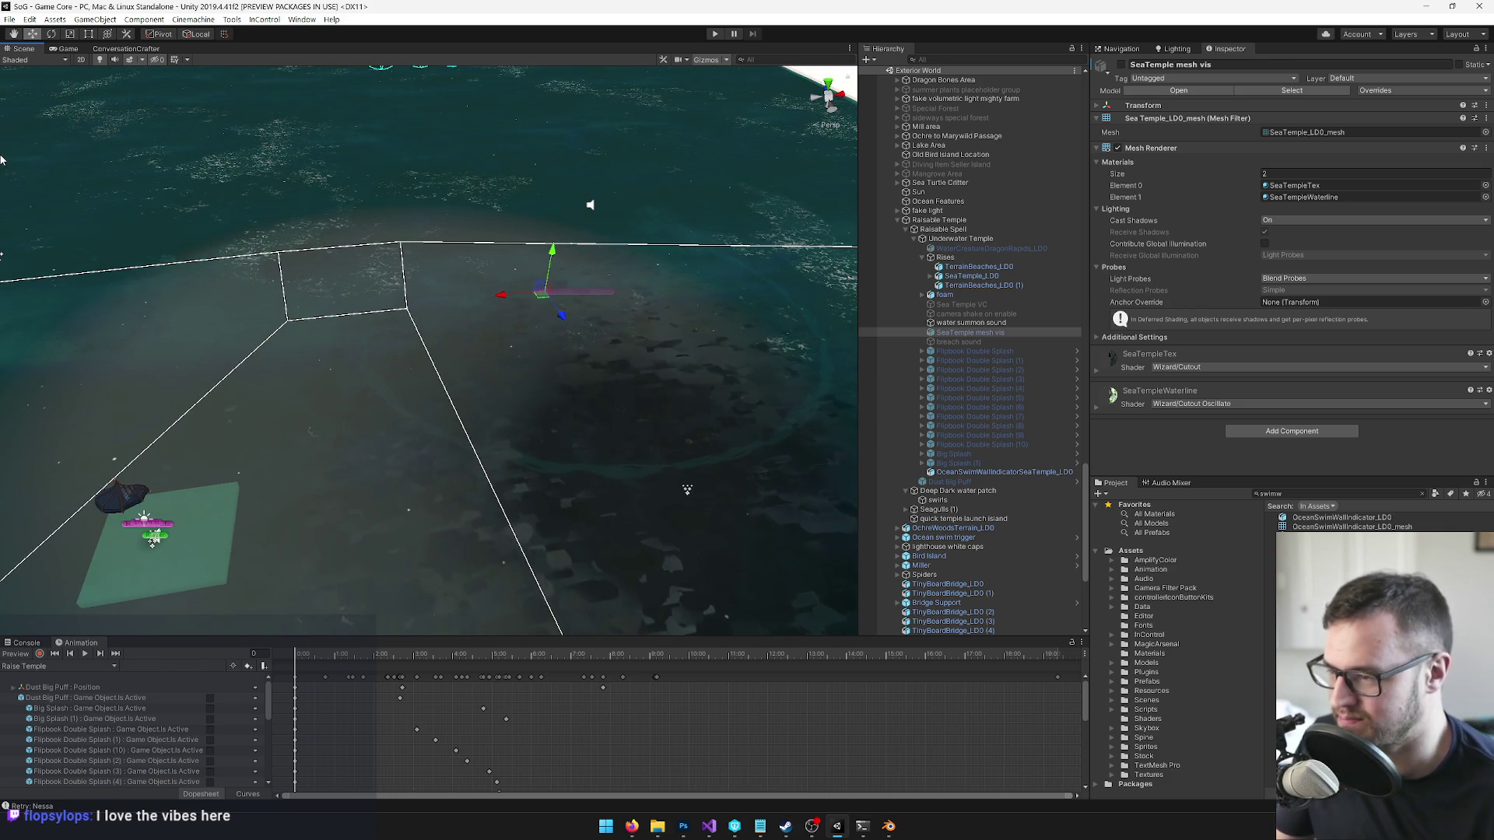
drag(0, 160, 1483, 161)
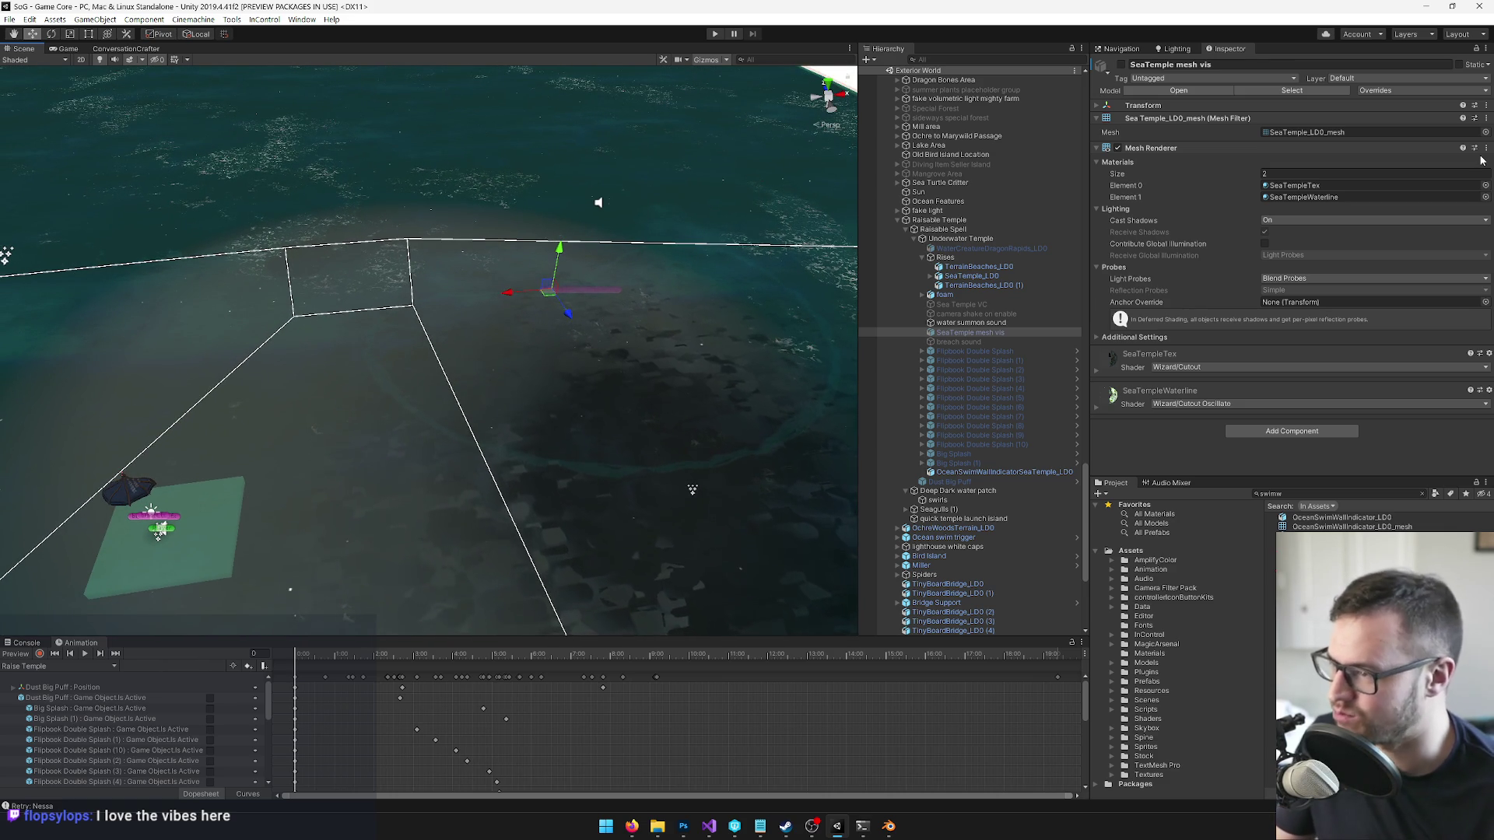
mouse_move(488, 358)
mouse_down()
mouse_move(417, 363)
mouse_move(478, 270)
mouse_move(479, 456)
mouse_move(451, 352)
mouse_up()
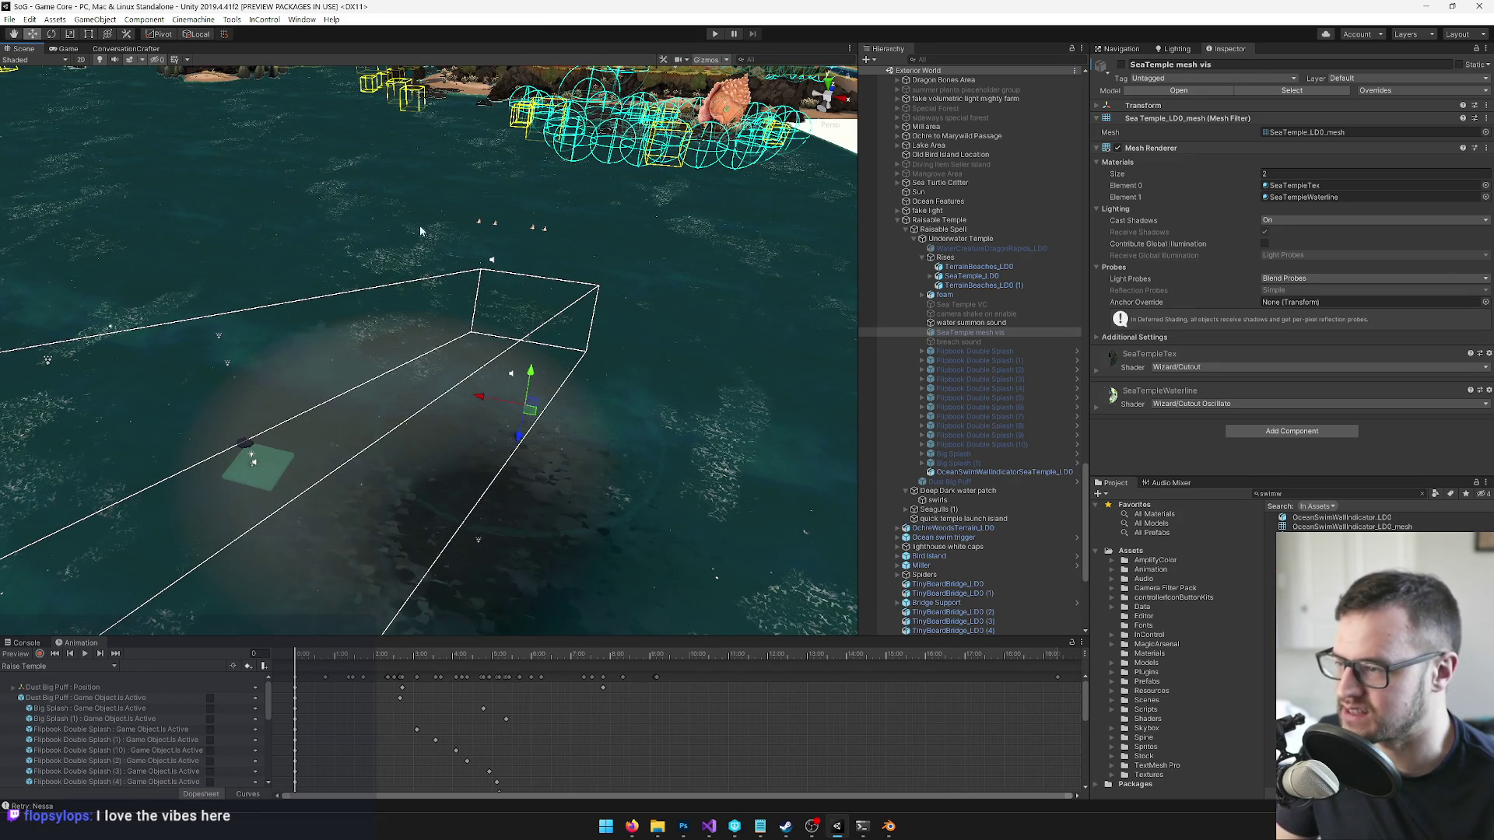
mouse_move(490, 222)
mouse_down()
mouse_move(491, 311)
mouse_move(501, 211)
mouse_move(359, 330)
mouse_up()
scroll(491, 277, down, 3)
scroll(501, 293, up, 5)
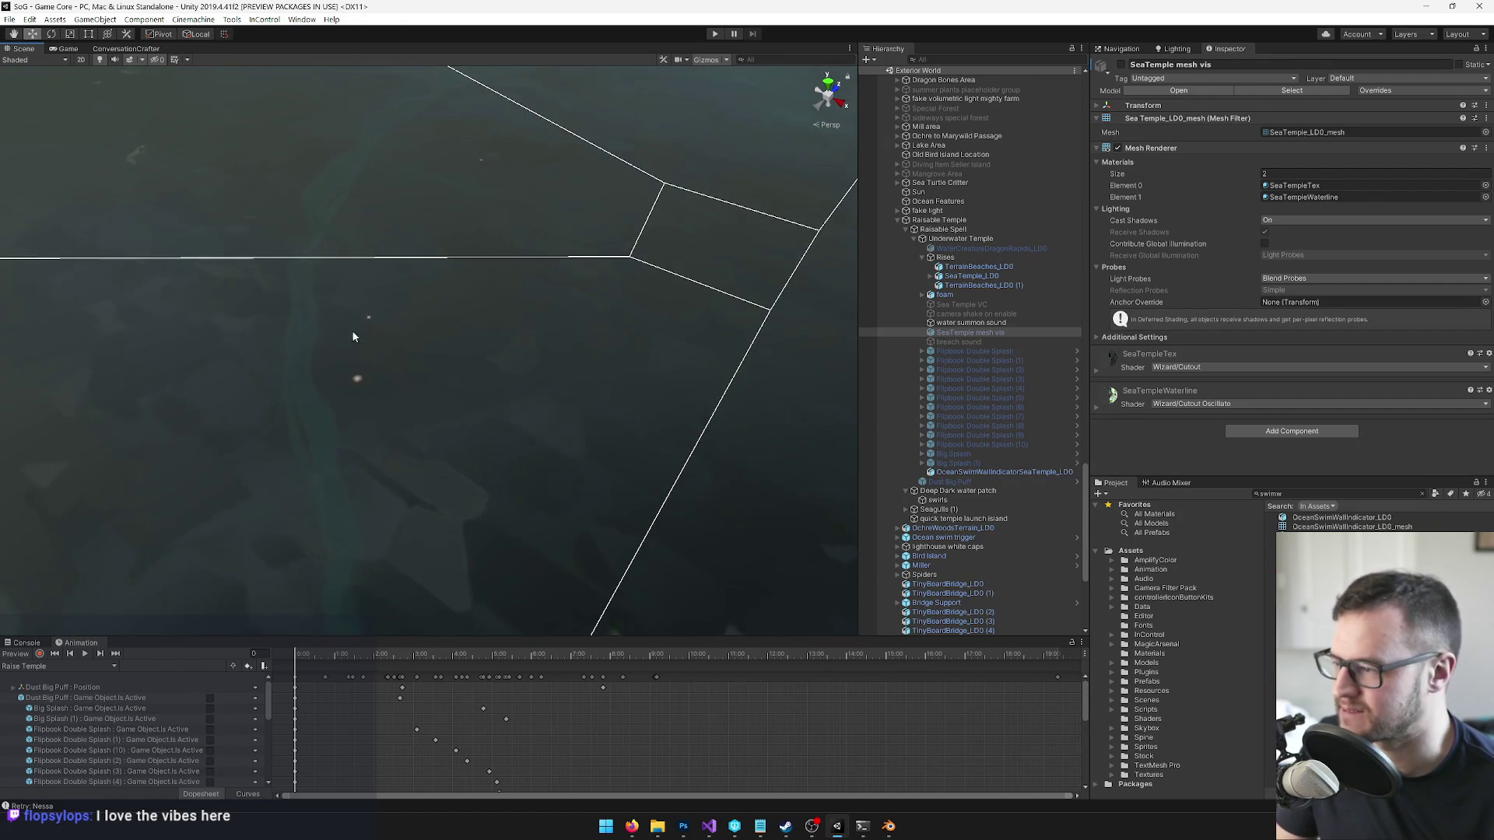
- Select OceanSwimWallIndicatorSeaTemple_LD0 and ping its DeepOceanIndicator material in the project files
click(299, 340)
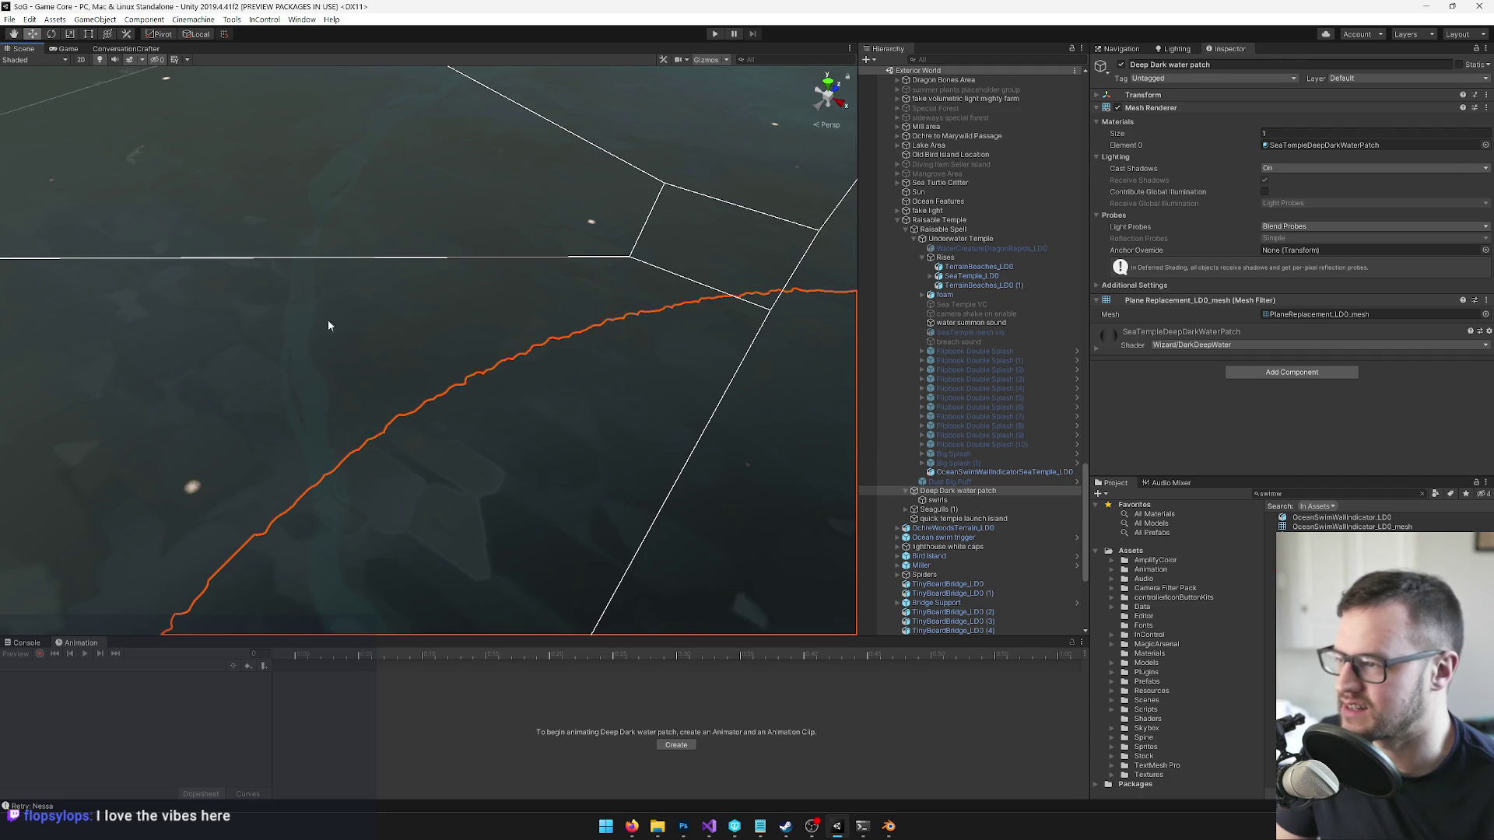
click(313, 317)
click(1328, 184)
mouse_move(486, 292)
mouse_down()
mouse_move(510, 279)
mouse_move(496, 164)
mouse_move(514, 249)
mouse_up()
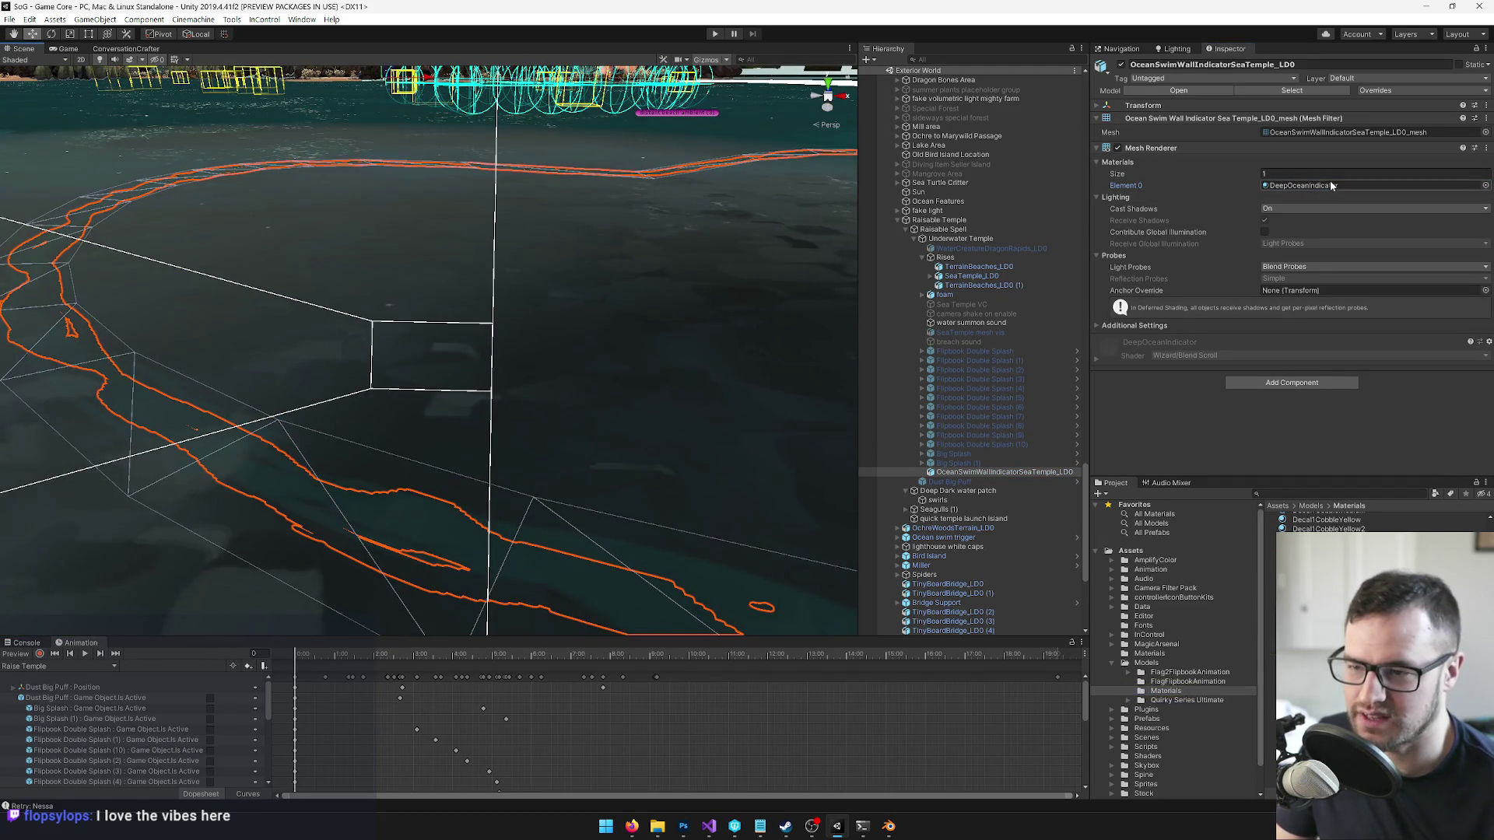
- Check out DeepOceanIndicator and set its Main Color to grey 919191 with alpha 14
double_click(1448, 185)
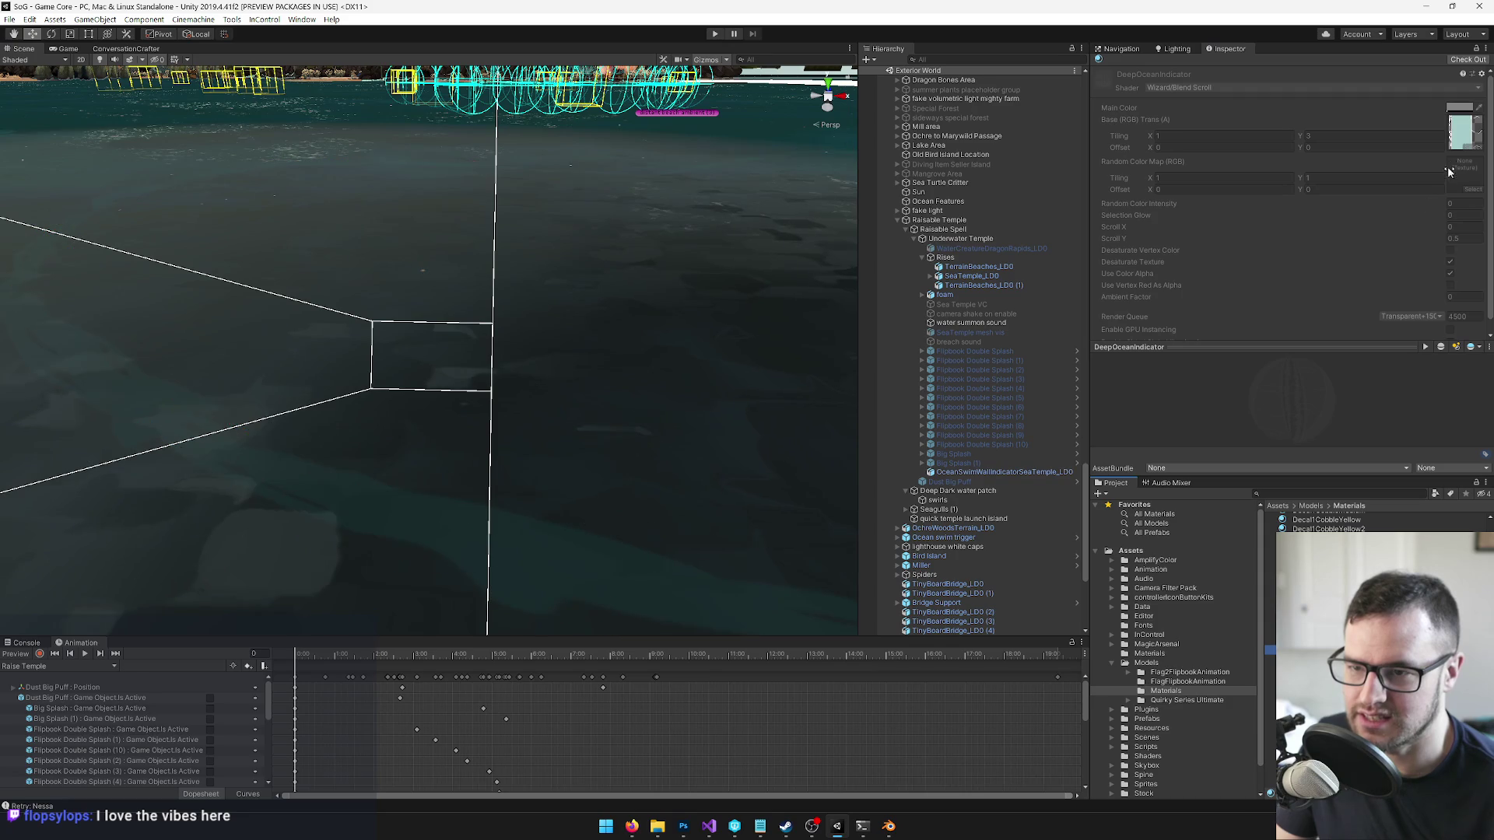
click(1468, 59)
click(1459, 107)
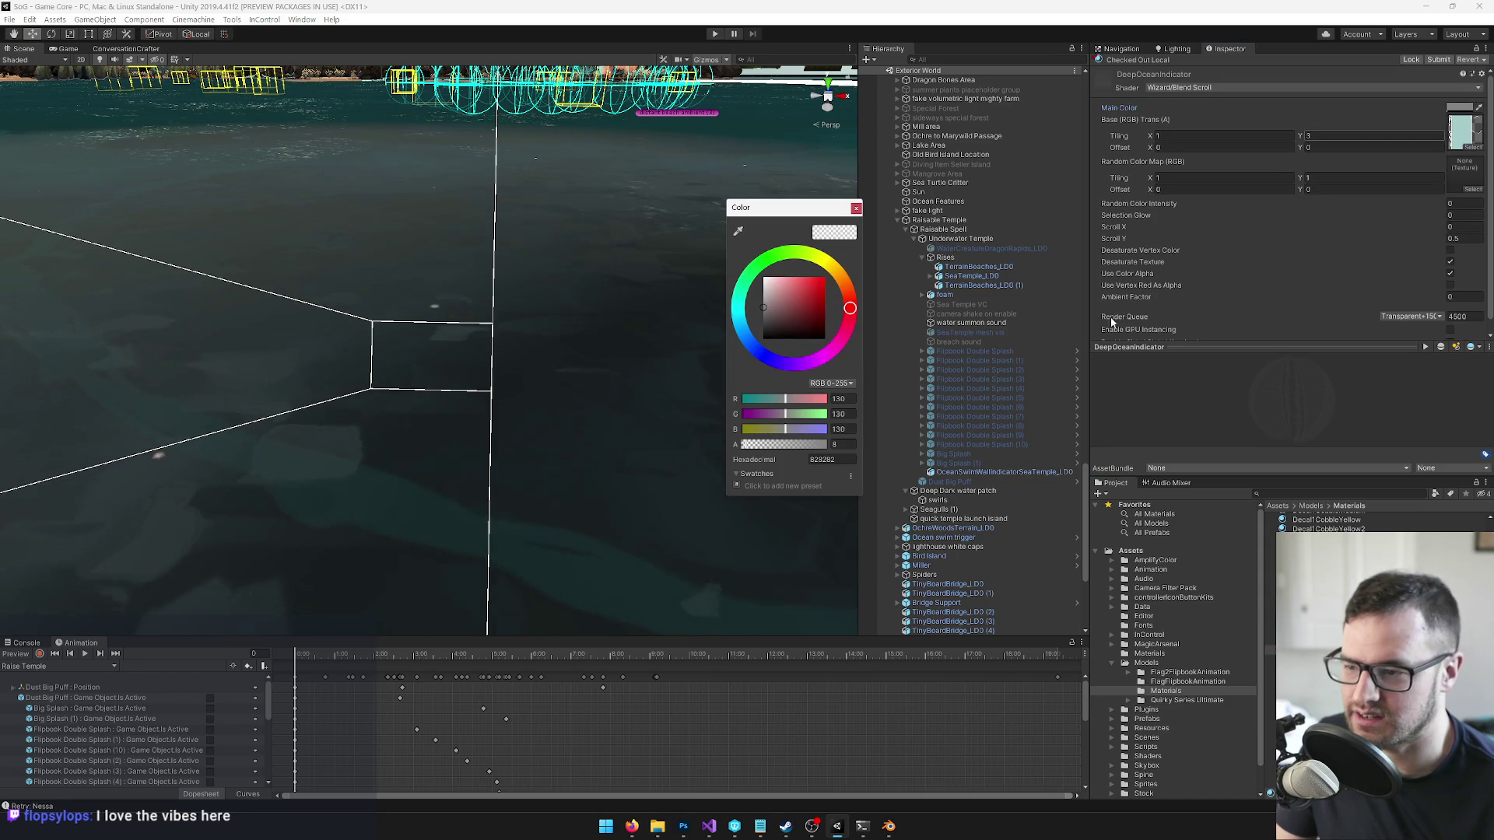
click(838, 444)
text(12)
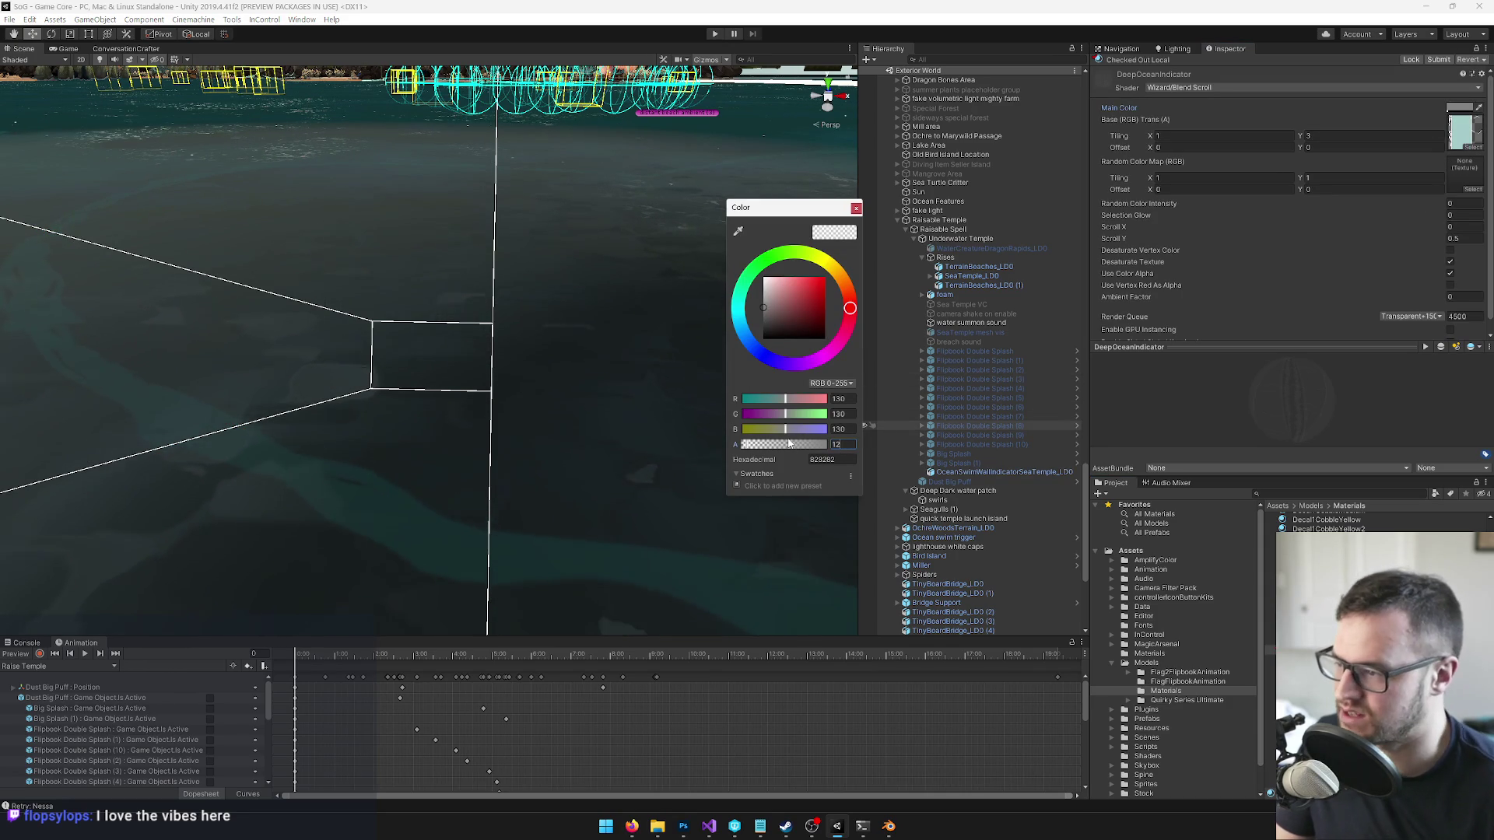
text(4)
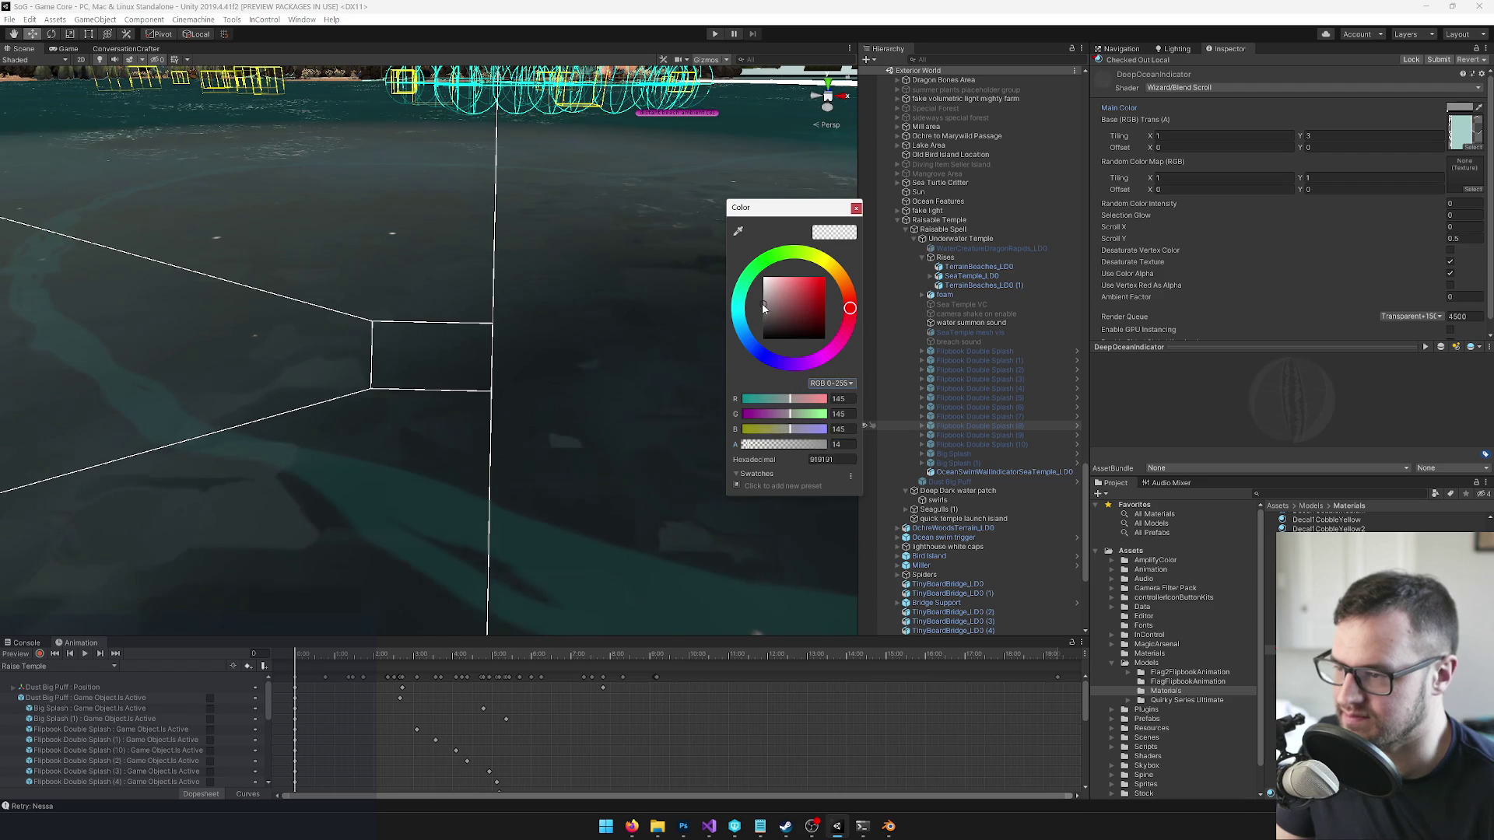
click(392, 355)
mouse_move(392, 354)
mouse_down()
mouse_move(367, 383)
mouse_move(321, 327)
mouse_move(427, 371)
mouse_up()
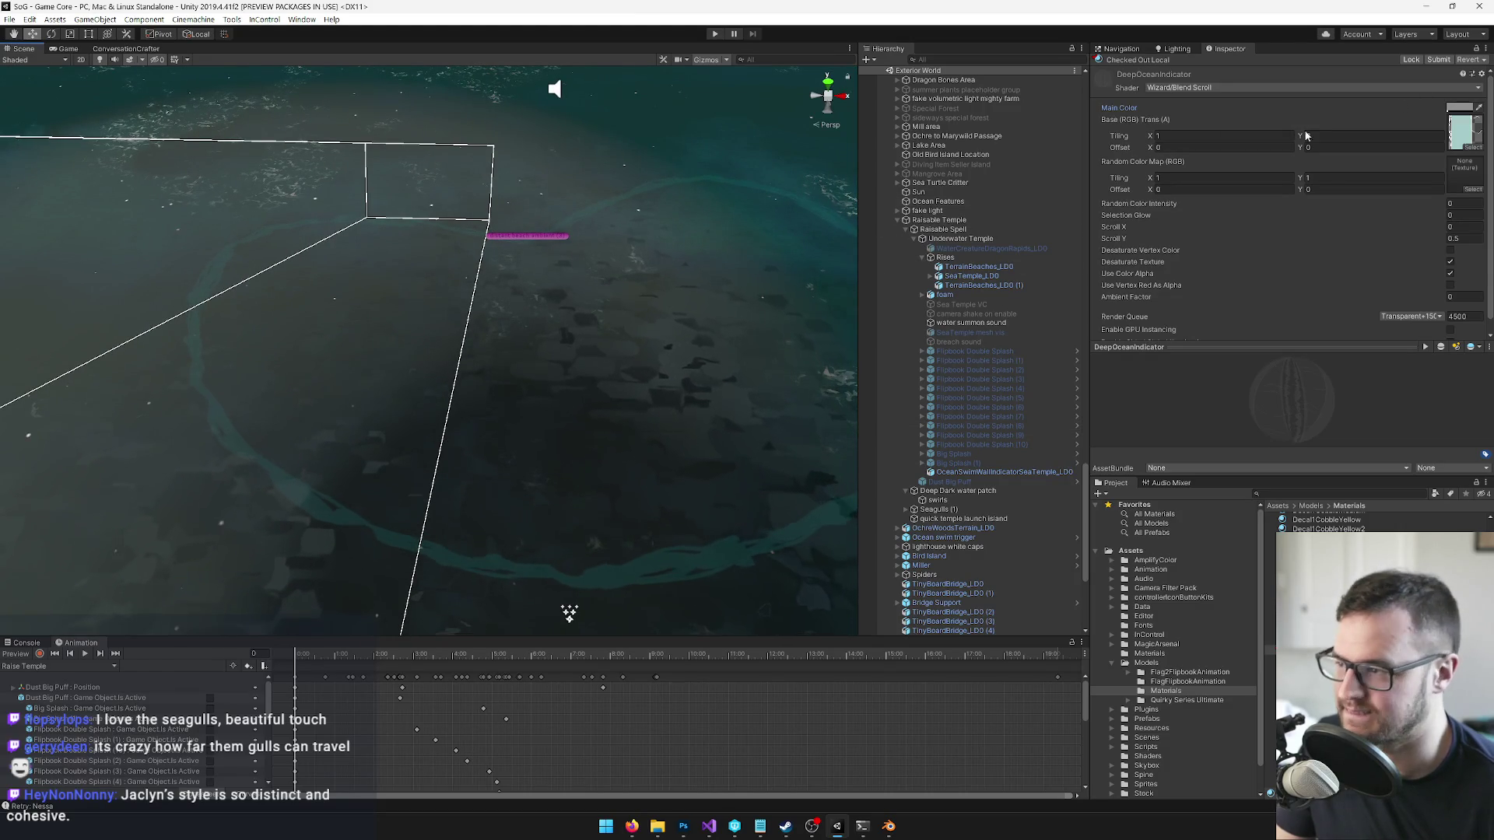
mouse_move(502, 151)
mouse_down()
mouse_move(484, 67)
mouse_move(501, 131)
mouse_move(522, 104)
mouse_move(539, 144)
mouse_up()
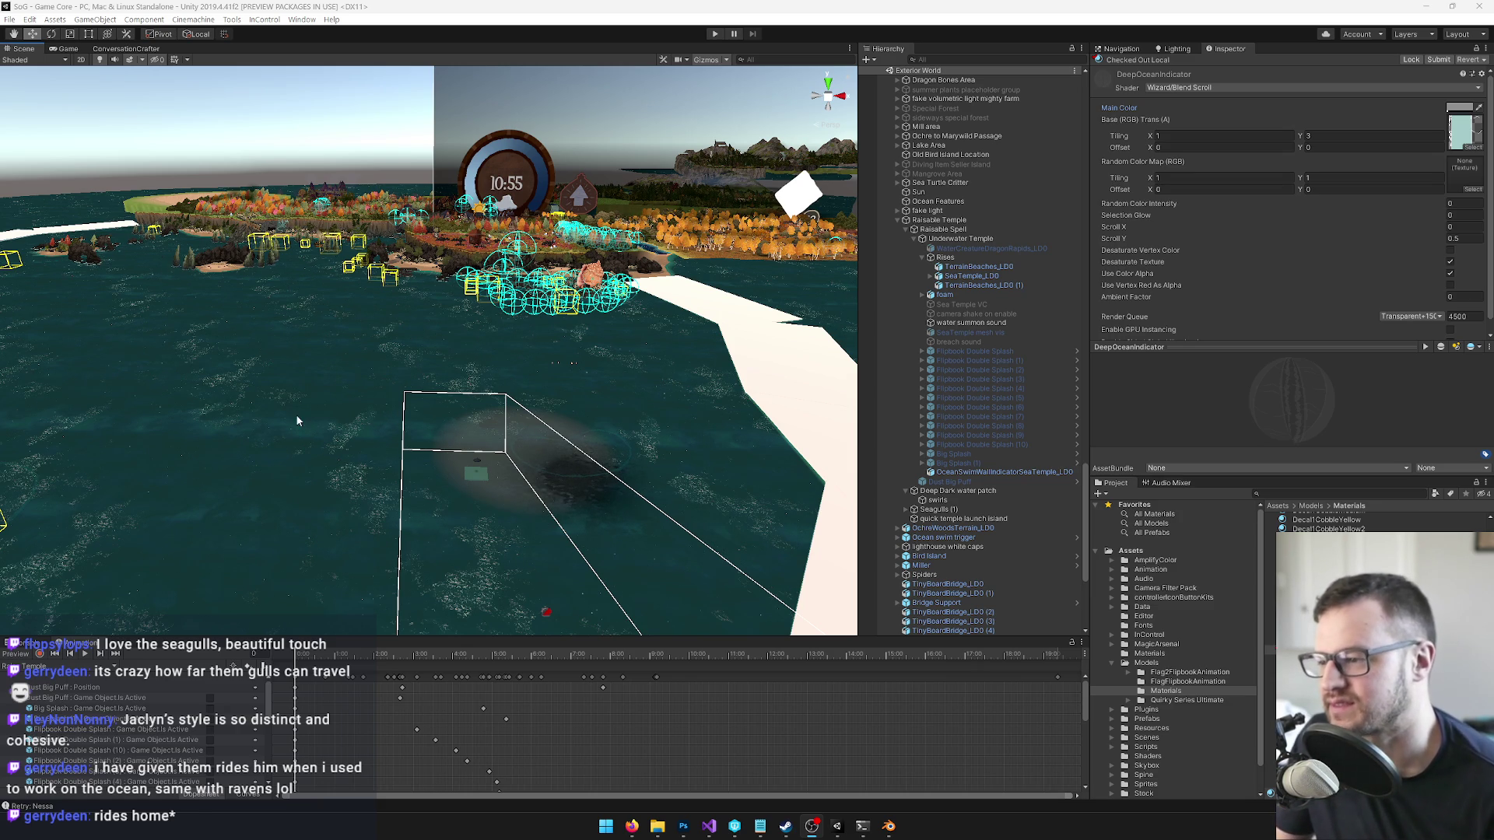
- Orbit the Scene view over the ocean toward the temple platform to review the indicator
drag(405, 355, 404, 391)
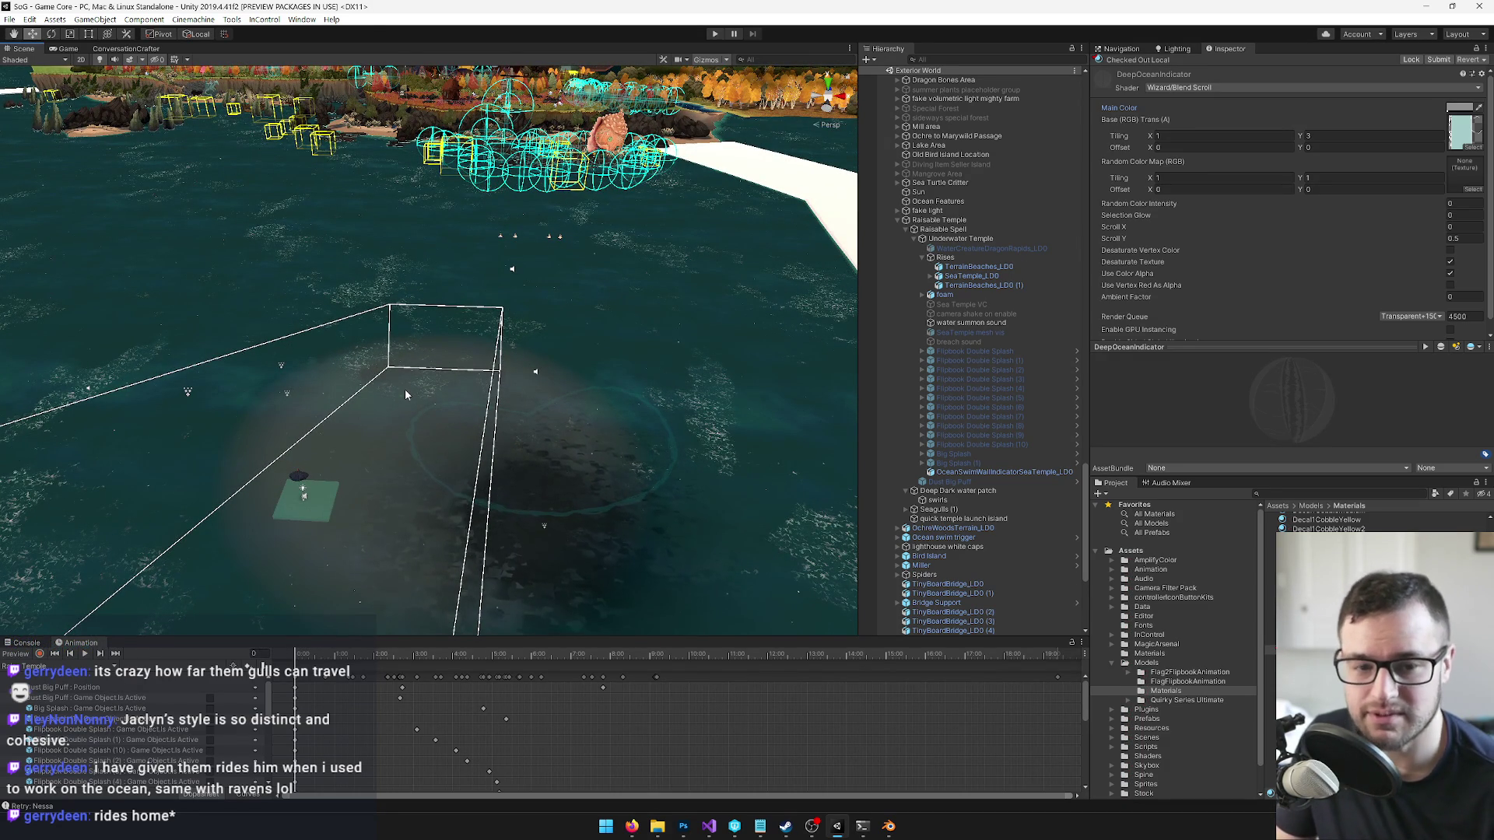
drag(383, 393, 389, 380)
- Select the heart-shaped terrain mesh and frame its notch vertex in Edit Mode
mouse_move(892, 828)
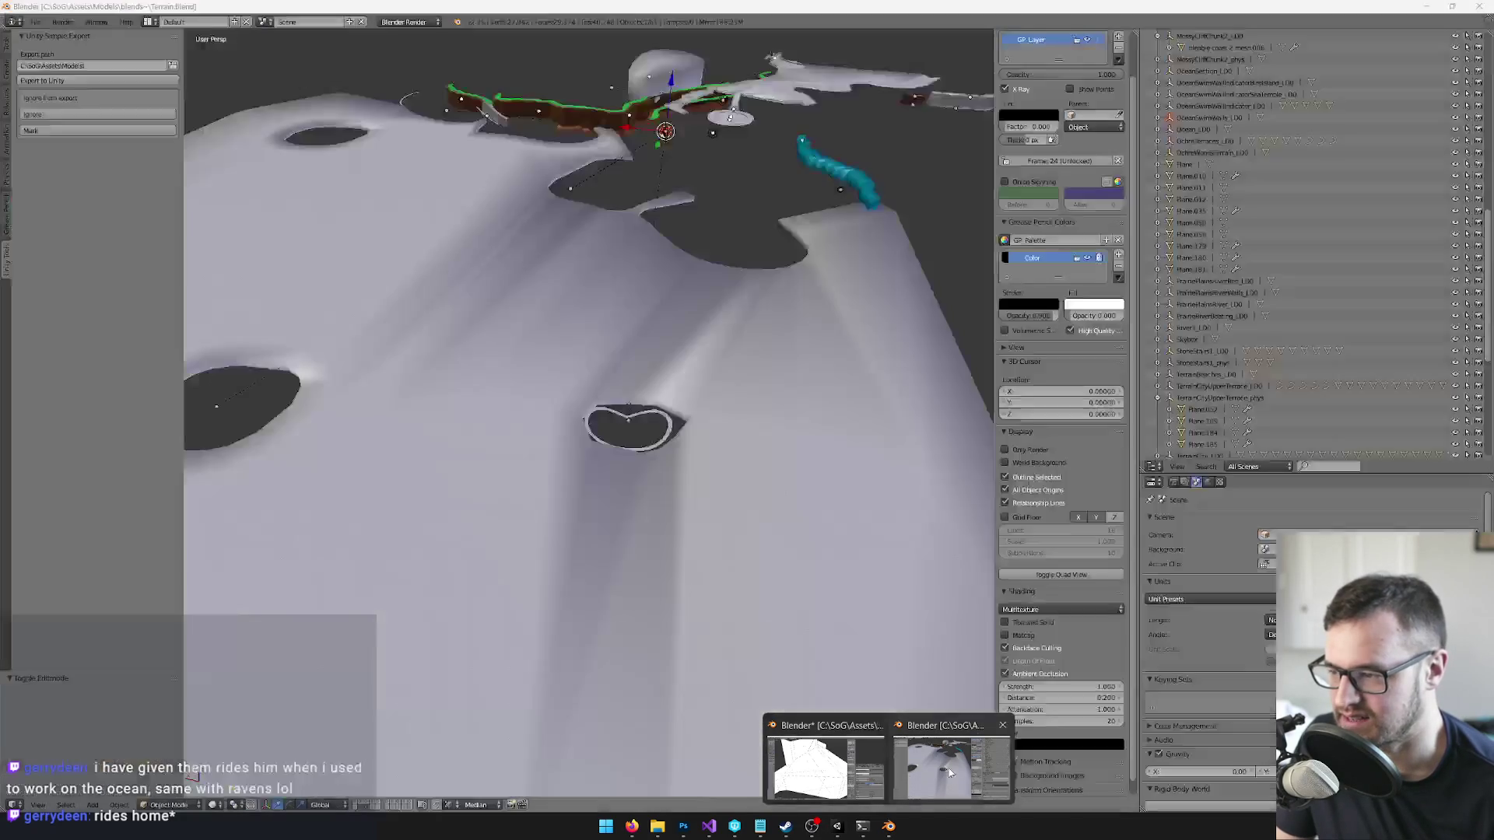
click(950, 773)
right_click(668, 429)
key(KP_Decimal)
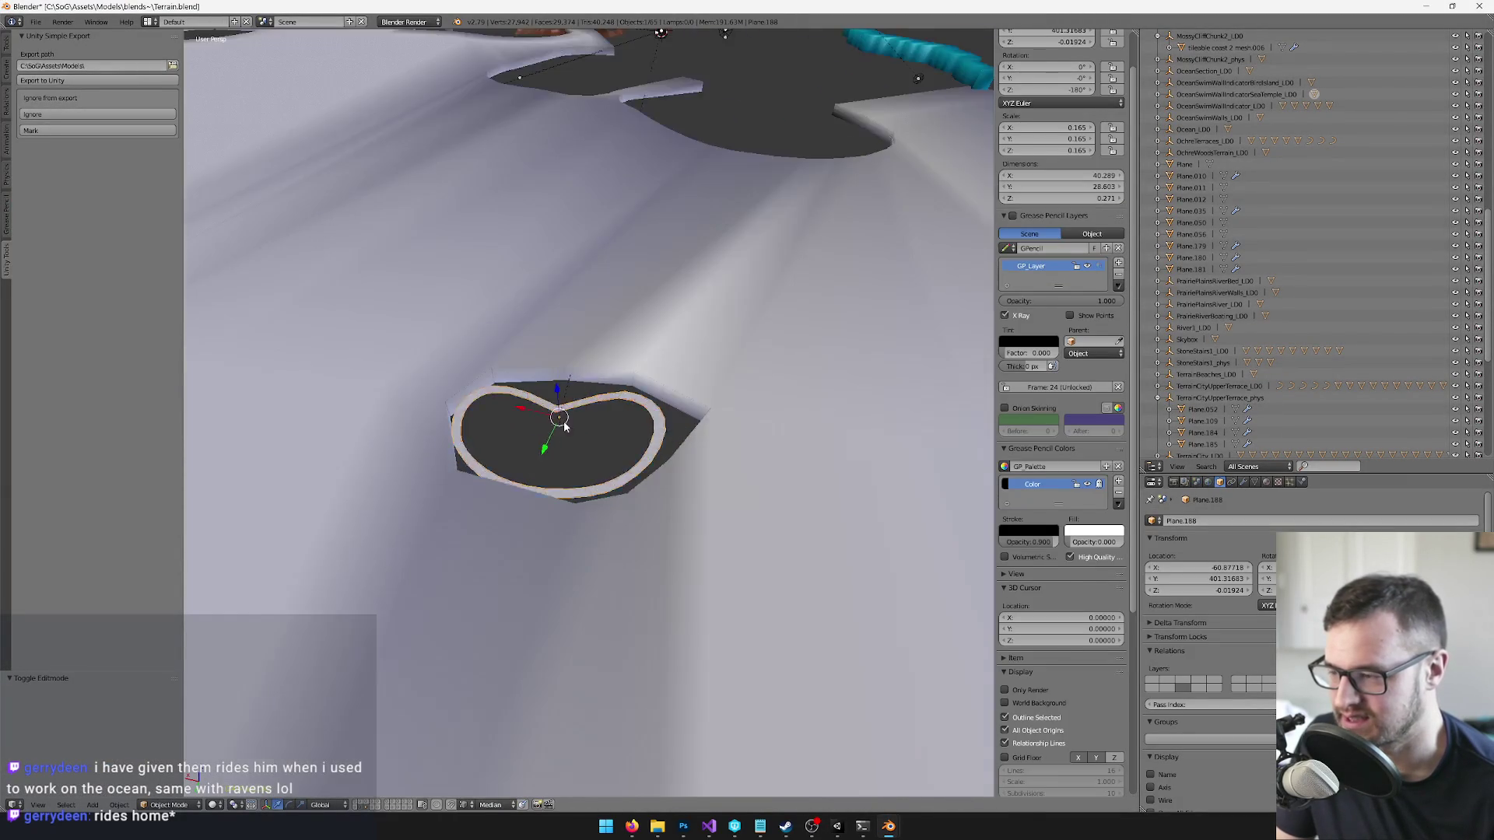
key(Tab)
scroll(579, 419, up, 4)
right_click(560, 417)
key(KP_Decimal)
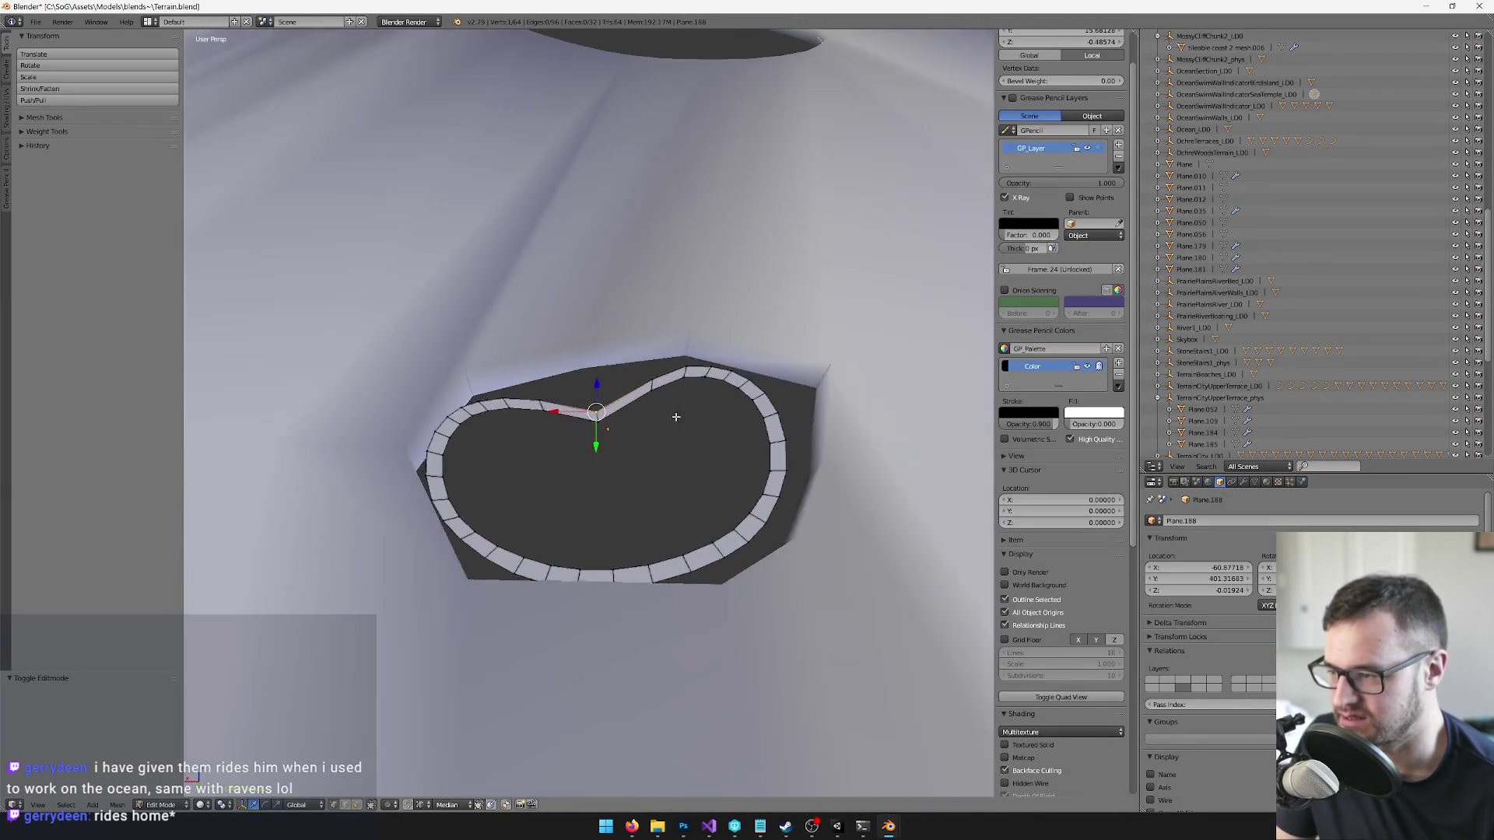
drag(738, 499, 723, 500)
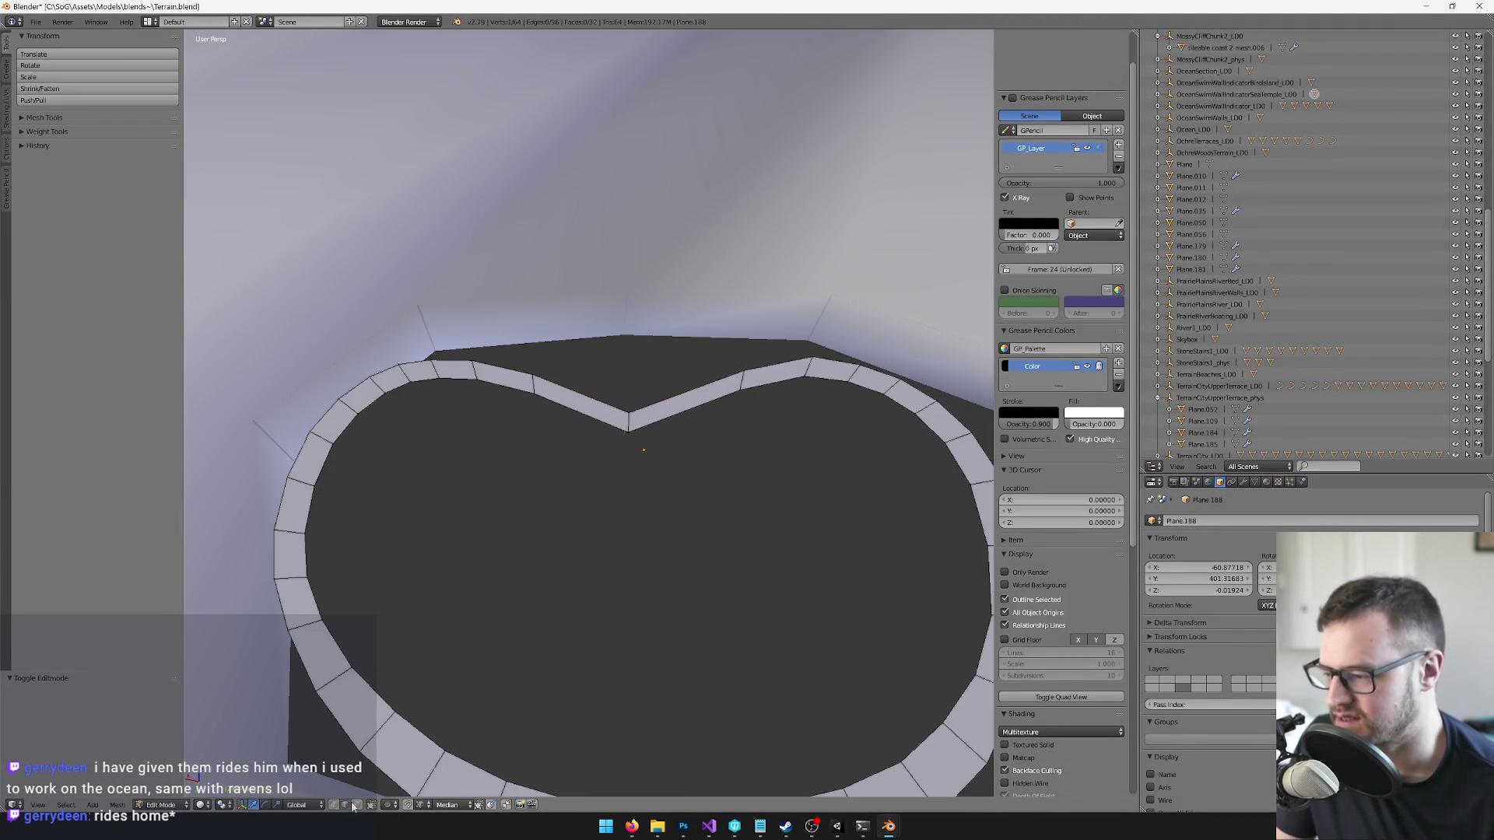
- Bevel the edge at the heart's notch with the bevel command
key(a)
right_click(632, 415)
key(space)
text(bevel)
key(Return)
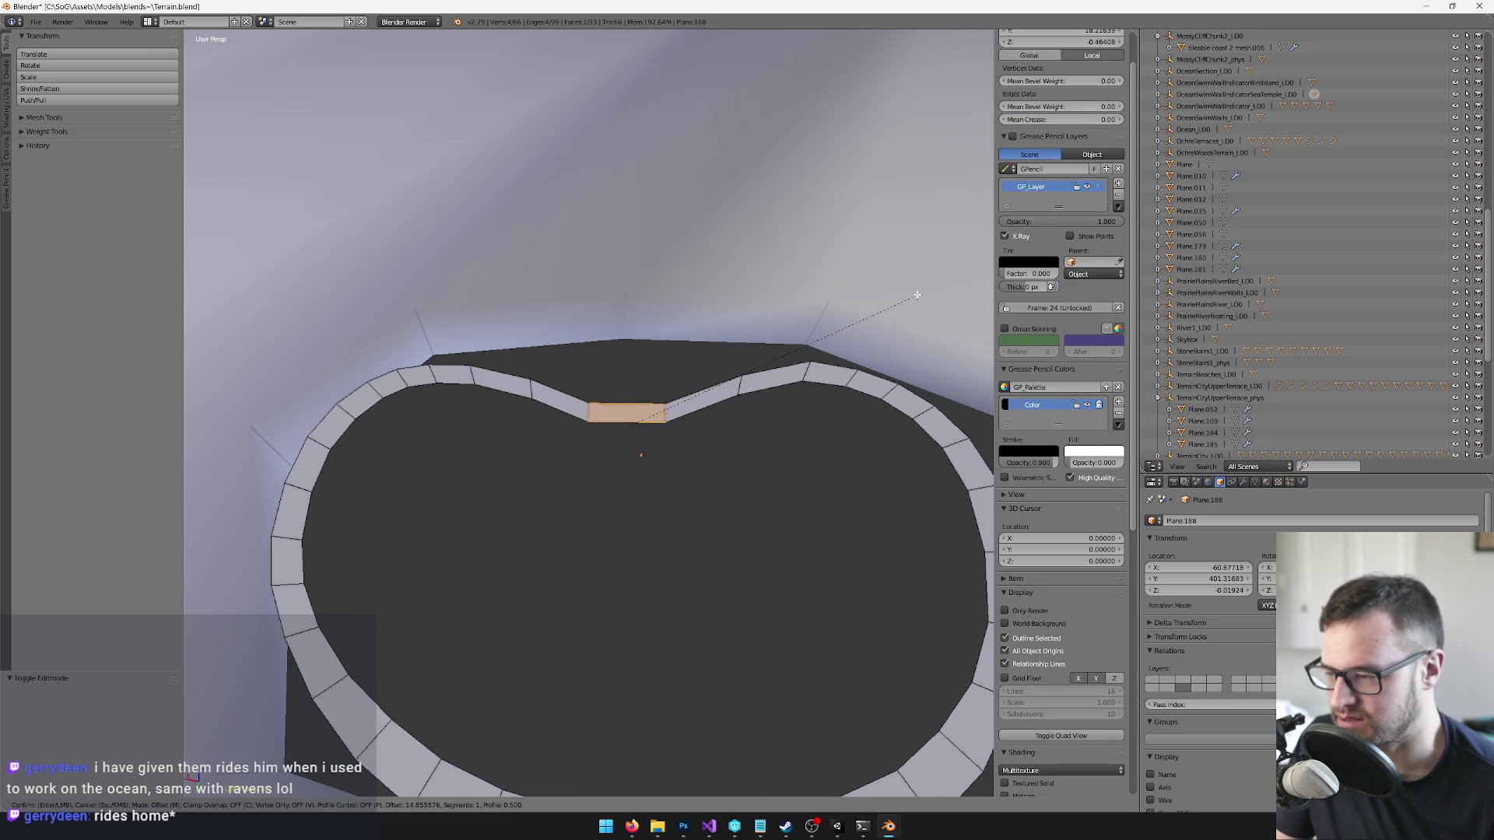
click(911, 288)
scroll(809, 287, down, 5)
- Move to the road strip mesh and slightly scale two vertices on its edge
key(Tab)
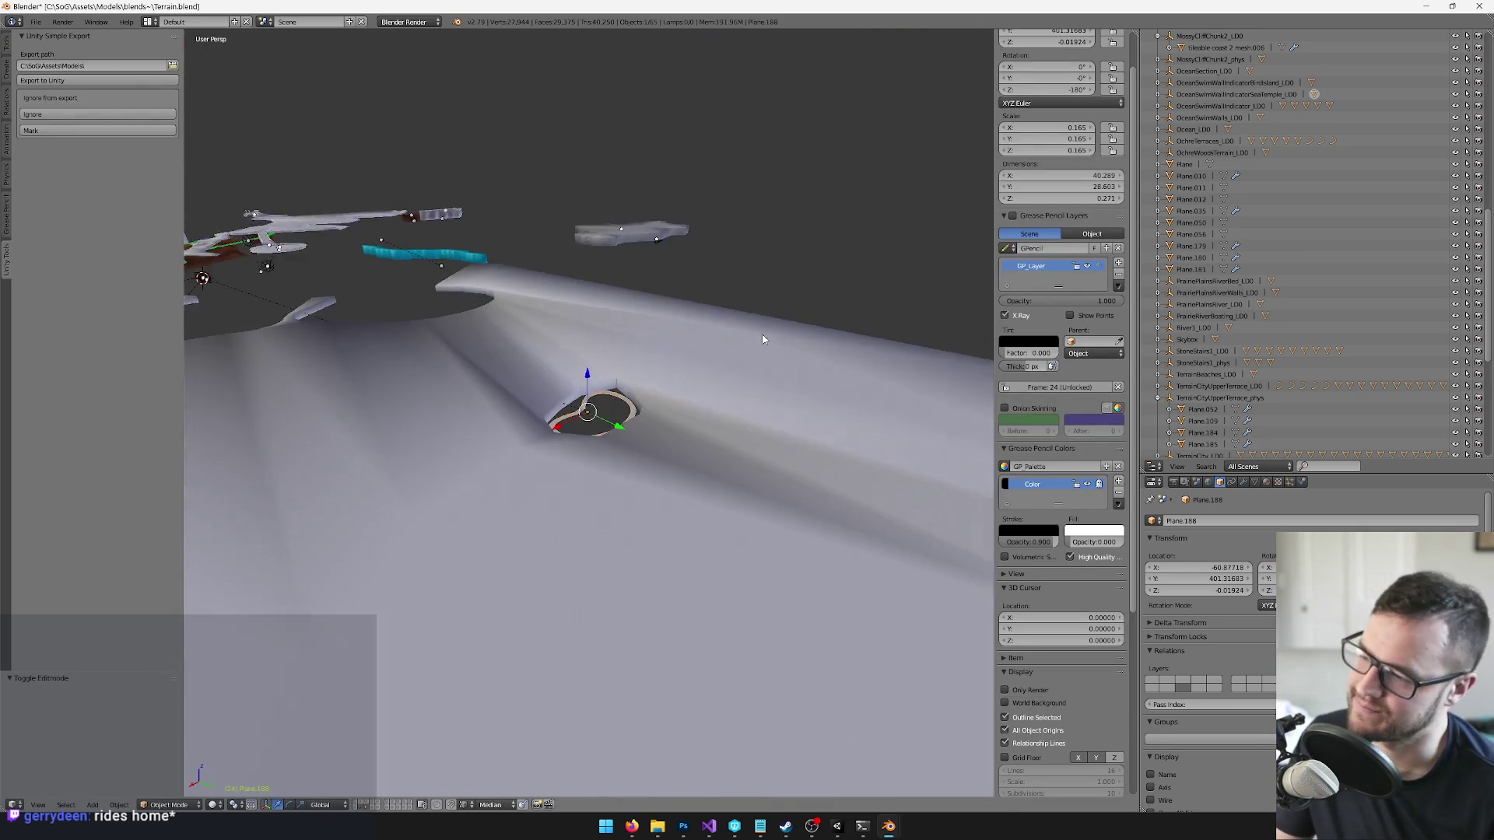
scroll(611, 431, up, 6)
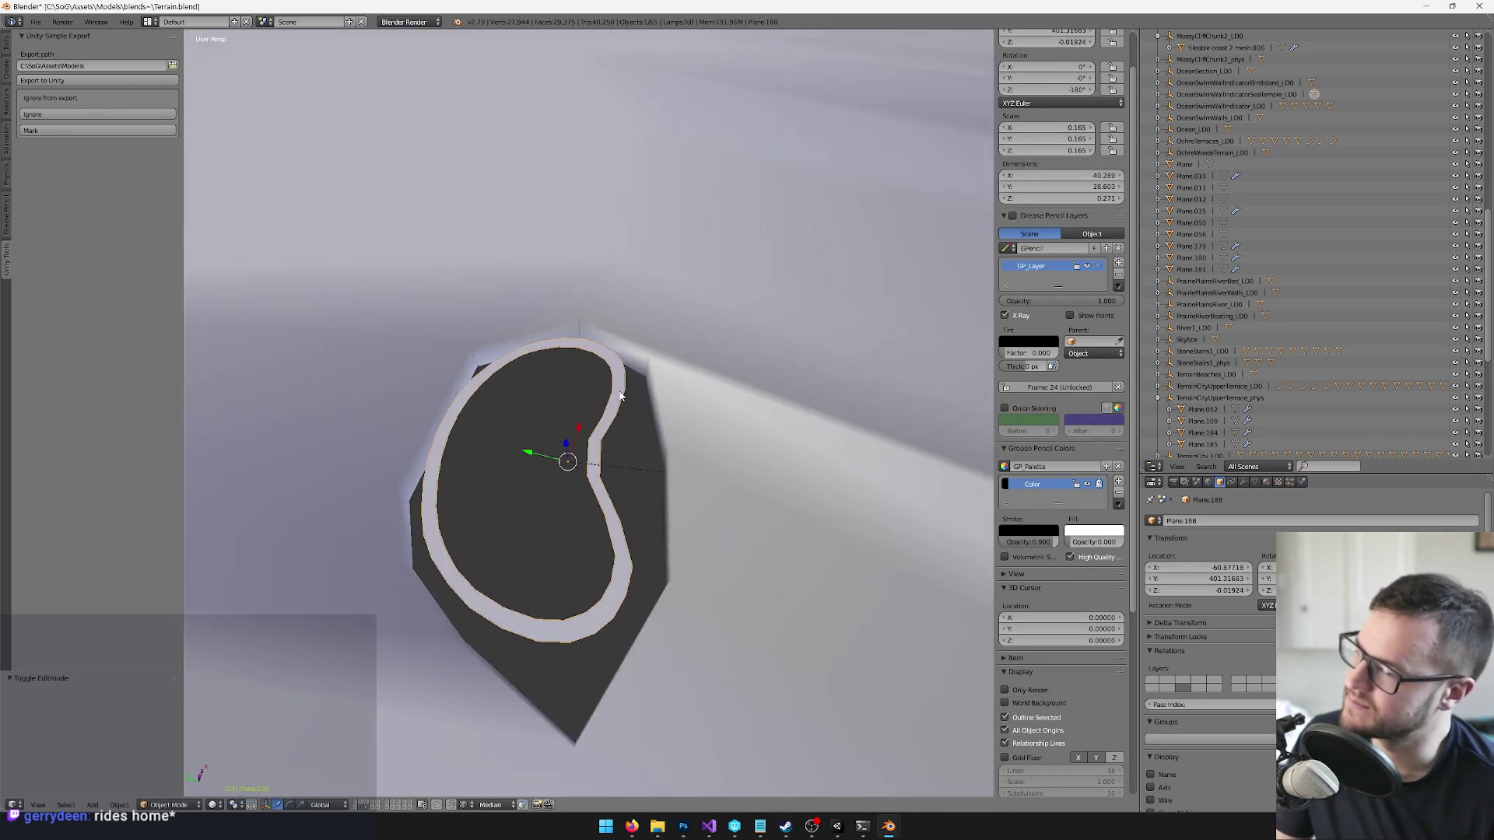
scroll(628, 389, up, 5)
key(Tab)
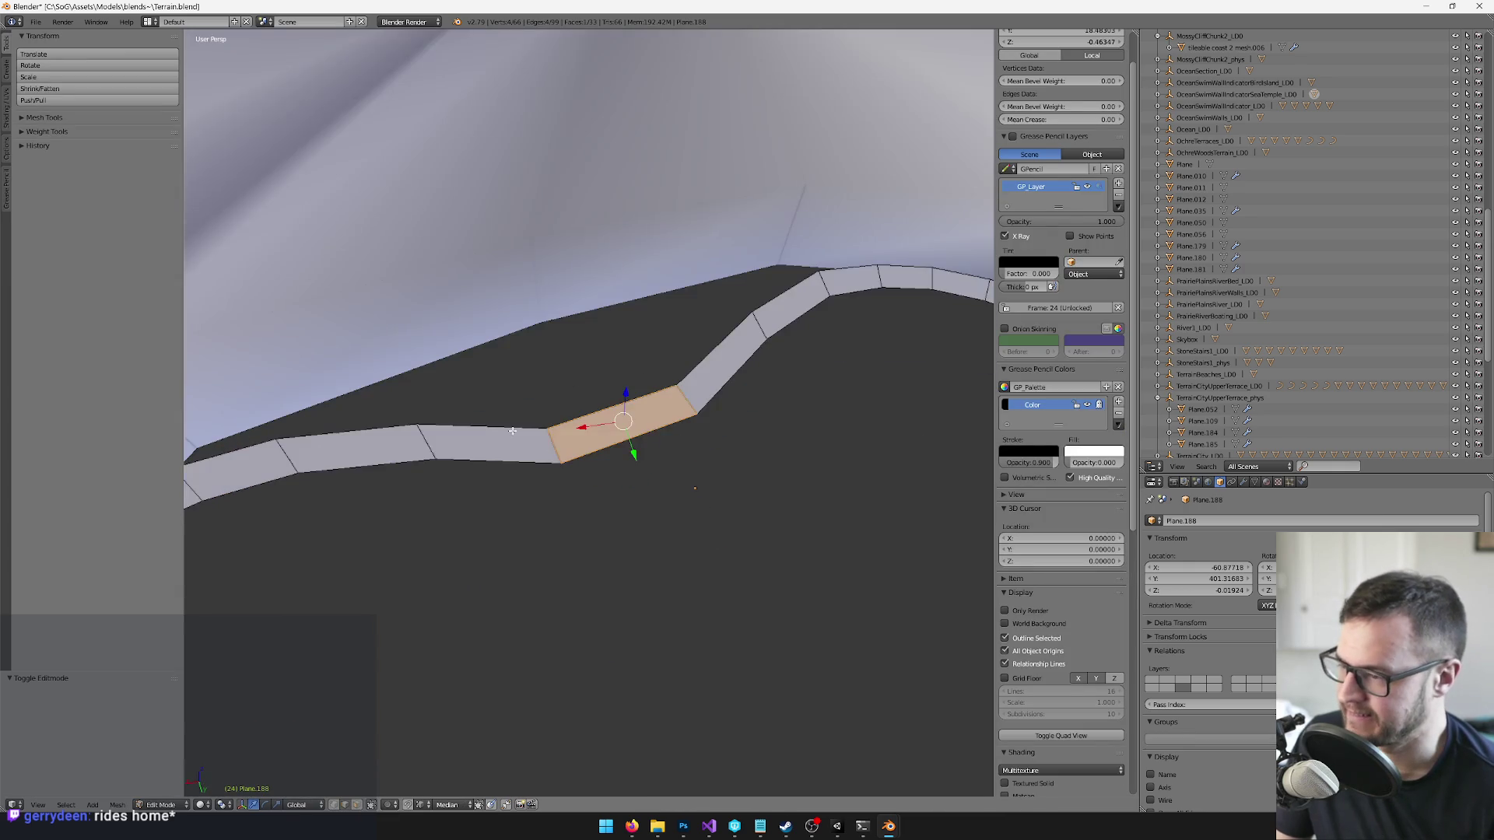
right_click(719, 403)
click(335, 806)
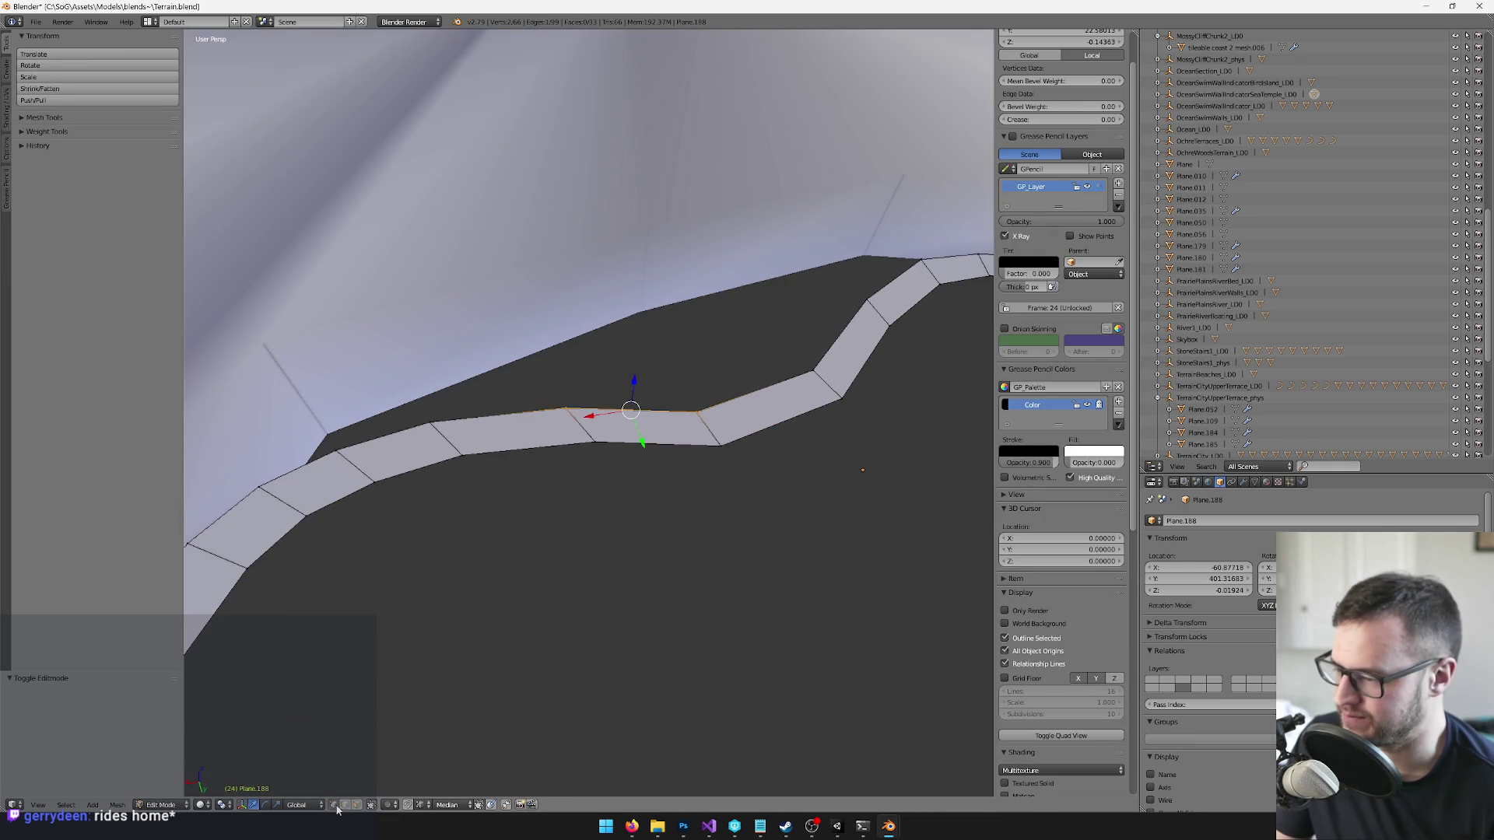
right_click(568, 399)
shift+right_click(877, 361)
key(s)
click(834, 257)
- Select another vertex pair, shrink it slightly and nudge it along Y
right_click(413, 373)
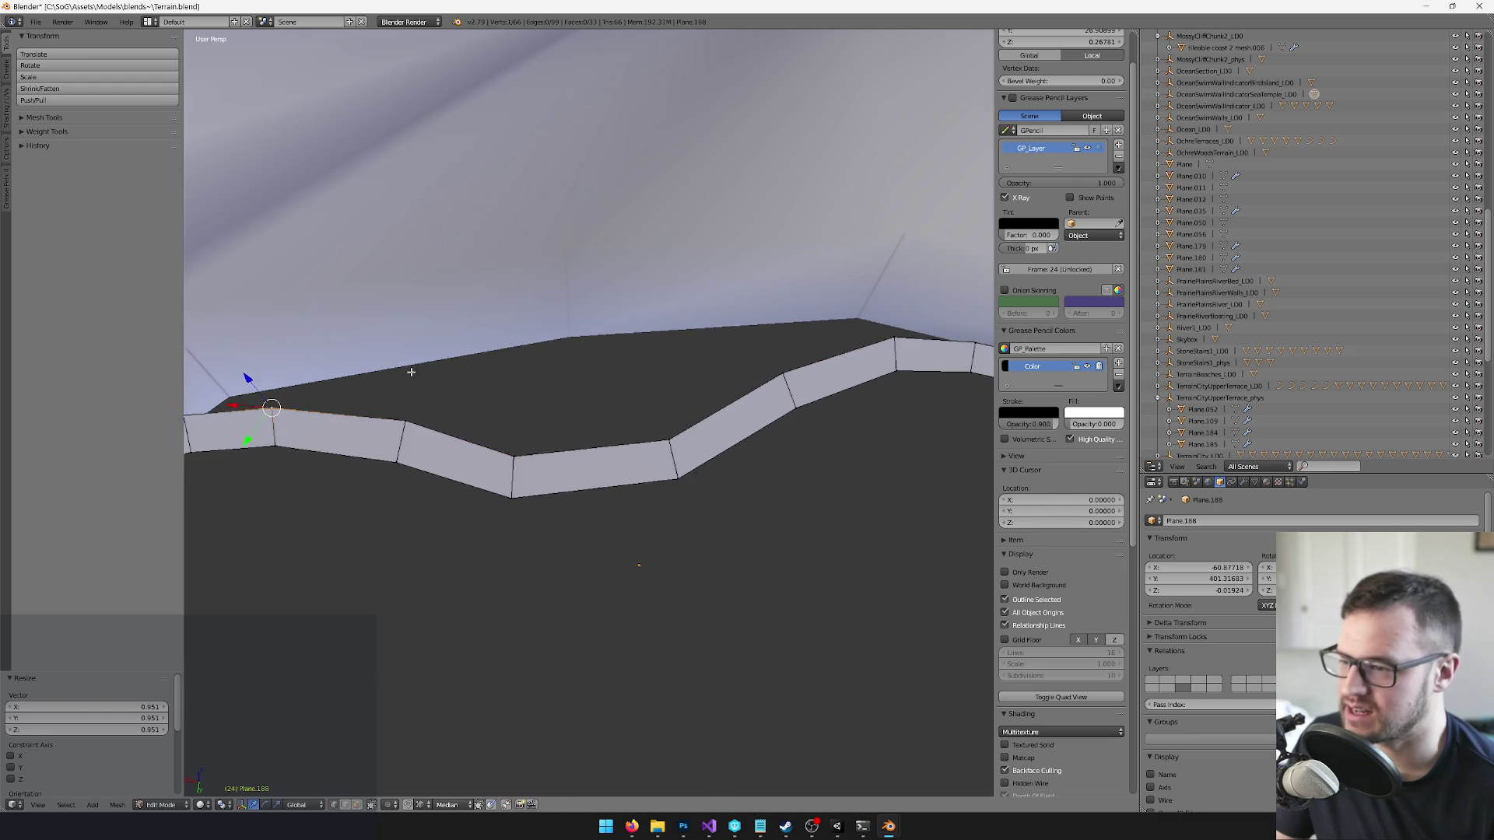
shift+right_click(784, 378)
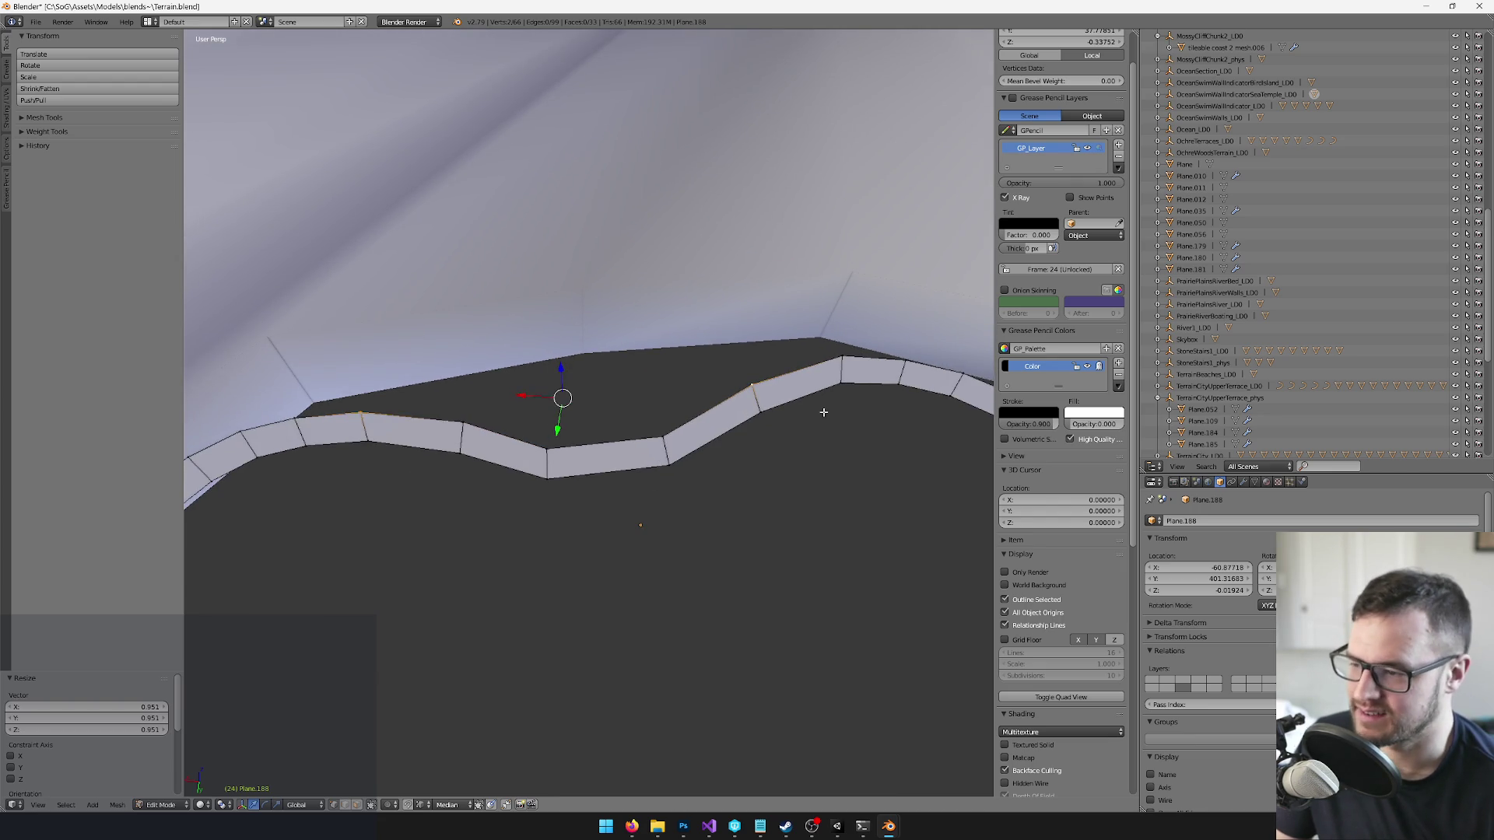
key(s)
click(833, 231)
drag(631, 423, 628, 424)
scroll(679, 407, down, 4)
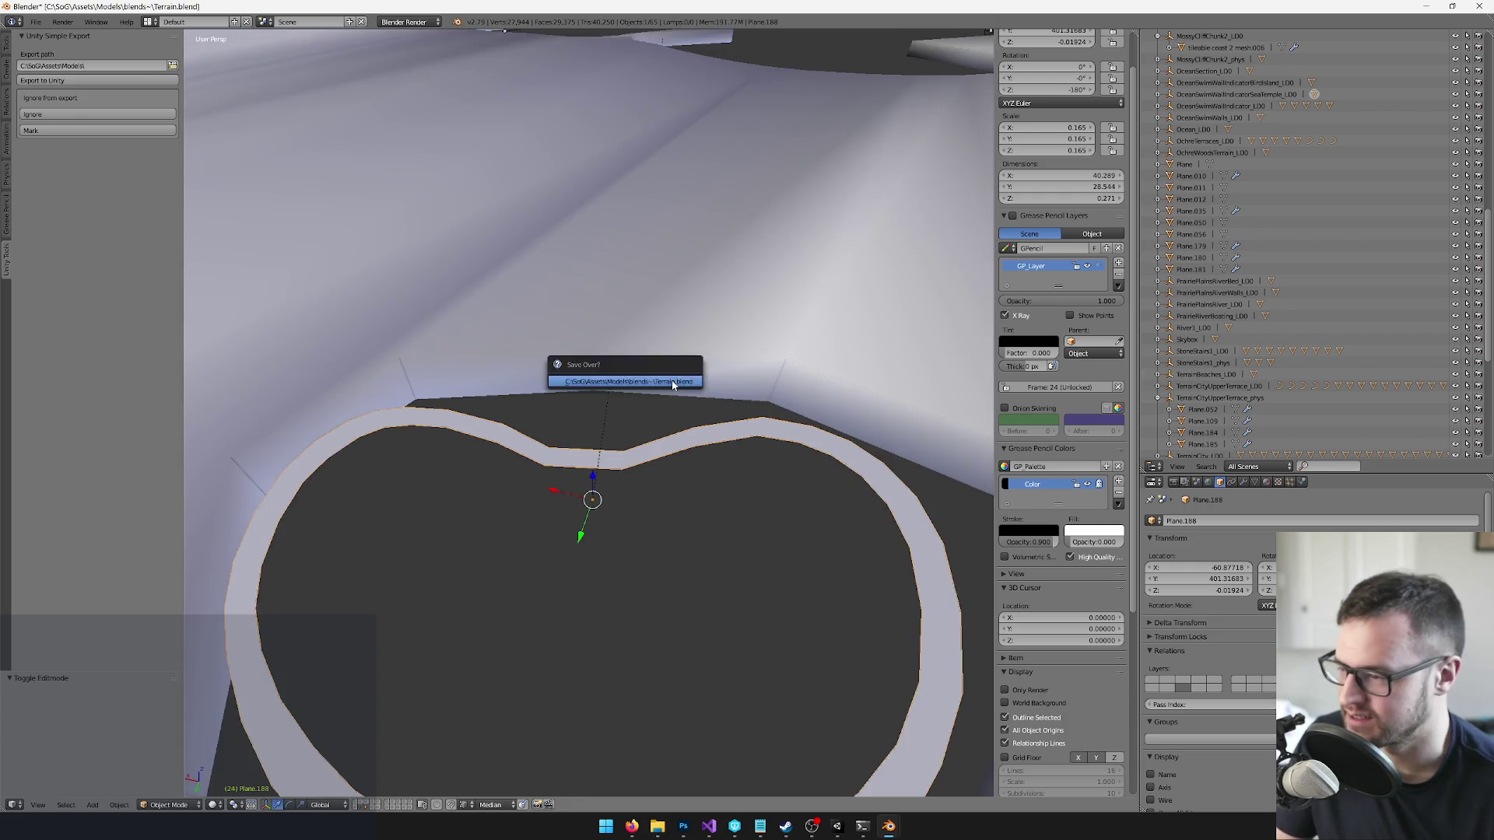
scroll(679, 371, up, 2)
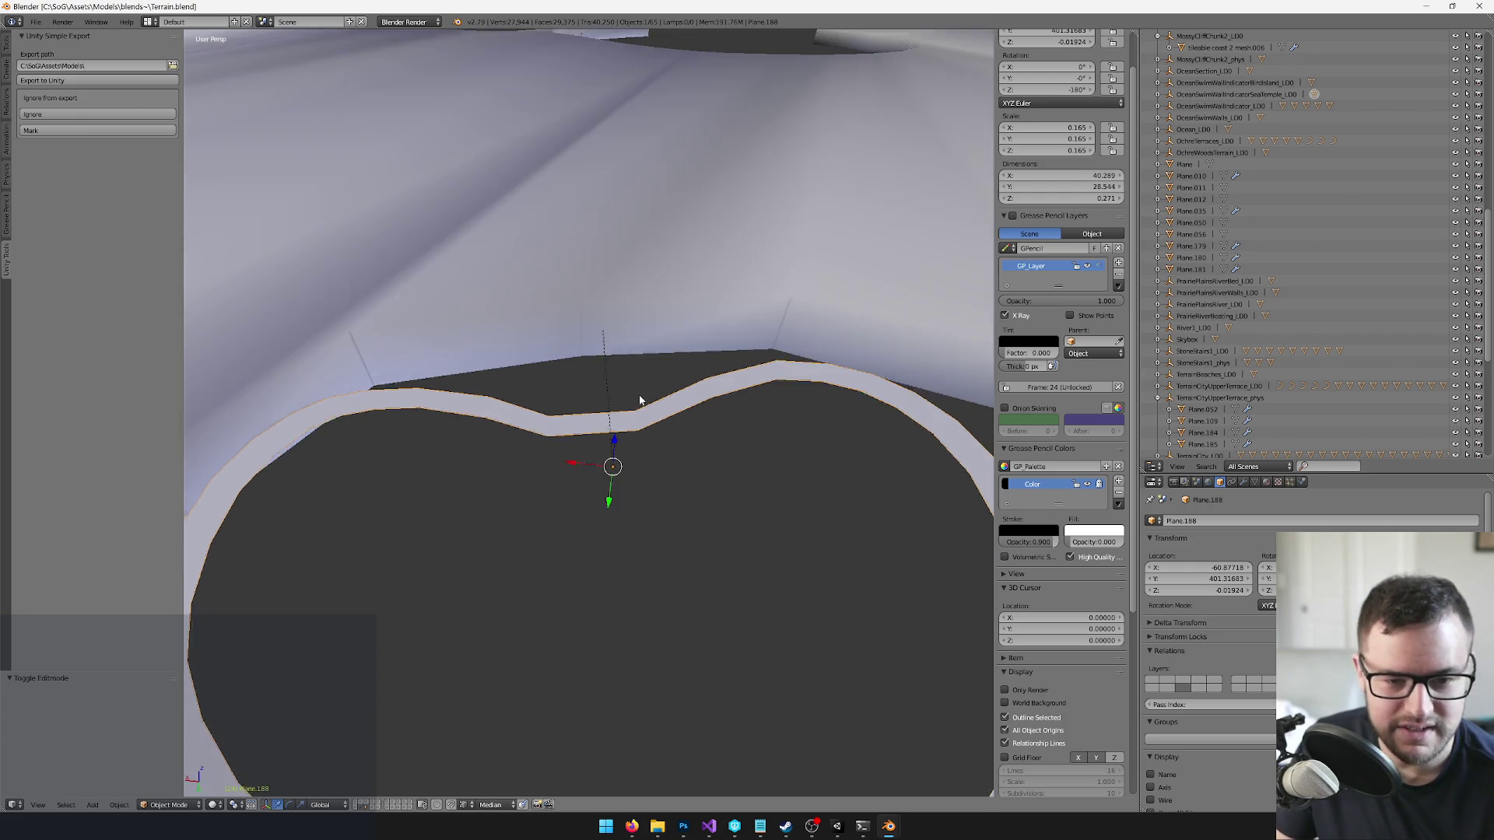
scroll(634, 397, down, 5)
click(839, 823)
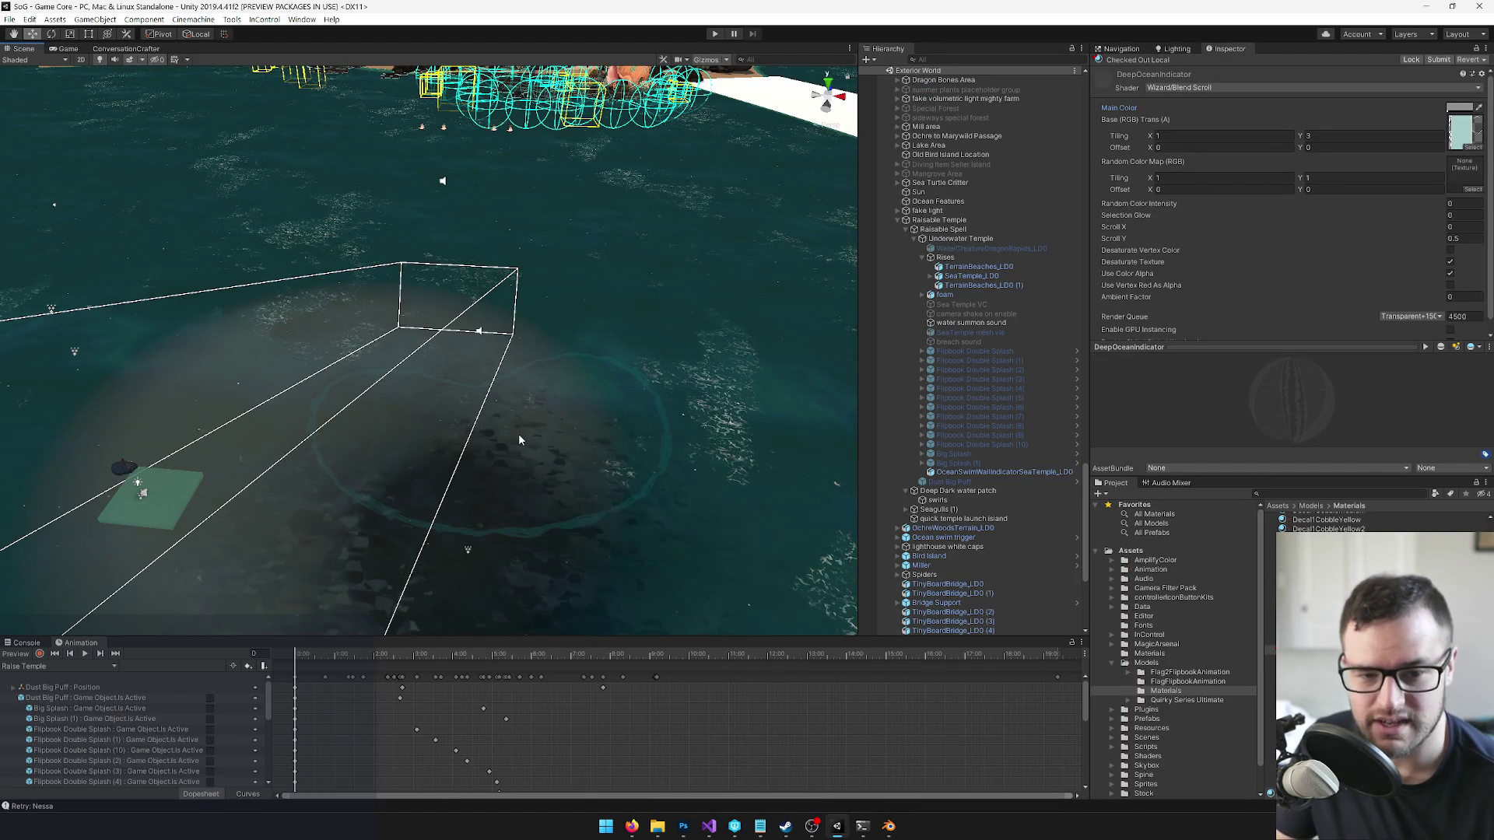
- Save the terrain, let Unity reimport it, and return to the heart-shaped pool in Blender
mouse_move(467, 337)
mouse_down()
mouse_move(501, 333)
mouse_move(467, 333)
mouse_move(470, 351)
mouse_up()
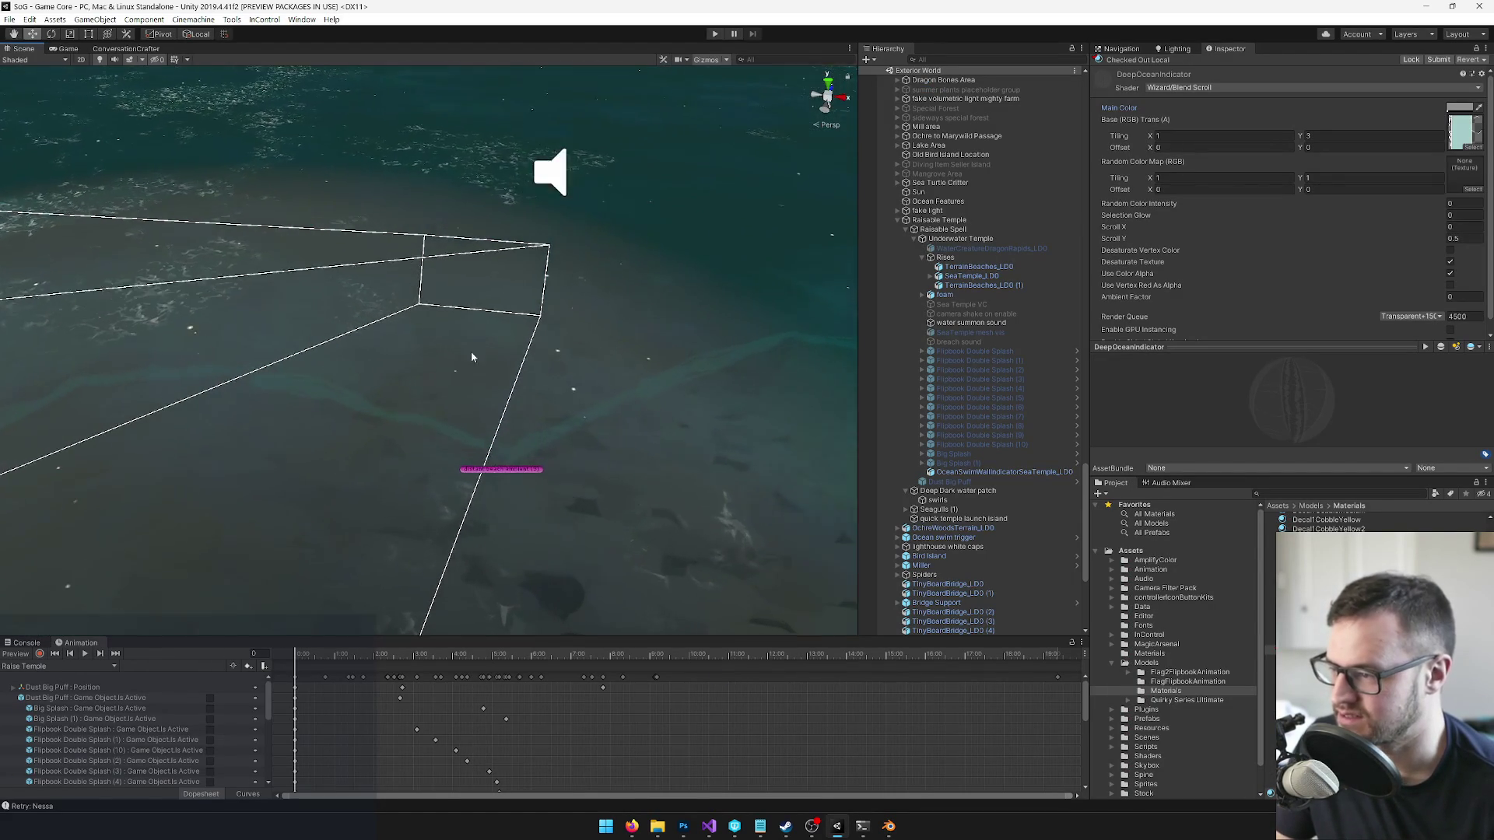
key(alt+Tab)
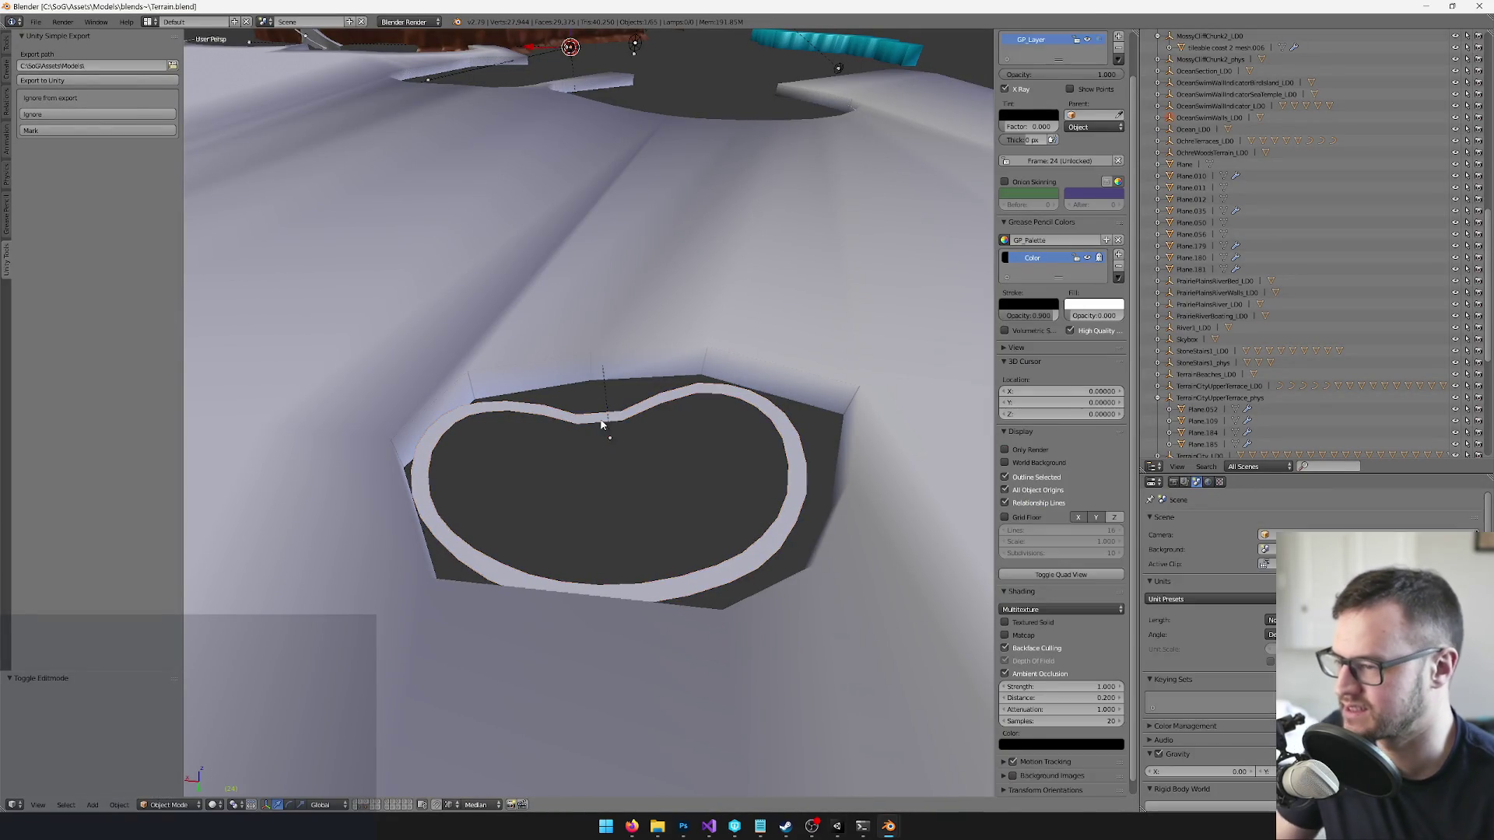
key(ctrl+s)
key(alt+Tab)
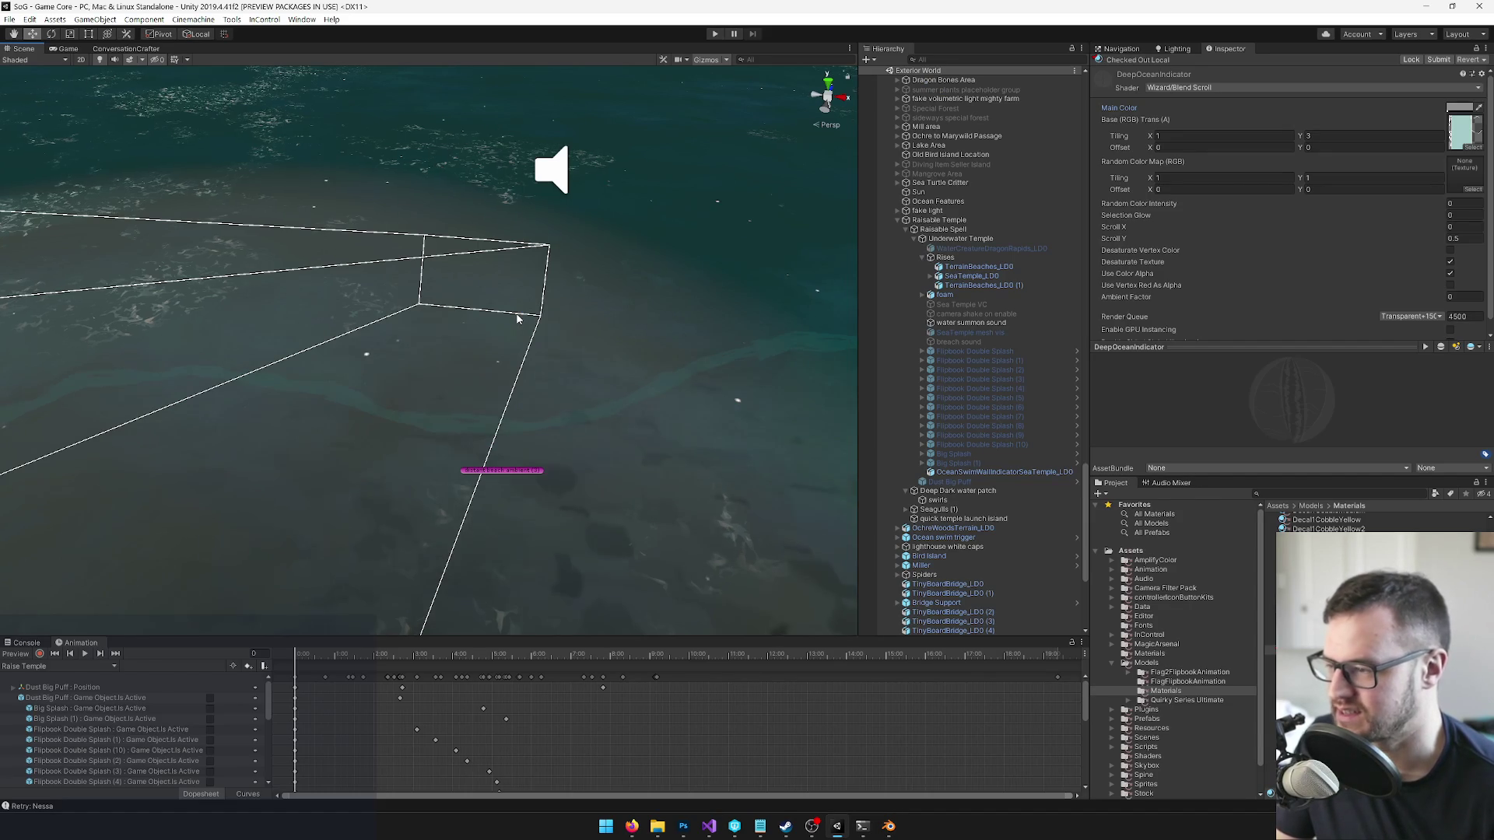
key(alt+Tab)
mouse_move(586, 437)
mouse_down()
mouse_move(617, 393)
mouse_move(647, 436)
mouse_move(677, 445)
mouse_up()
right_click(677, 445)
scroll(632, 370, up, 3)
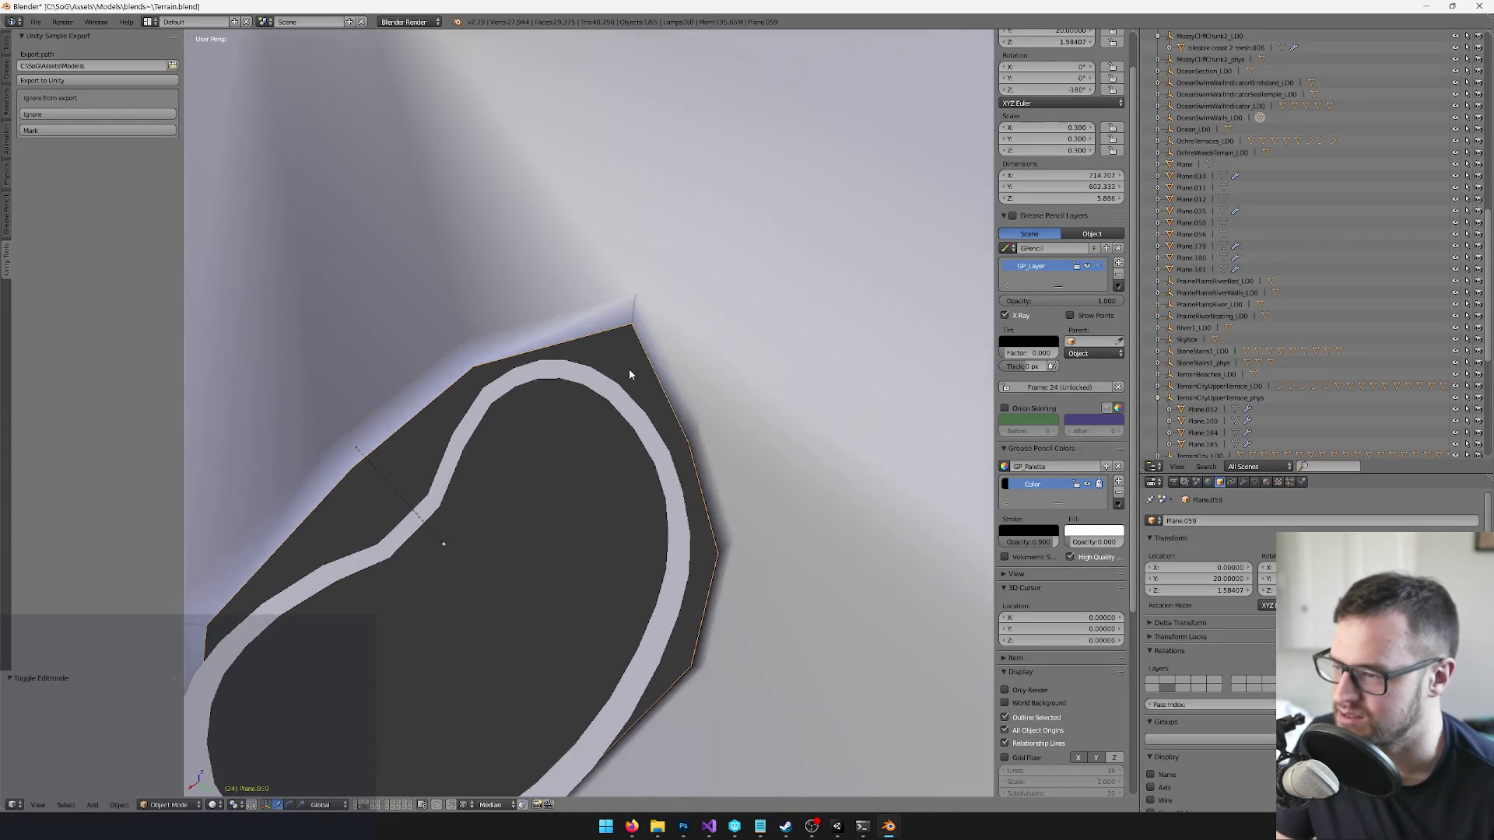
scroll(632, 370, down, 3)
mouse_move(632, 370)
mouse_down()
mouse_move(623, 286)
mouse_move(636, 292)
mouse_move(590, 283)
mouse_up()
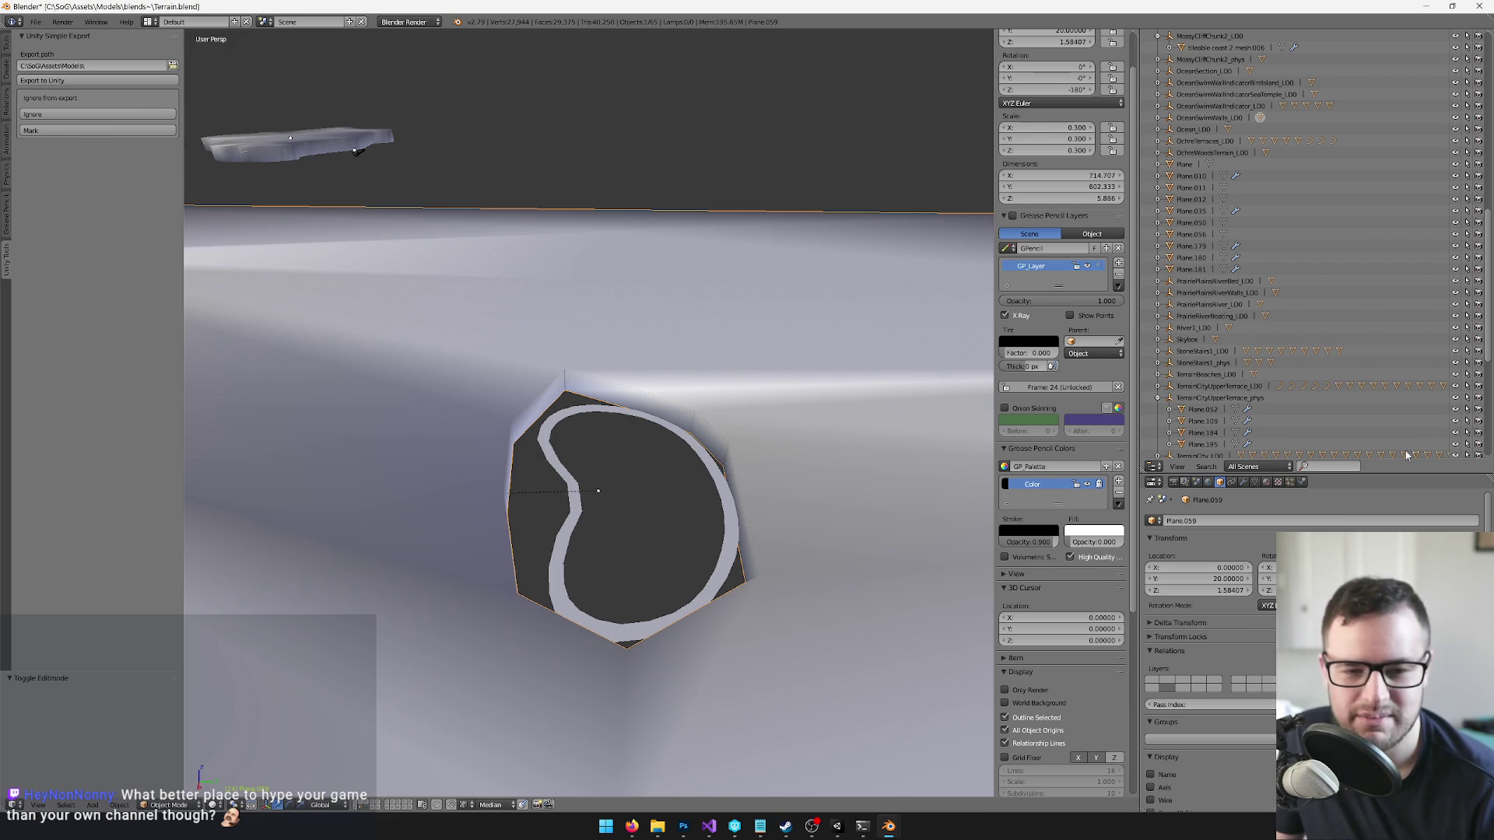
drag(457, 396, 465, 385)
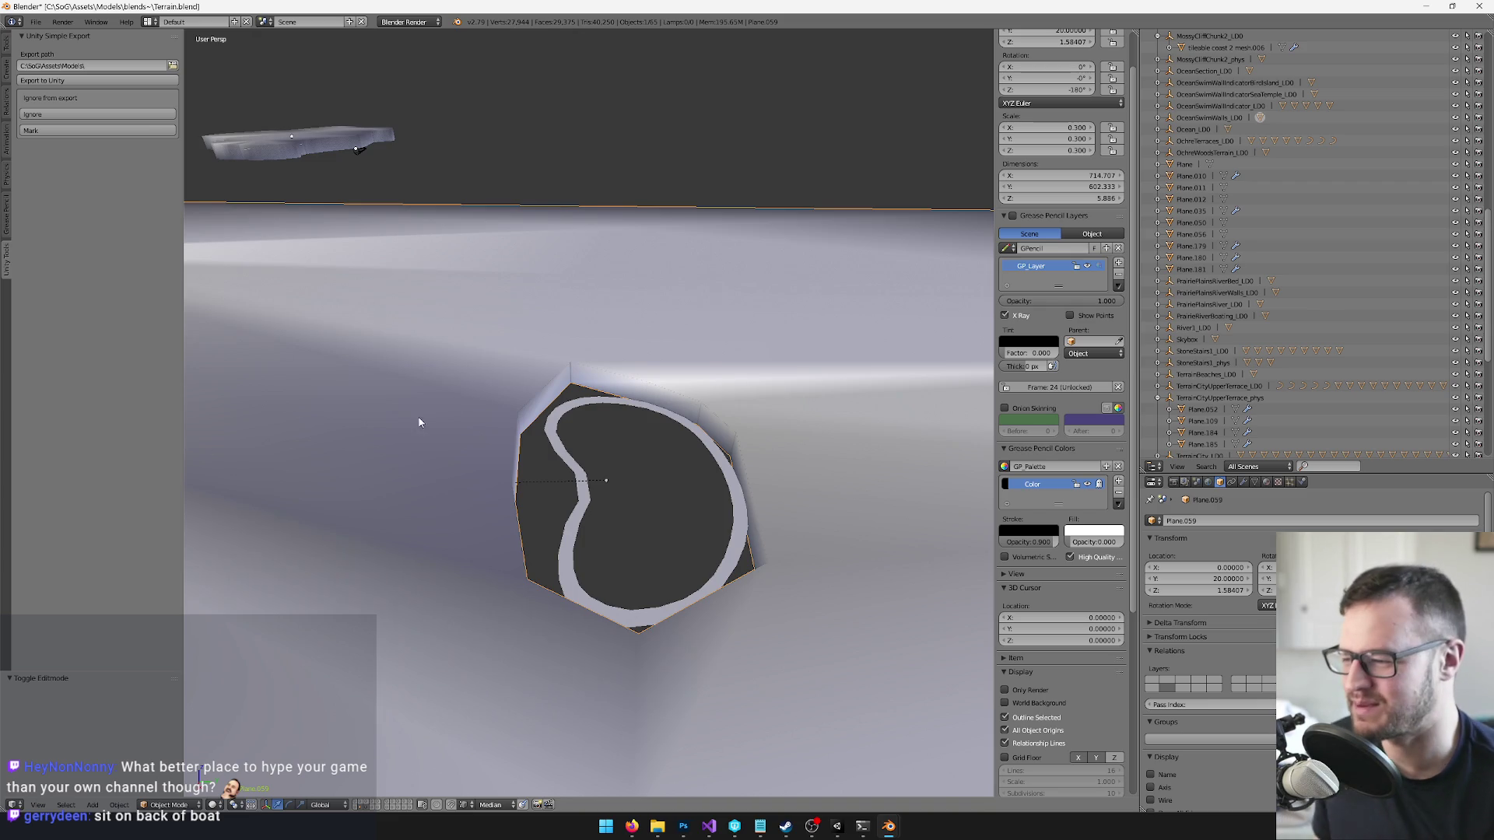
scroll(420, 428, up, 3)
scroll(537, 439, down, 4)
scroll(507, 428, up, 5)
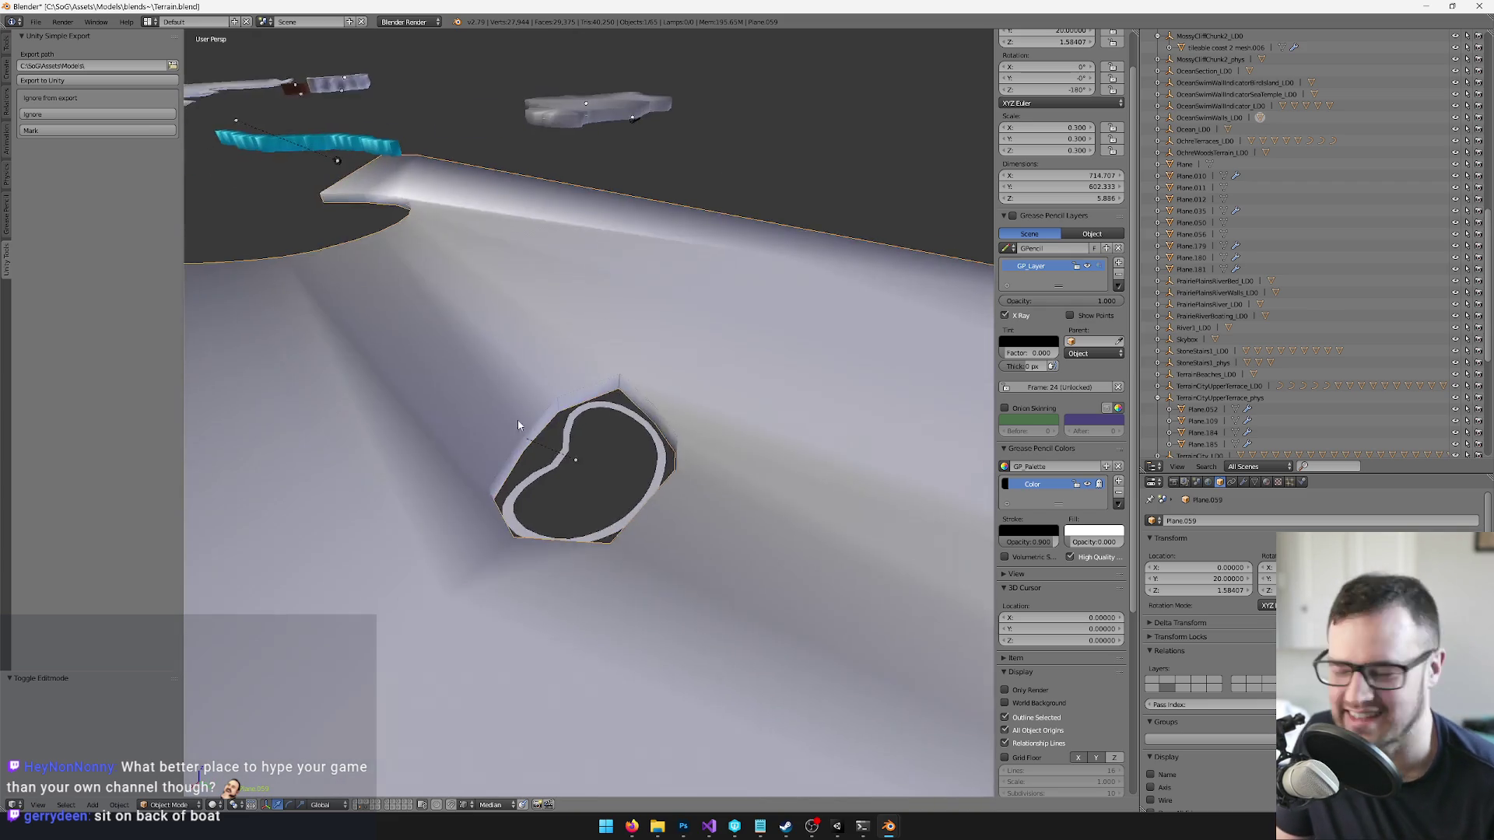
scroll(688, 298, down, 3)
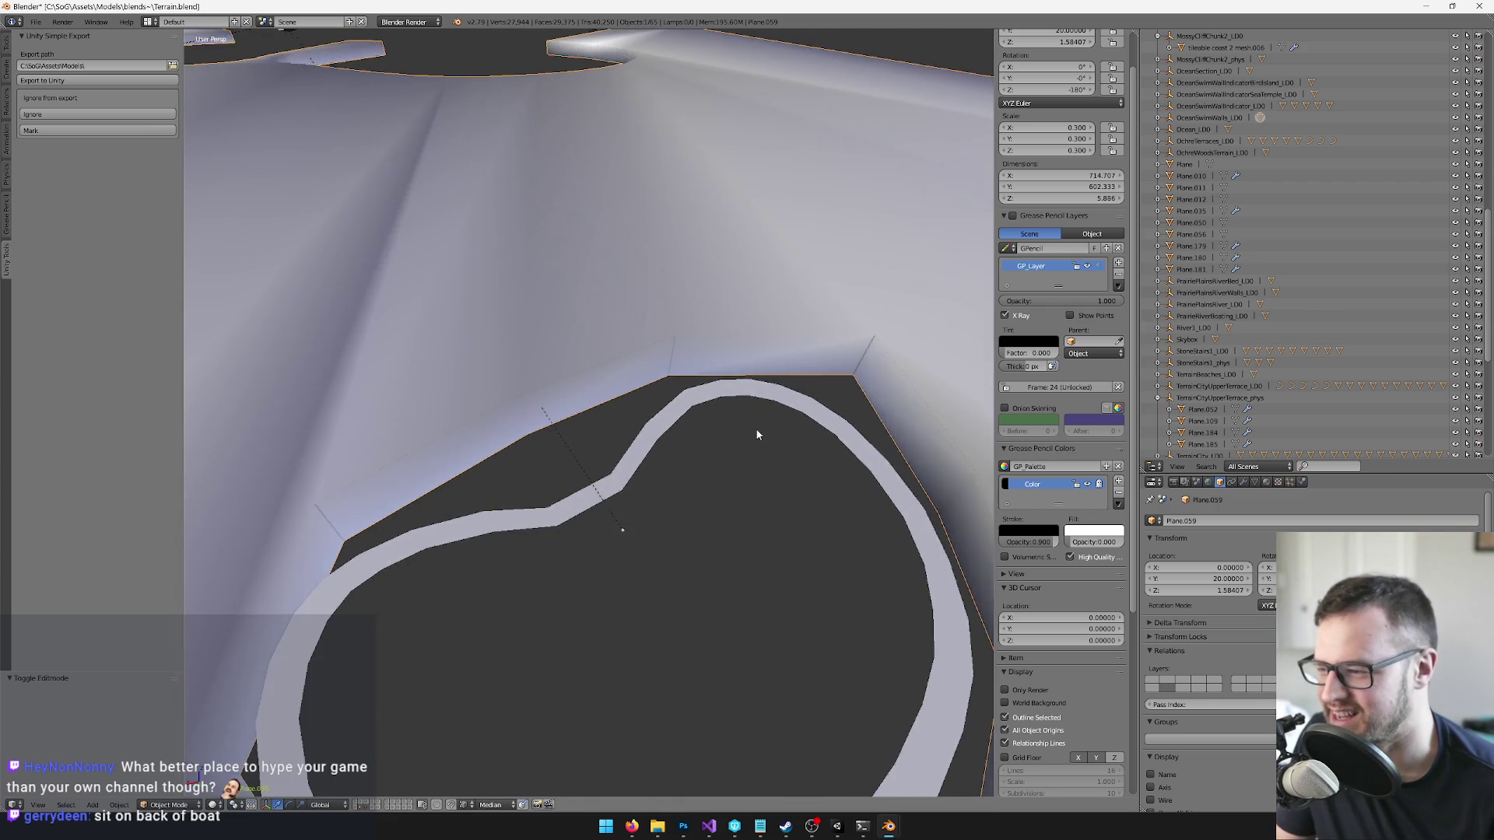
scroll(755, 428, up, 4)
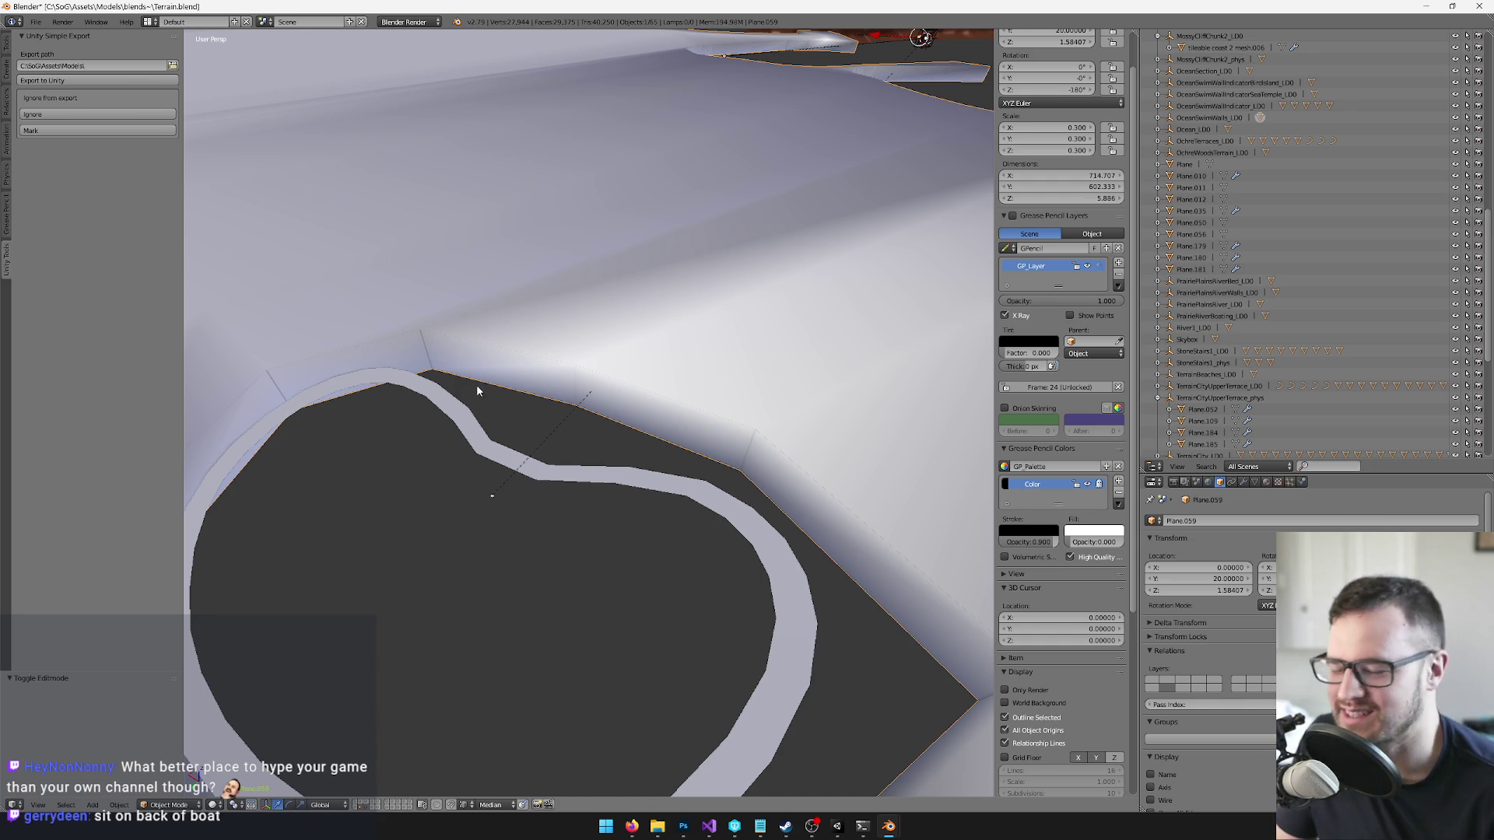
scroll(477, 385, down, 5)
scroll(454, 381, up, 1)
scroll(455, 381, down, 1)
scroll(604, 372, up, 2)
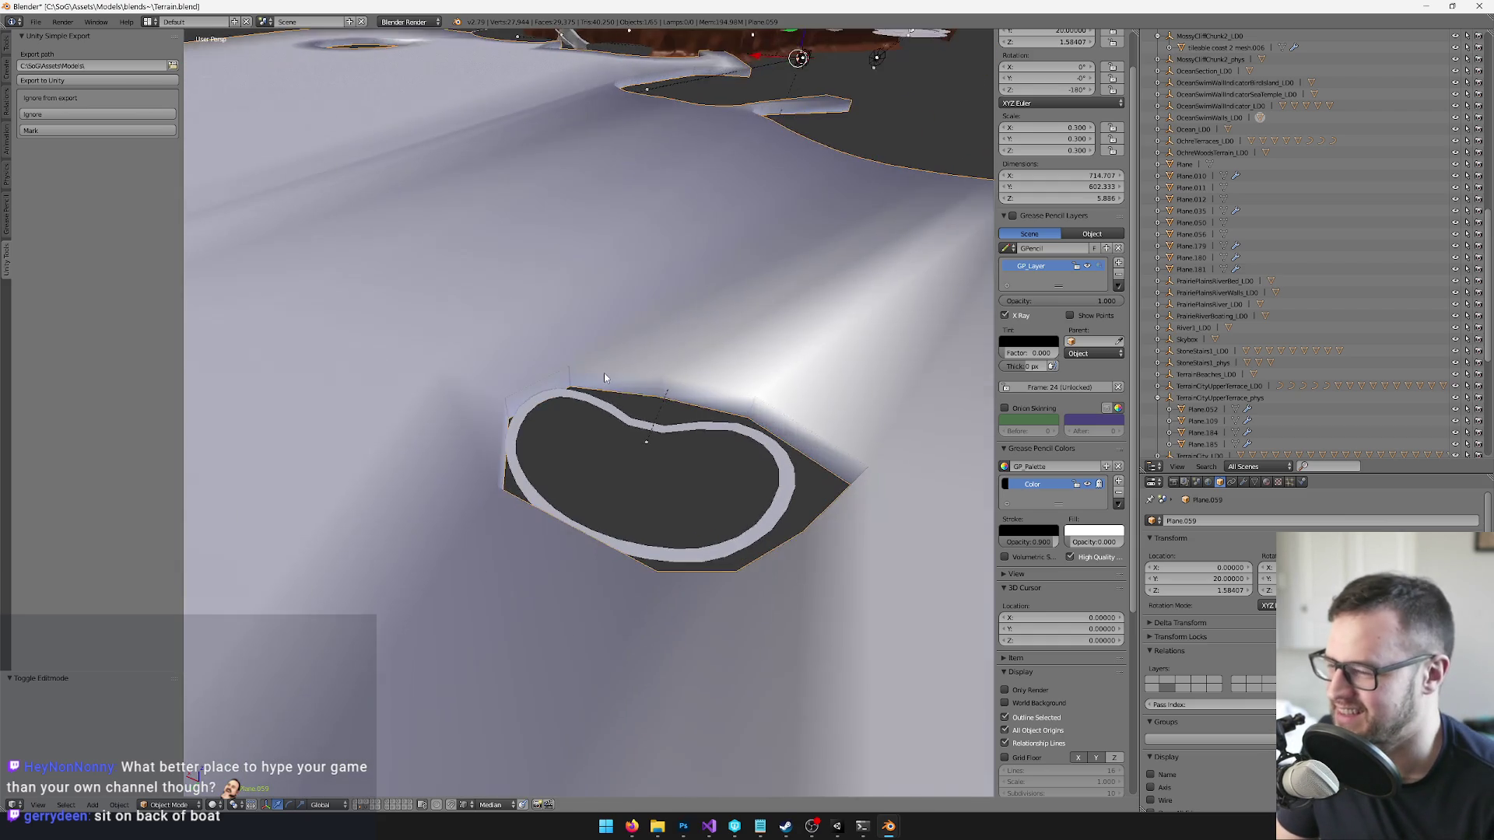
scroll(604, 372, up, 1)
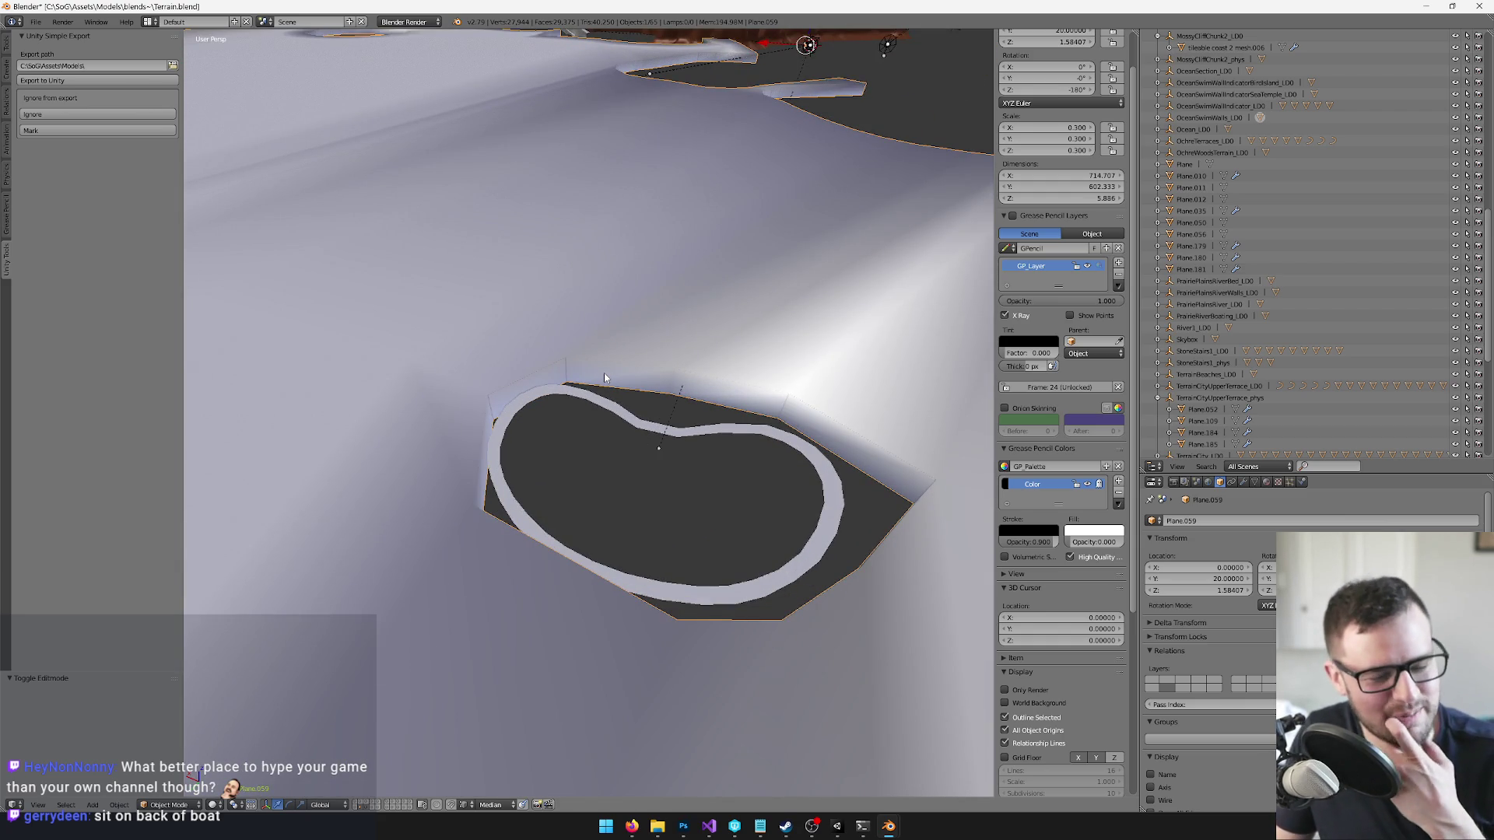
mouse_move(745, 341)
mouse_down()
mouse_move(751, 379)
mouse_move(819, 361)
mouse_move(624, 287)
mouse_up()
- Slide the hole rim's corner vertex along its adjoining edge in Edit Mode
key(Tab)
scroll(791, 327, up, 3)
scroll(791, 327, up, 2)
key(g)
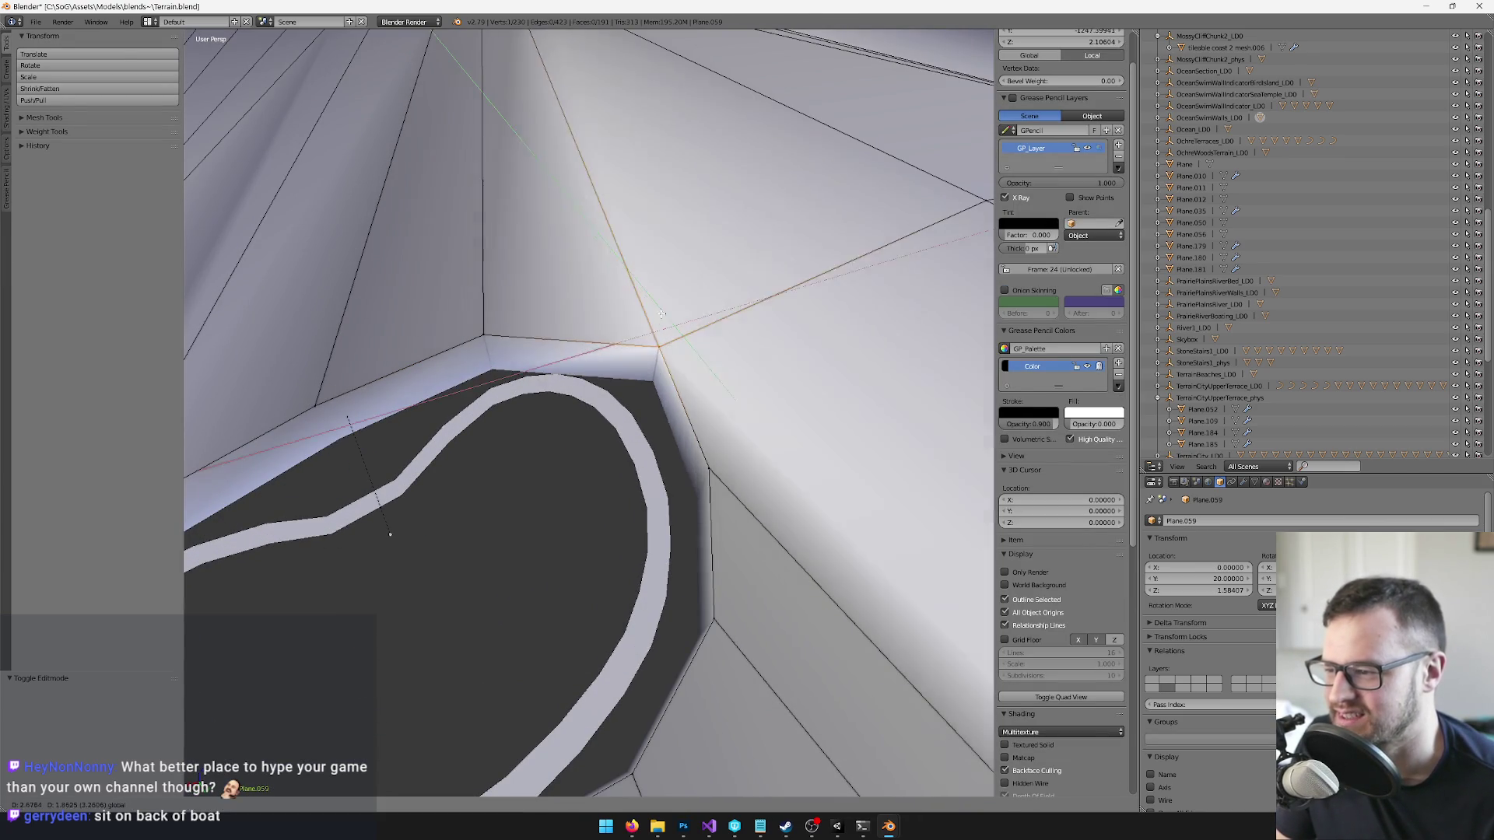
click(722, 448)
scroll(757, 530, down, 3)
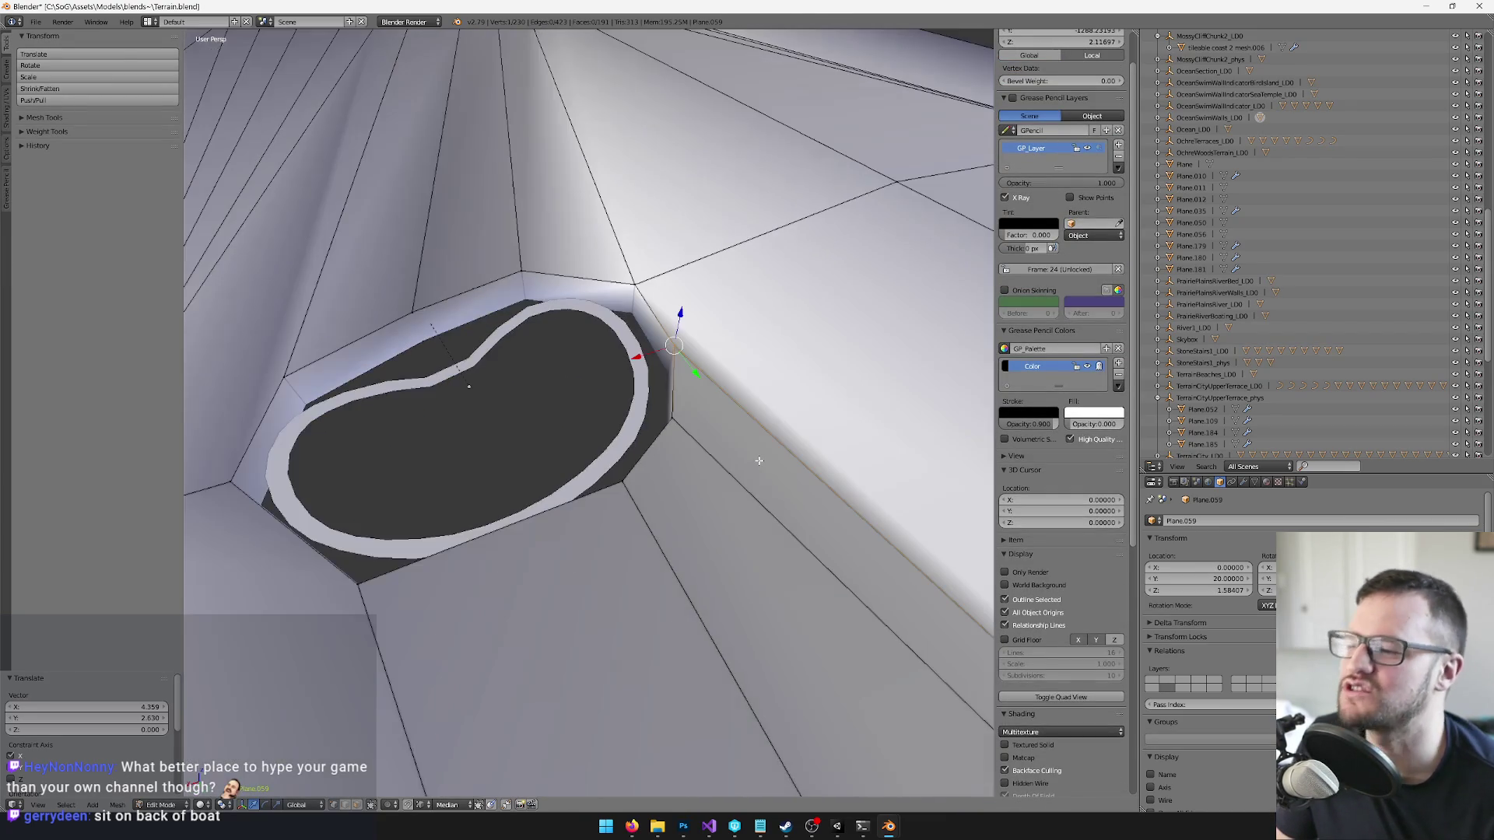
mouse_move(680, 477)
mouse_down()
mouse_move(567, 470)
mouse_move(662, 440)
mouse_up()
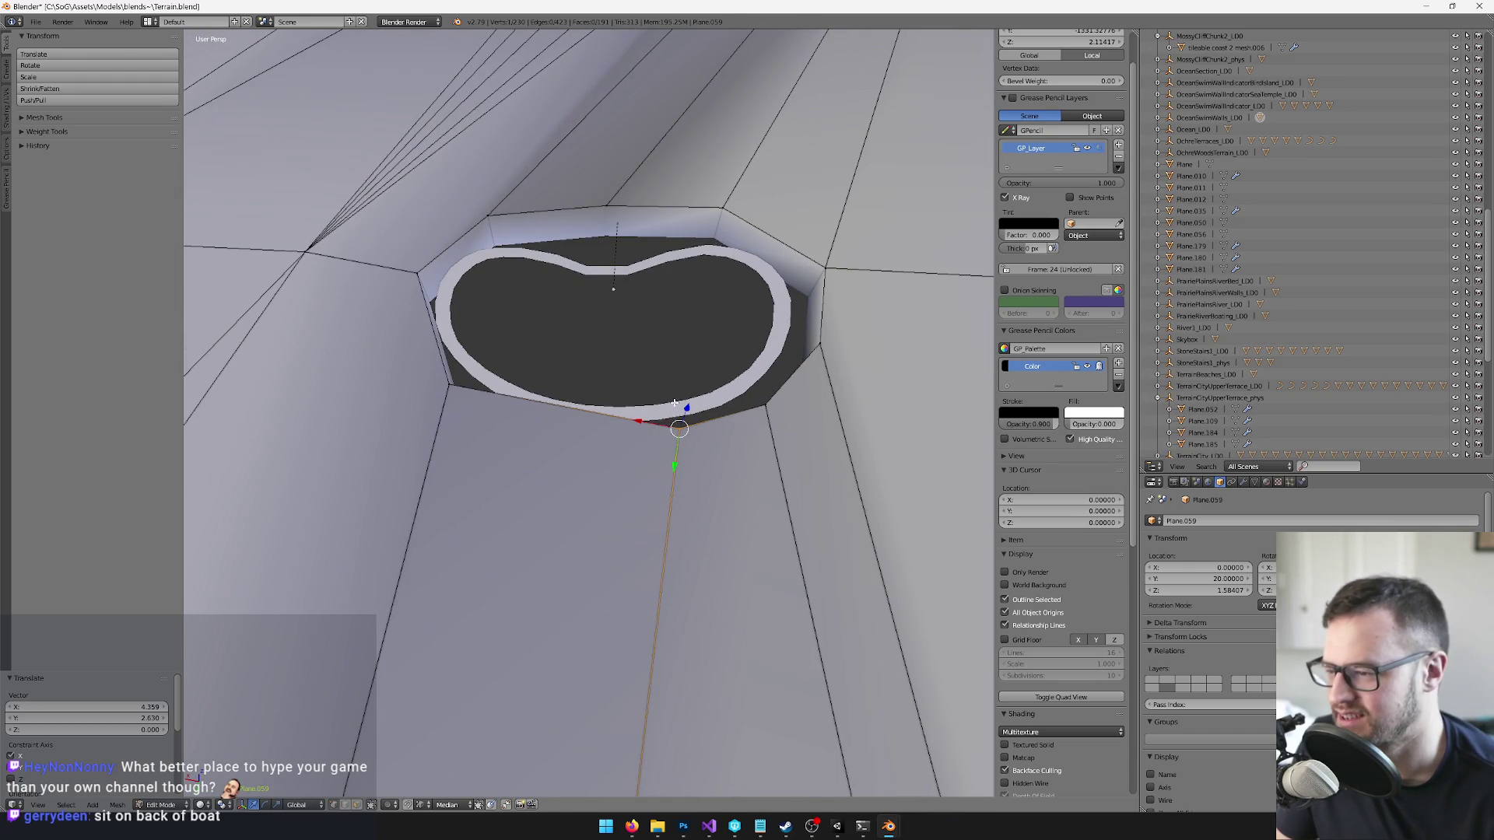
- Try moving the rim's edge loop, undo it, and orbit to inspect the edges around the ring
key(g)
key(shift+z)
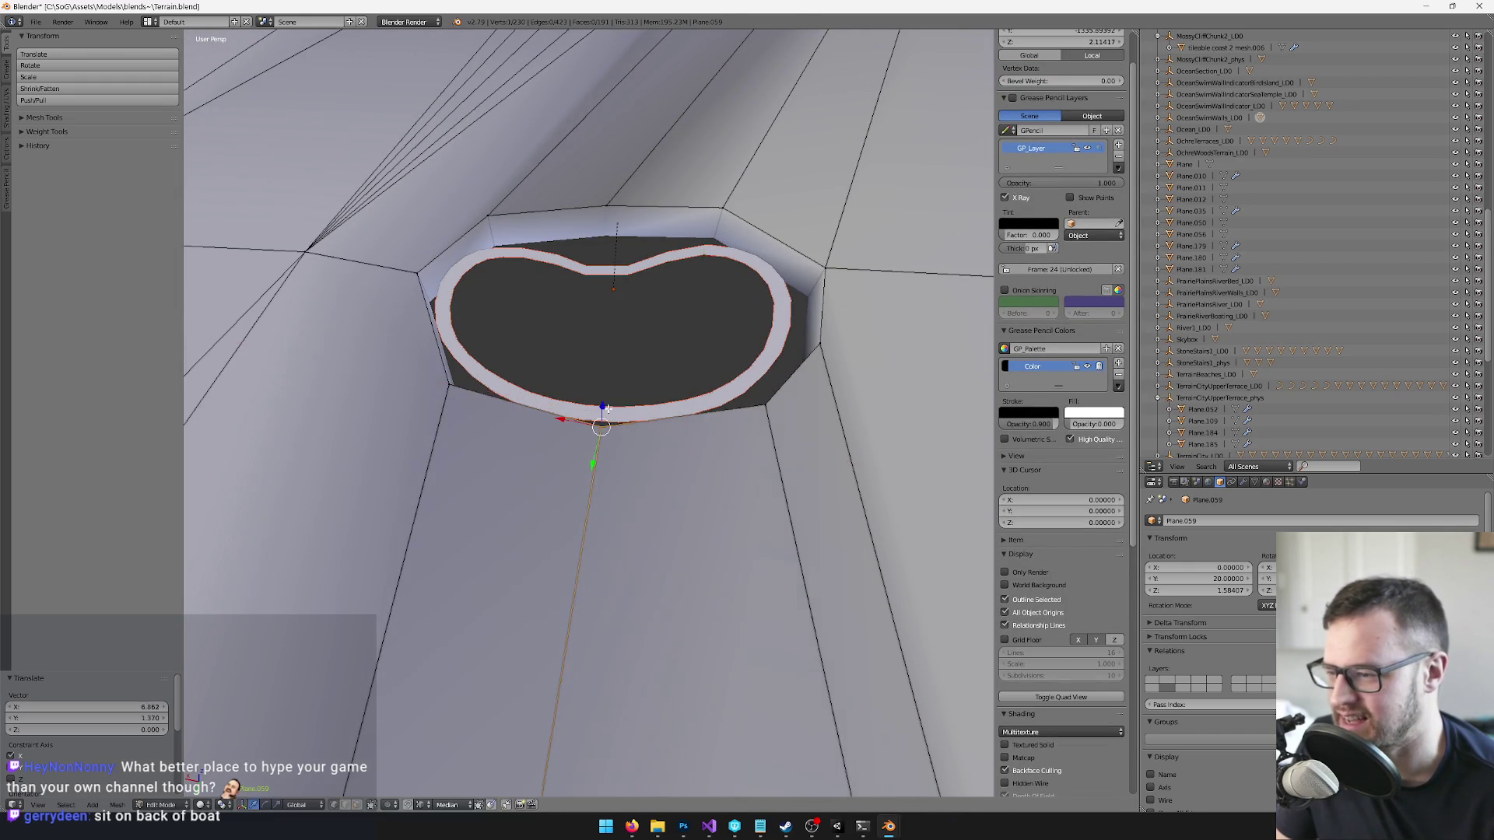
click(782, 389)
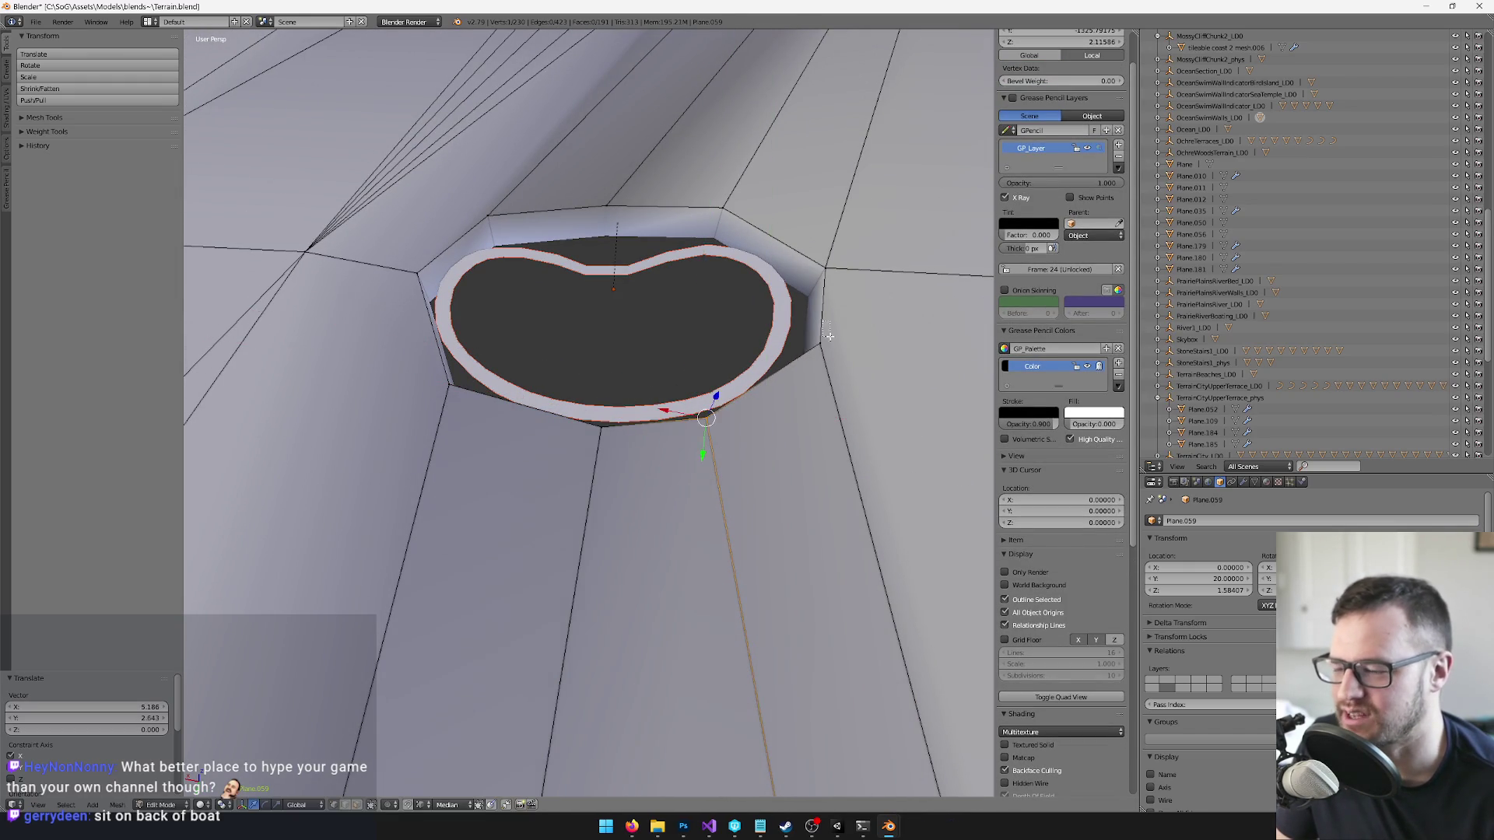
key(ctrl+z)
mouse_move(778, 379)
mouse_down()
mouse_move(537, 328)
mouse_move(657, 387)
mouse_move(607, 394)
mouse_move(675, 387)
mouse_move(643, 347)
mouse_move(517, 392)
mouse_up()
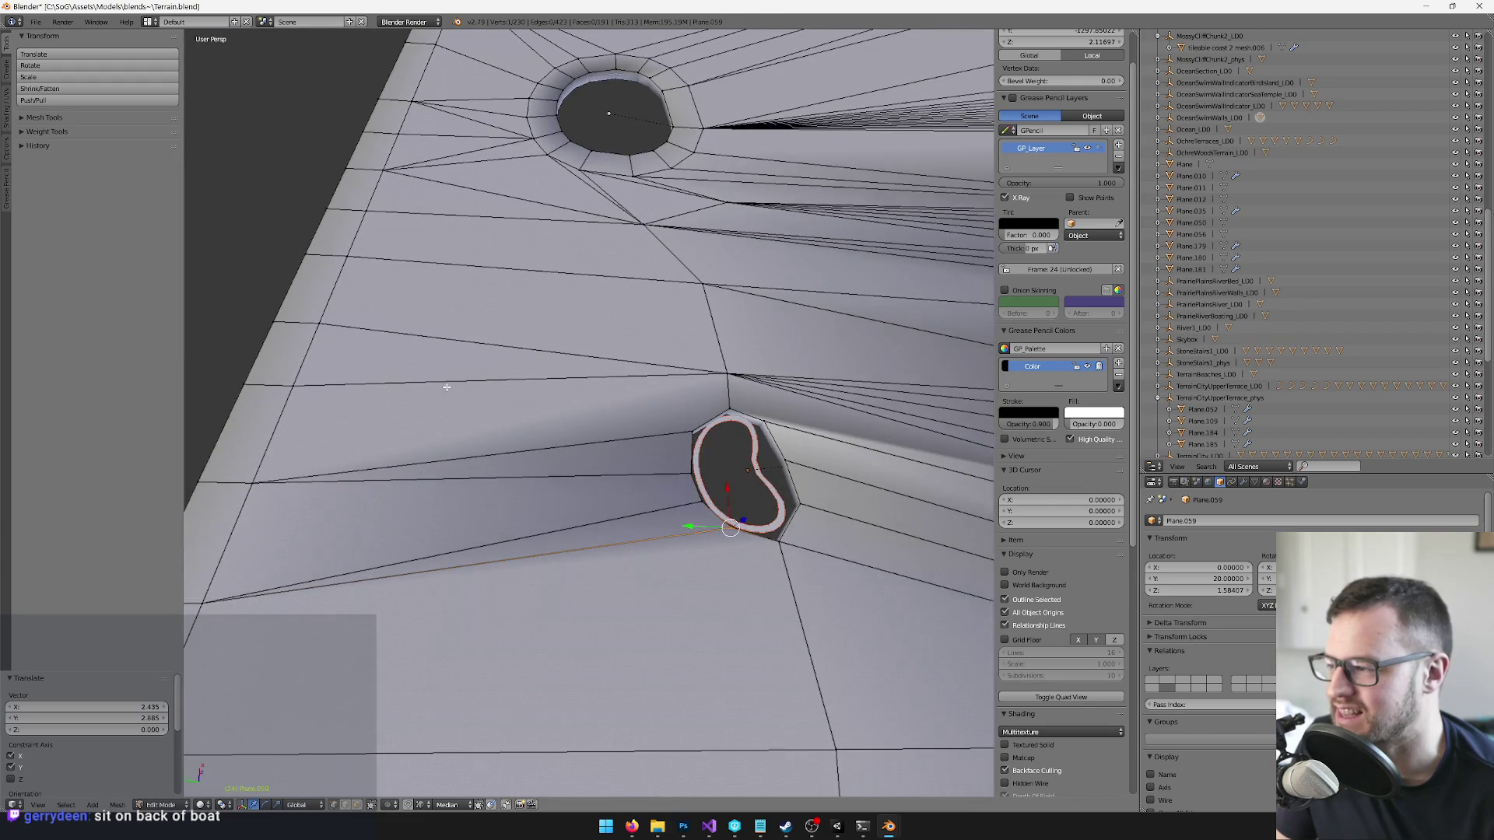
mouse_move(300, 384)
mouse_down()
mouse_move(620, 407)
mouse_move(610, 353)
mouse_move(591, 399)
mouse_move(674, 430)
mouse_move(629, 400)
mouse_move(667, 401)
mouse_up()
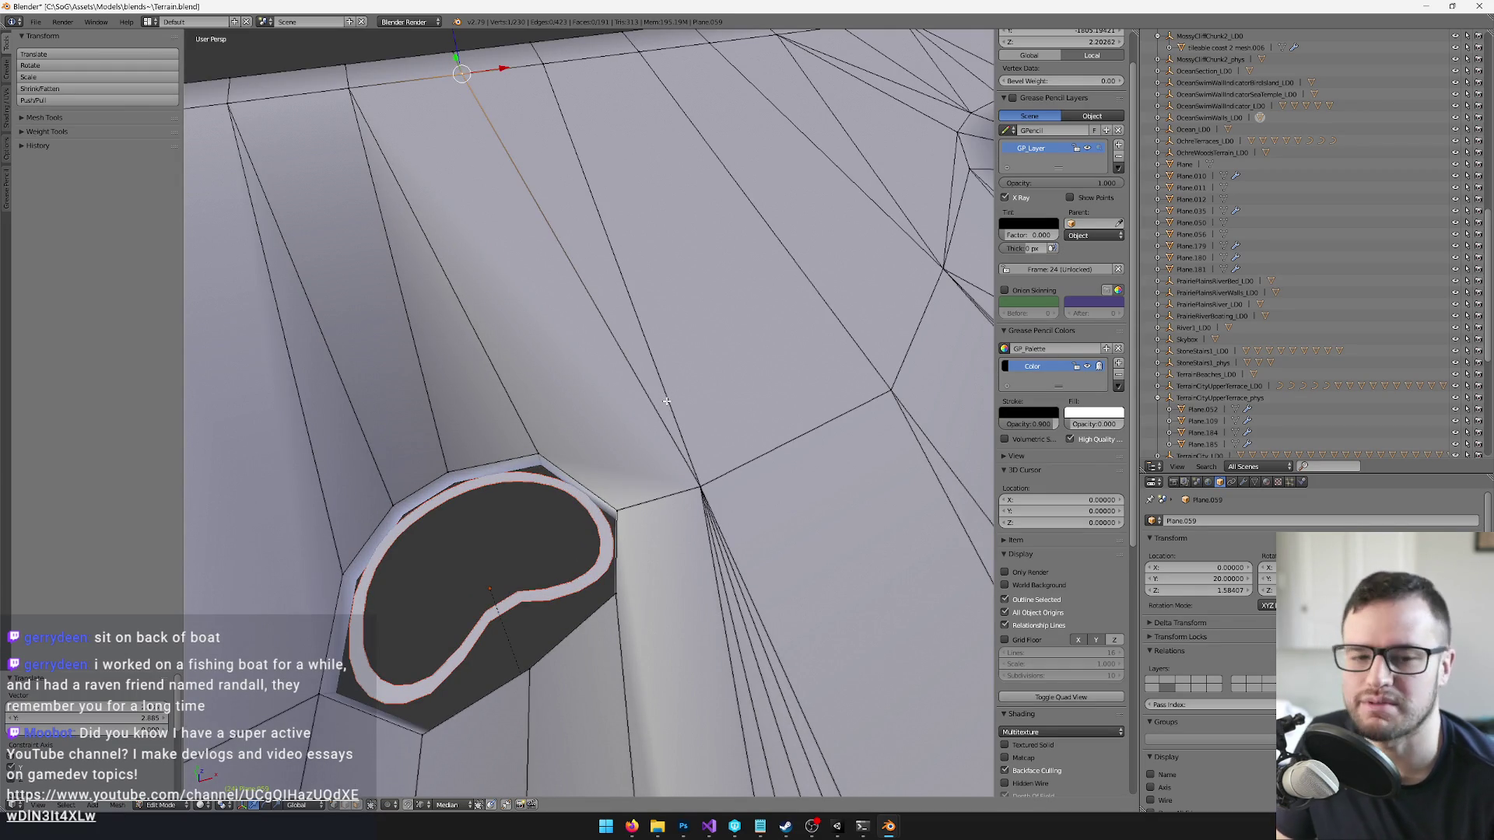
drag(578, 372, 602, 385)
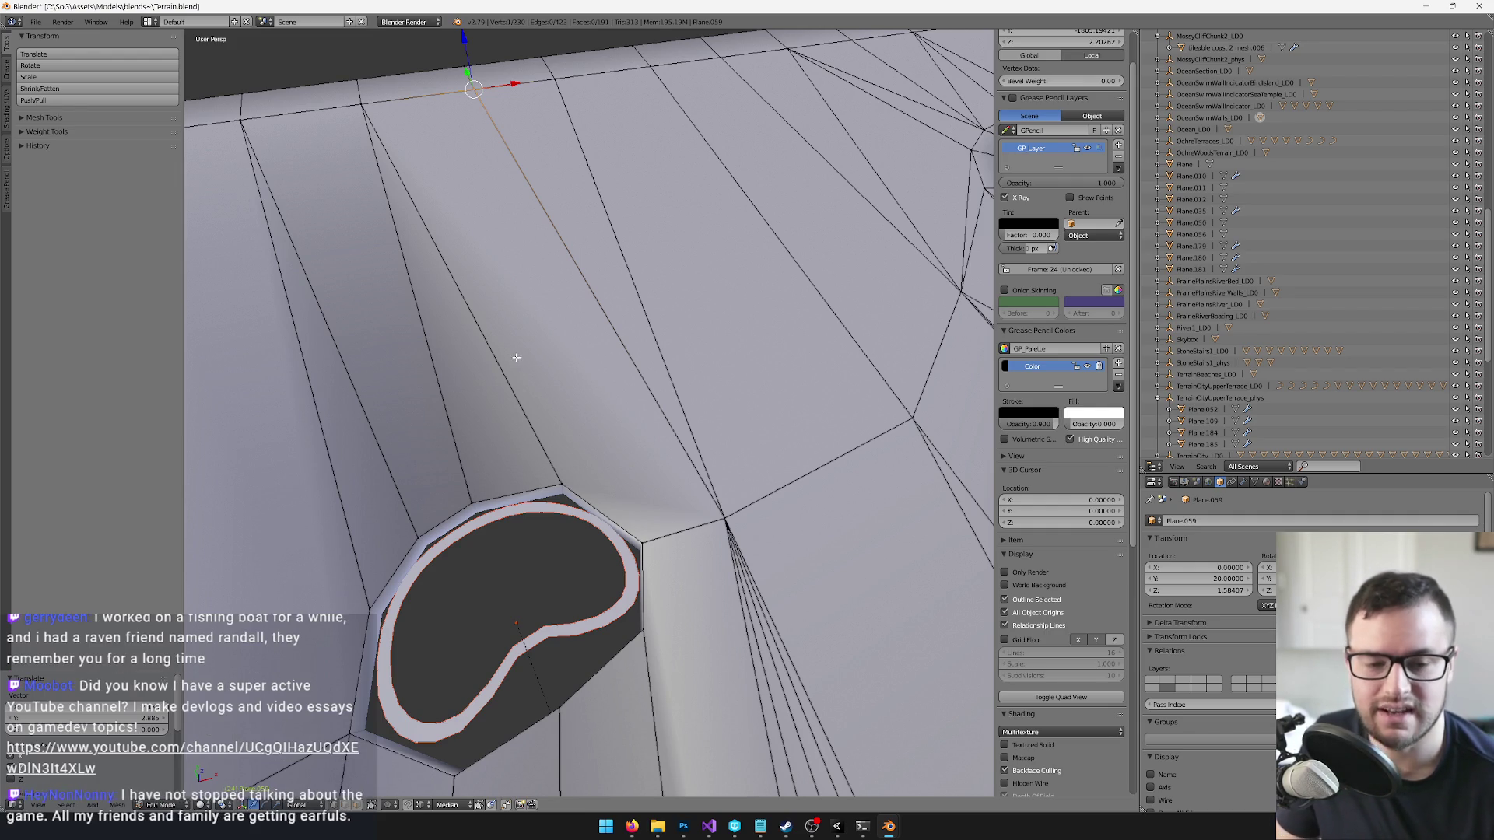
drag(510, 351, 509, 383)
- Knife-cut a new edge from the terrain vertex down to the hole's rim
key(k)
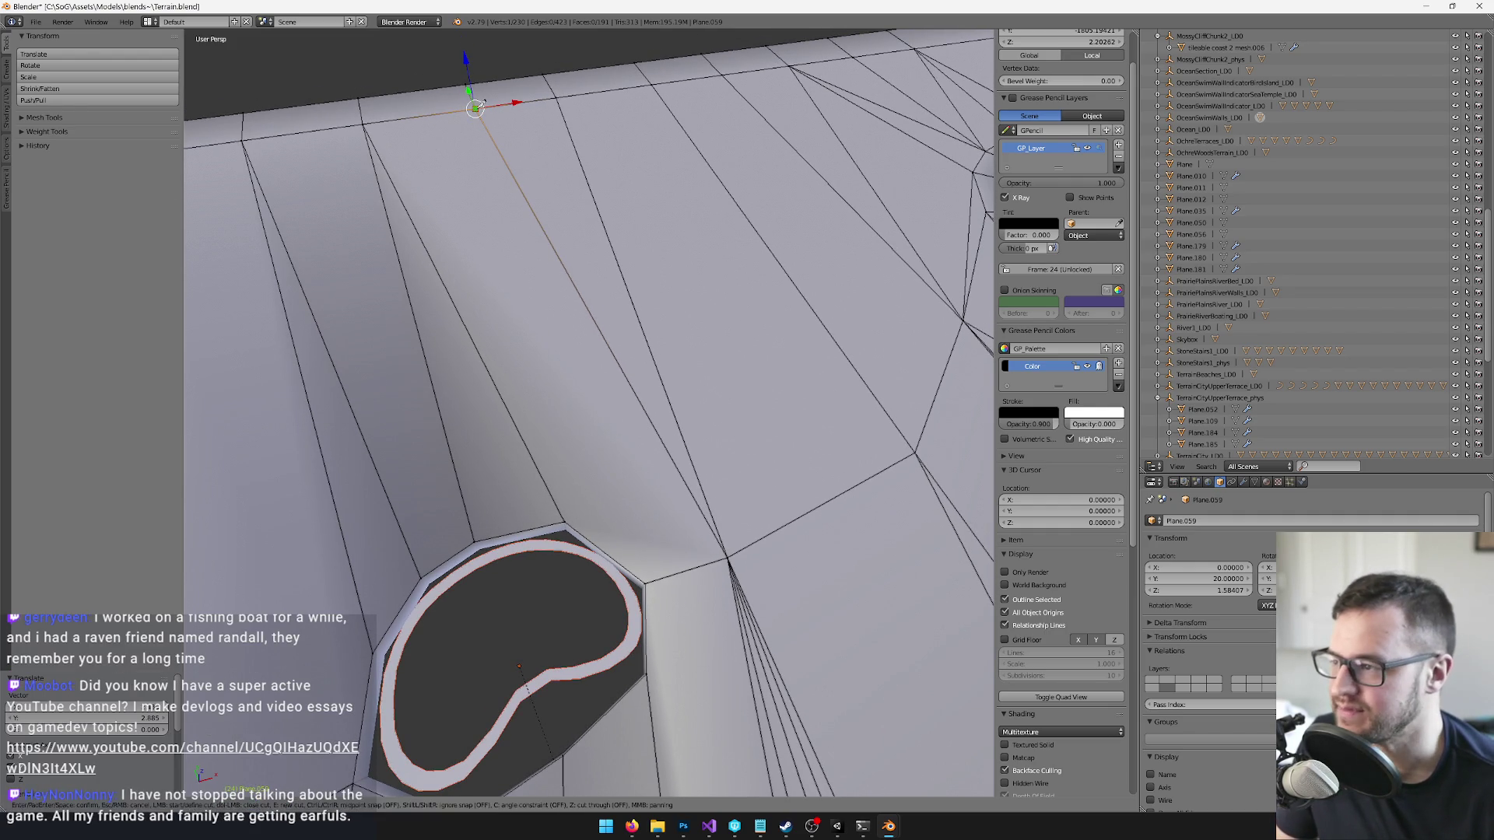
key(Escape)
scroll(608, 535, up, 5)
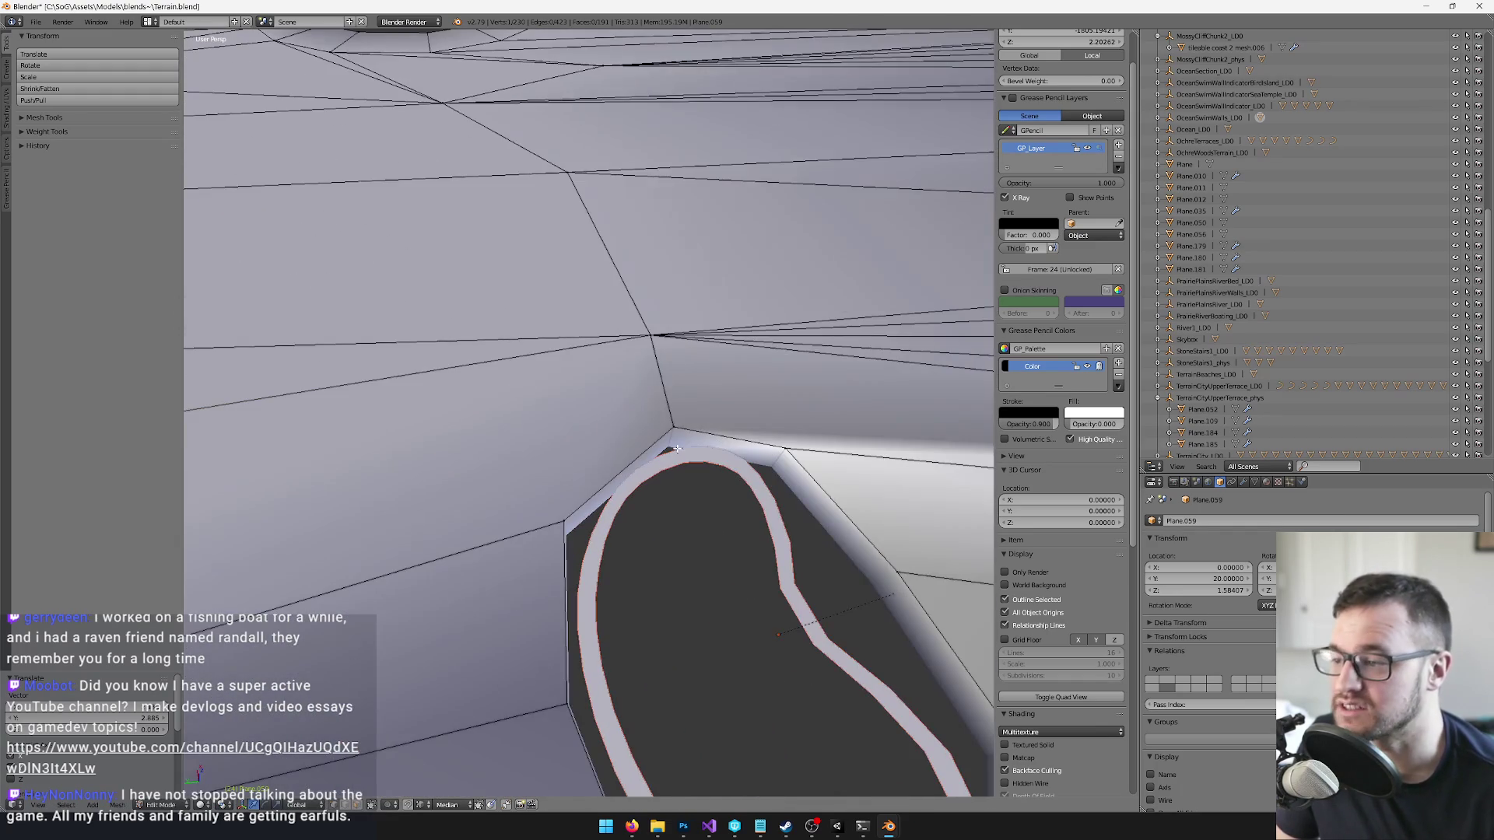
key(k)
click(655, 339)
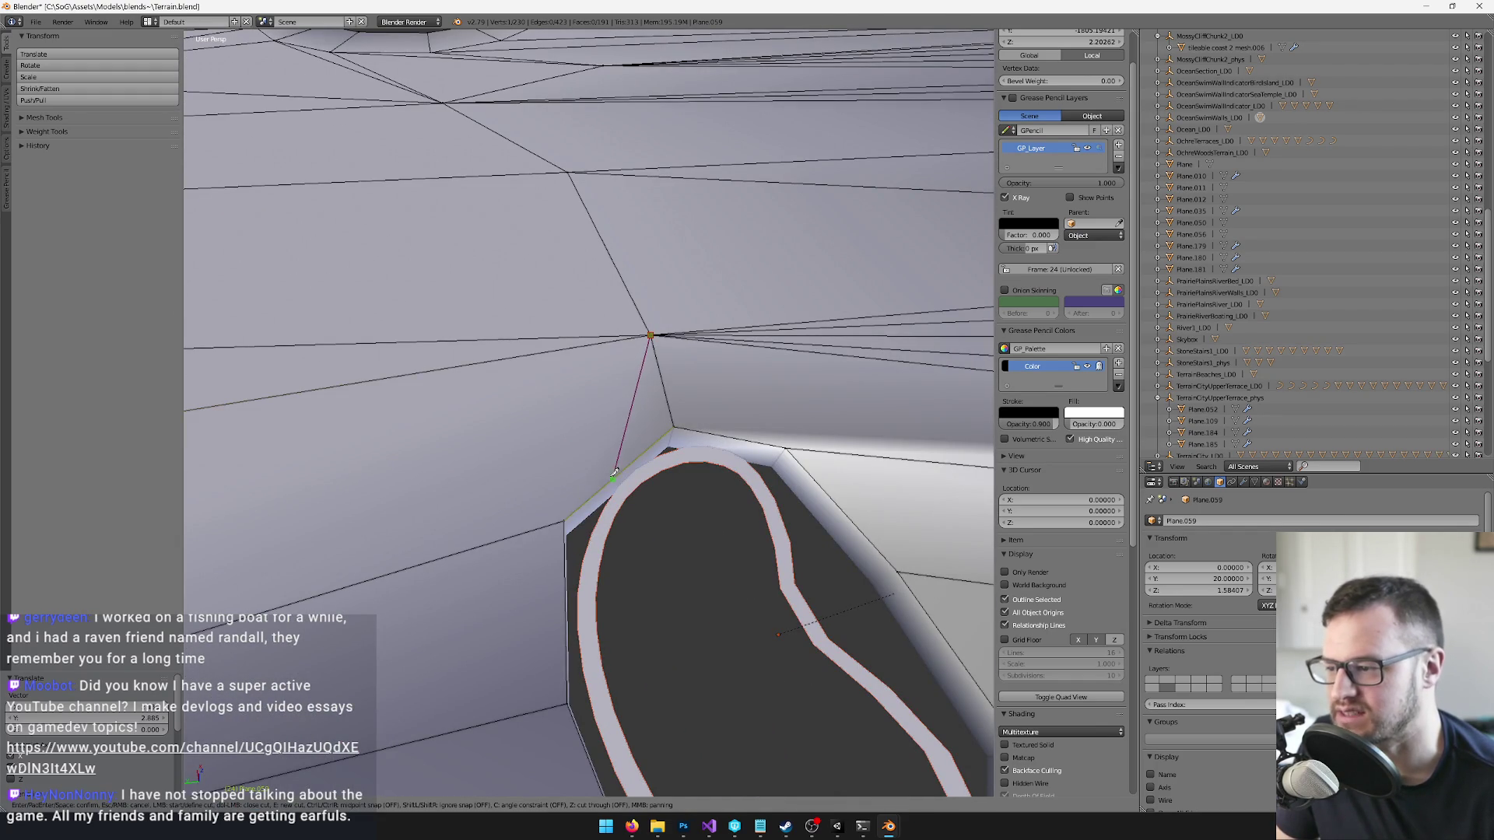
click(613, 475)
key(Return)
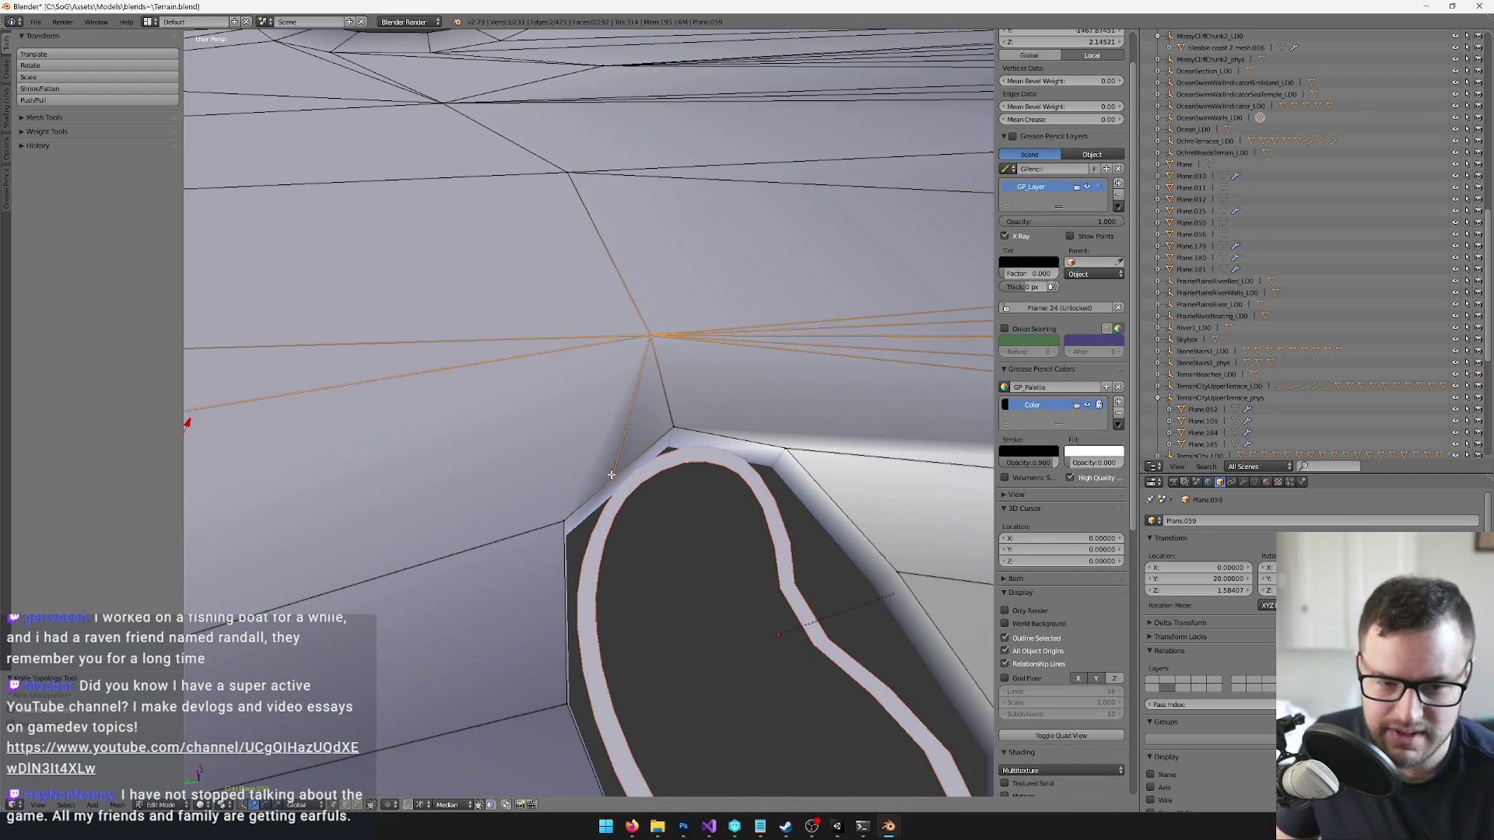
- Shift a rim vertex 0.748 along X toward the hole's corner
mouse_move(646, 502)
mouse_down()
mouse_move(797, 516)
mouse_move(690, 470)
mouse_move(575, 467)
mouse_up()
right_click(632, 473)
key(g)
key(x)
click(608, 413)
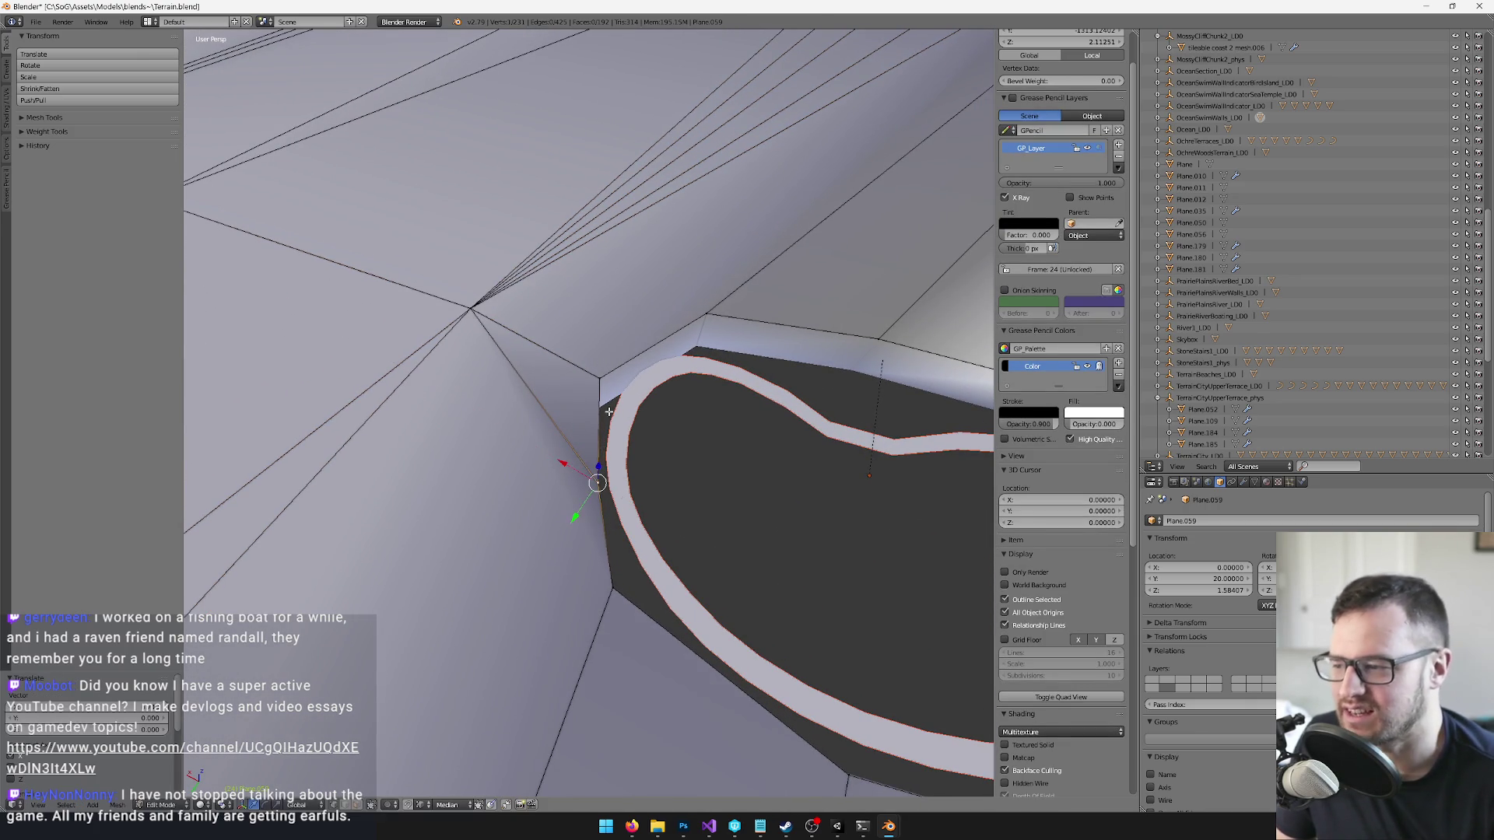
key(ctrl+z)
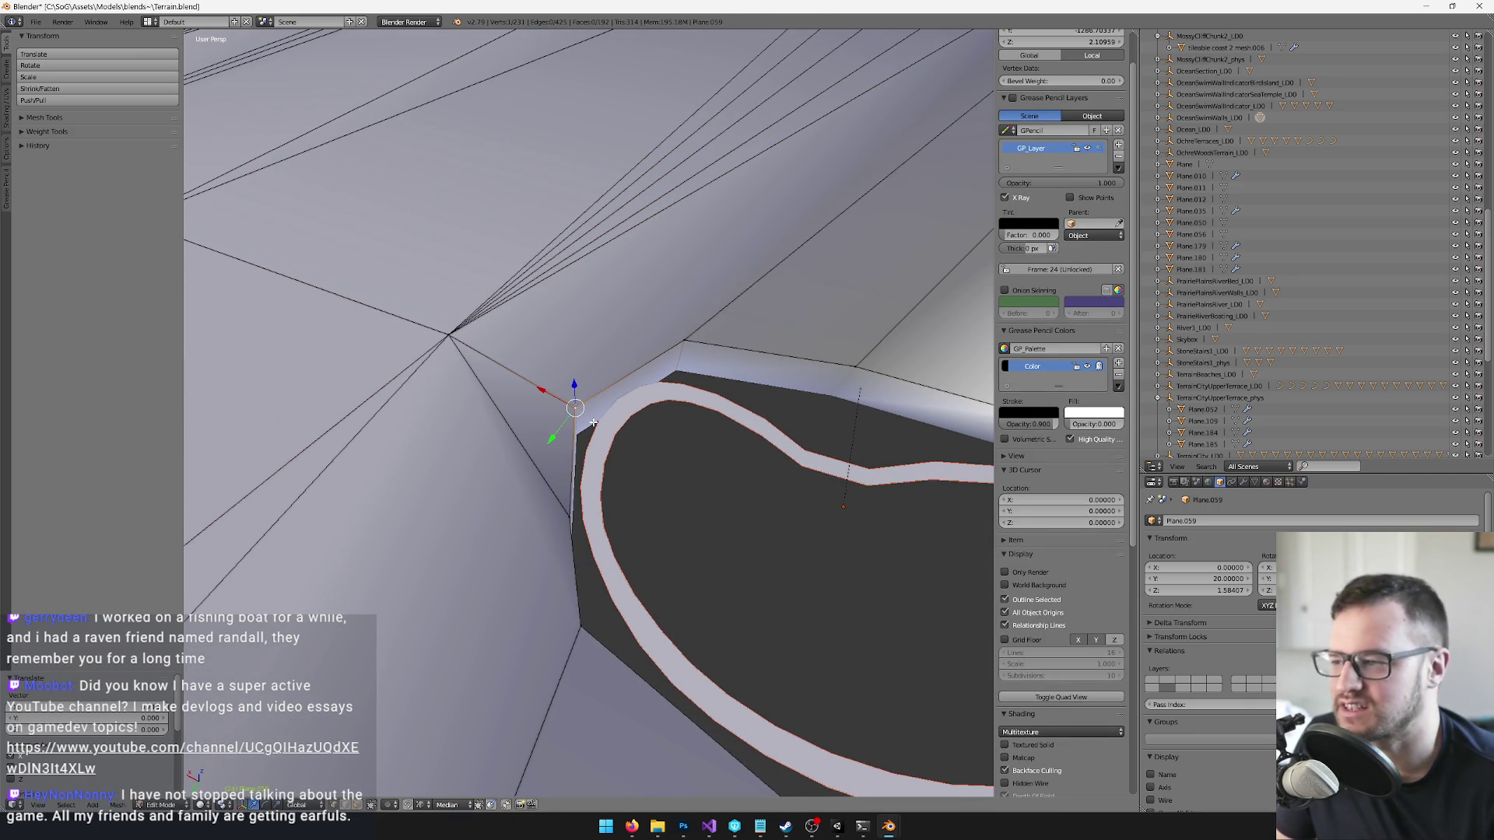
drag(594, 423, 608, 424)
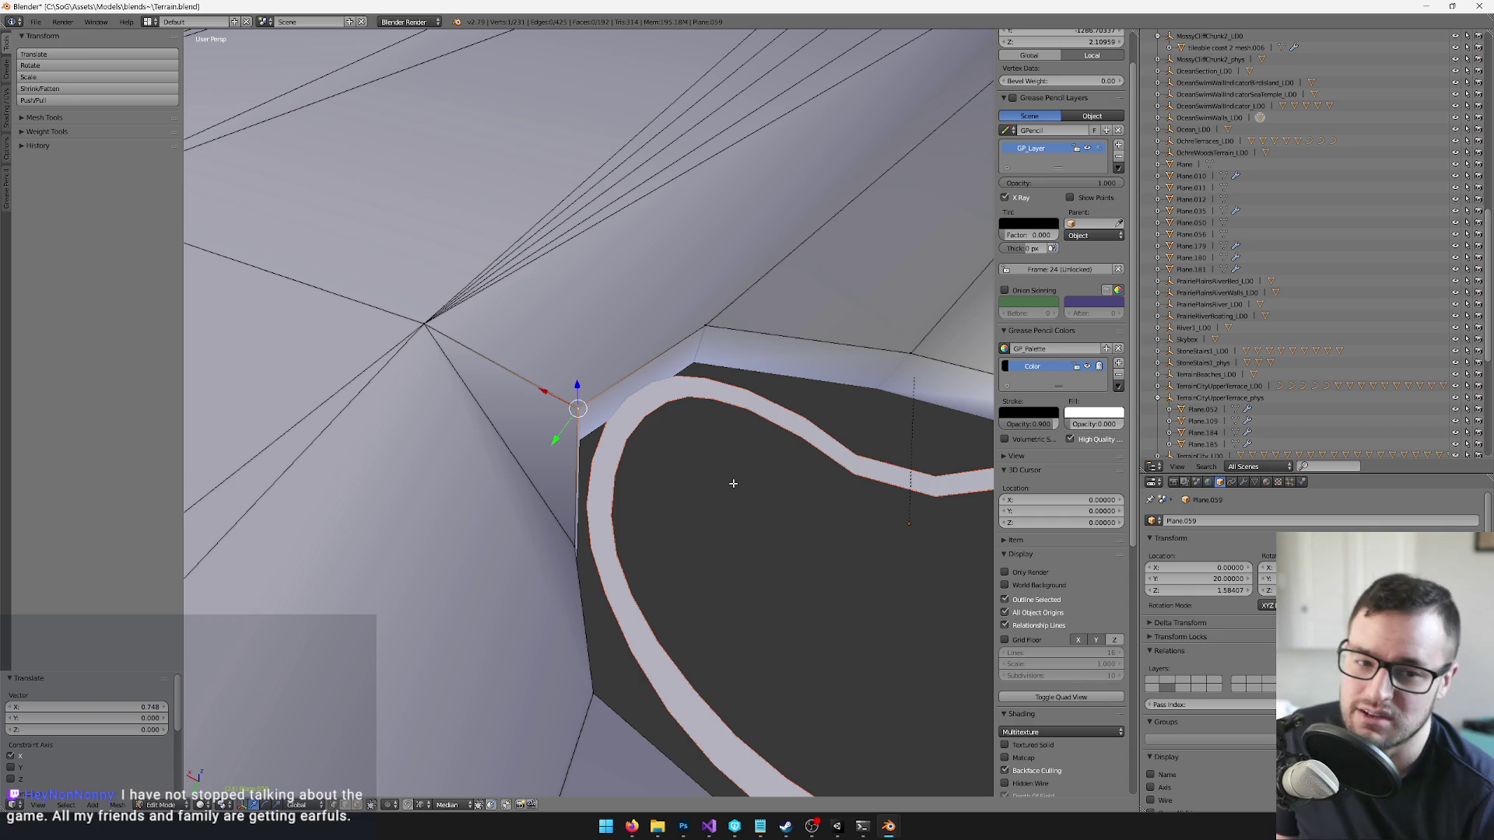
mouse_move(744, 477)
mouse_down()
mouse_move(715, 482)
mouse_move(722, 493)
mouse_move(807, 433)
mouse_up()
scroll(725, 475, down, 5)
- Duplicate the road-edge ring object and raise the copy 1.148 units along Z
key(Tab)
scroll(807, 423, up, 3)
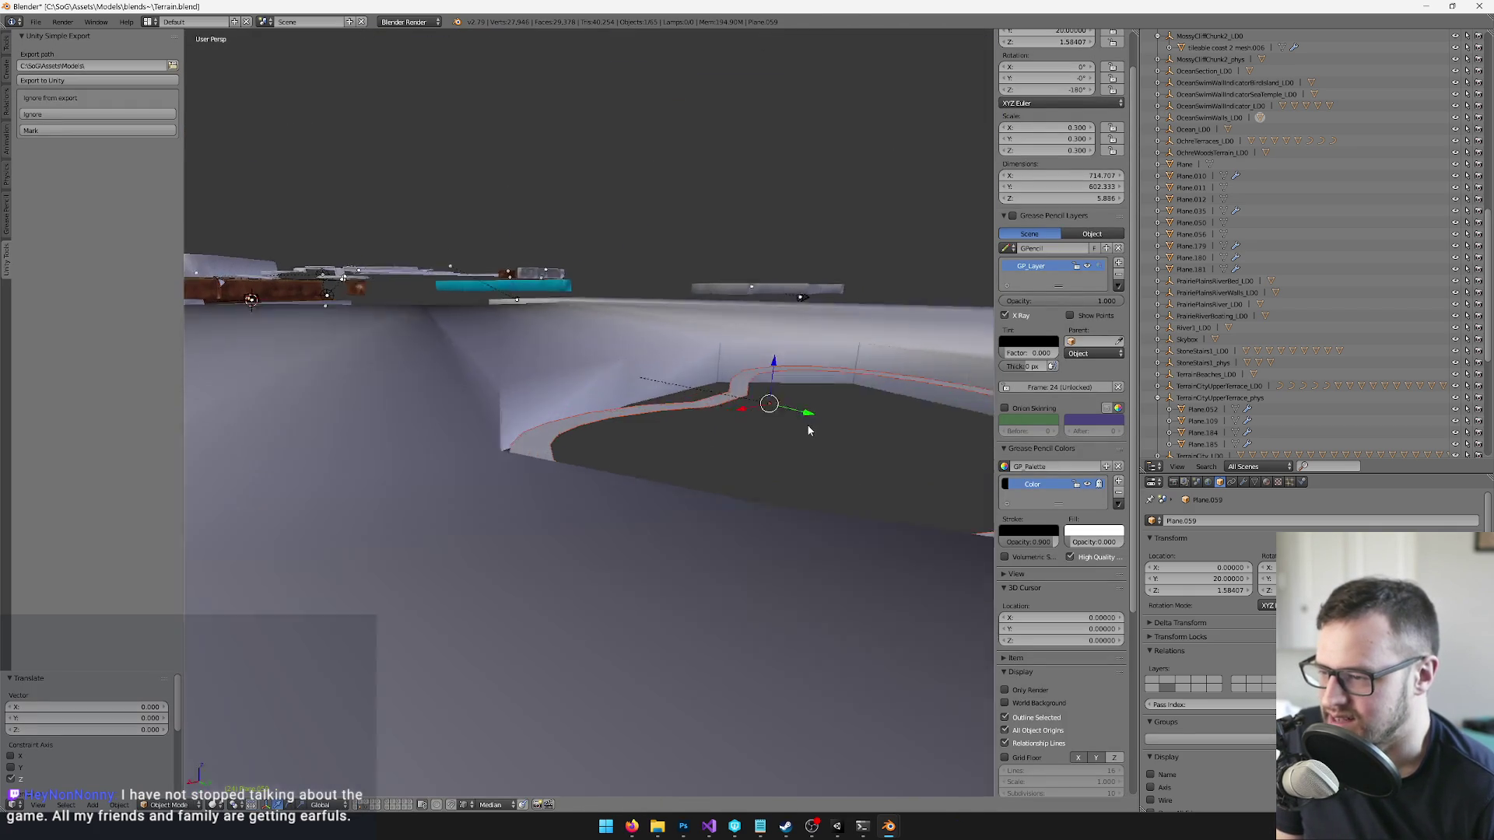
key(Tab)
key(Tab)
key(shift+d)
right_click(765, 358)
key(g)
key(z)
click(795, 367)
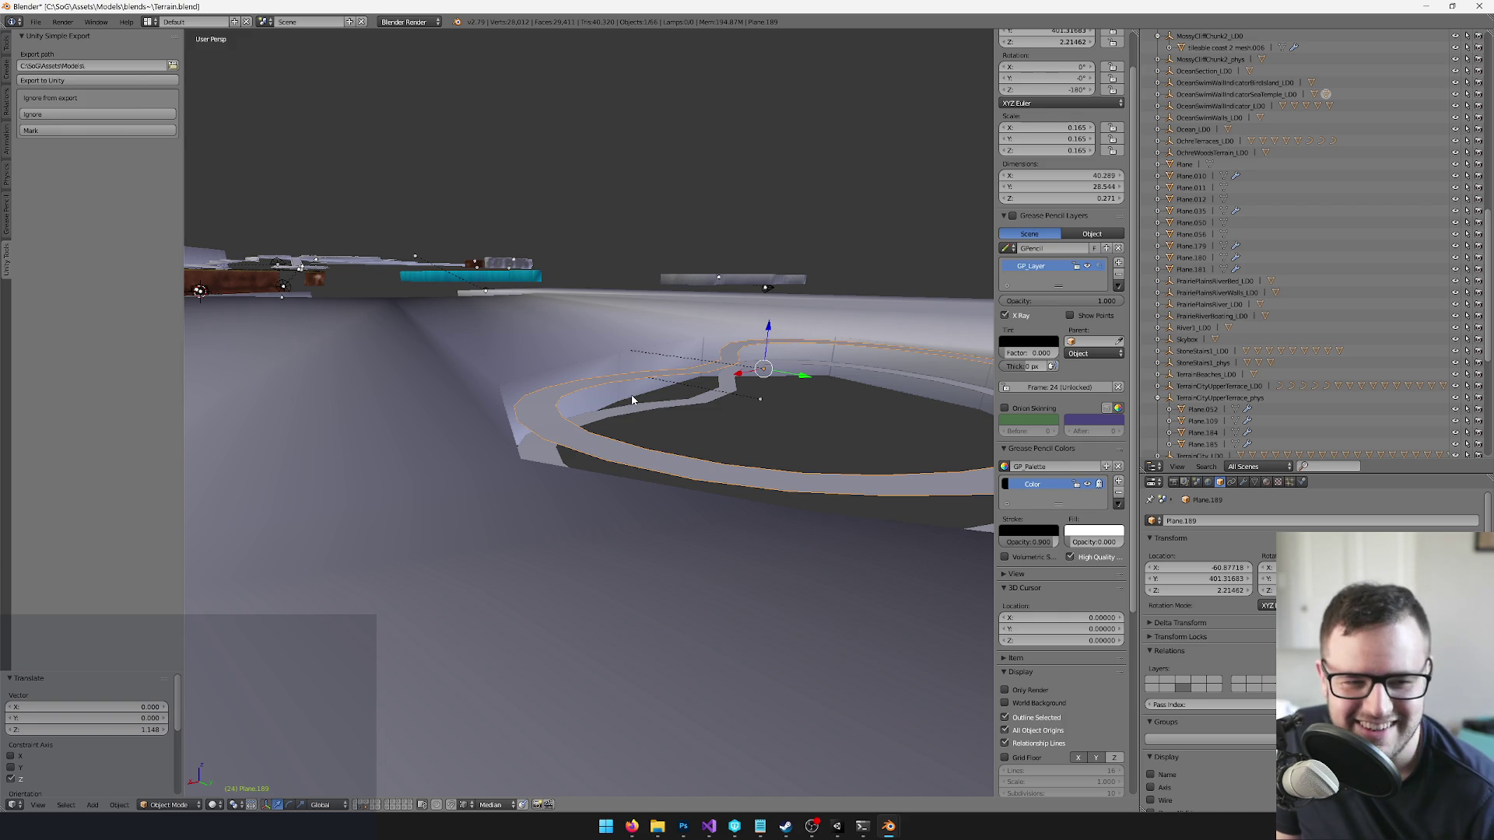
- Select the terrain mesh Plane.059 and enter its vertex editing
right_click(577, 479)
scroll(568, 465, up, 5)
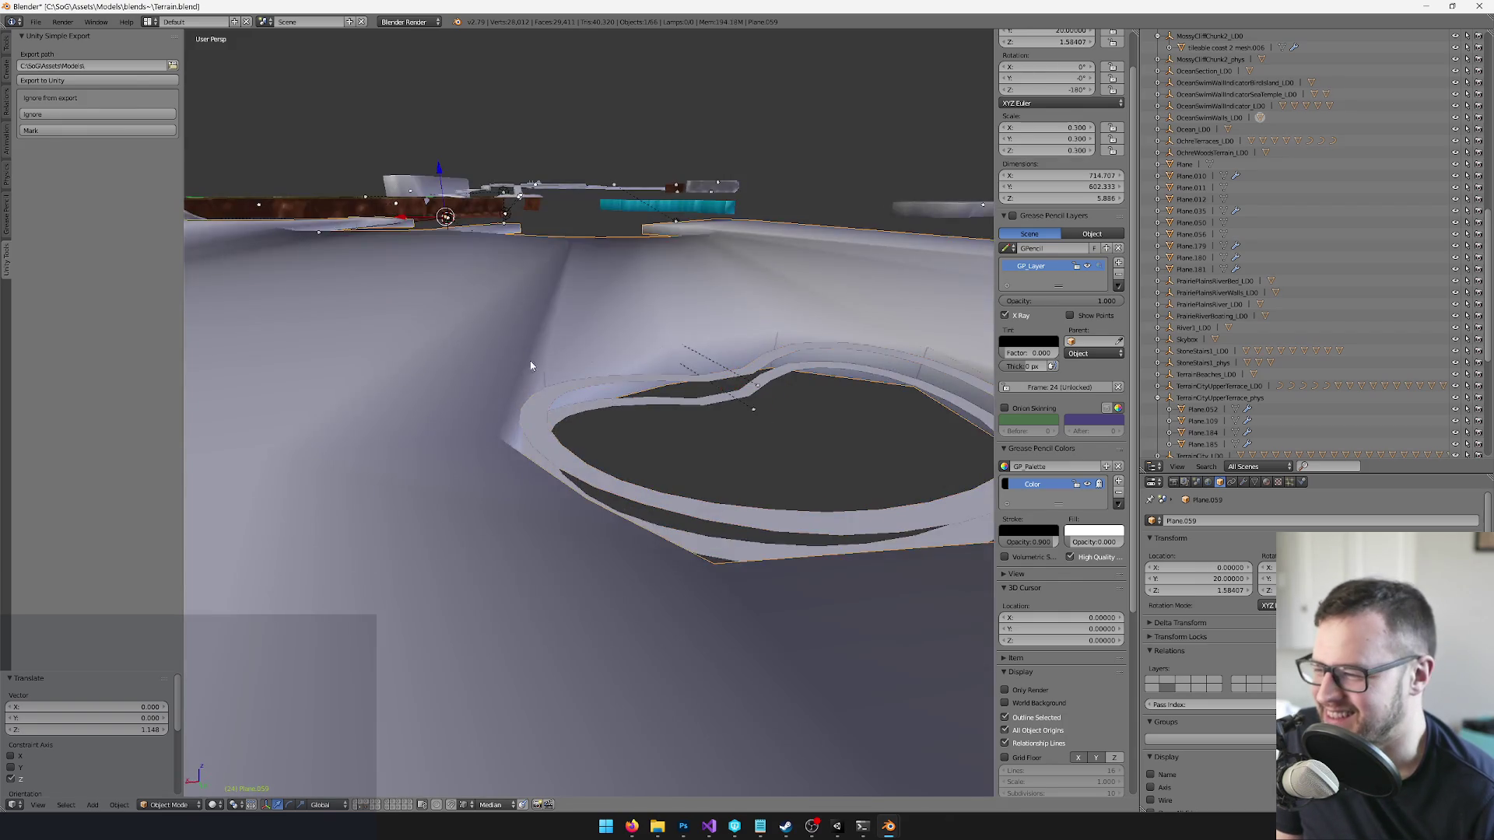
key(Tab)
scroll(554, 401, up, 5)
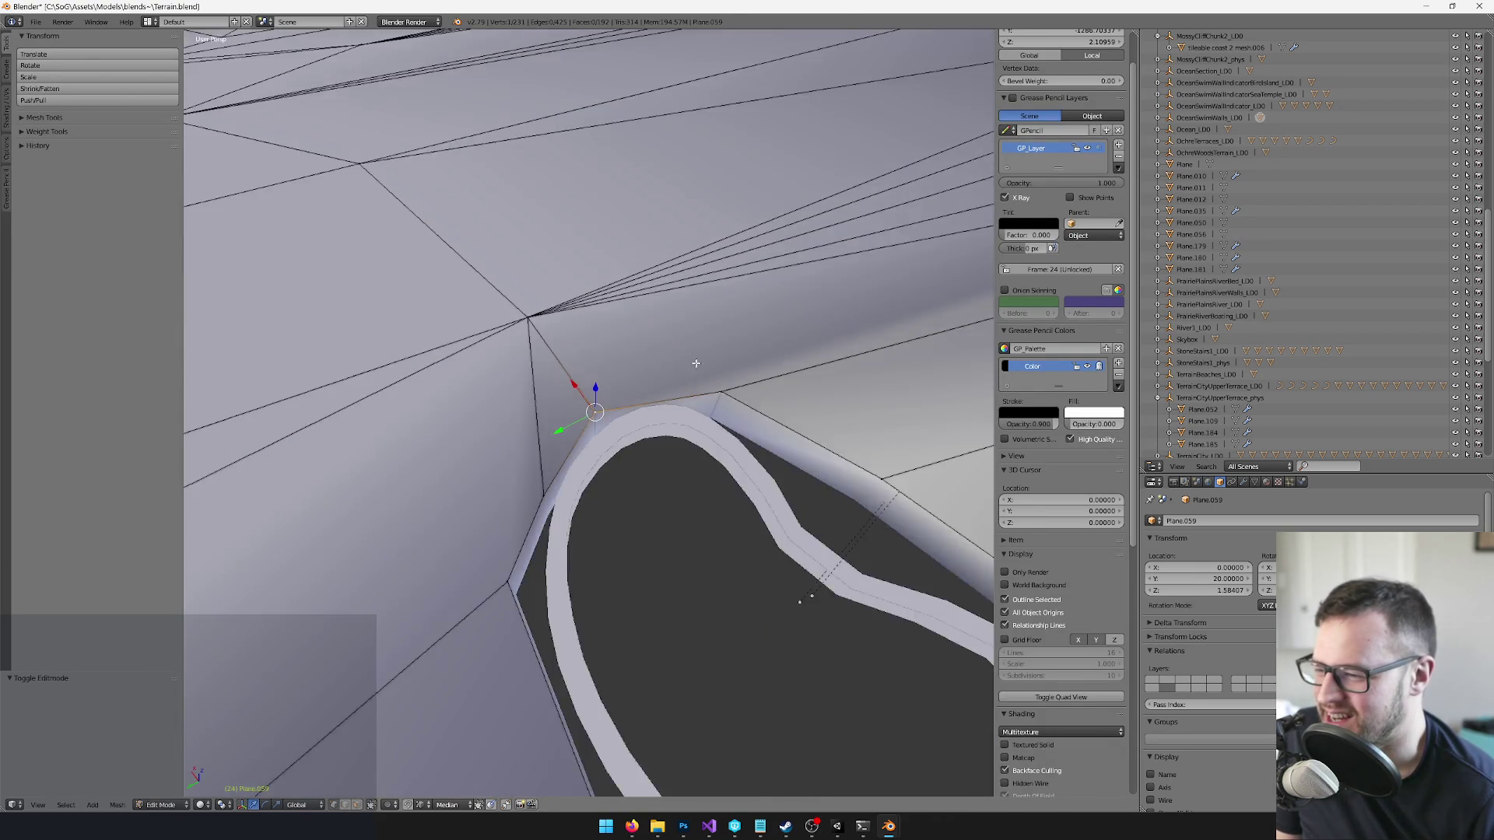
- Check the raised ring copy, then return to editing the terrain mesh
key(Tab)
right_click(688, 379)
key(Tab)
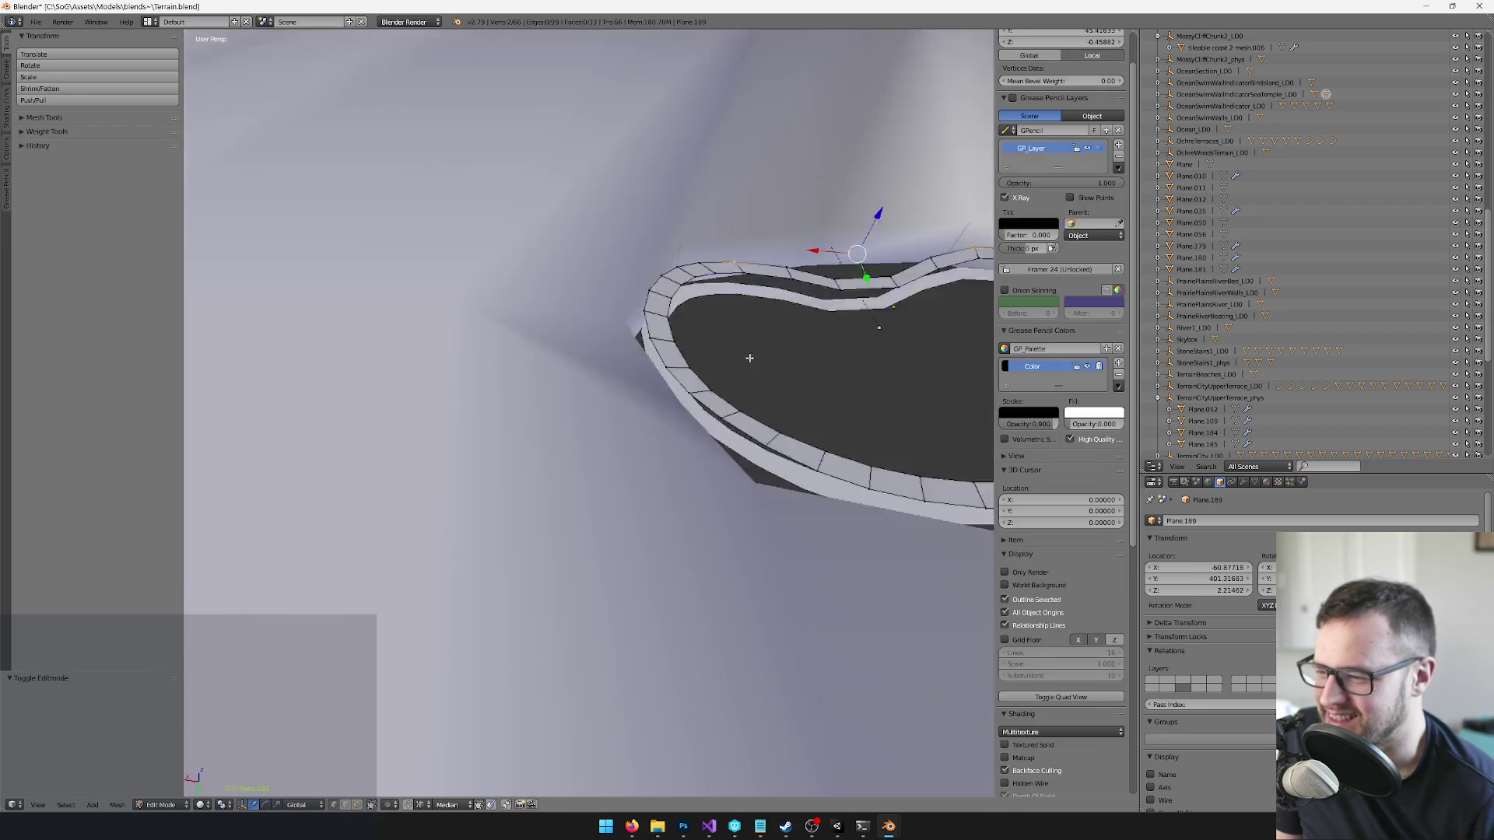
key(Tab)
right_click(634, 357)
key(Tab)
scroll(654, 343, up, 3)
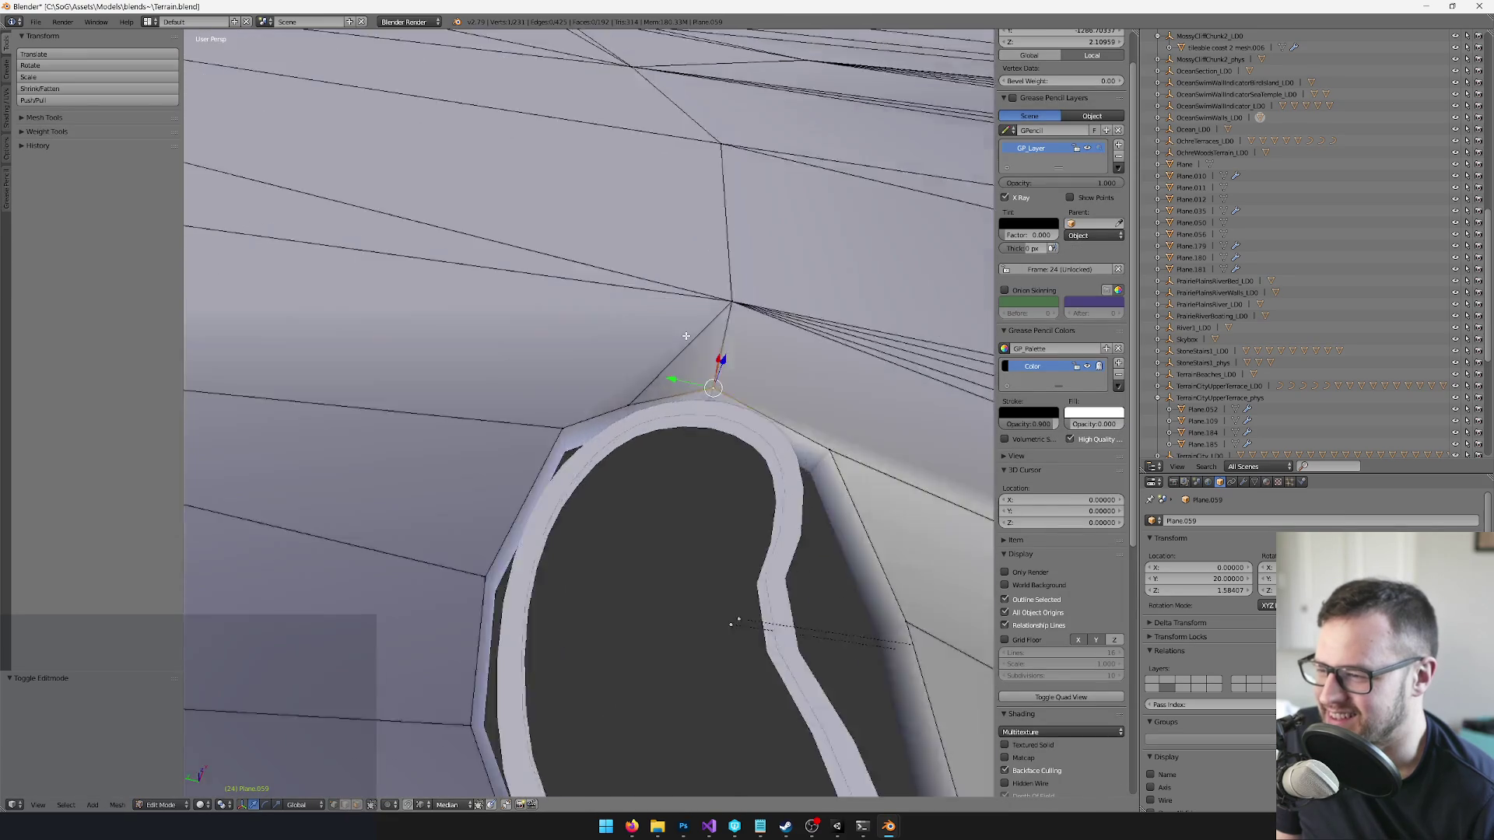
scroll(654, 342, down, 3)
mouse_move(653, 342)
mouse_down()
mouse_move(705, 329)
mouse_move(634, 403)
mouse_move(632, 385)
mouse_up()
scroll(685, 343, down, 3)
scroll(634, 358, up, 6)
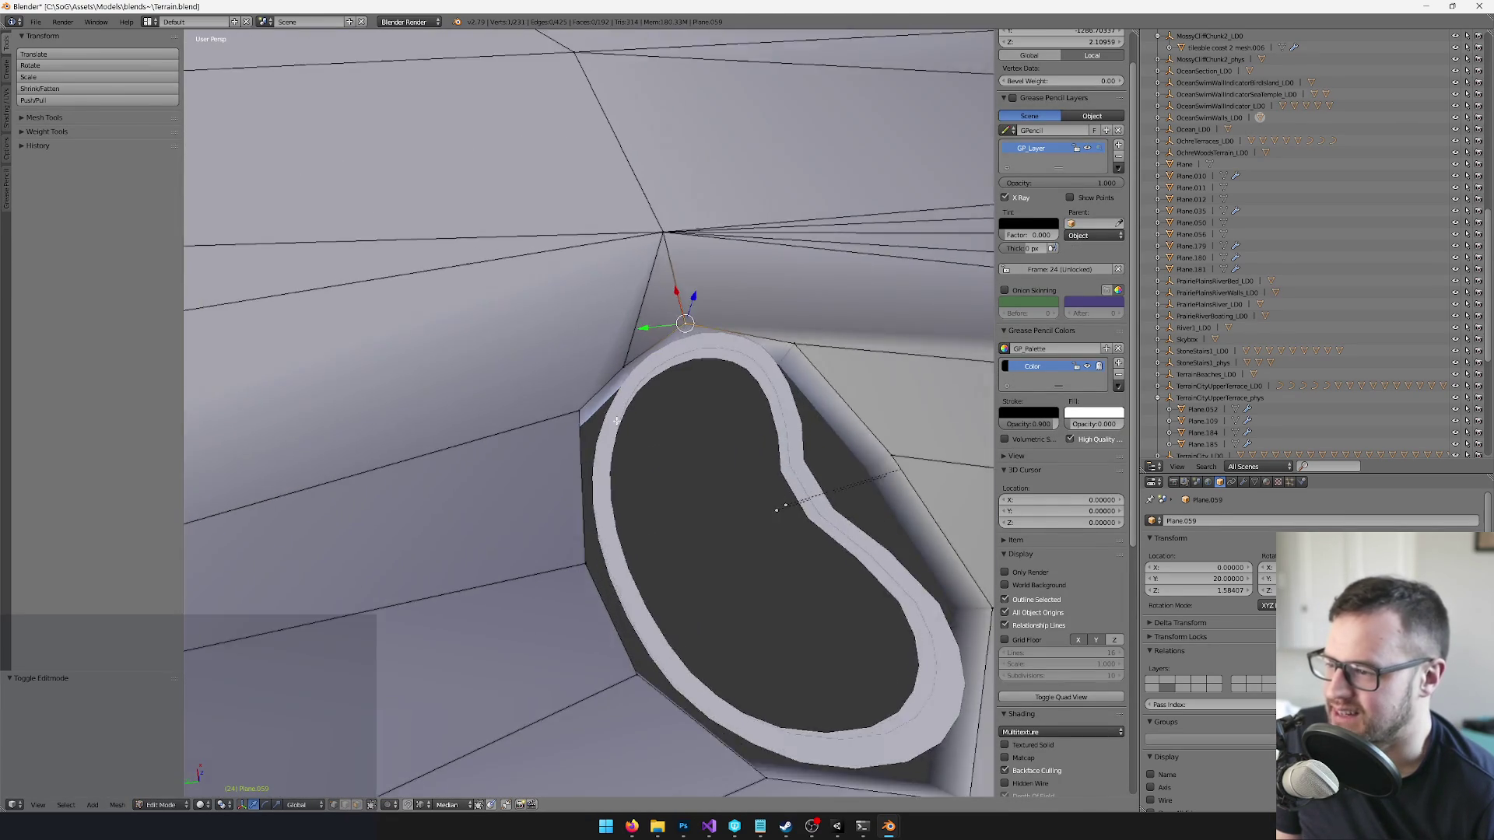
- Slide the hole's corner vertex horizontally closer to the ring
right_click(636, 332)
key(g)
key(shift+z)
click(734, 288)
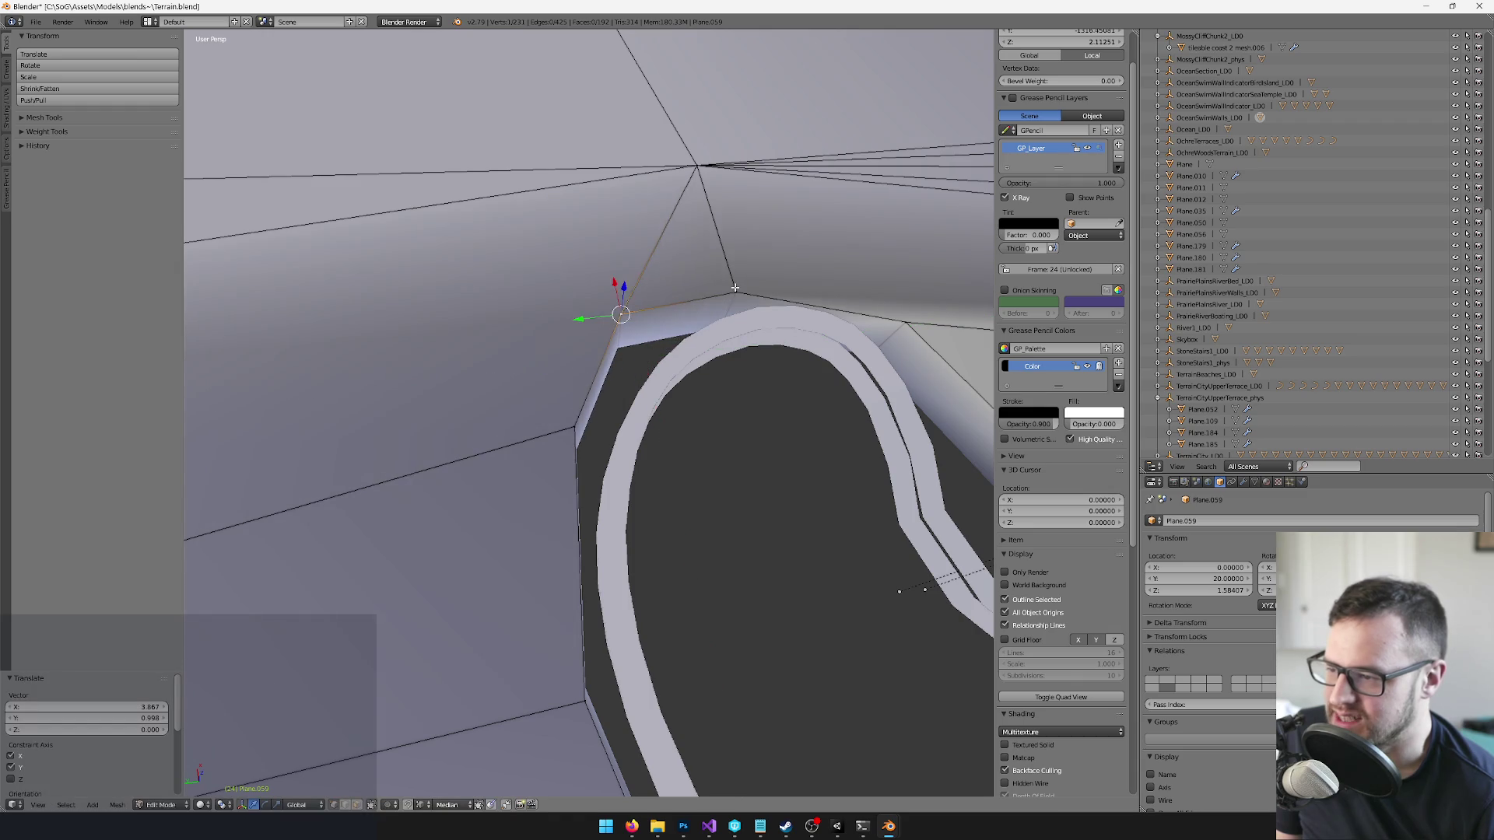
key(g)
click(760, 228)
mouse_move(760, 227)
mouse_down()
mouse_move(615, 277)
mouse_move(585, 330)
mouse_move(604, 374)
mouse_move(821, 404)
mouse_move(682, 388)
mouse_move(569, 817)
mouse_up()
key(g)
click(627, 269)
- Extrude the hole's edge loop in place and scale it inward to 0.814
click(352, 807)
drag(483, 592, 585, 433)
key(ctrl+e)
key(l)
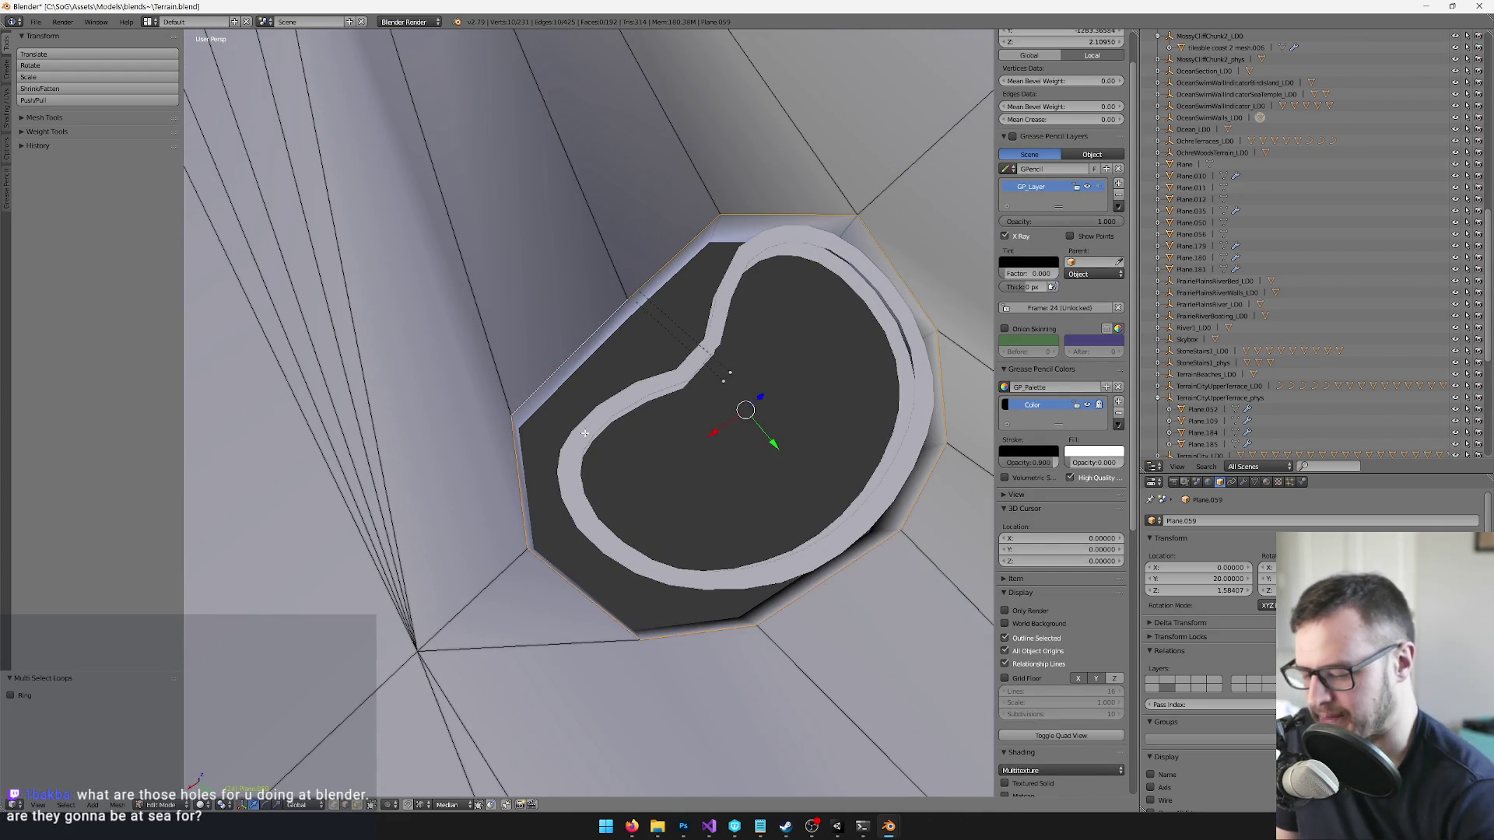
key(e)
right_click(635, 315)
mouse_move(635, 316)
mouse_down()
mouse_move(813, 276)
mouse_move(767, 272)
mouse_move(774, 291)
mouse_up()
key(s)
click(790, 293)
- Reselect the terrain in edit mode and select the edge loop around the hole
scroll(774, 291, up, 4)
key(Tab)
right_click(650, 324)
right_click(650, 324)
mouse_move(651, 324)
mouse_down()
mouse_move(646, 341)
mouse_move(687, 312)
mouse_move(624, 347)
mouse_up()
key(Tab)
right_click(624, 346)
alt+right_click(624, 347)
- Subdivide the selected edge loop around the hole
key(space)
text(subdi)
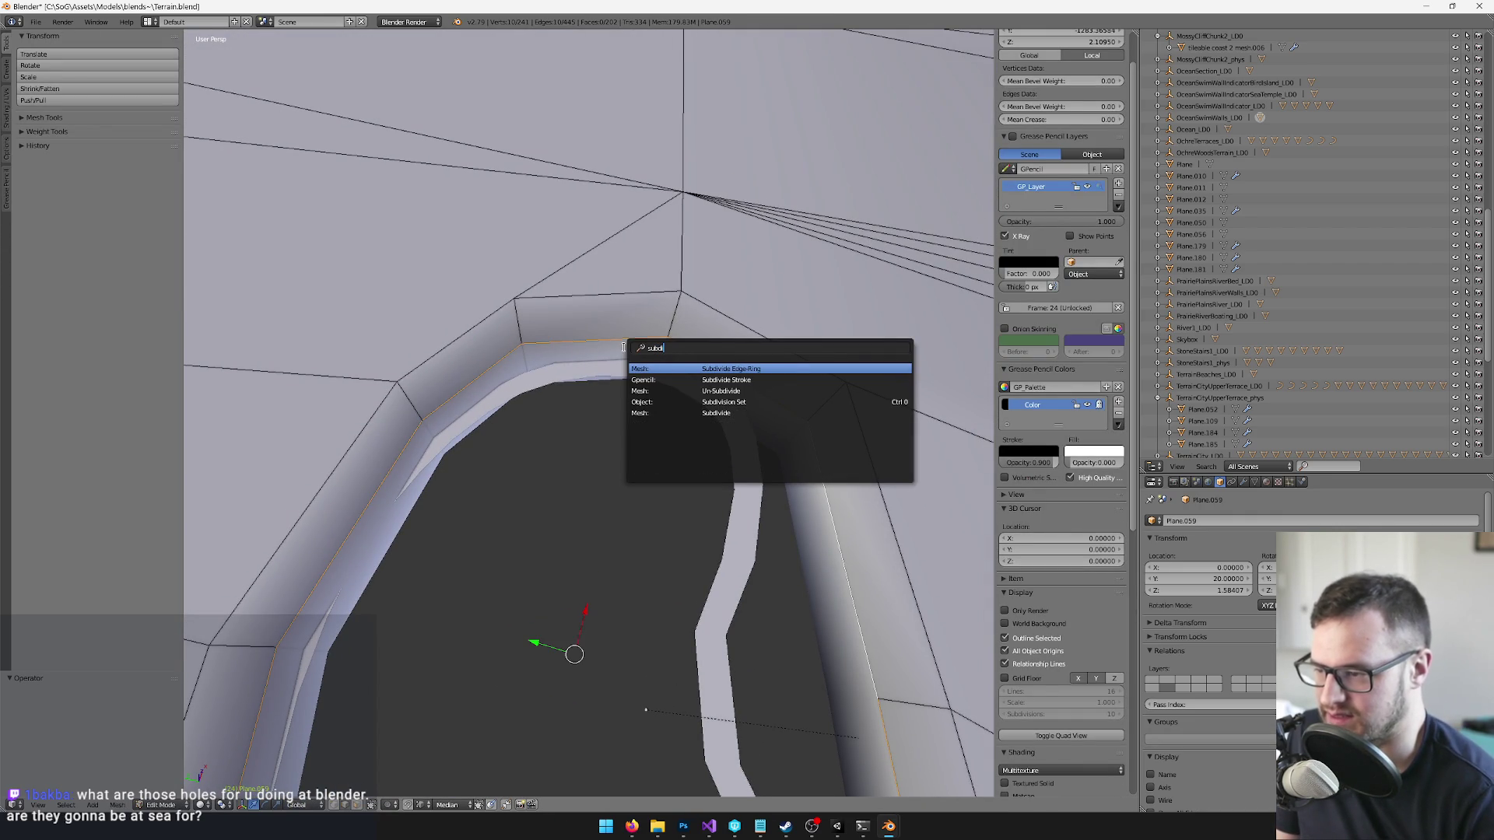
key(Down)
key(Down)
key(Down)
key(Return)
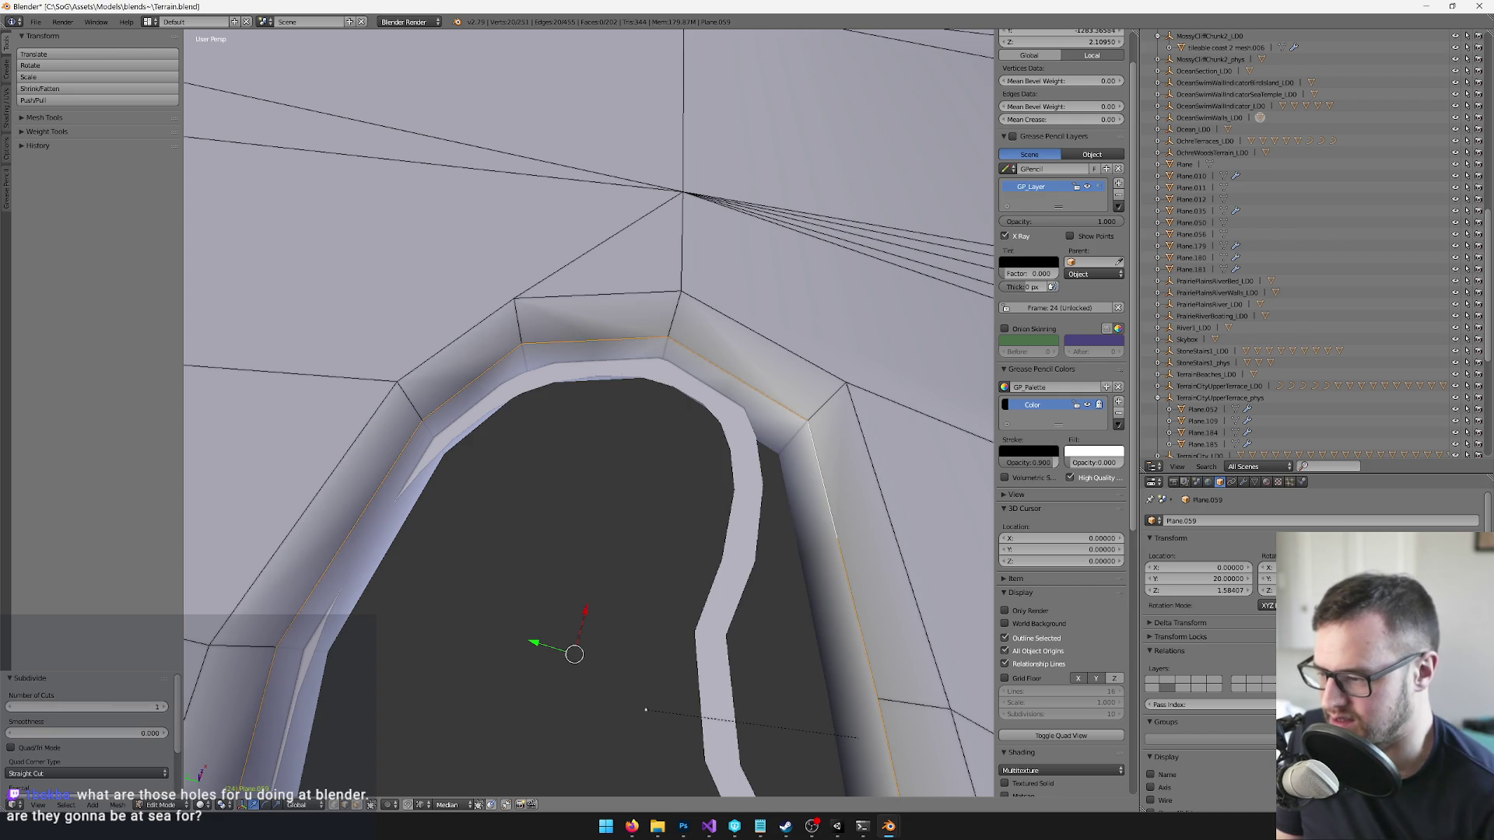
- Select the ten wall faces ringing the hole
right_click(607, 331)
scroll(607, 335, down, 2)
right_click(596, 301)
scroll(690, 391, down, 3)
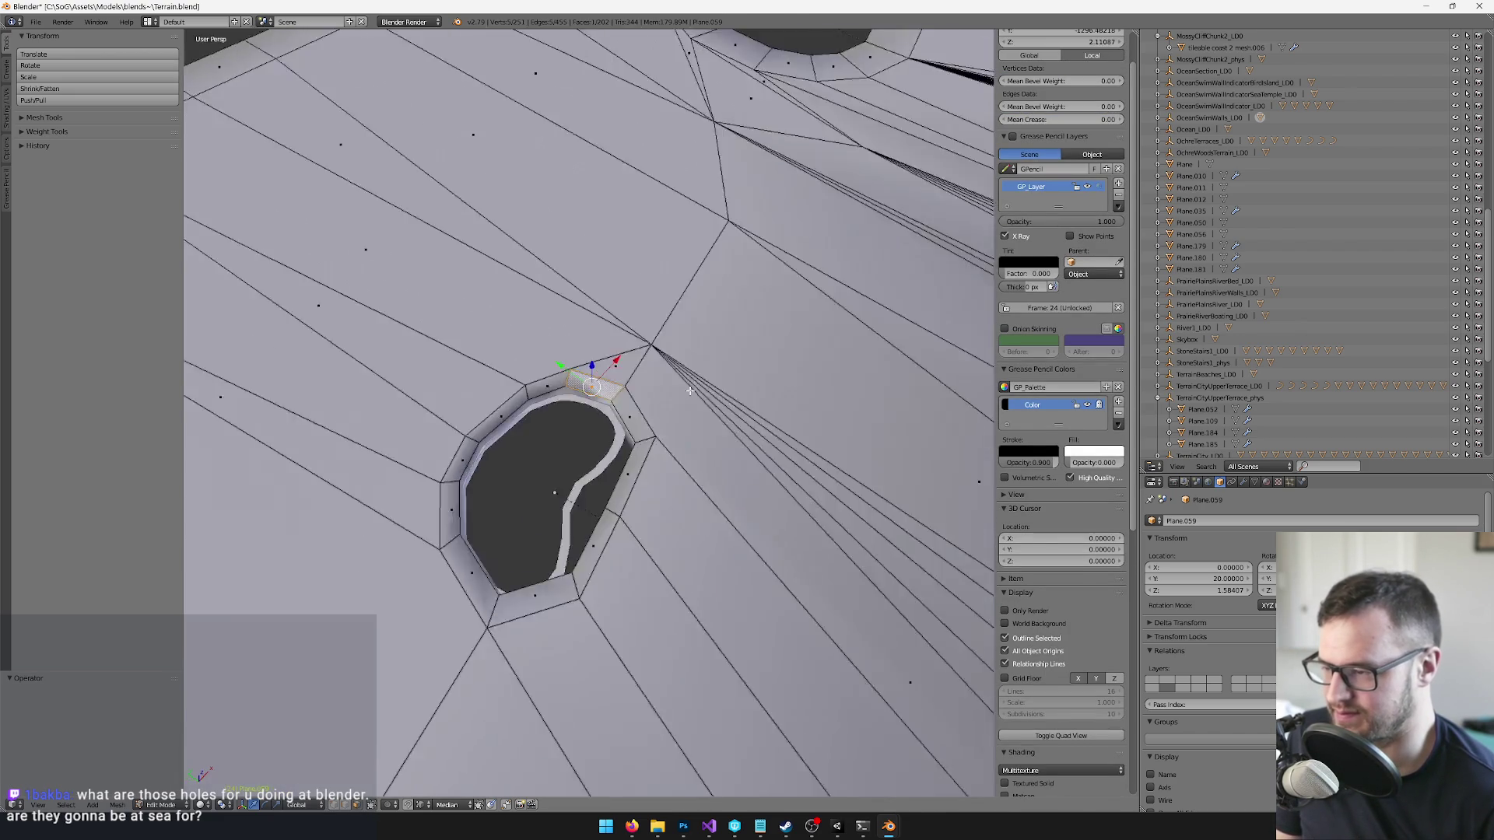
scroll(689, 392, up, 2)
shift+right_click(646, 299)
shift+right_click(502, 335)
shift+right_click(443, 401)
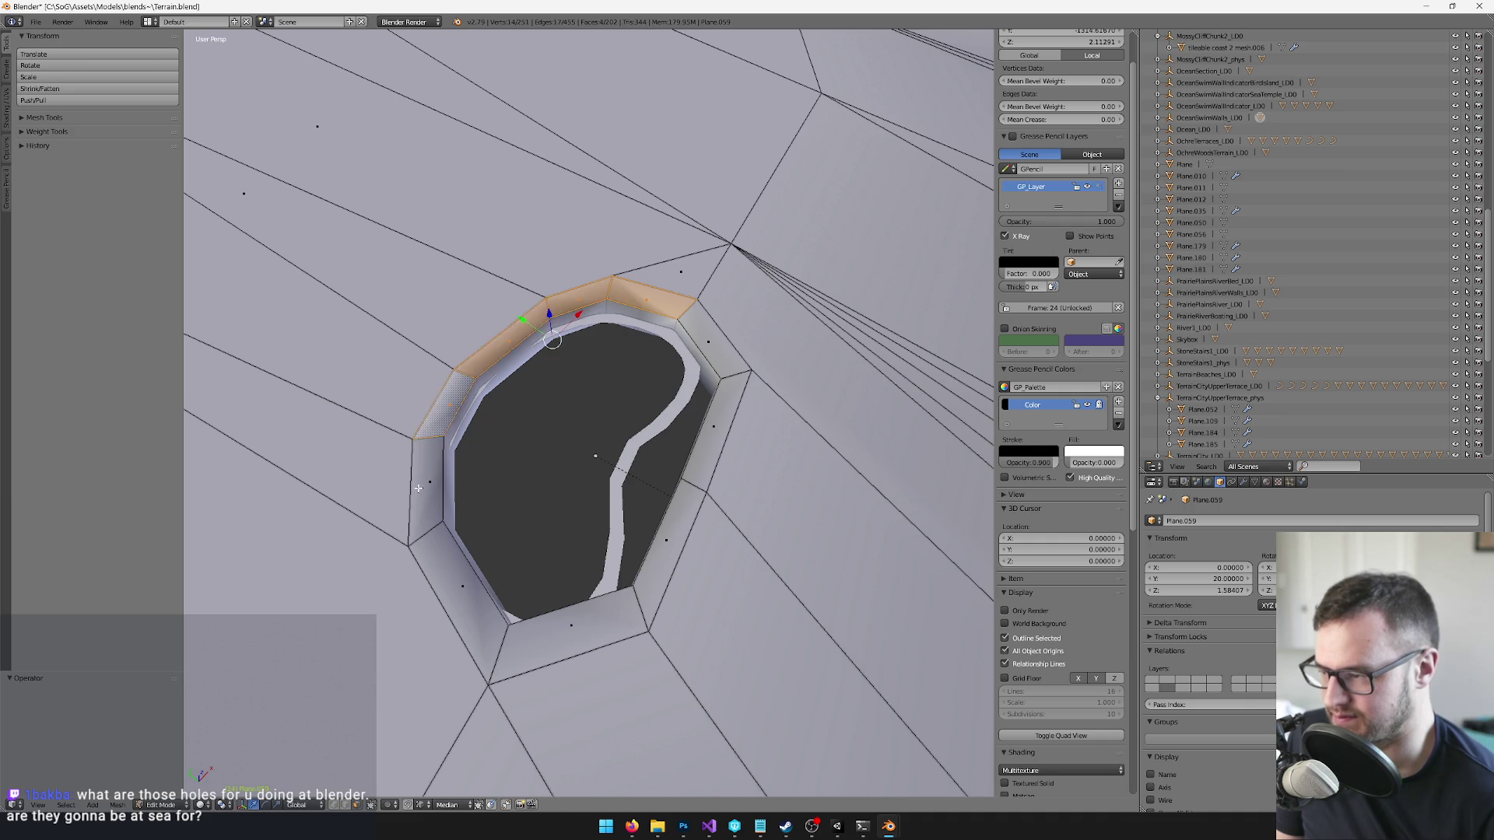
shift+right_click(418, 488)
shift+right_click(464, 585)
shift+right_click(572, 625)
shift+right_click(666, 539)
shift+right_click(705, 467)
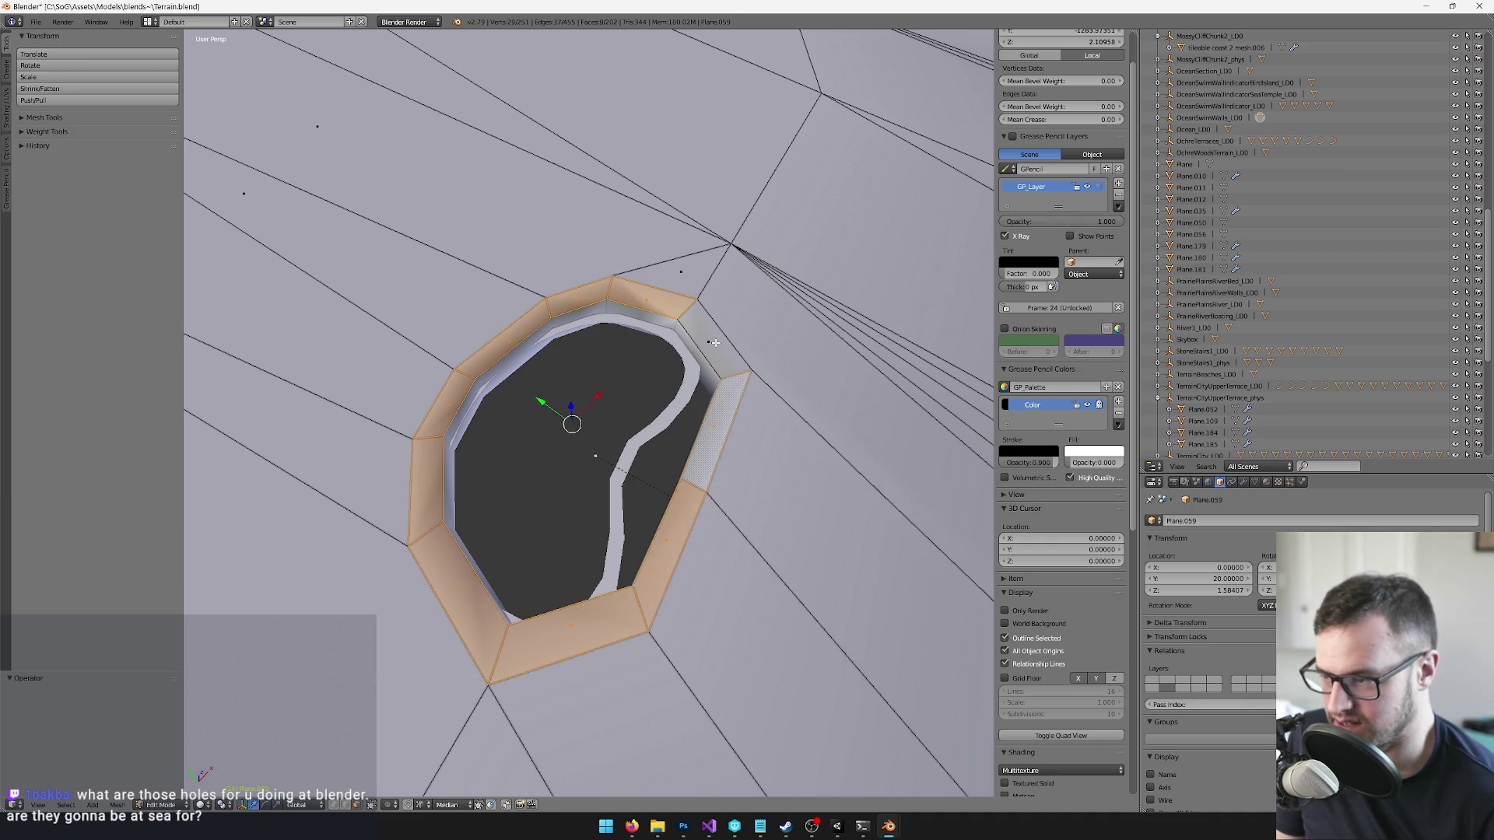
shift+right_click(715, 345)
- Triangulate the selected faces using the Beauty quad and polygon methods
key(space)
text(tri)
key(Return)
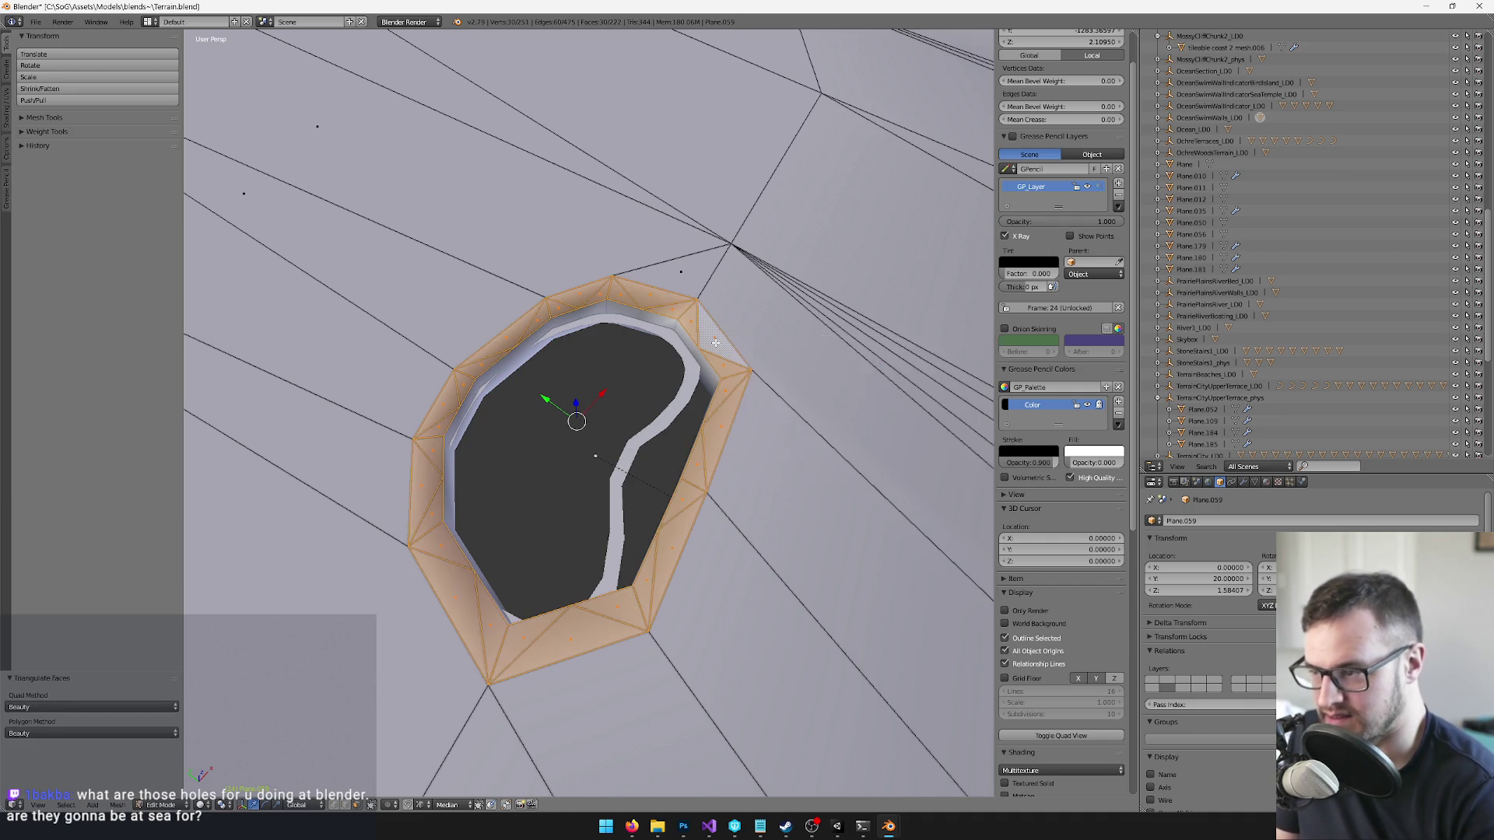
scroll(607, 292, up, 5)
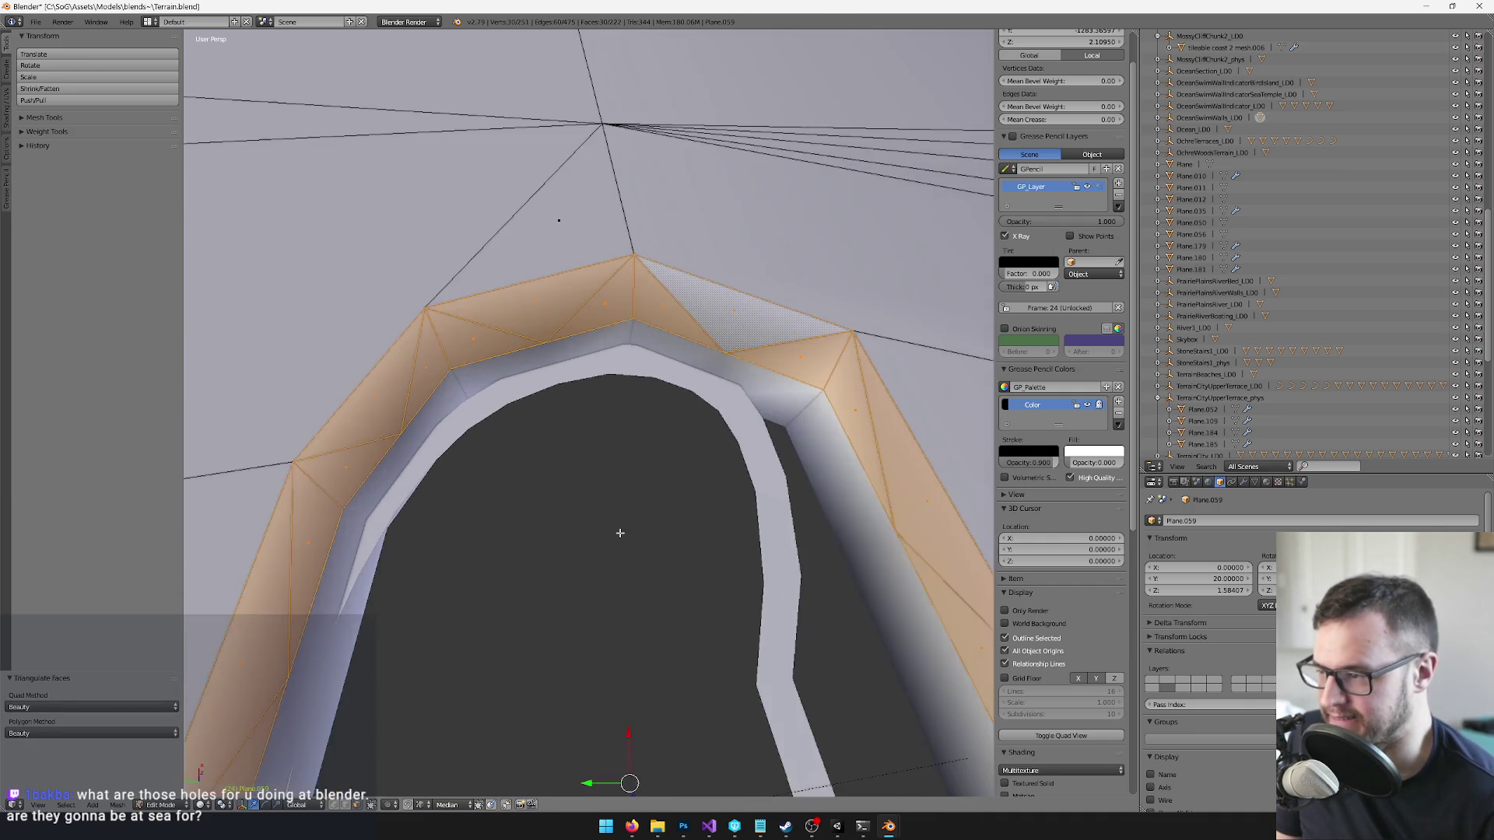
- Select a rim vertex and slide it horizontally along the ring's edge in several passes
right_click(627, 326)
key(g)
key(shift+z)
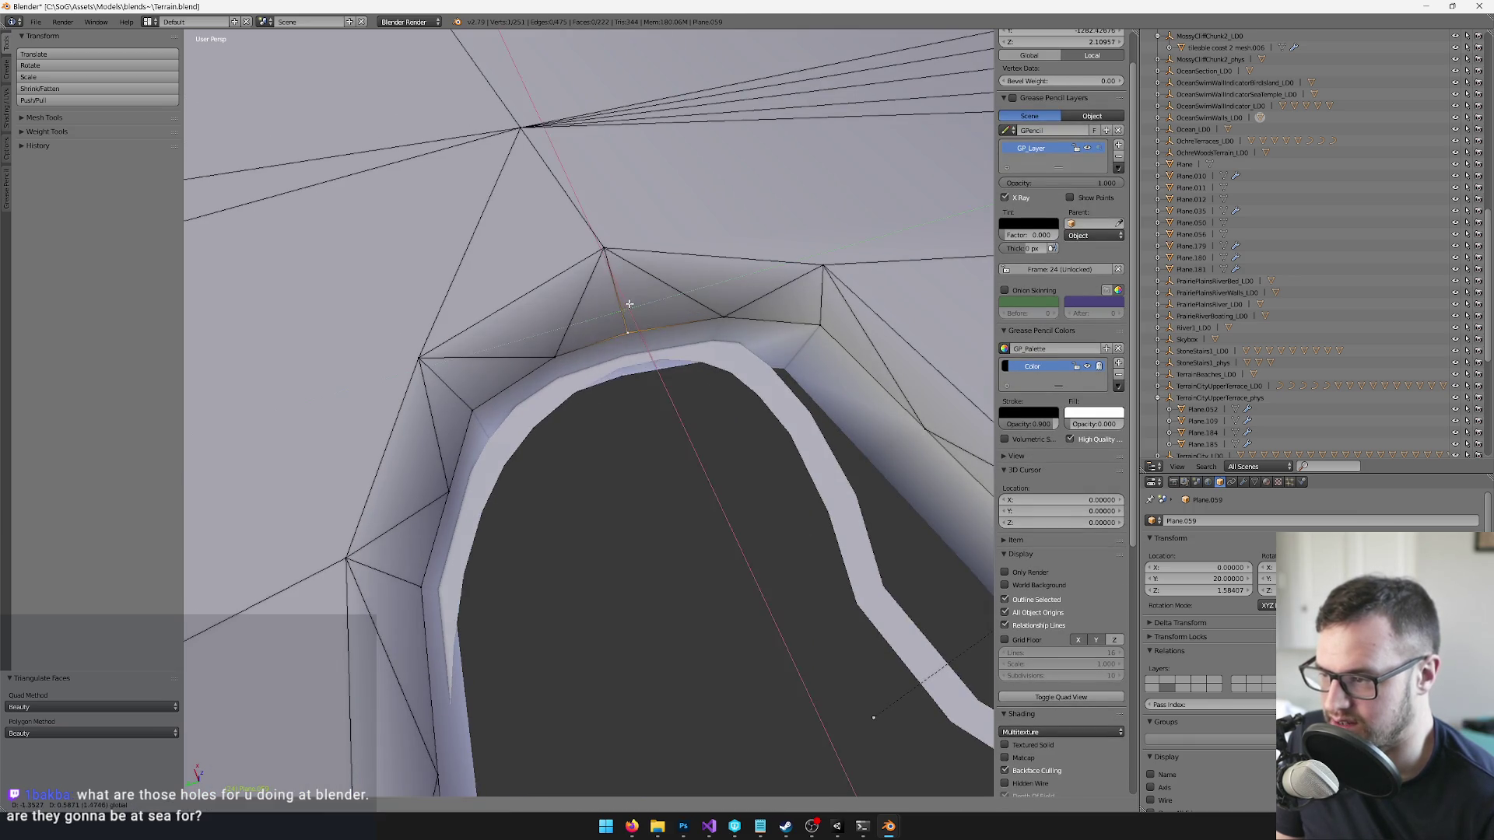
click(629, 304)
key(g)
key(shift+z)
click(563, 336)
key(g)
key(shift+z)
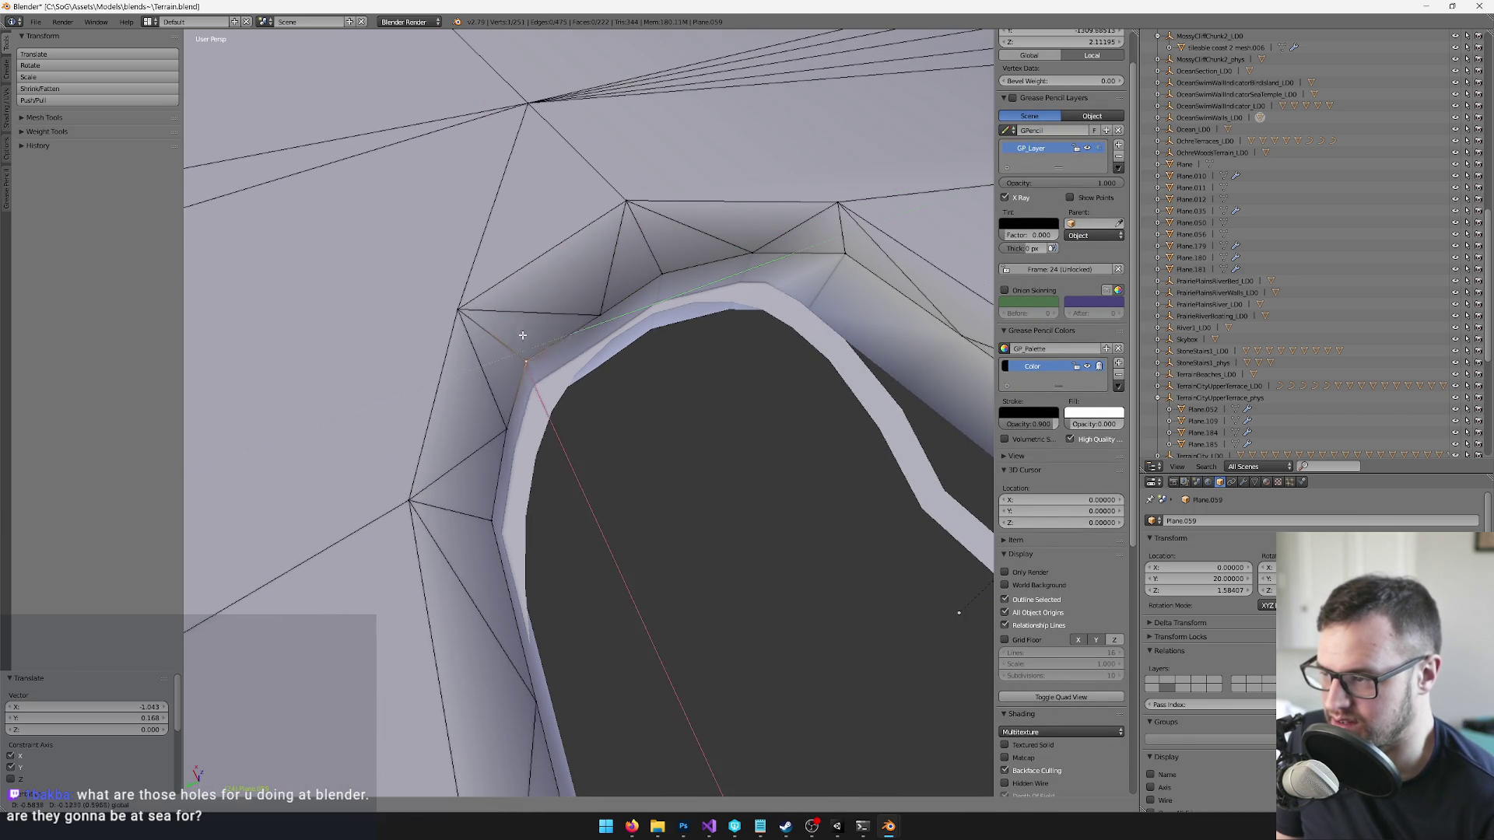
click(537, 355)
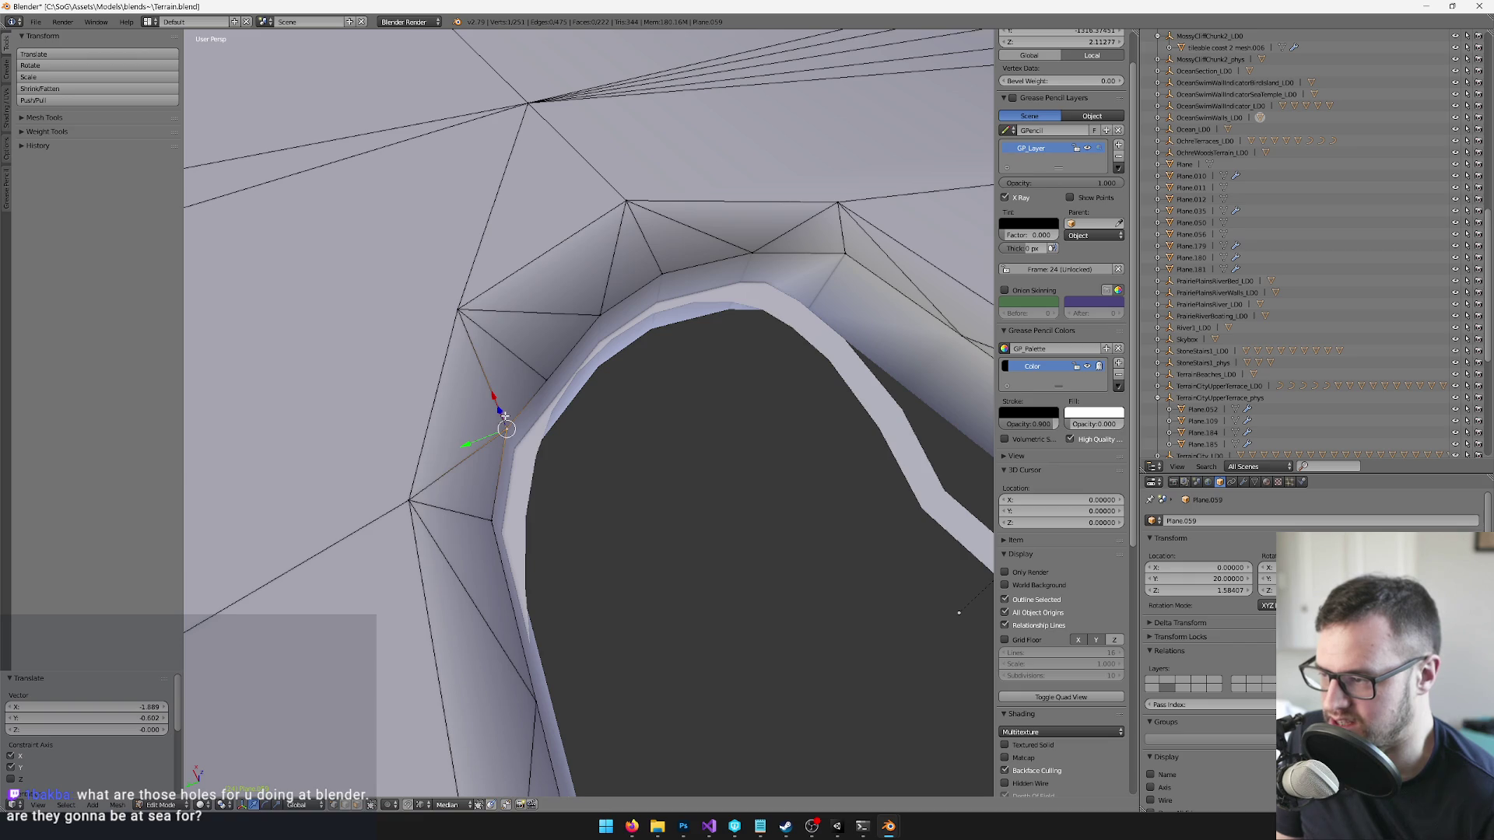
key(g)
key(shift+z)
click(485, 494)
scroll(516, 496, down, 3)
- Keep refining the vertex position, including two shifts along the Y axis
key(g)
key(shift+z)
click(465, 429)
scroll(466, 429, down, 3)
key(KP_Decimal)
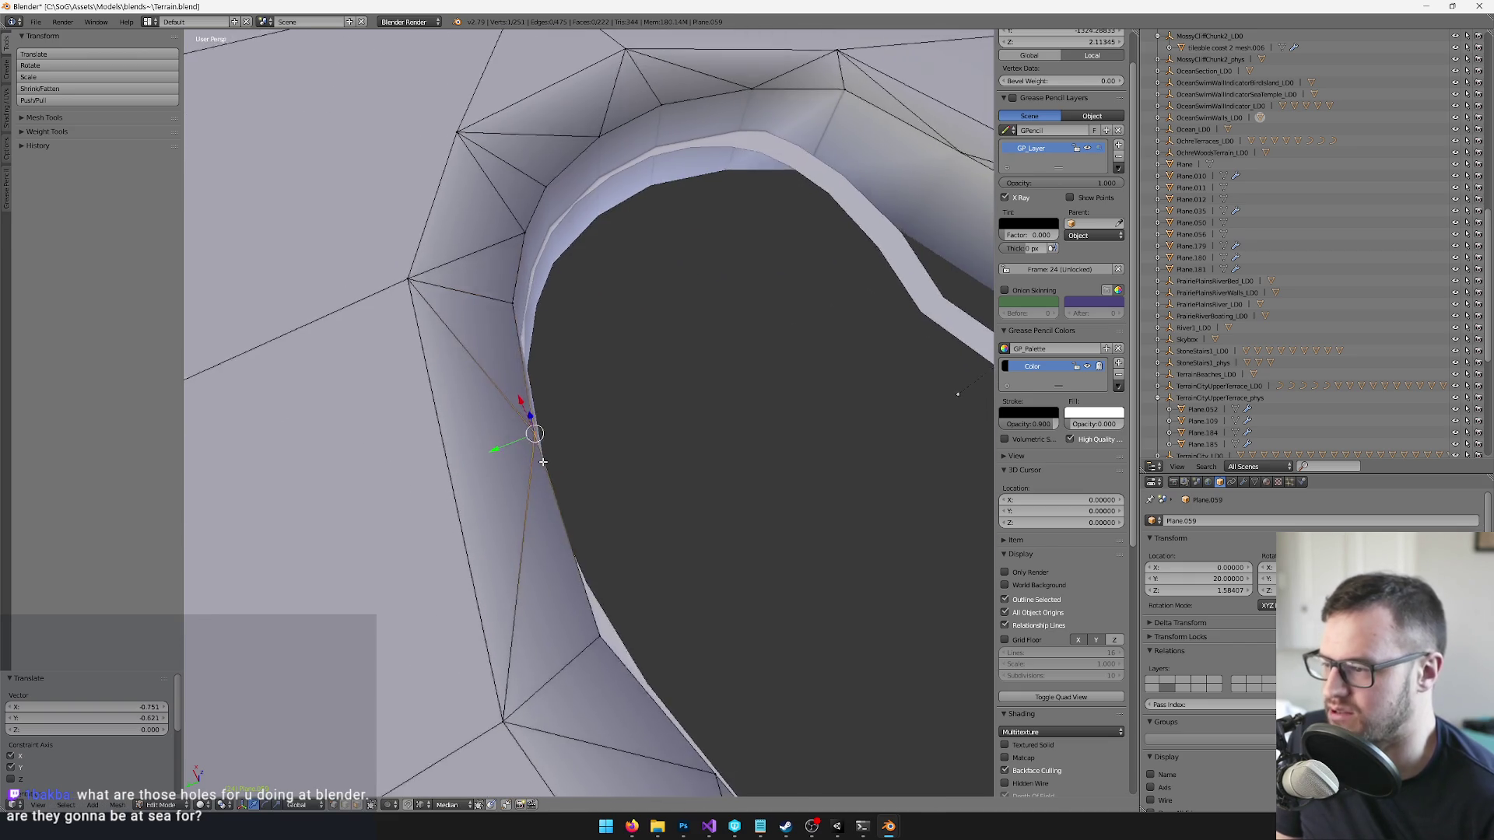
scroll(611, 471, down, 5)
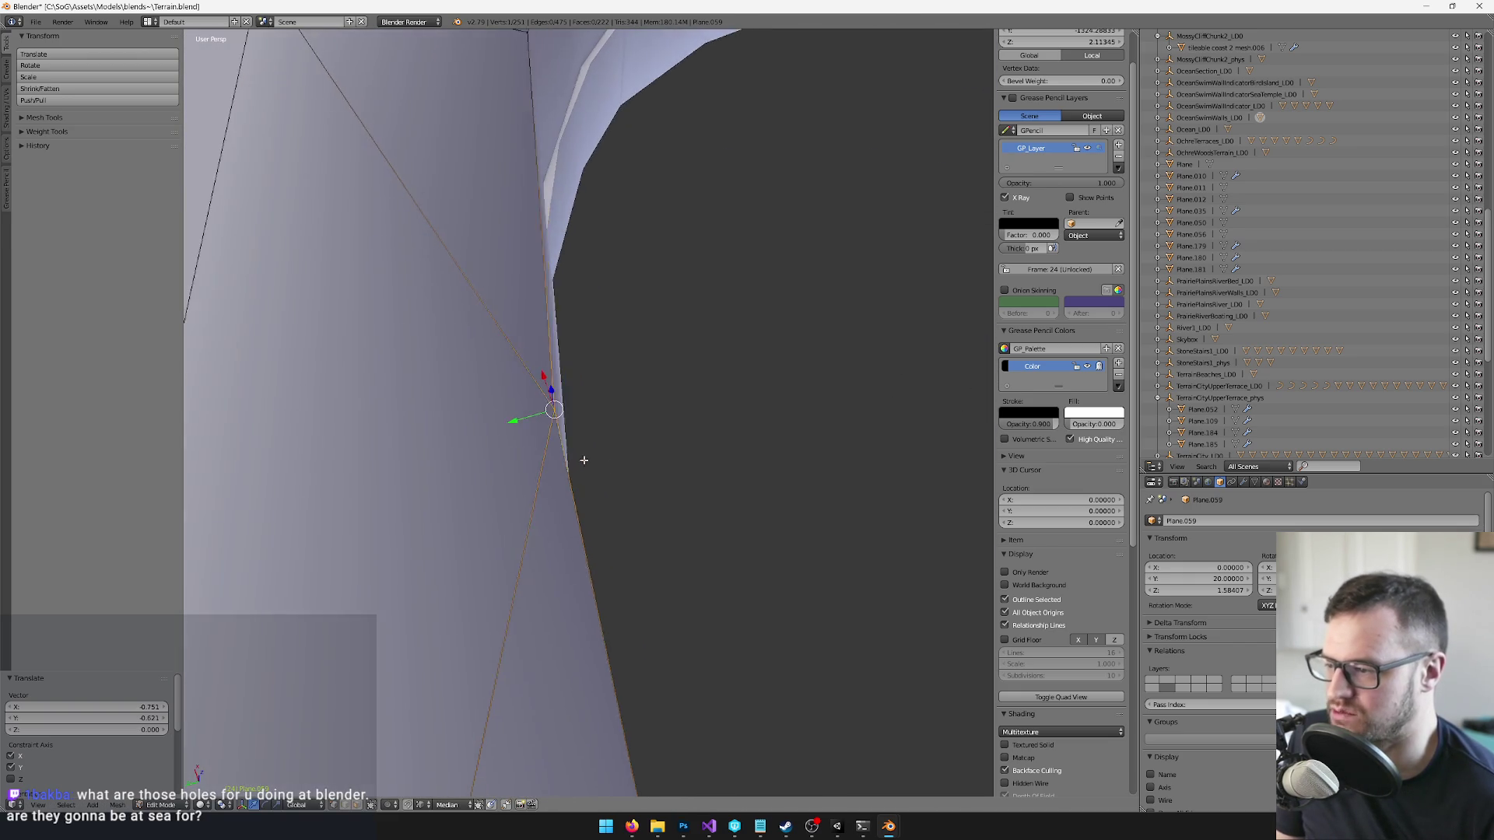
key(g)
key(y)
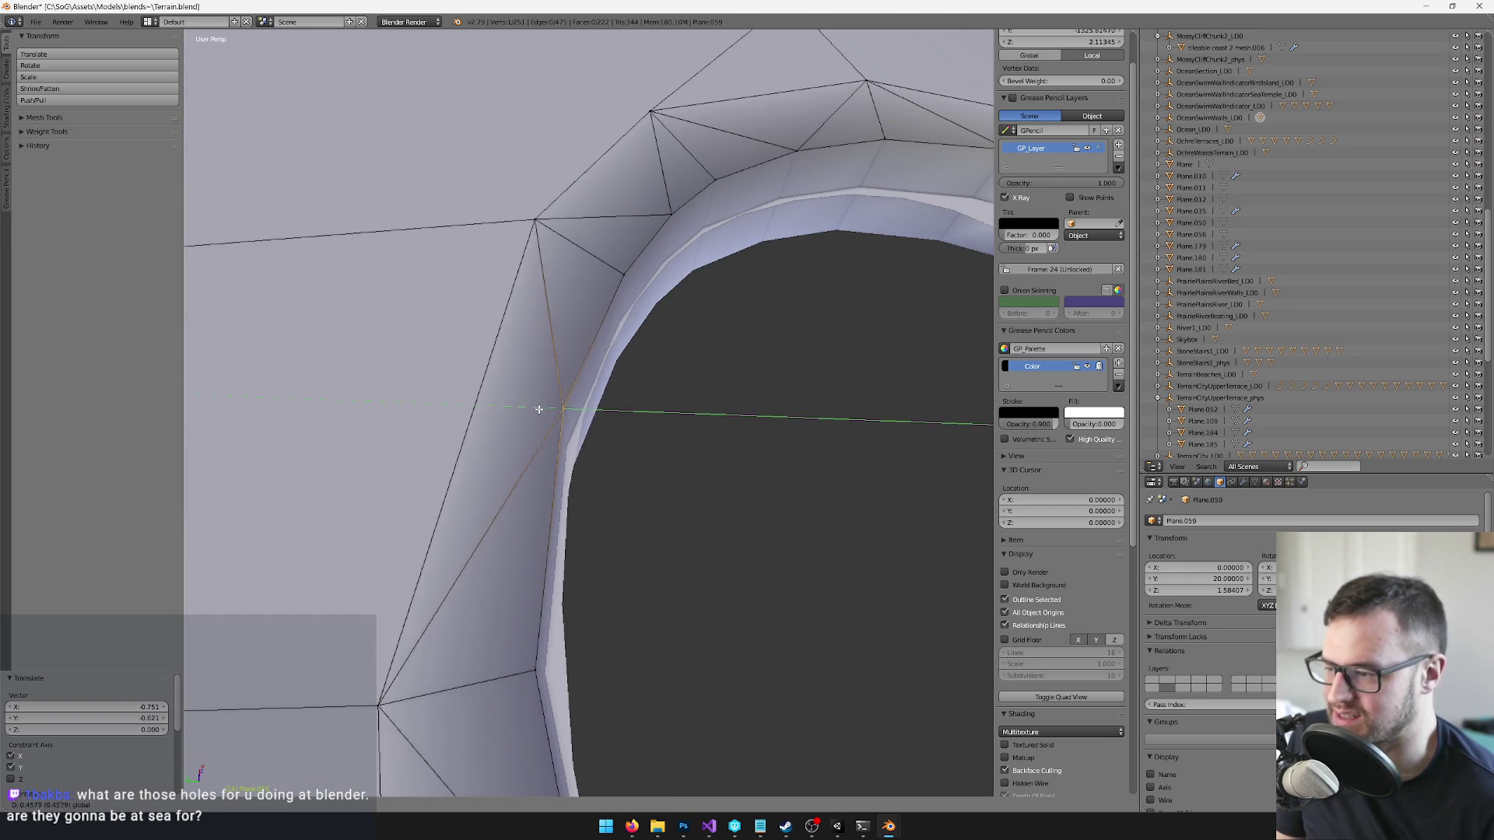
click(542, 410)
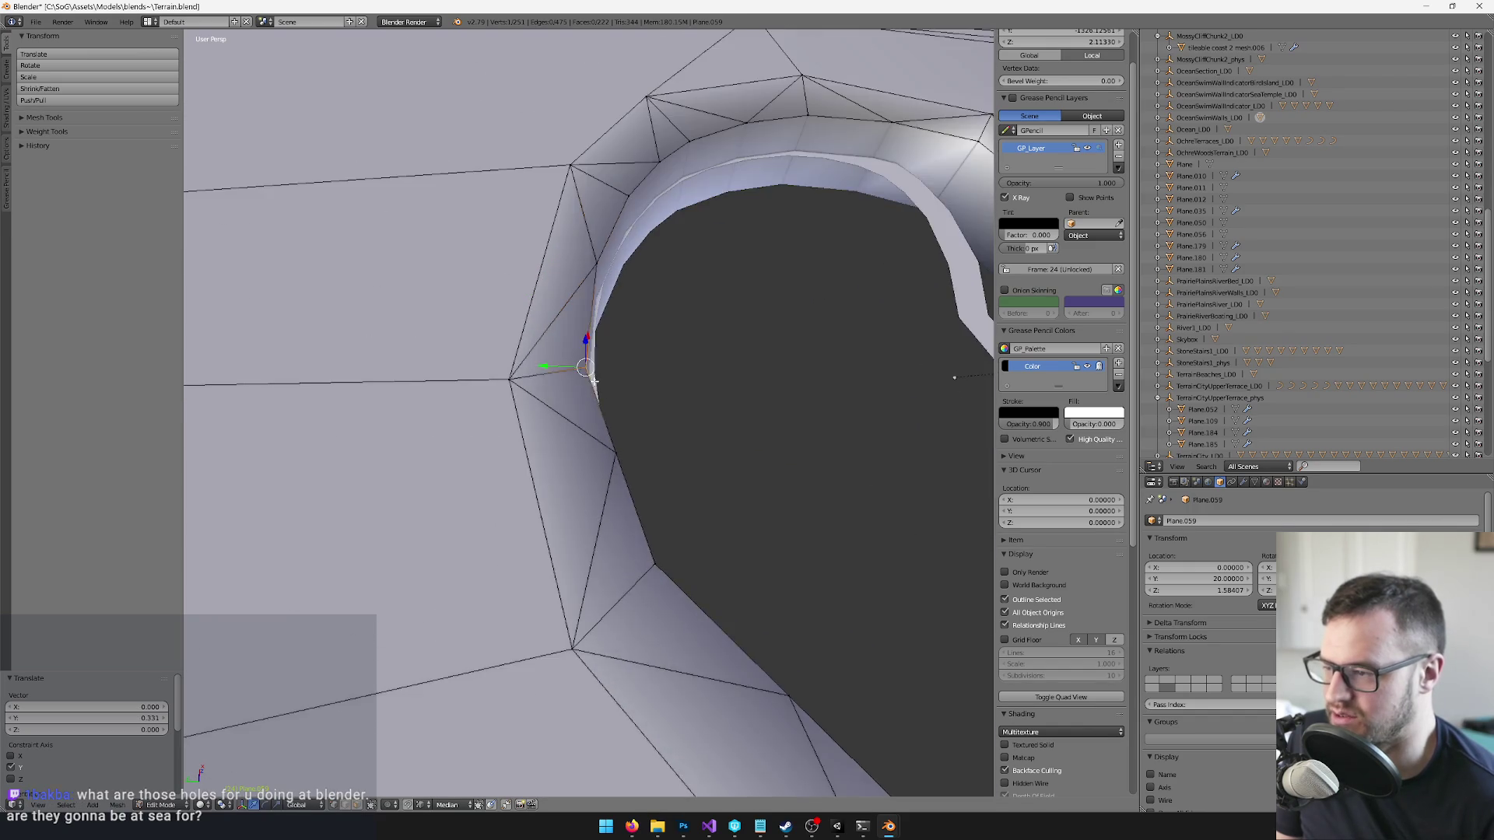
scroll(613, 444, down, 2)
key(g)
key(y)
click(600, 389)
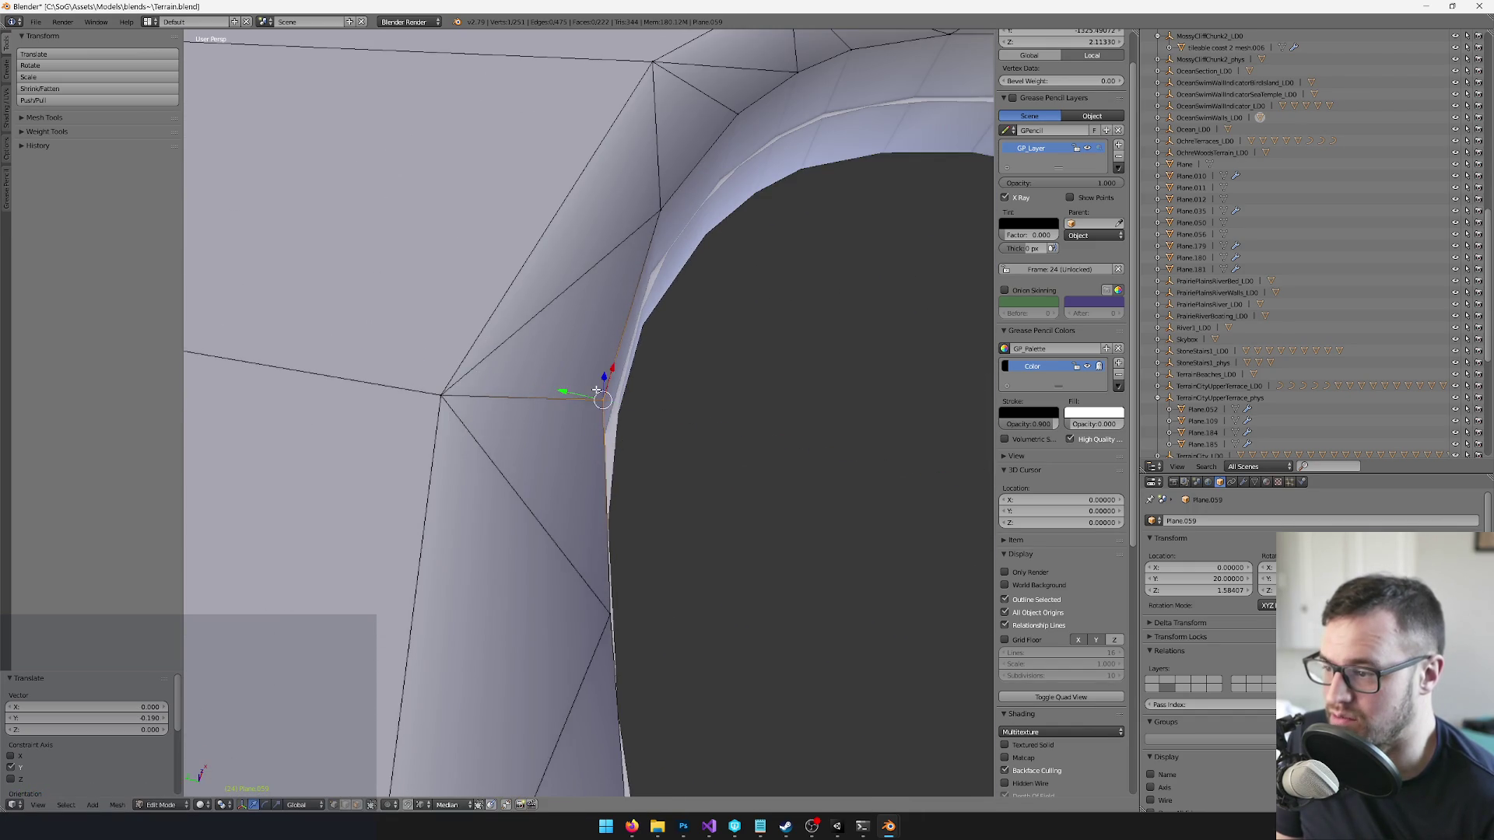
scroll(597, 396, up, 1)
- Finish adjusting the vertex, ending with a -0.058 shift along Y
key(g)
key(shift+z)
click(601, 370)
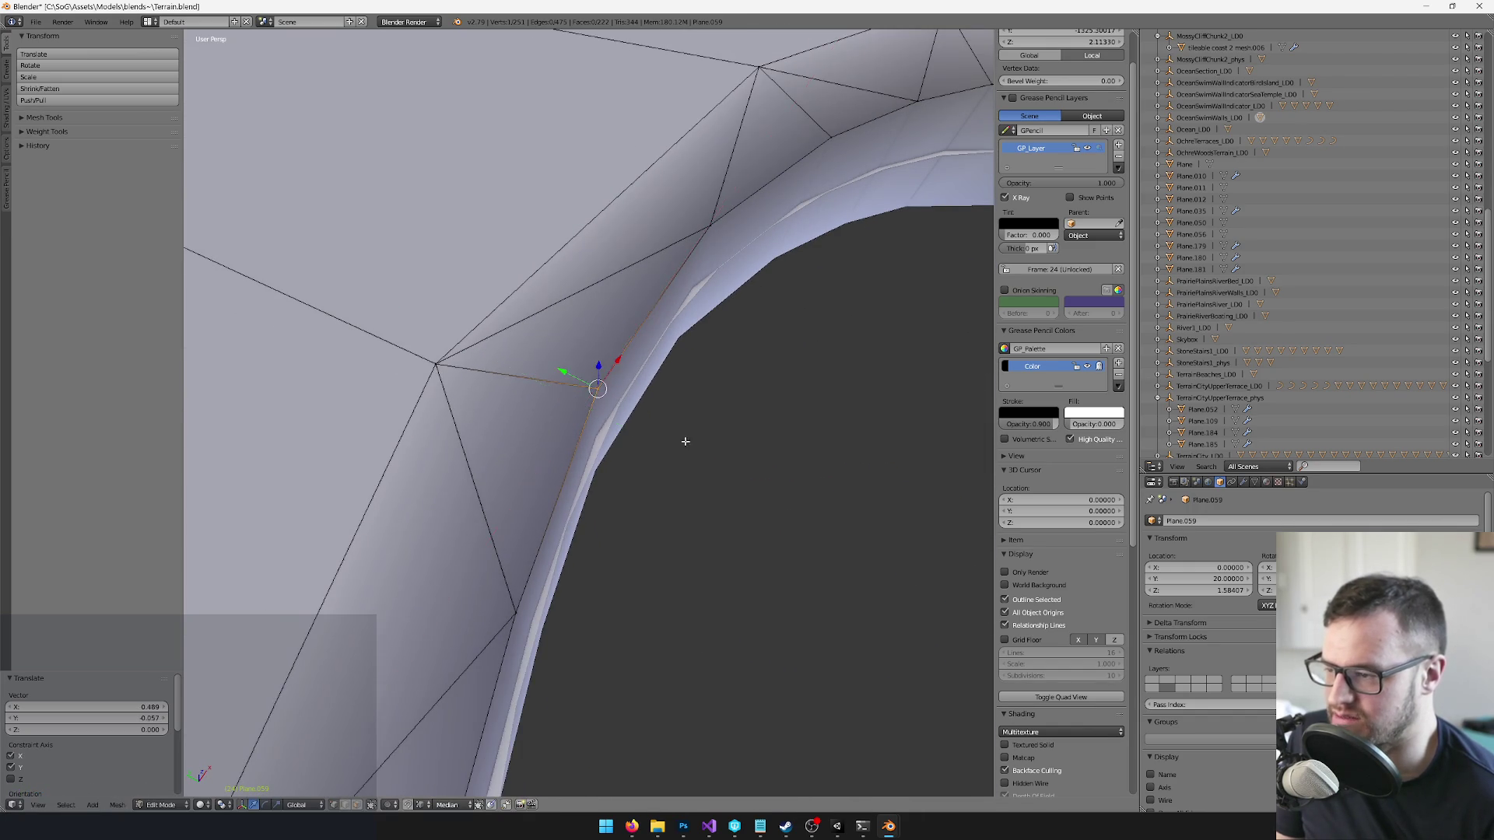
scroll(569, 387, down, 3)
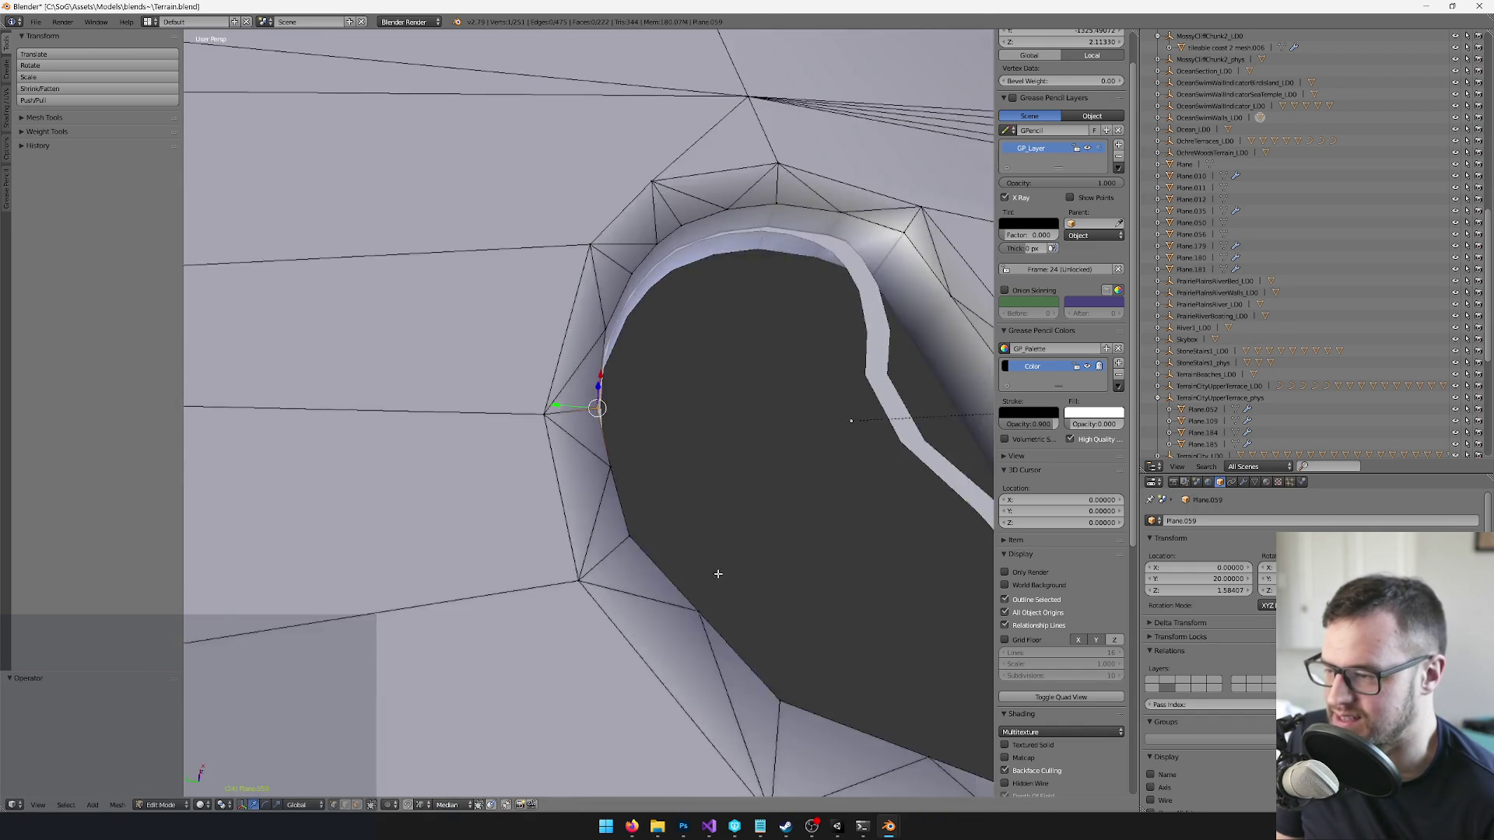
scroll(611, 394, up, 3)
mouse_move(698, 417)
mouse_down()
mouse_move(654, 454)
mouse_move(630, 435)
mouse_up()
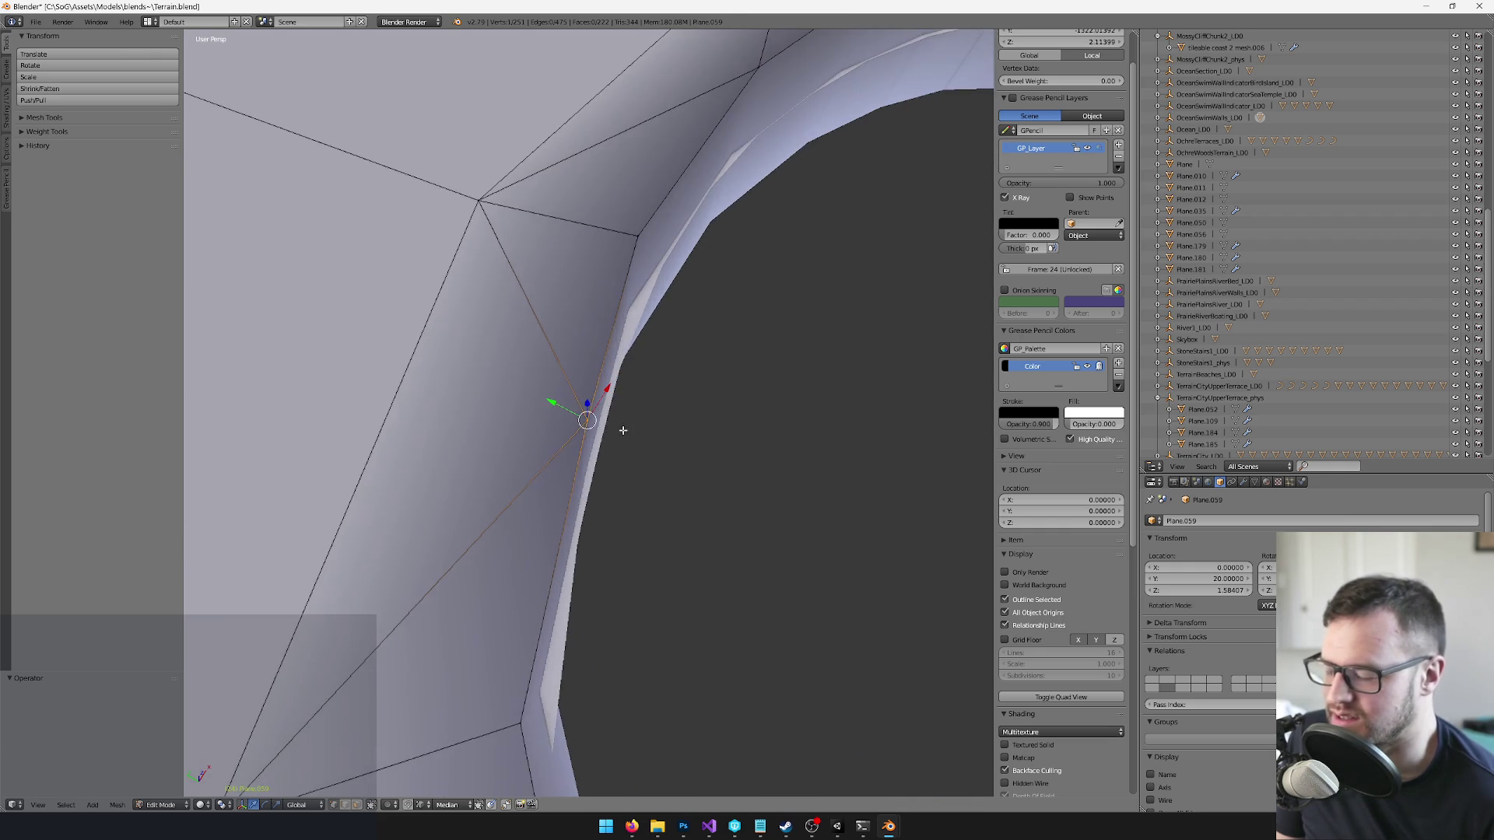
key(g)
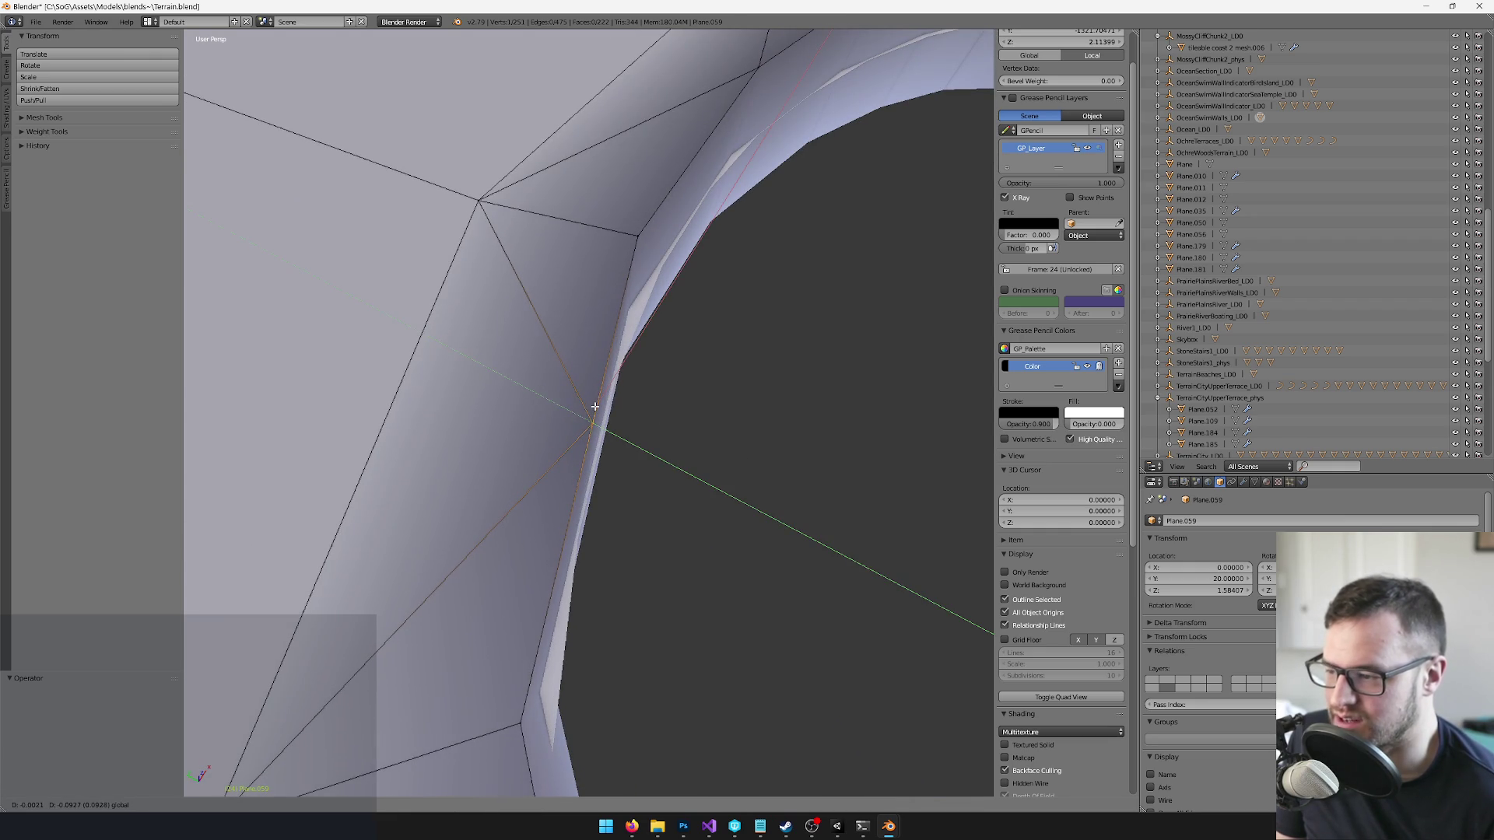
click(594, 407)
mouse_move(681, 266)
mouse_down()
mouse_move(650, 427)
mouse_move(607, 416)
mouse_move(673, 506)
mouse_up()
key(g)
key(y)
click(590, 414)
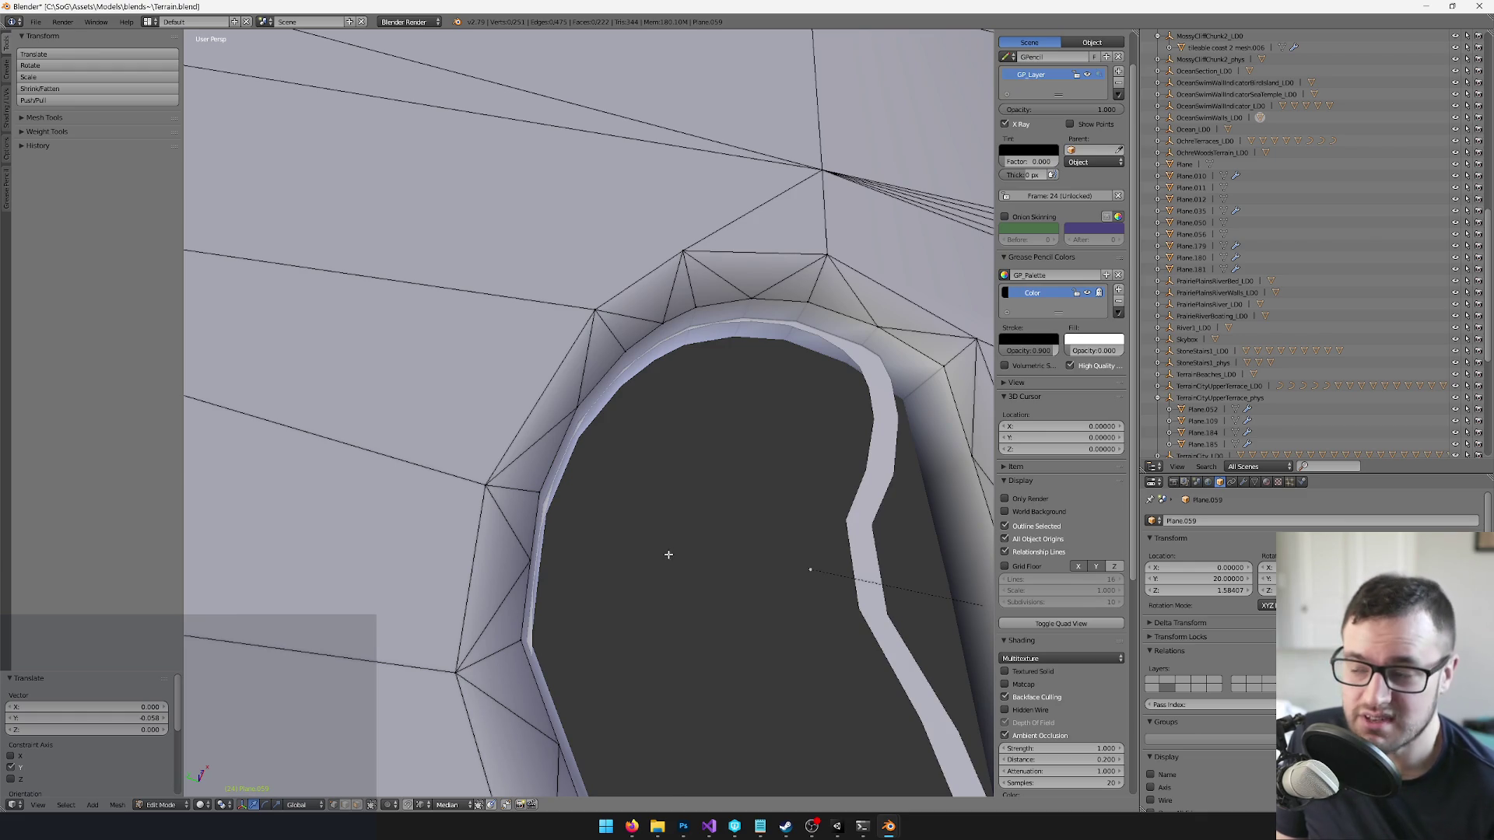
scroll(669, 555, down, 2)
scroll(669, 555, up, 4)
- Select another rim vertex and centre the view on it
right_click(760, 300)
key(KP_Decimal)
mouse_move(771, 423)
mouse_down()
mouse_move(760, 464)
mouse_move(737, 457)
mouse_move(711, 406)
mouse_up()
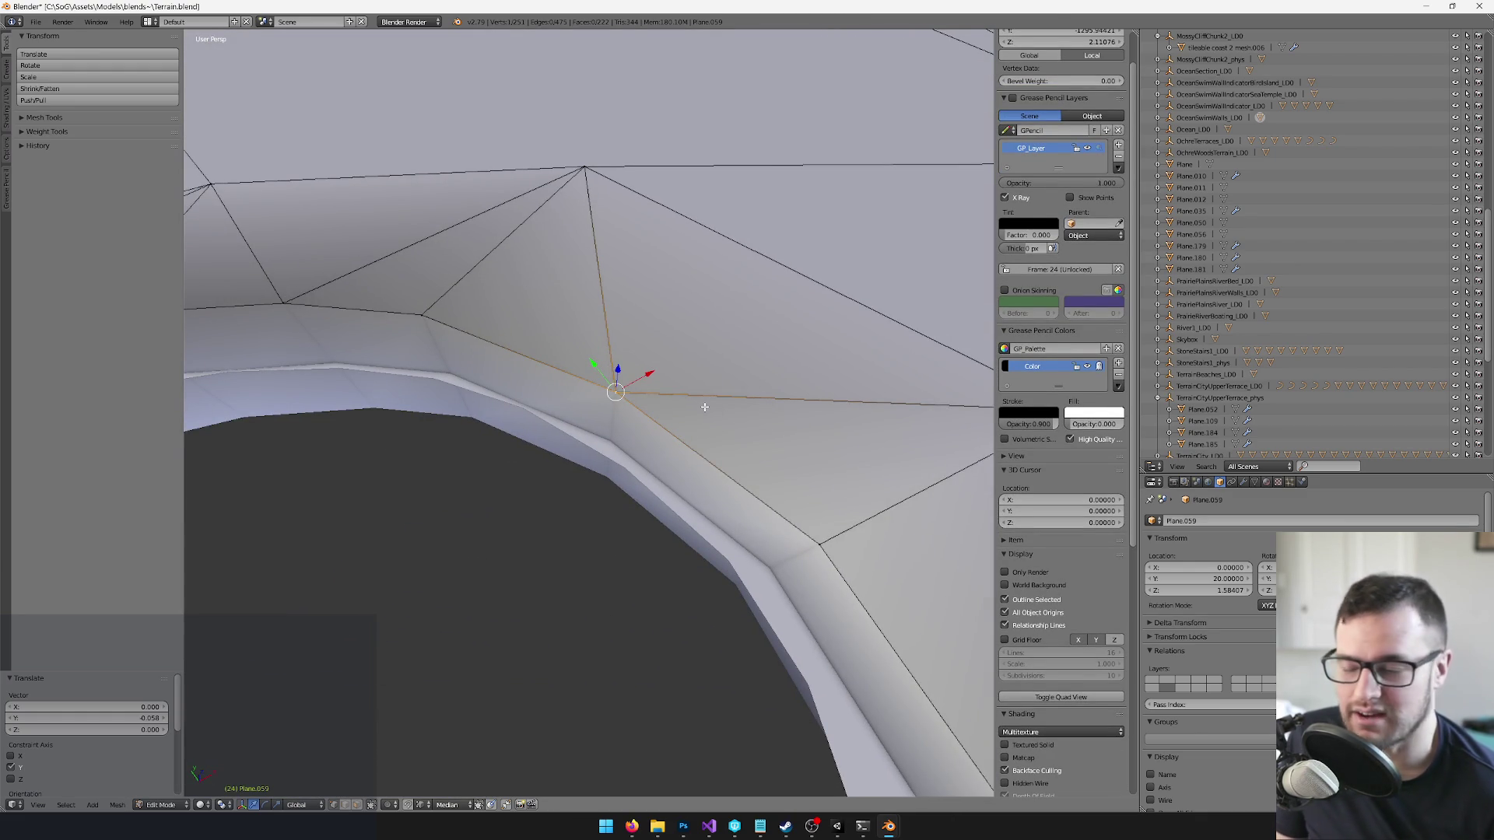
- Shift a rim vertex along the X axis in two passes
key(g)
key(x)
click(621, 385)
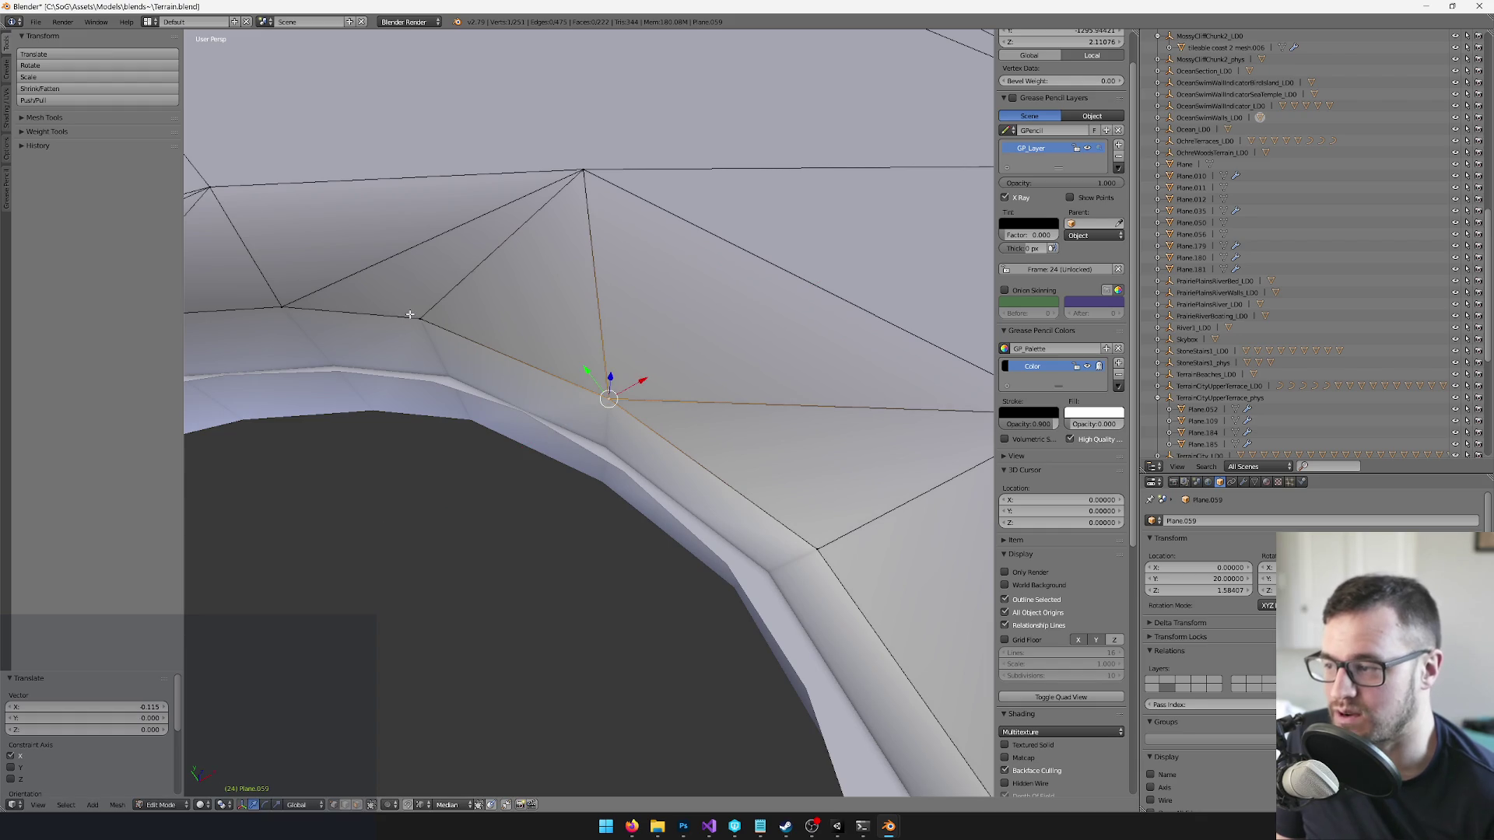
mouse_move(552, 337)
mouse_down()
mouse_move(710, 402)
mouse_move(719, 447)
mouse_move(659, 444)
mouse_up()
mouse_move(613, 376)
mouse_down()
mouse_move(588, 389)
mouse_move(716, 400)
mouse_move(615, 354)
mouse_up()
key(g)
key(x)
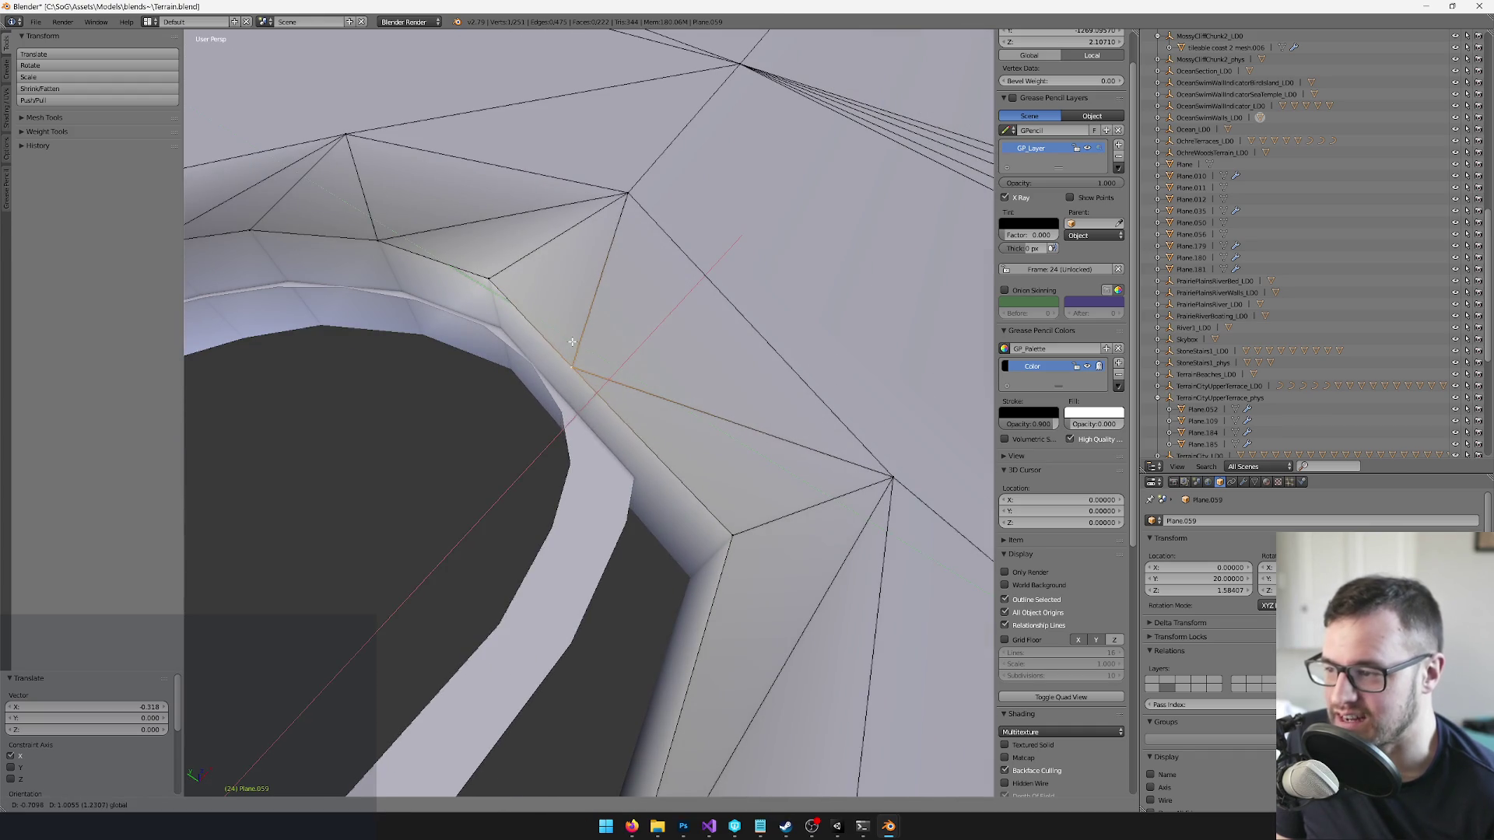
click(571, 341)
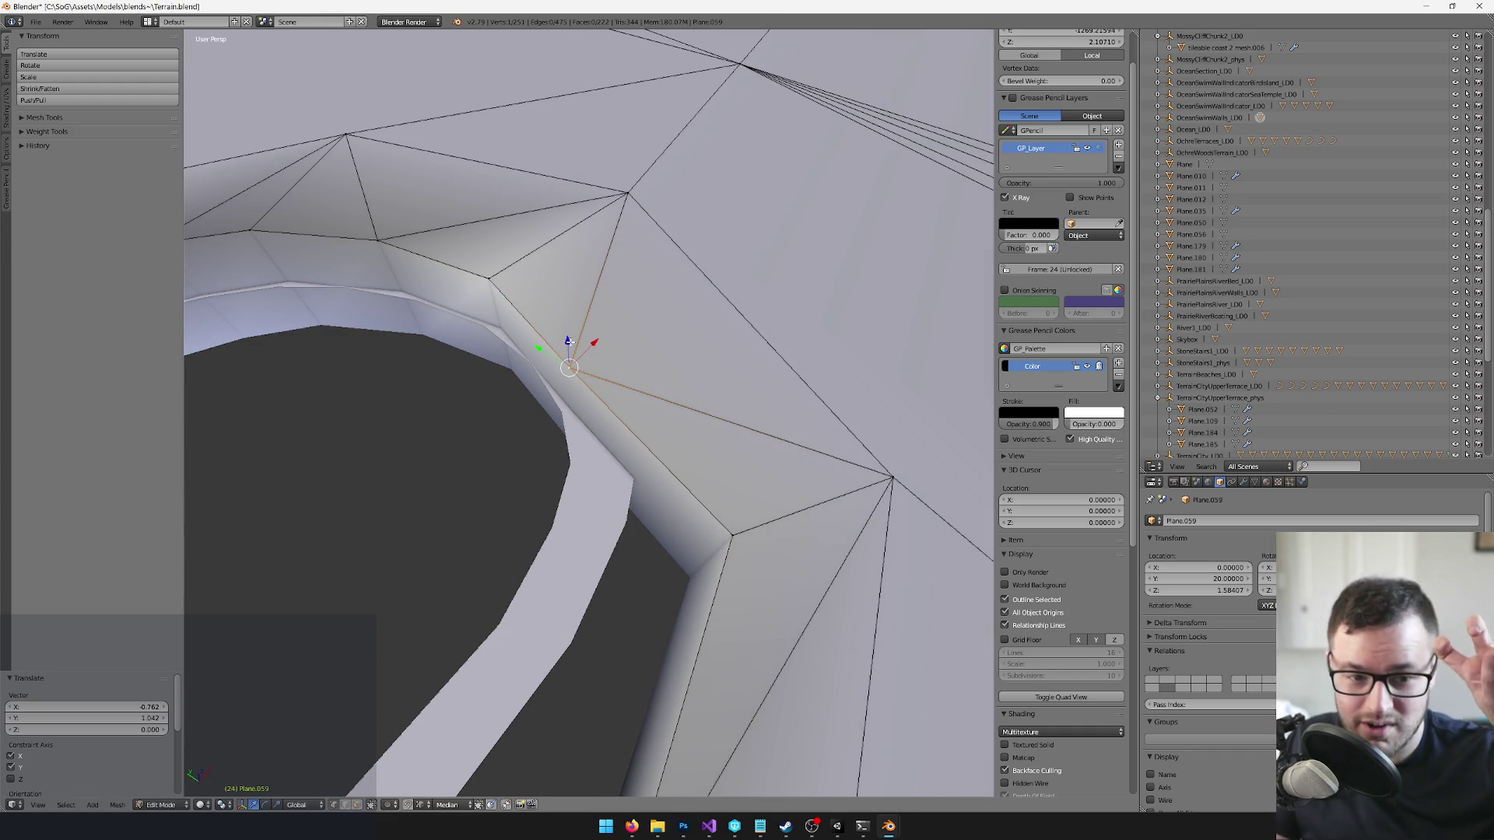
- Slide the rim vertex horizontally with a Shift+Z plane lock in several small moves
mouse_move(580, 143)
mouse_down()
mouse_move(610, 143)
mouse_move(552, 152)
mouse_up()
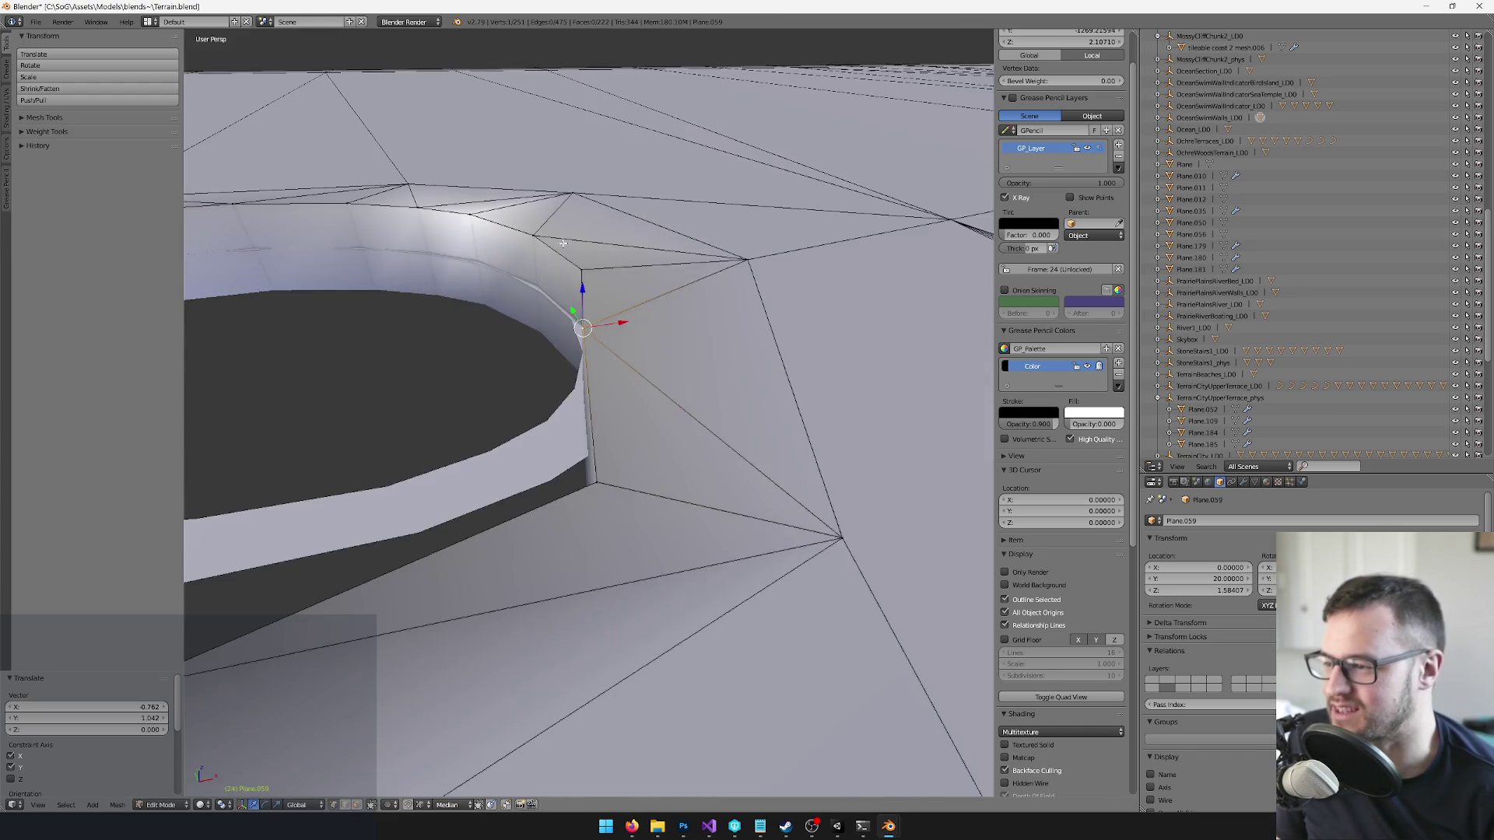
drag(602, 444, 681, 449)
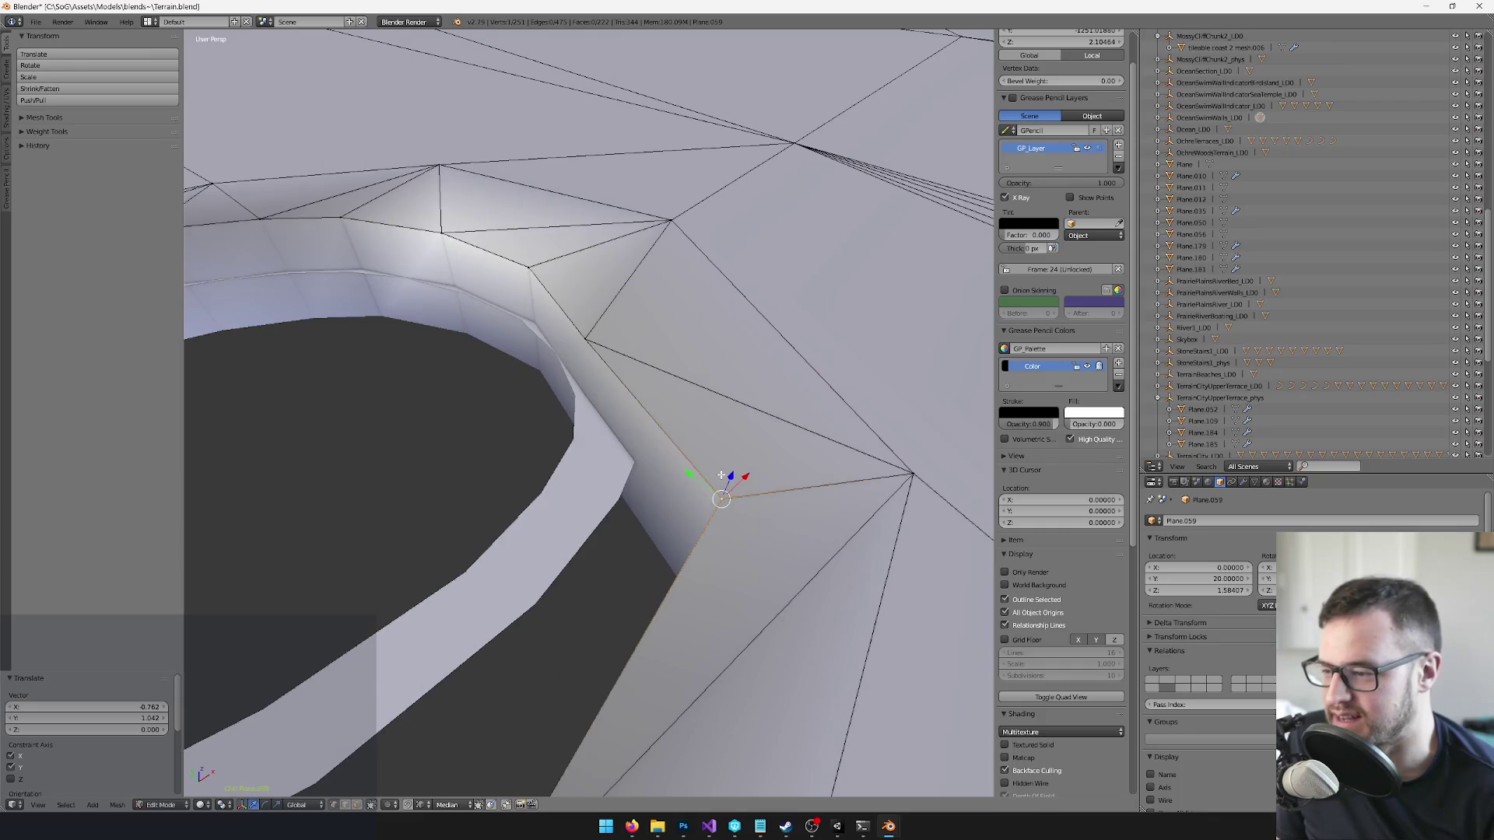
key(g)
key(shift+z)
click(553, 440)
drag(553, 439, 670, 433)
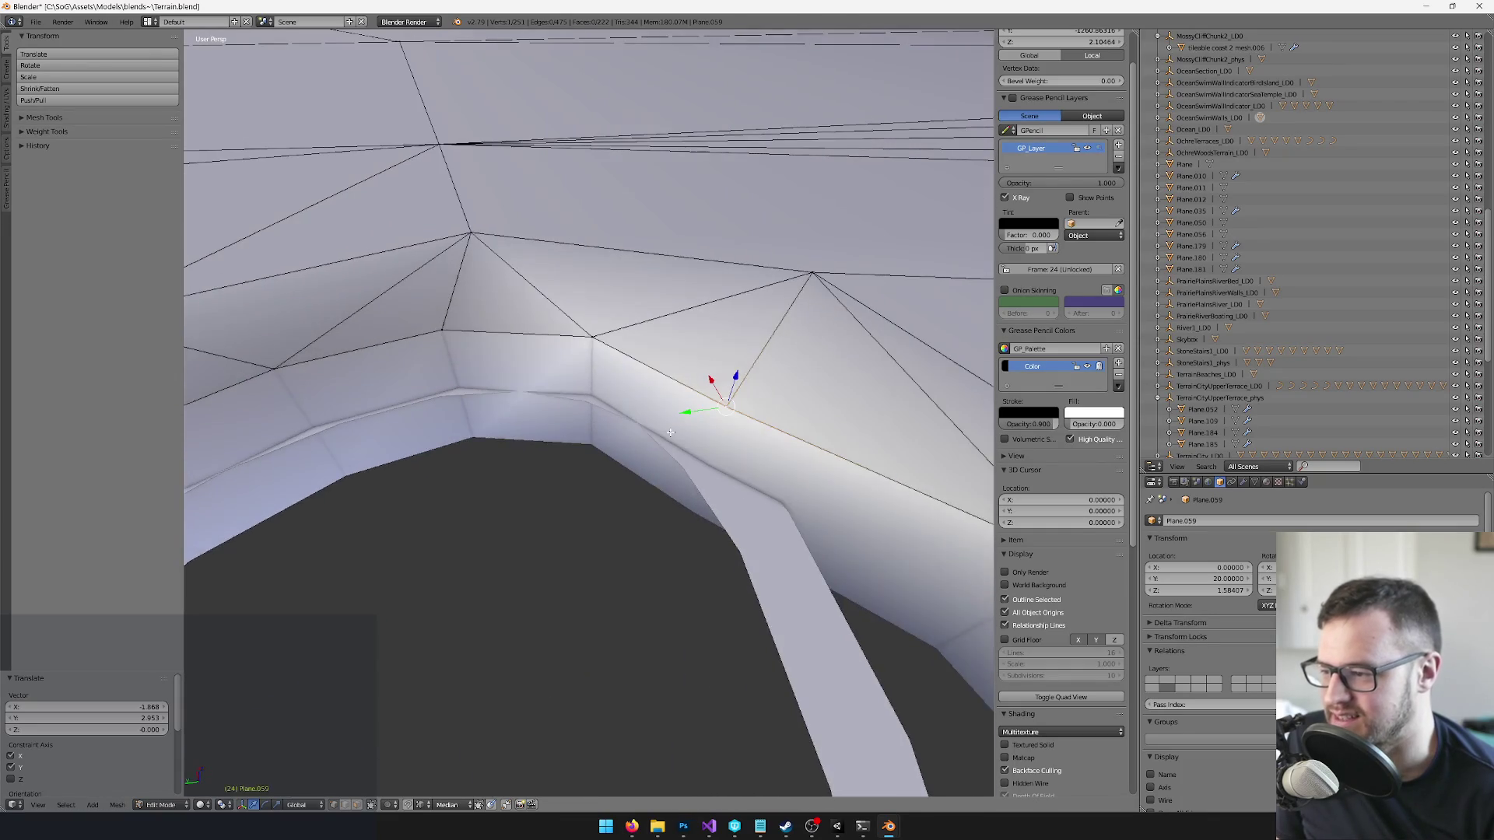
key(g)
key(shift+z)
click(720, 372)
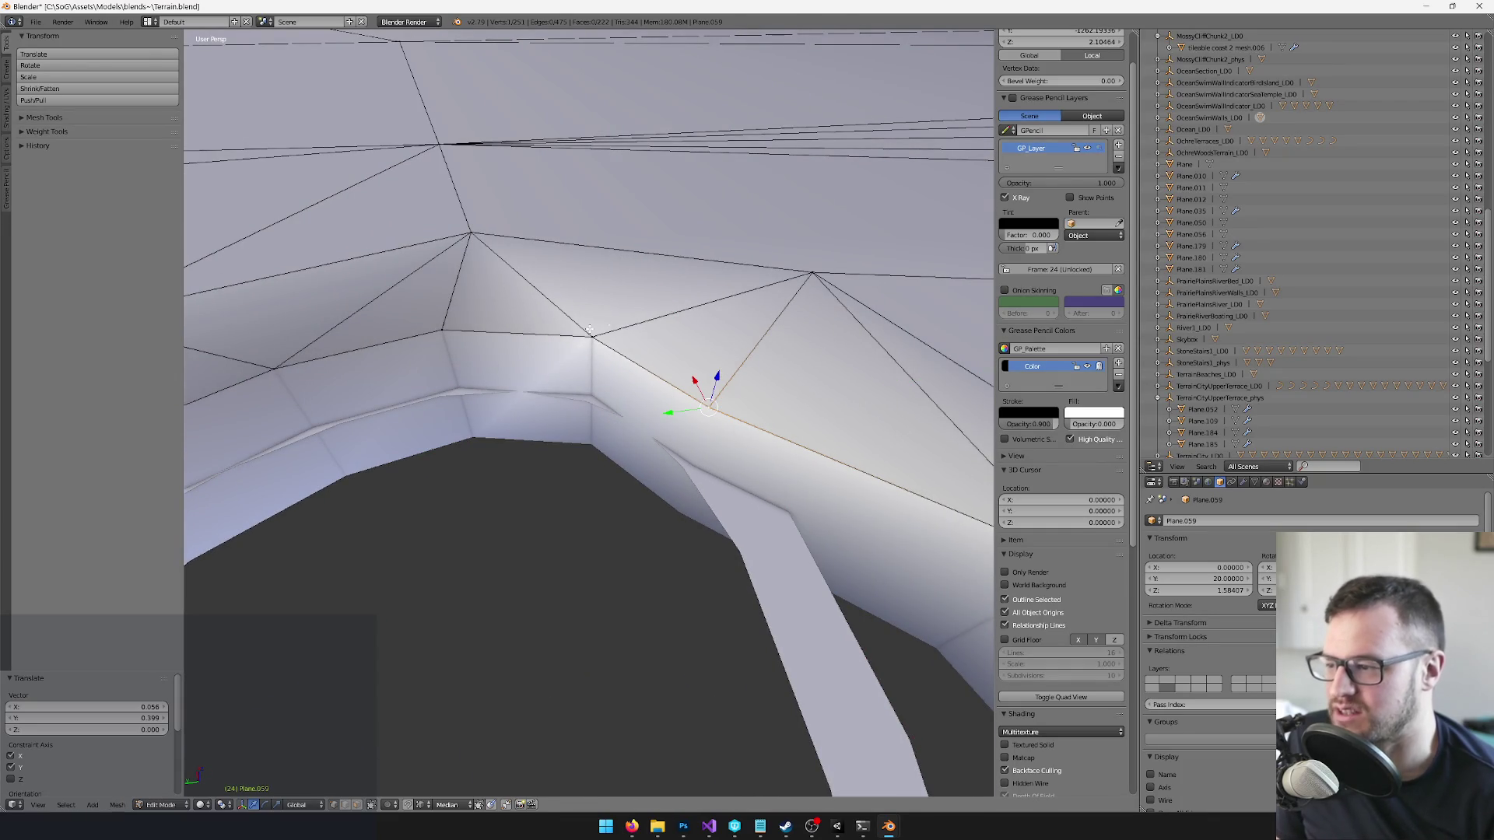
key(g)
click(591, 308)
- Adjust the vertex once more, then move the neighbouring rim vertex horizontally
drag(591, 307, 597, 357)
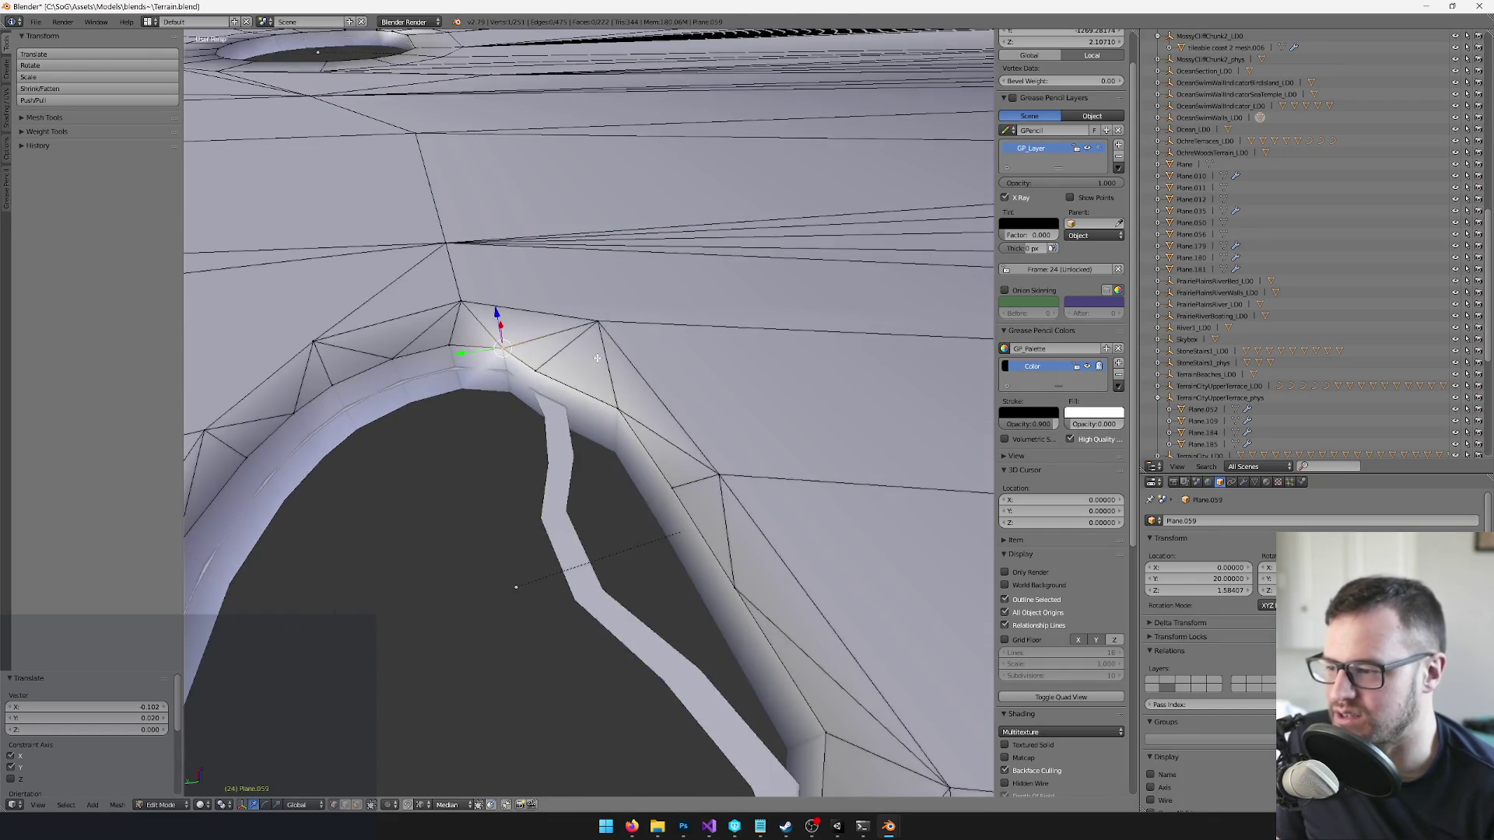
drag(630, 429, 758, 413)
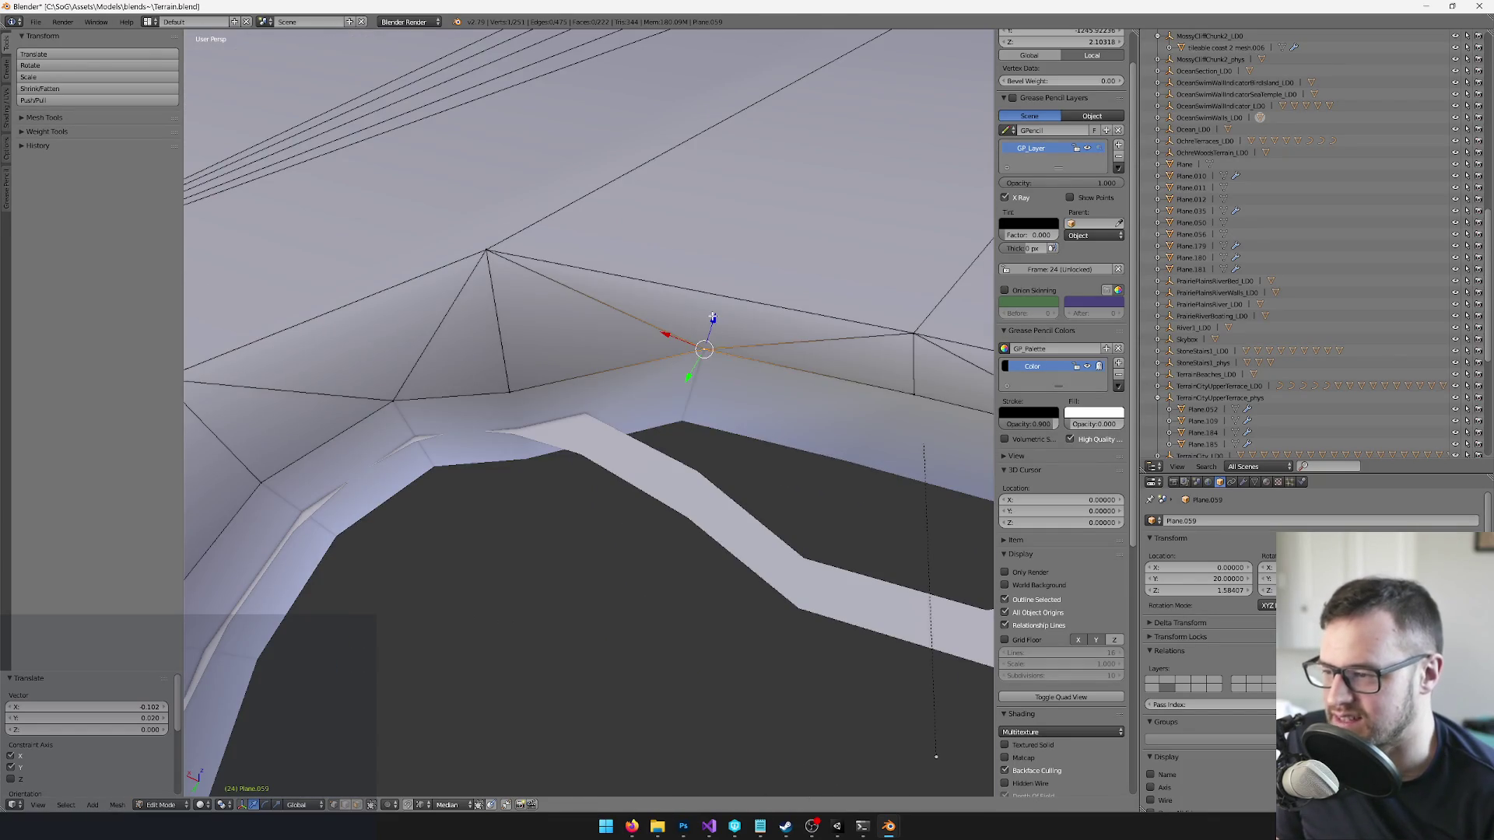
key(g)
click(667, 424)
drag(667, 424, 706, 409)
drag(789, 436, 769, 398)
key(g)
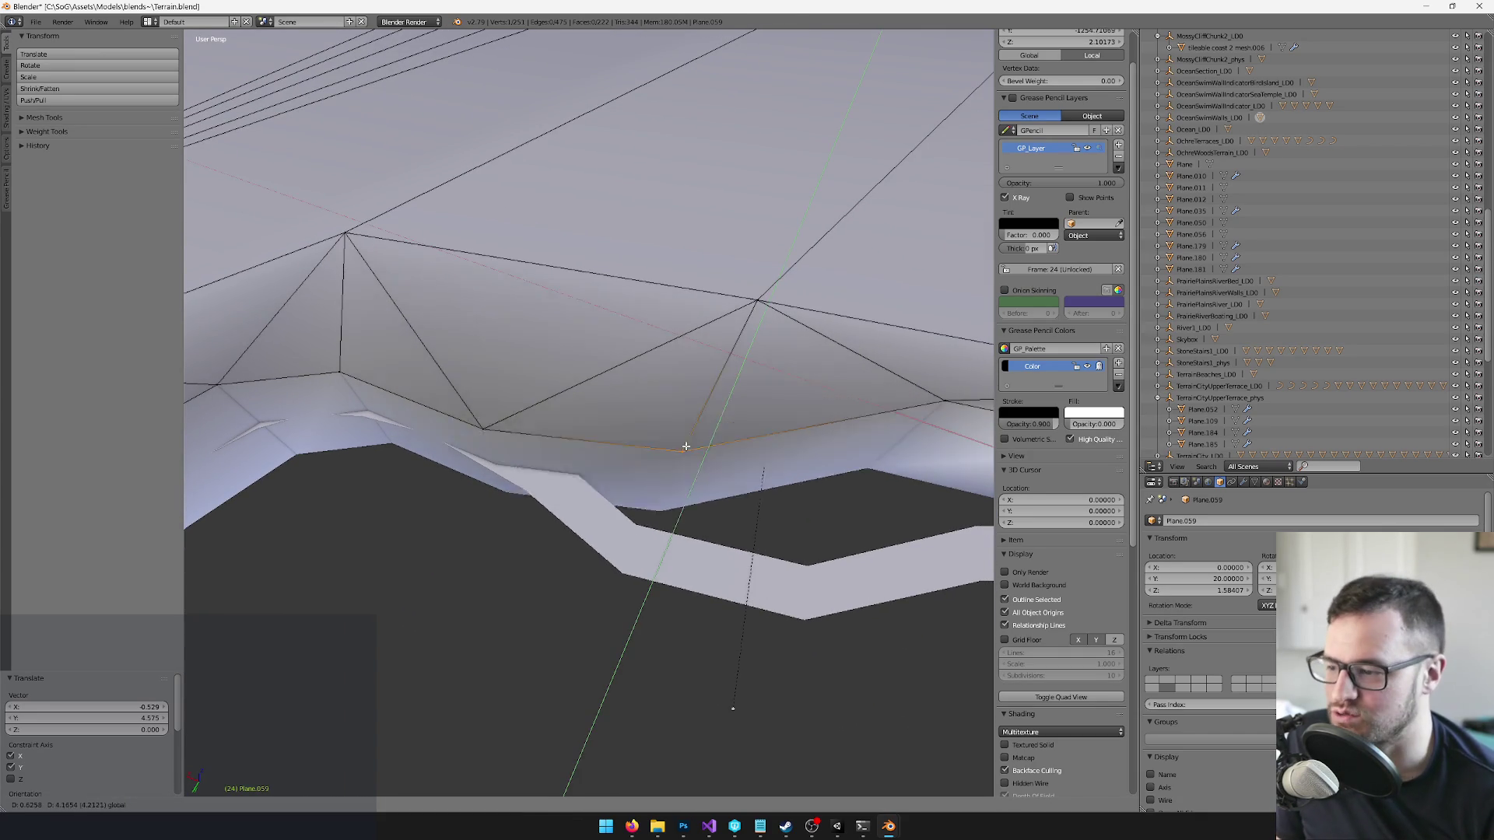
key(shift+z)
click(647, 519)
- Refine the neighbouring rim vertex's position with further plane-locked and free moves
mouse_move(647, 519)
mouse_down()
mouse_move(685, 460)
mouse_move(743, 435)
mouse_up()
key(g)
key(shift+z)
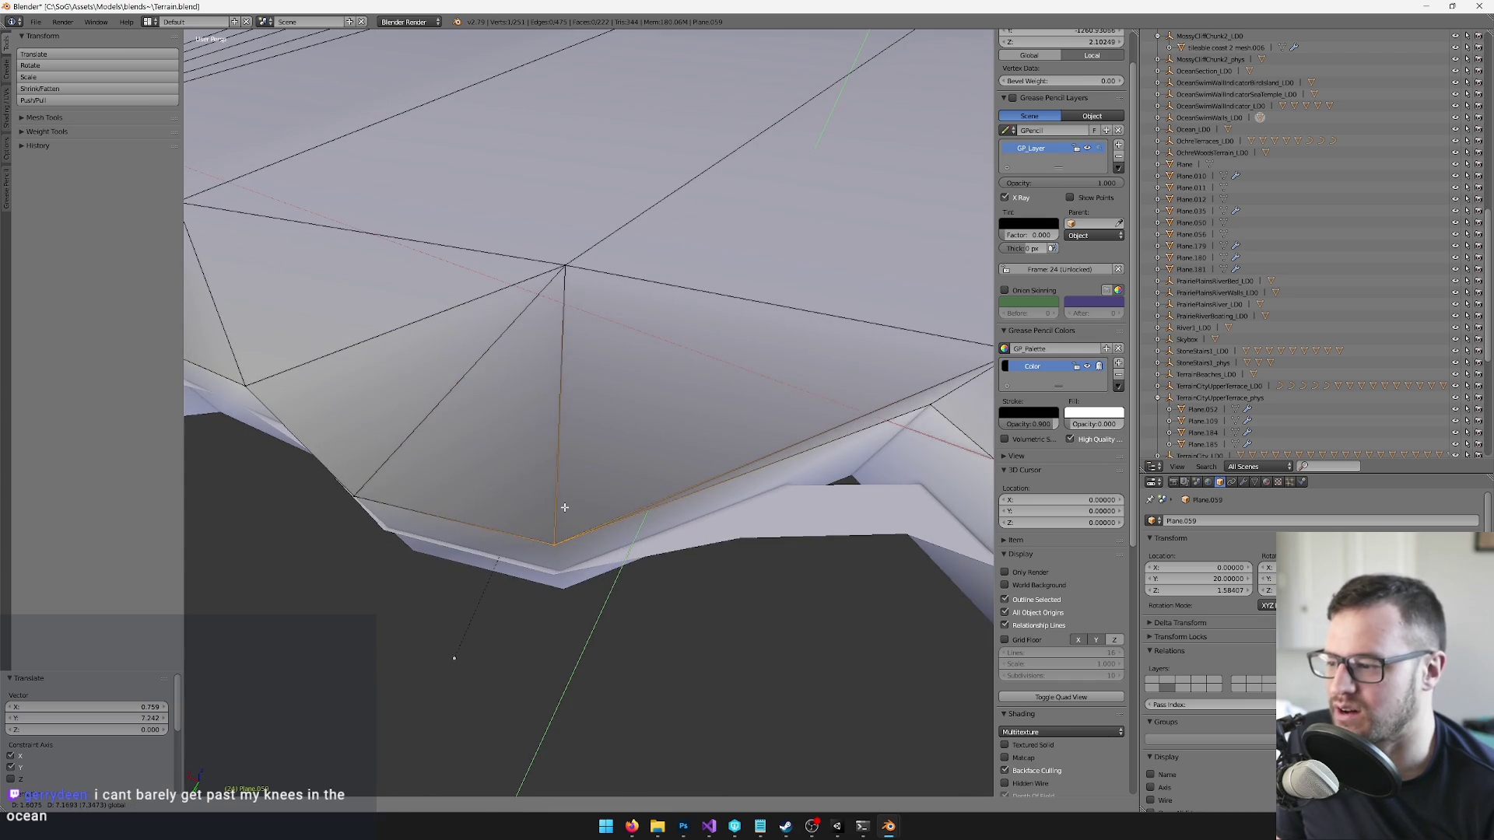
click(561, 507)
drag(561, 507, 771, 420)
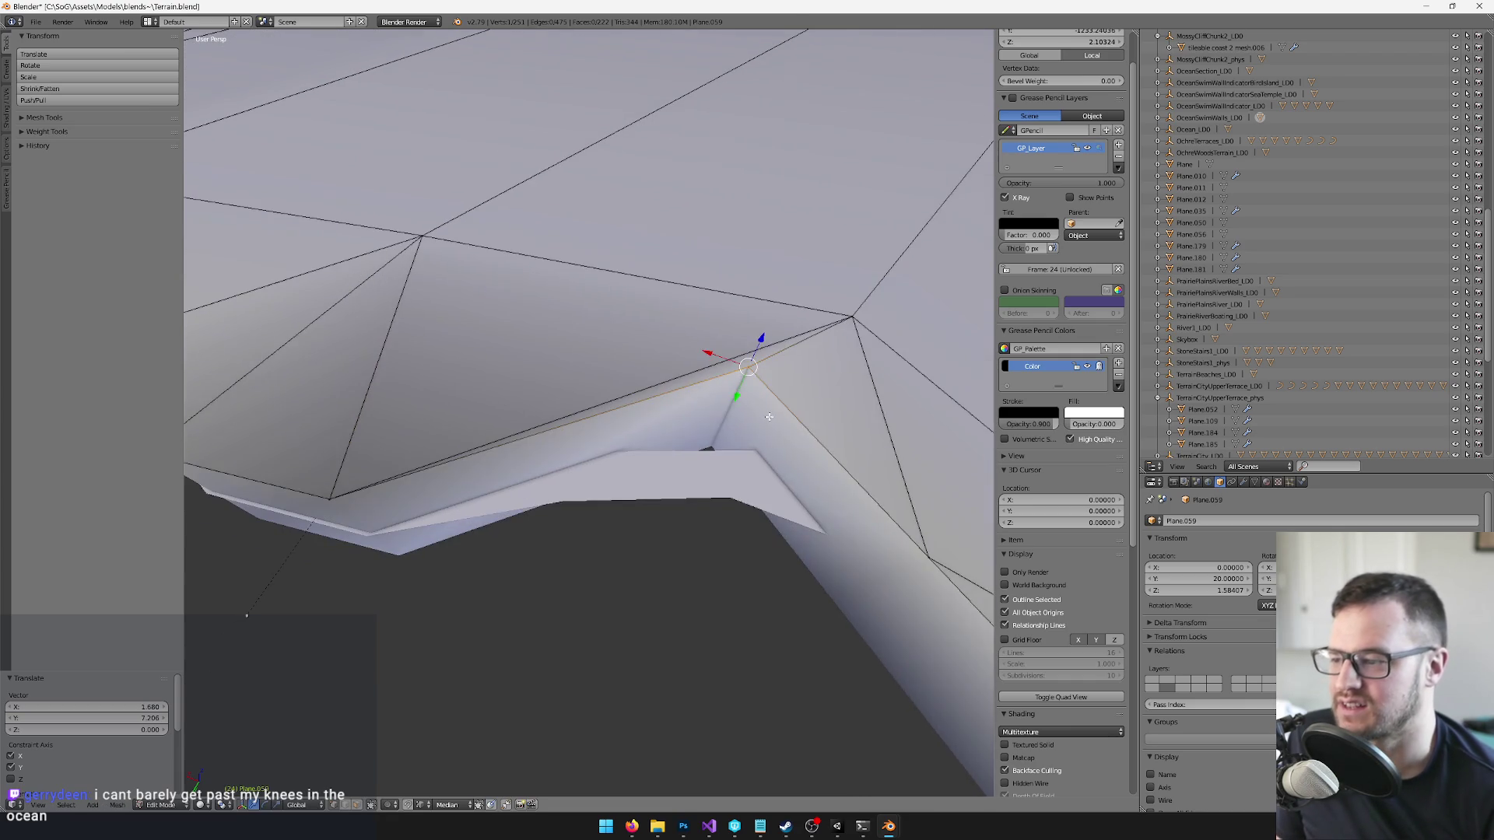
drag(759, 337, 667, 427)
key(g)
click(600, 434)
drag(821, 479, 903, 572)
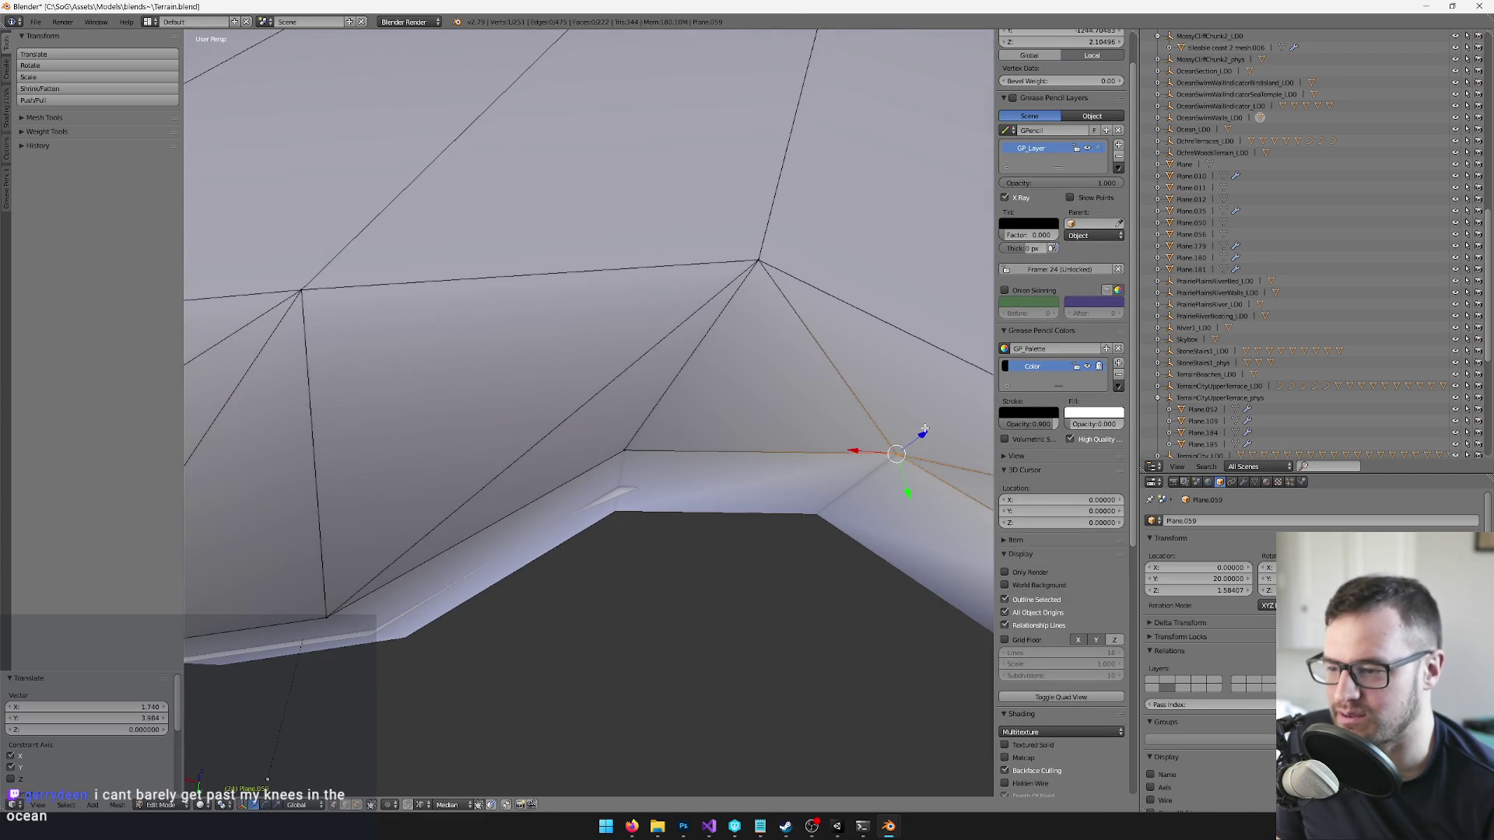
key(g)
click(845, 392)
- Box-select the rim corner vertex and slide it toward the inner corner
key(b)
drag(596, 418, 719, 516)
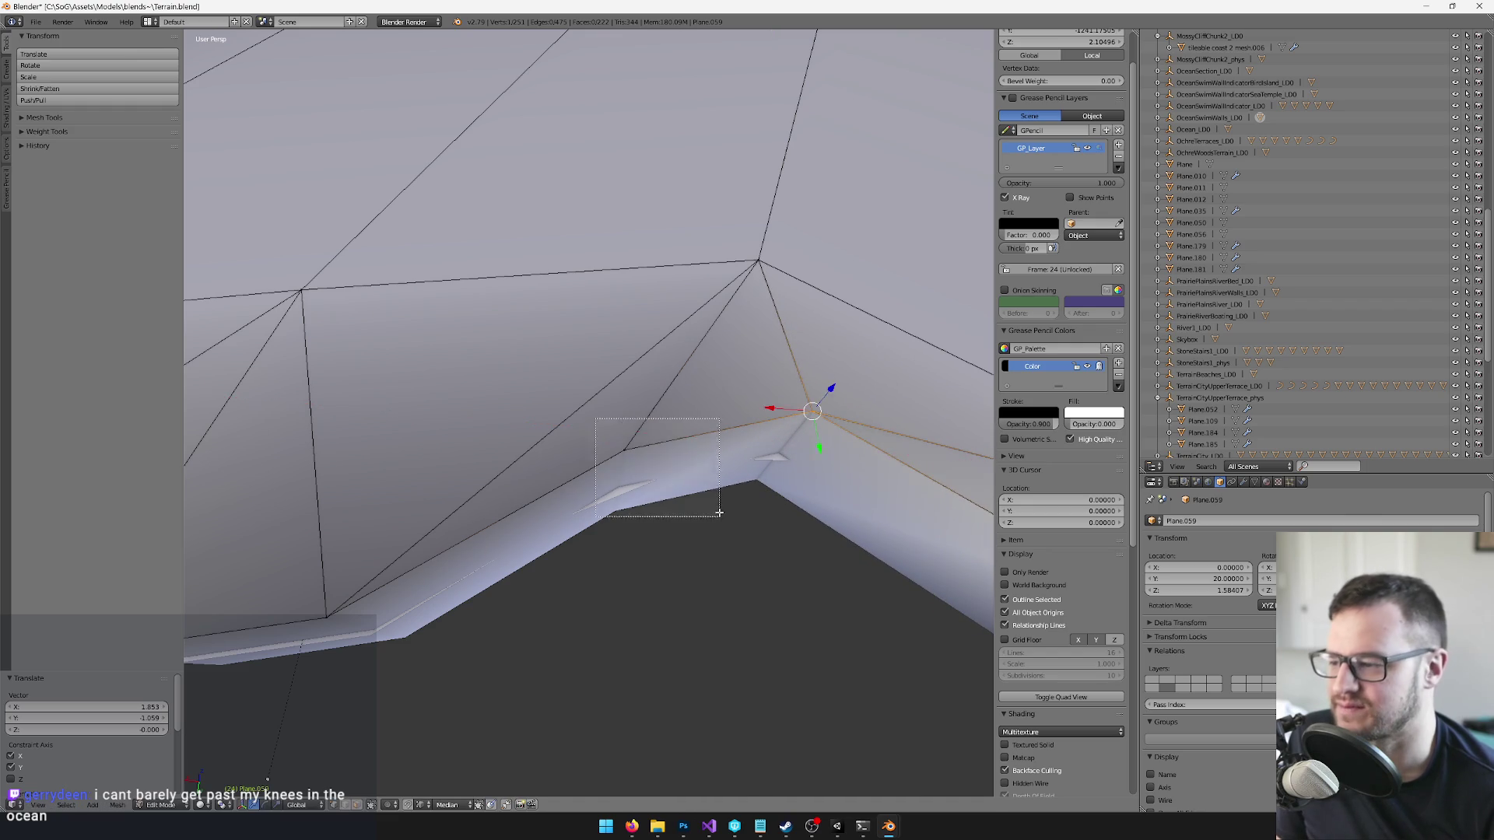
drag(626, 443, 646, 429)
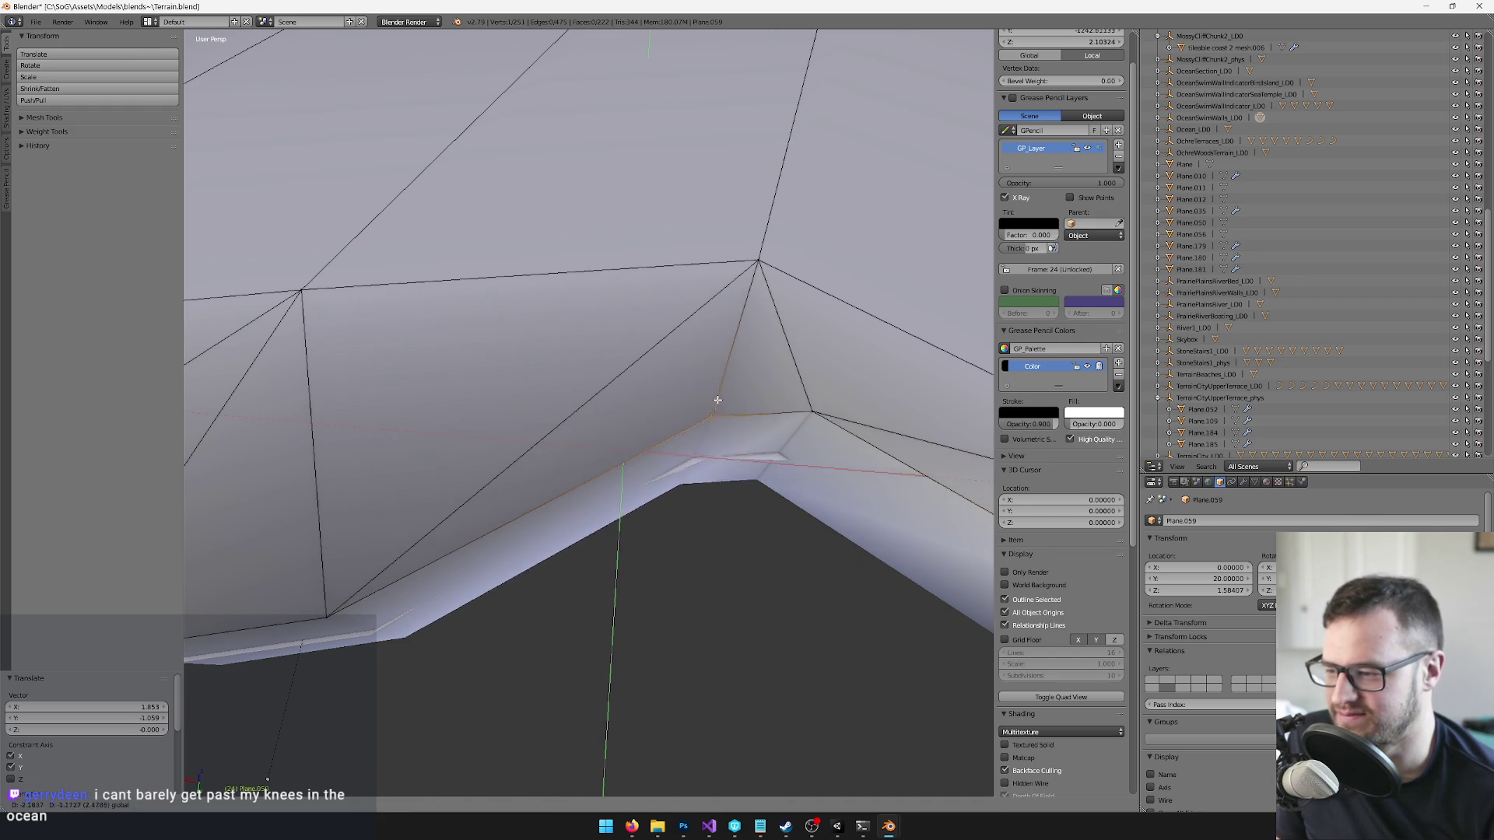
click(710, 407)
scroll(606, 406, down, 3)
scroll(606, 406, up, 3)
mouse_move(692, 395)
mouse_down()
mouse_move(603, 381)
mouse_move(693, 350)
mouse_move(693, 306)
mouse_move(634, 293)
mouse_move(629, 310)
mouse_up()
scroll(713, 442, down, 2)
mouse_move(516, 150)
mouse_down()
mouse_move(634, 333)
mouse_move(663, 314)
mouse_up()
click(663, 313)
scroll(558, 295, down, 2)
- Knife-cut a new edge across the face and reposition its vertices horizontally
key(k)
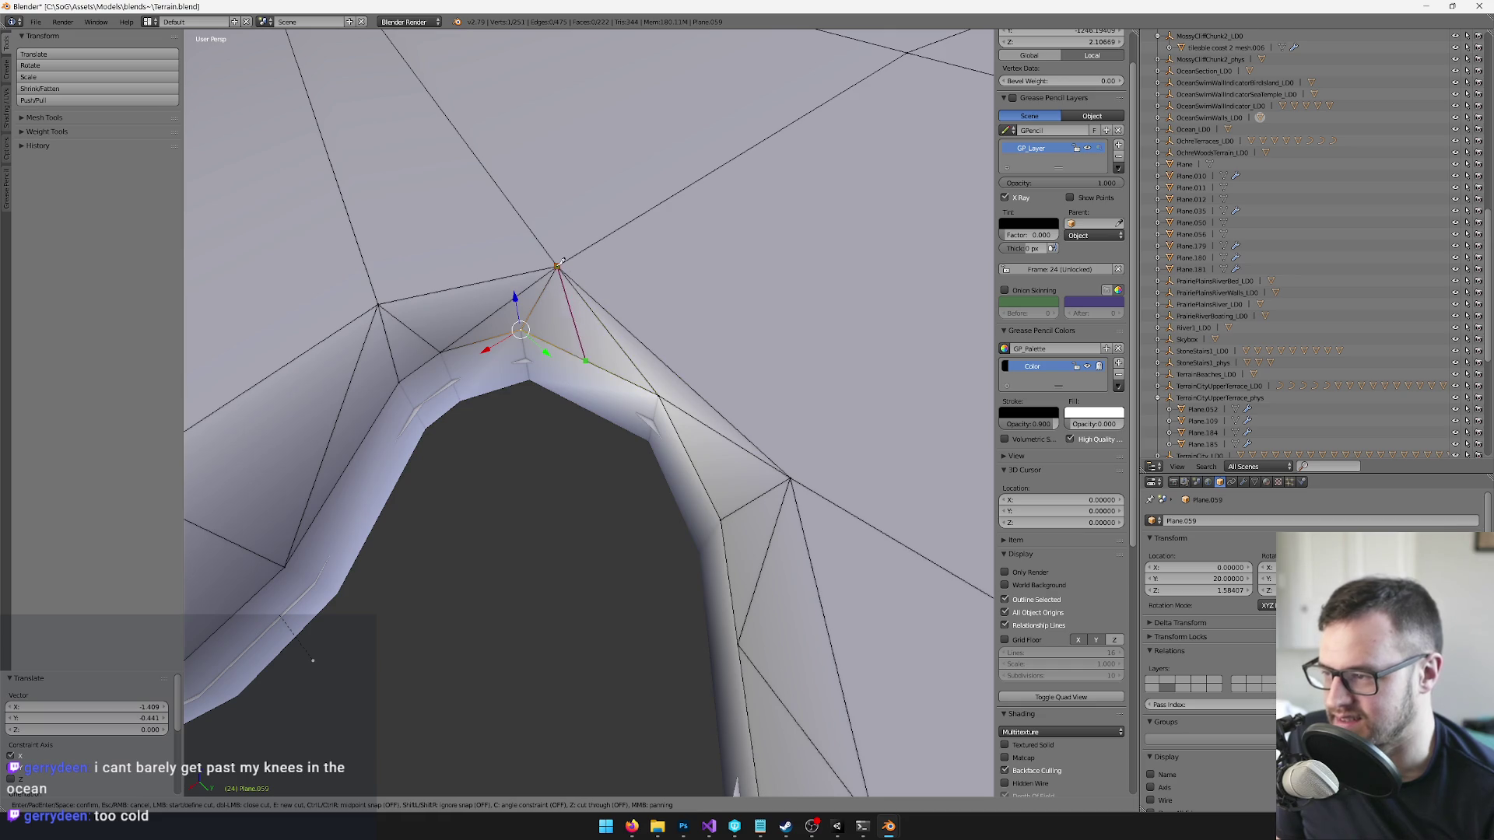
click(560, 263)
key(Return)
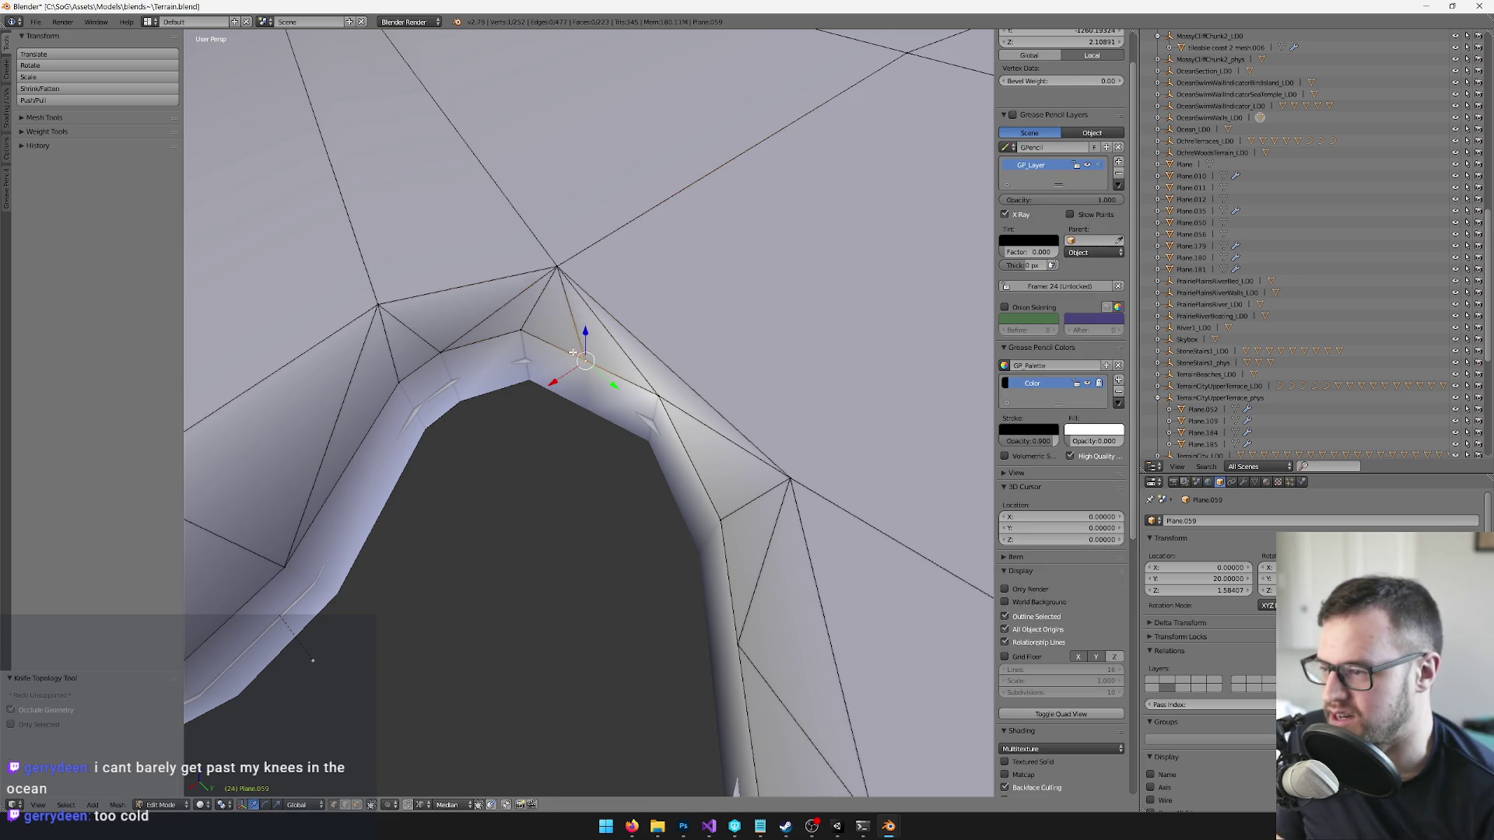
scroll(628, 382, up, 2)
key(g)
key(shift+z)
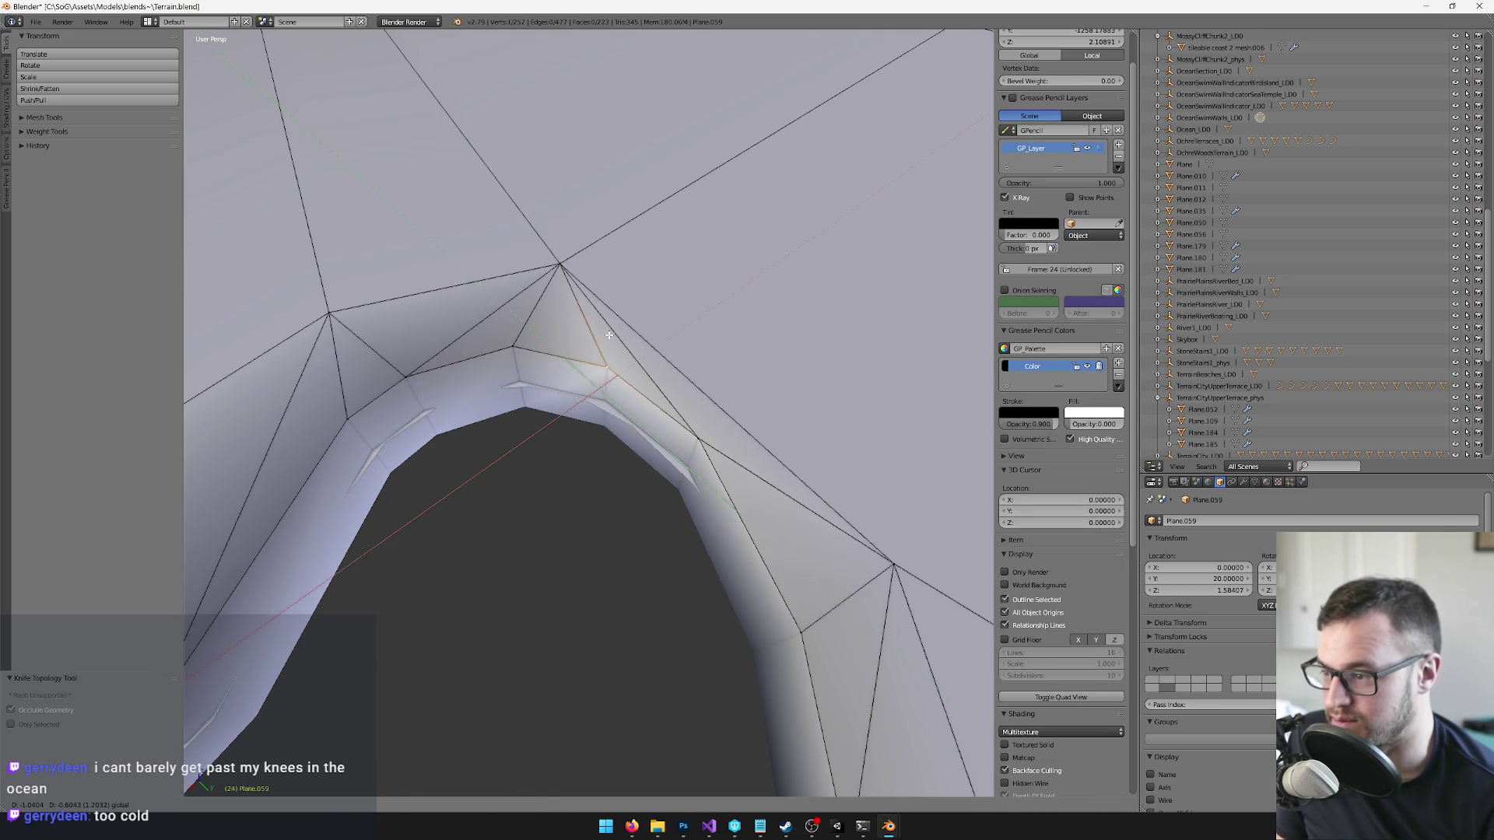
click(604, 337)
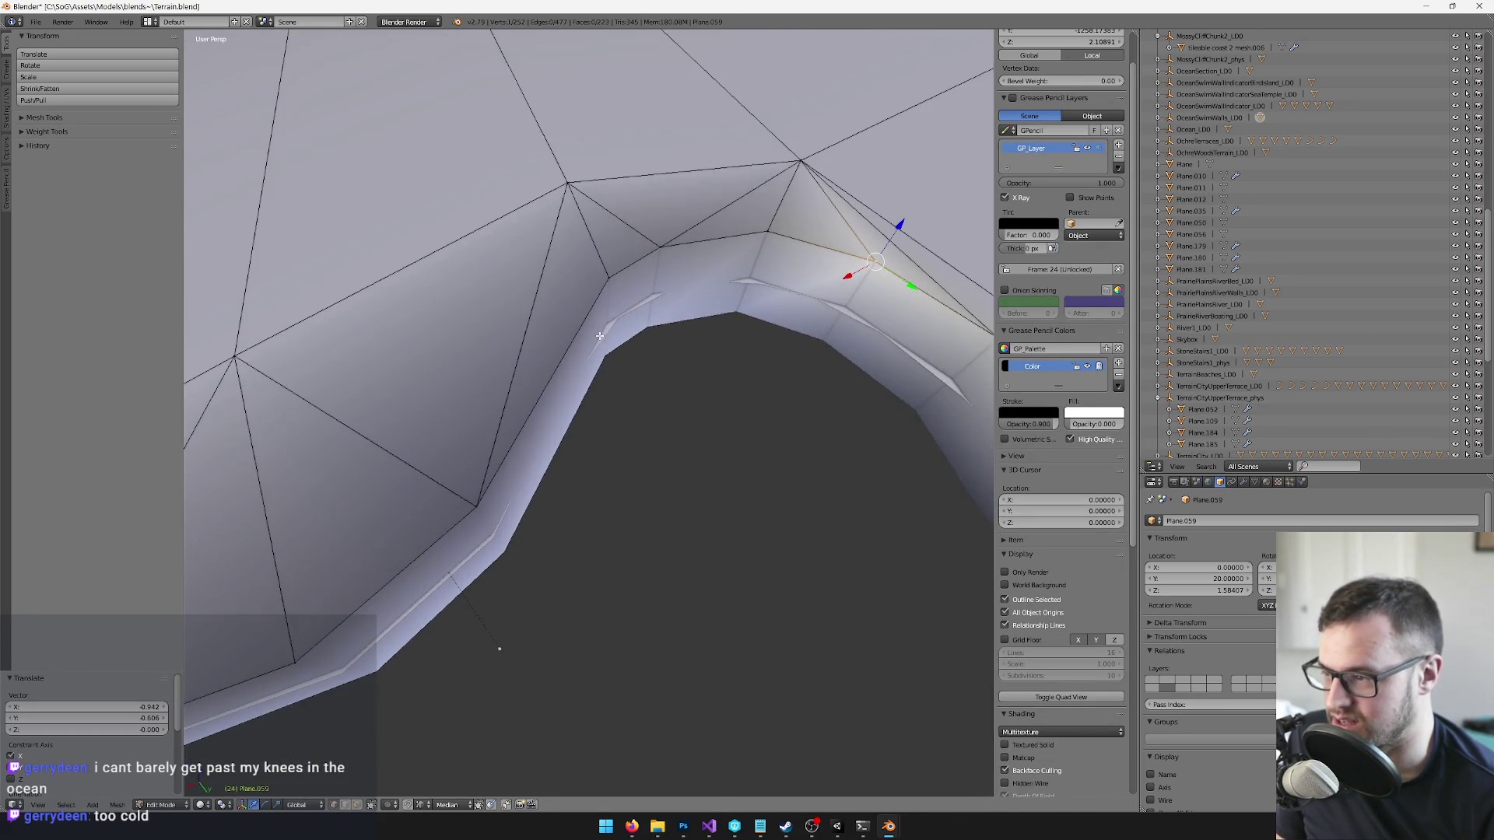
key(g)
key(shift+z)
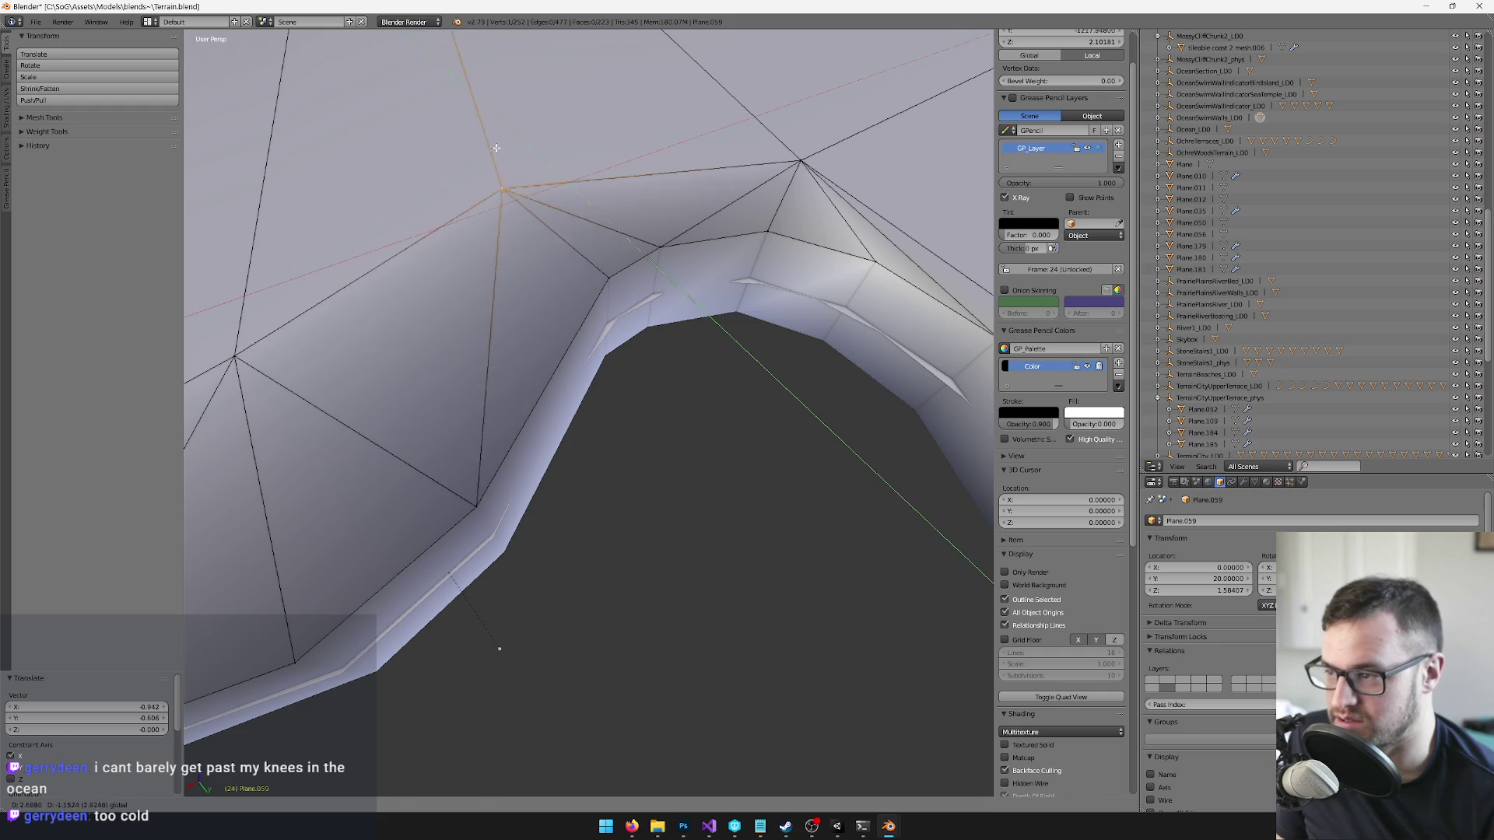
click(477, 171)
- Cut a second edge down to the rim and merge the stray vertex onto the upper one
key(k)
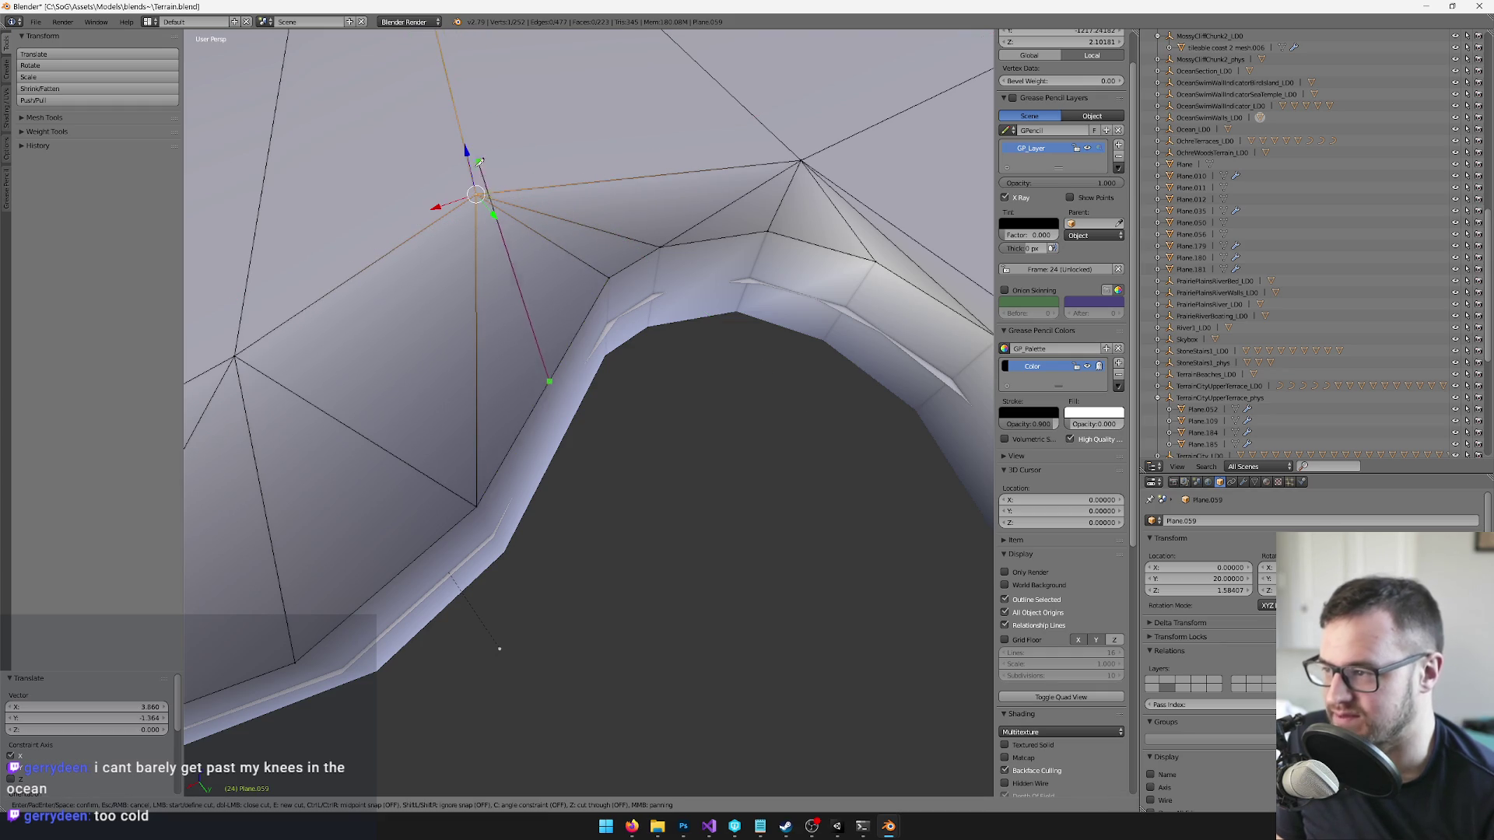
click(477, 193)
key(Return)
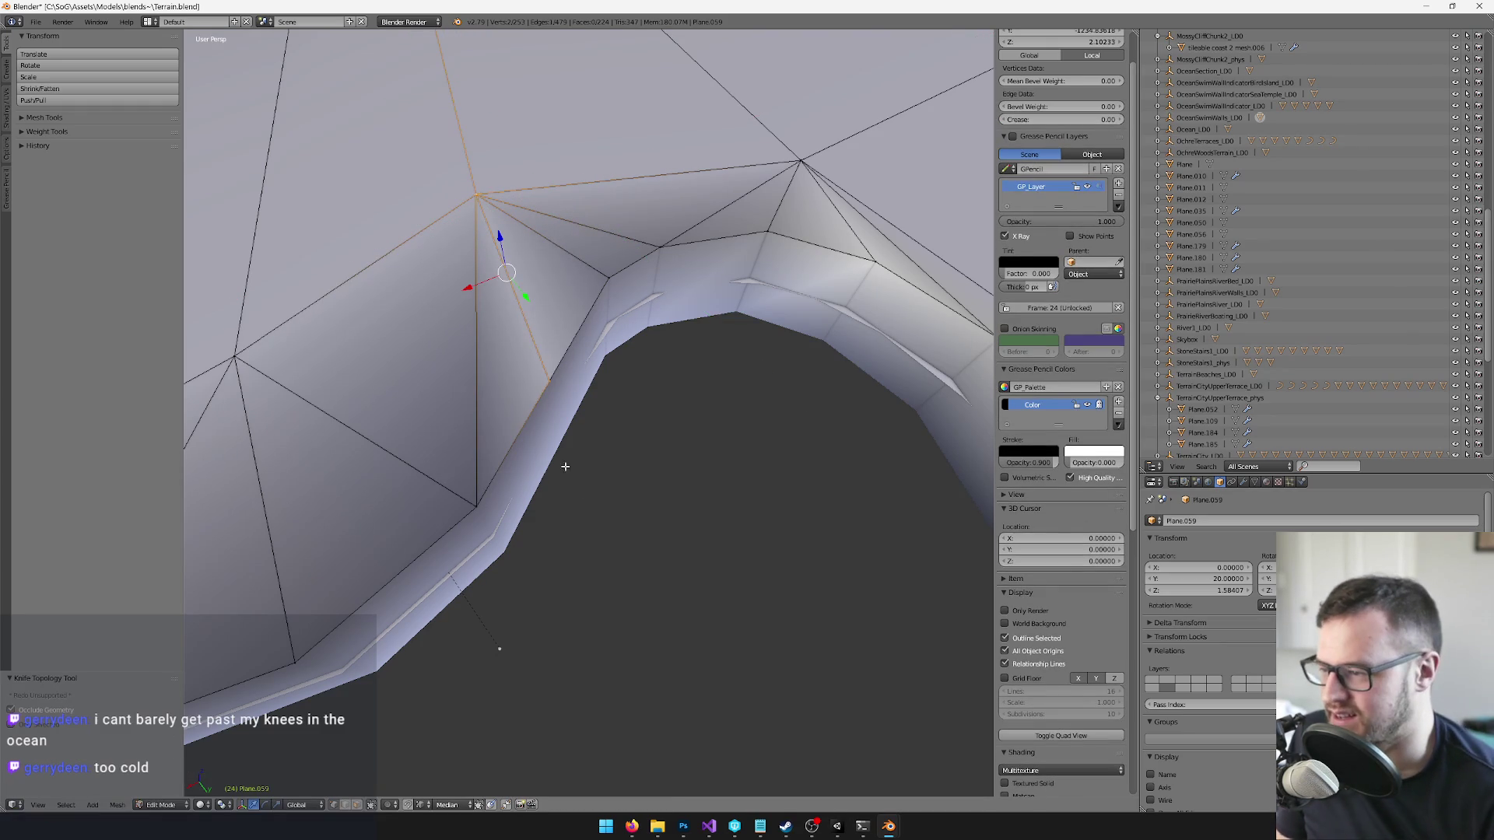
key(g)
key(x)
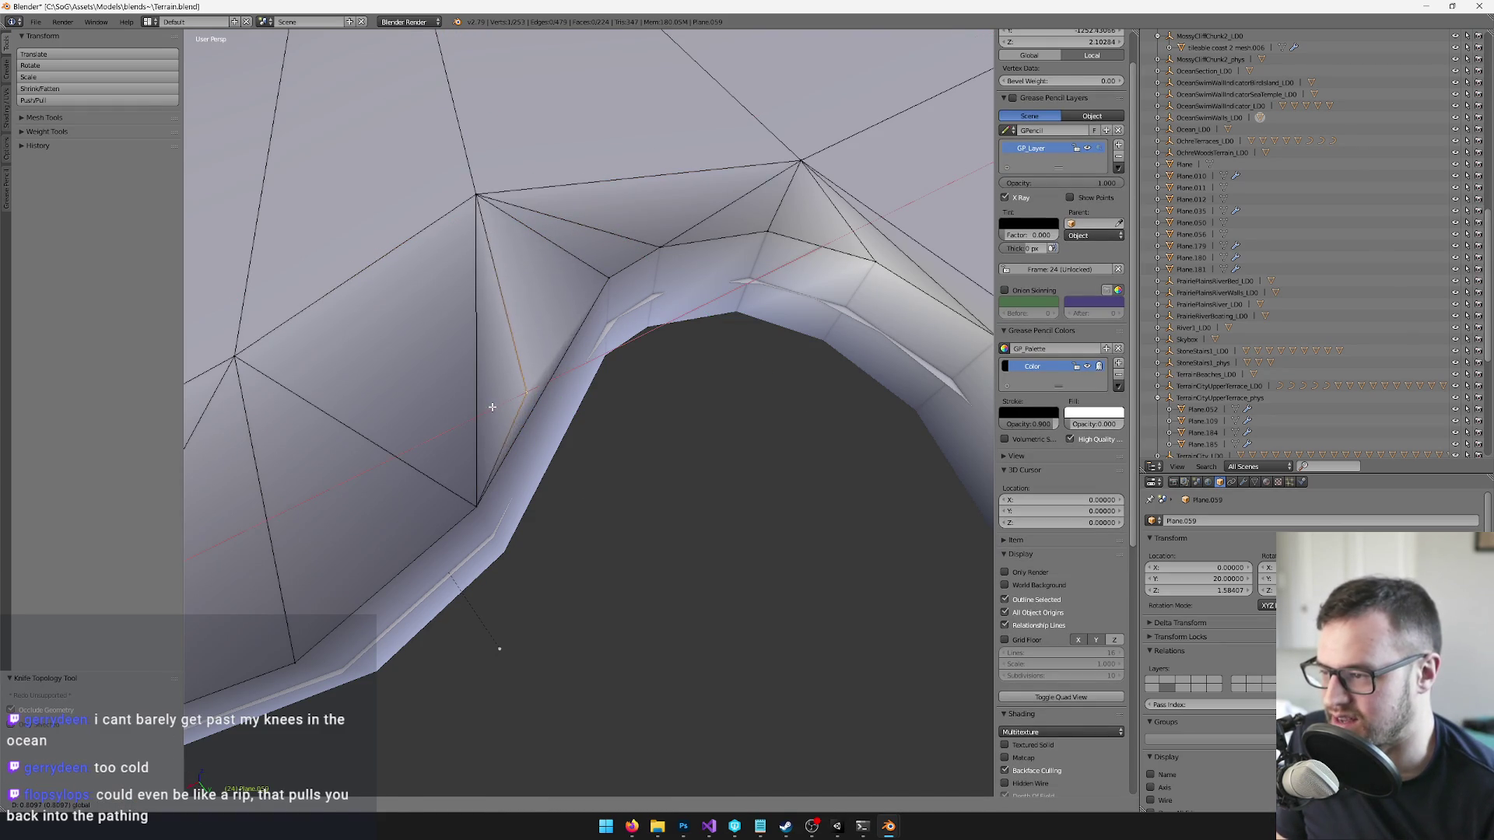
click(479, 198)
scroll(580, 388, down, 2)
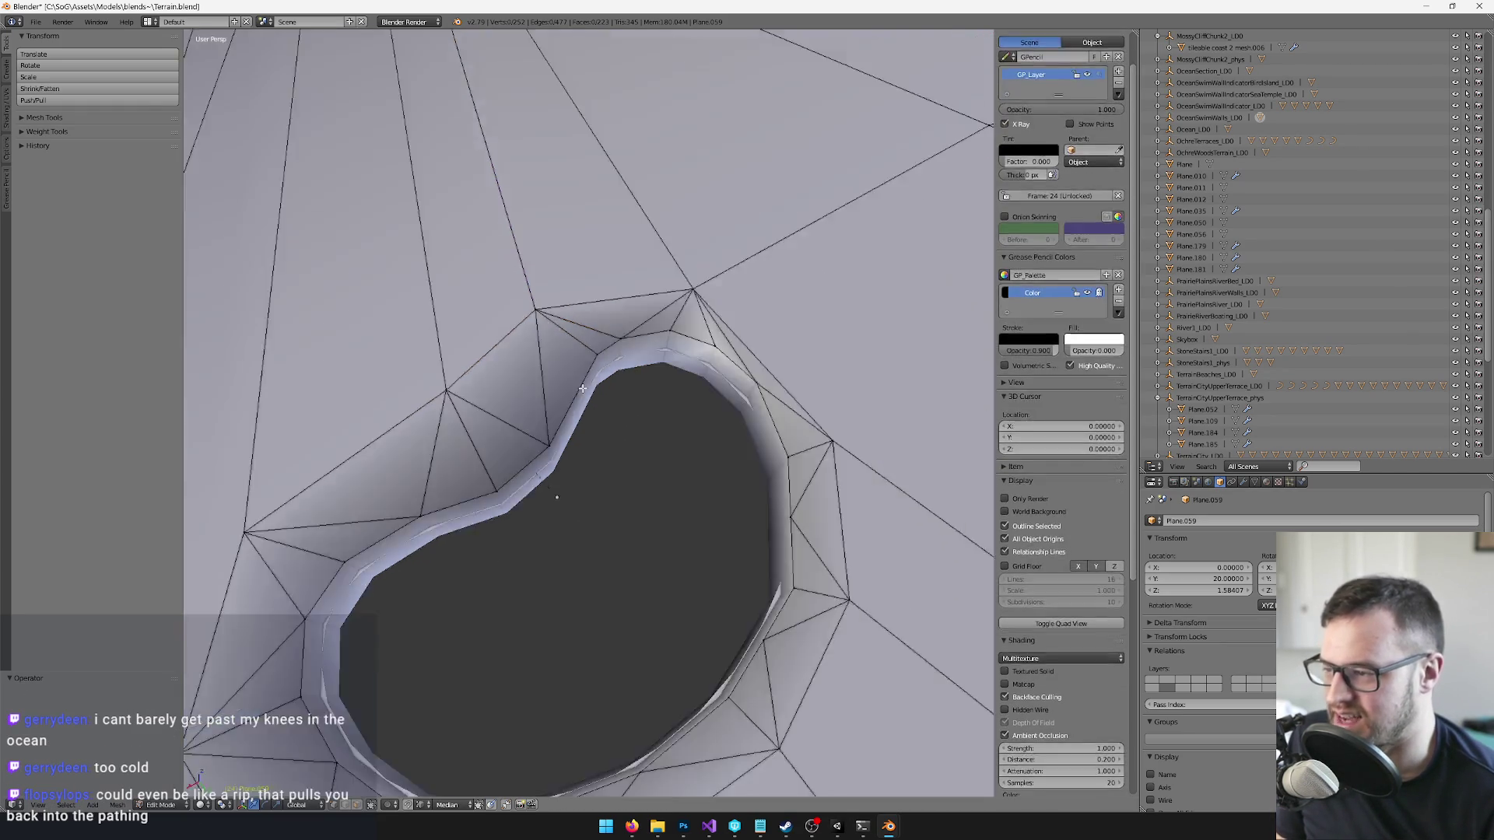
scroll(580, 388, up, 6)
- Select a vertex on the hole's edge and save Terrain.blend
right_click(675, 388)
scroll(675, 389, down, 5)
key(ctrl+s)
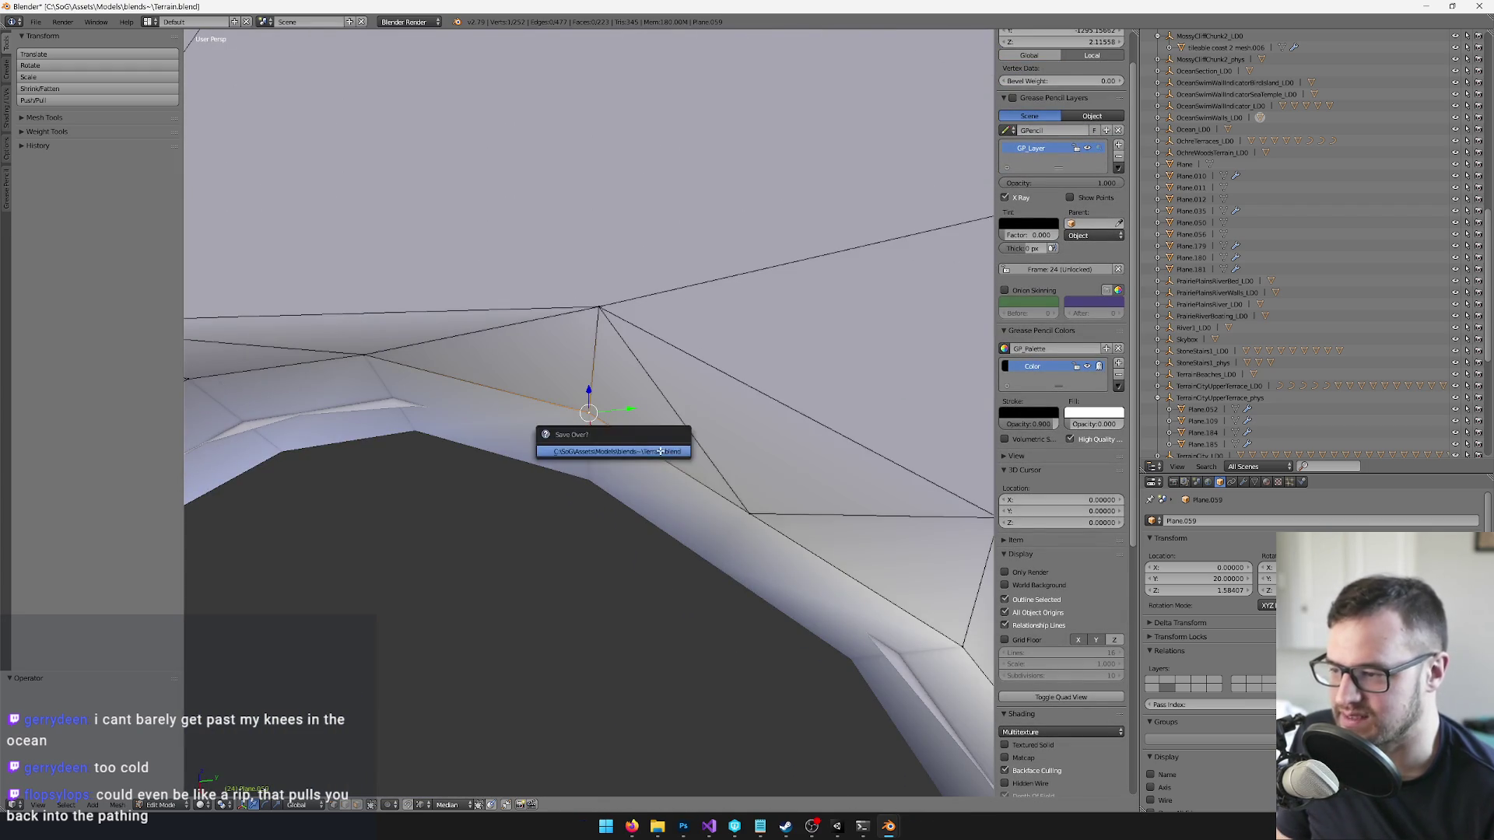
- Confirm overwriting the saved terrain file
click(661, 451)
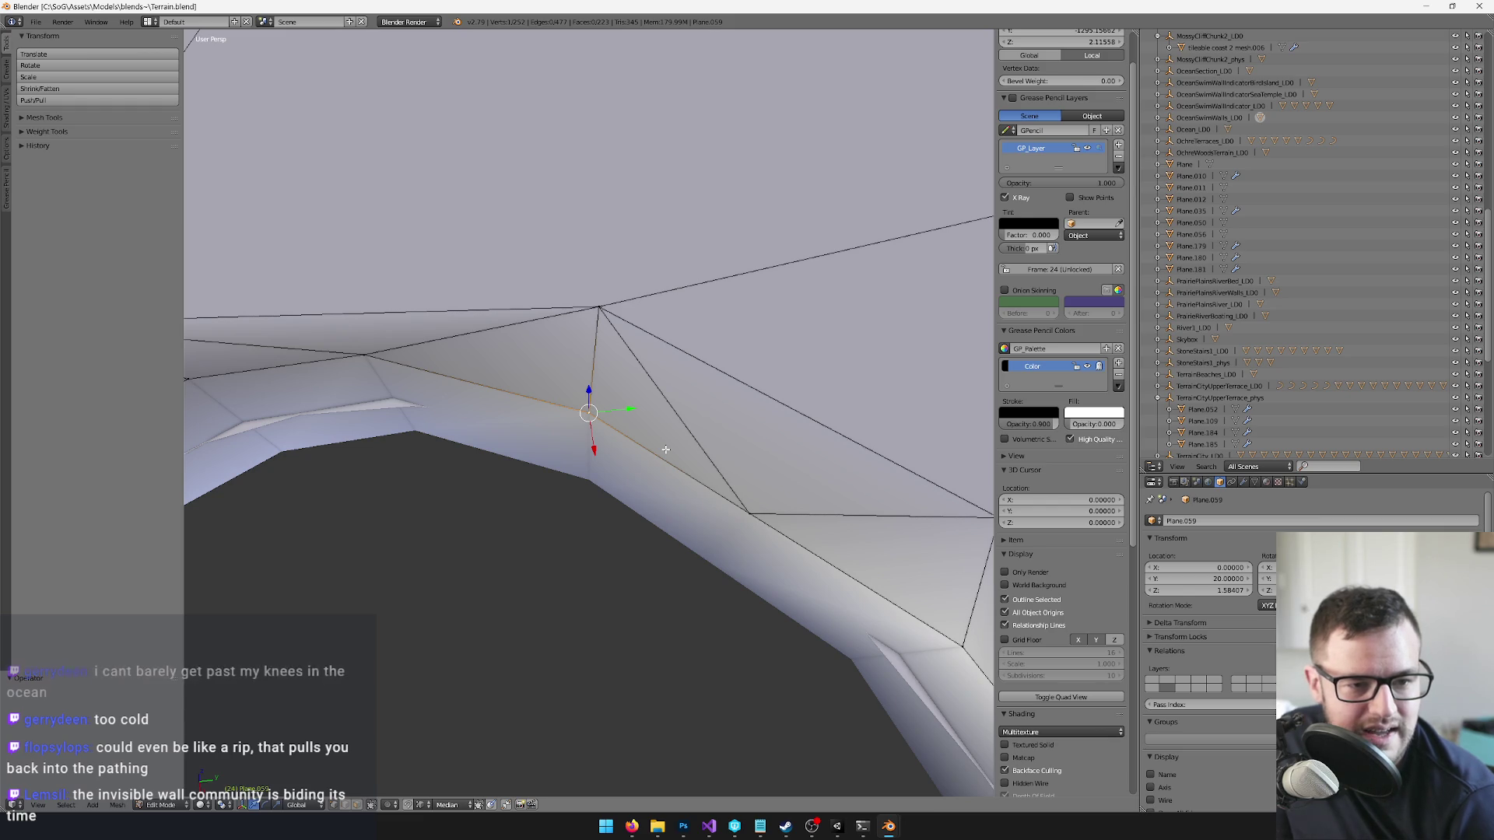
mouse_move(666, 449)
mouse_down()
mouse_move(546, 358)
mouse_move(753, 305)
mouse_up()
scroll(754, 305, up, 5)
- Select the rim vertex beside the hole and move it to a new spot
right_click(753, 305)
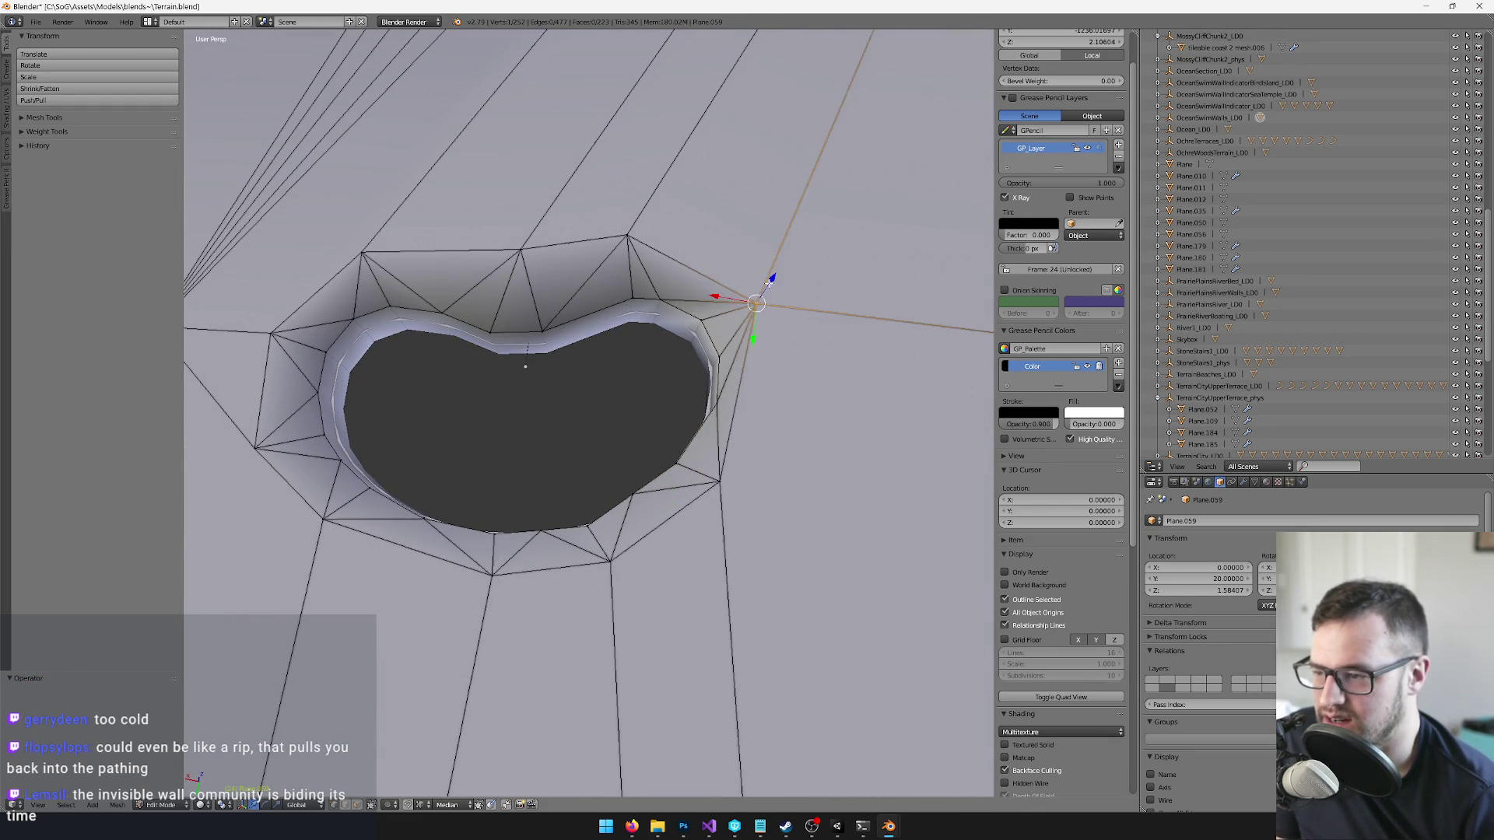
right_click(705, 474)
key(g)
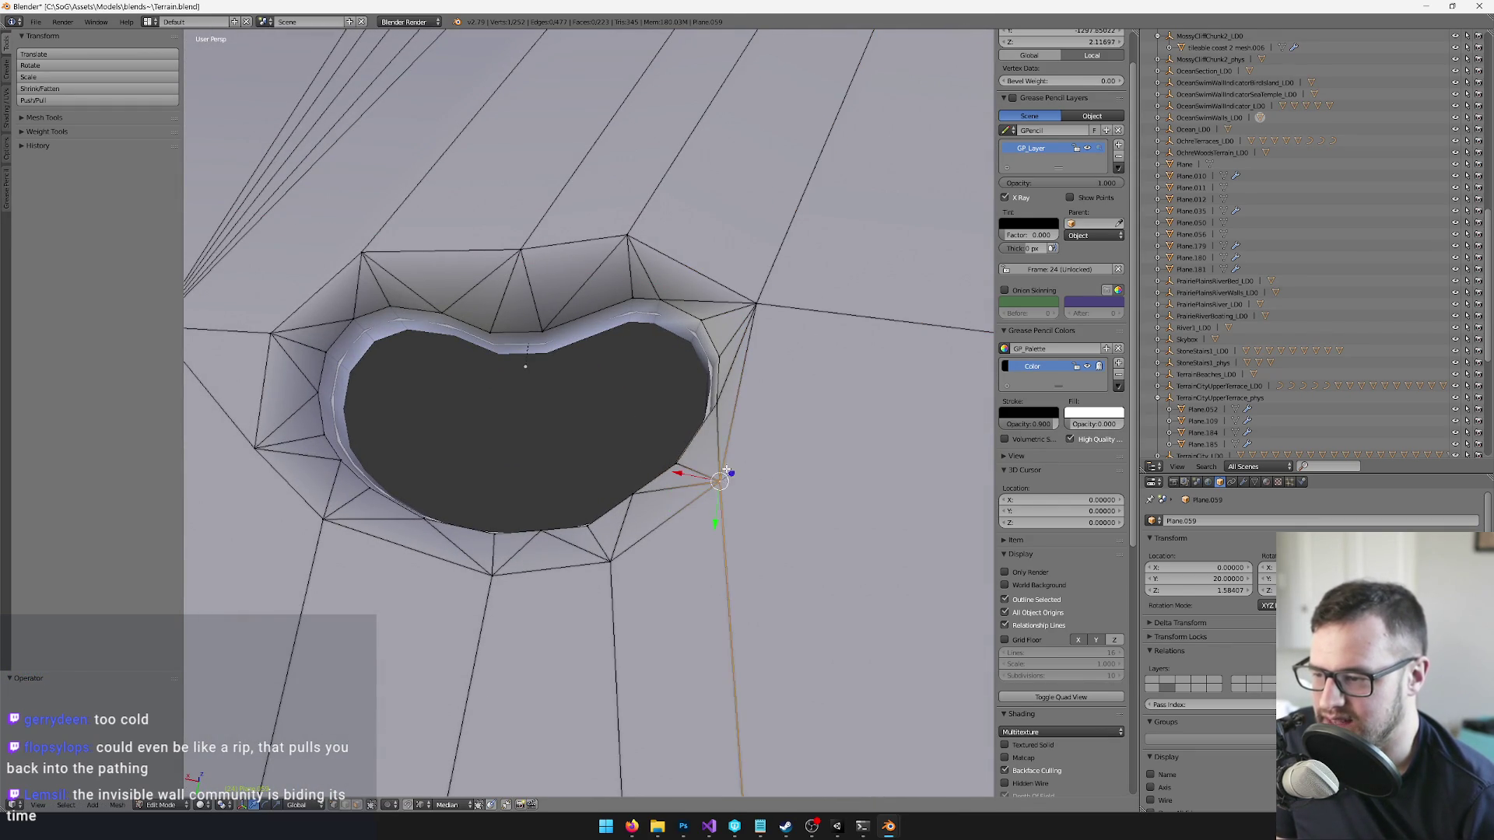
click(704, 467)
scroll(693, 458, down, 6)
drag(692, 458, 587, 454)
drag(462, 421, 576, 183)
mouse_move(593, 265)
mouse_down()
mouse_move(593, 297)
mouse_move(522, 296)
mouse_move(537, 417)
mouse_up()
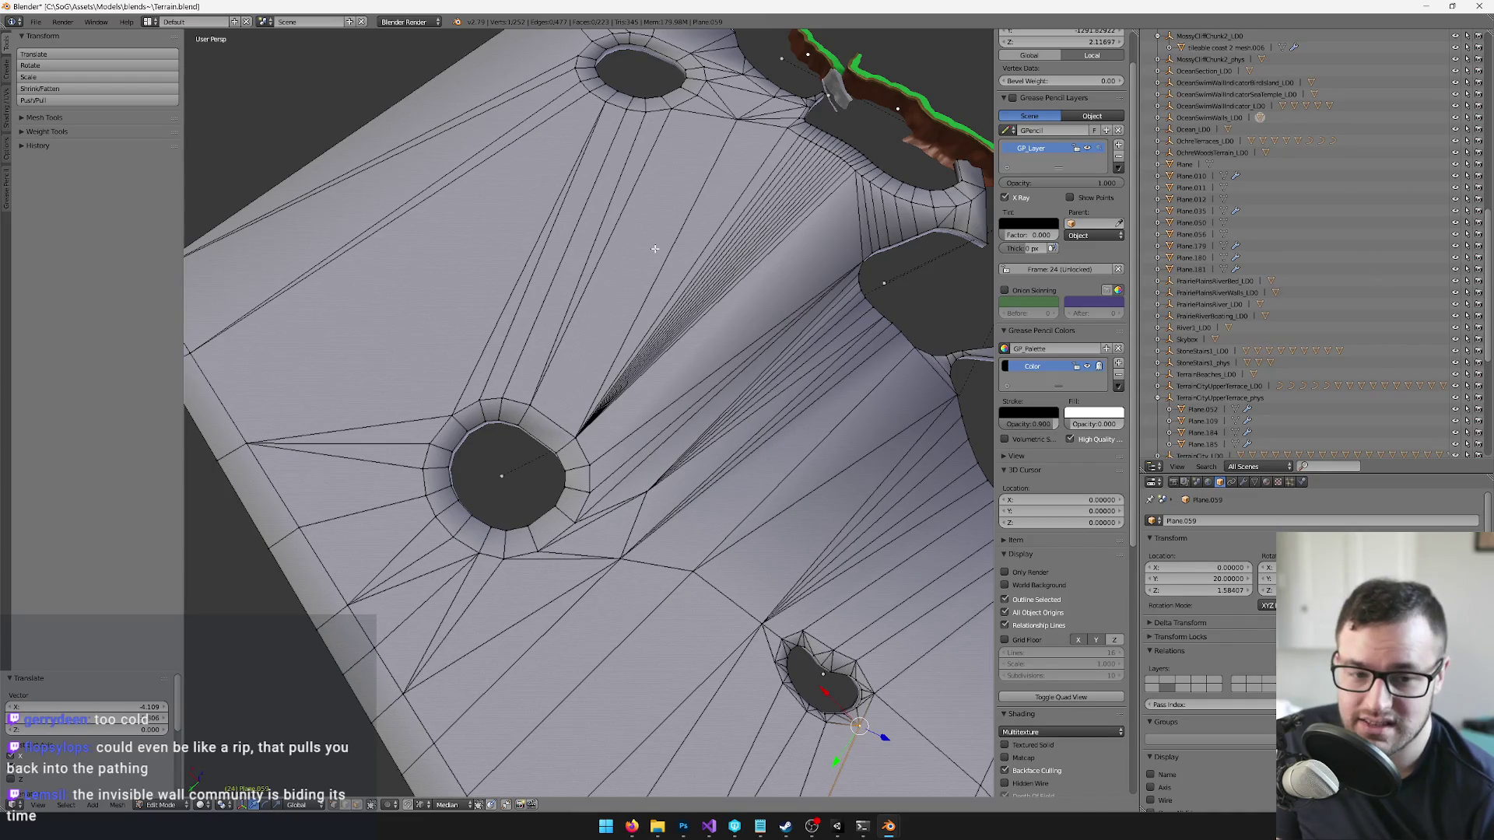
mouse_move(726, 450)
mouse_down()
mouse_move(685, 404)
mouse_move(801, 434)
mouse_move(577, 372)
mouse_move(635, 356)
mouse_up()
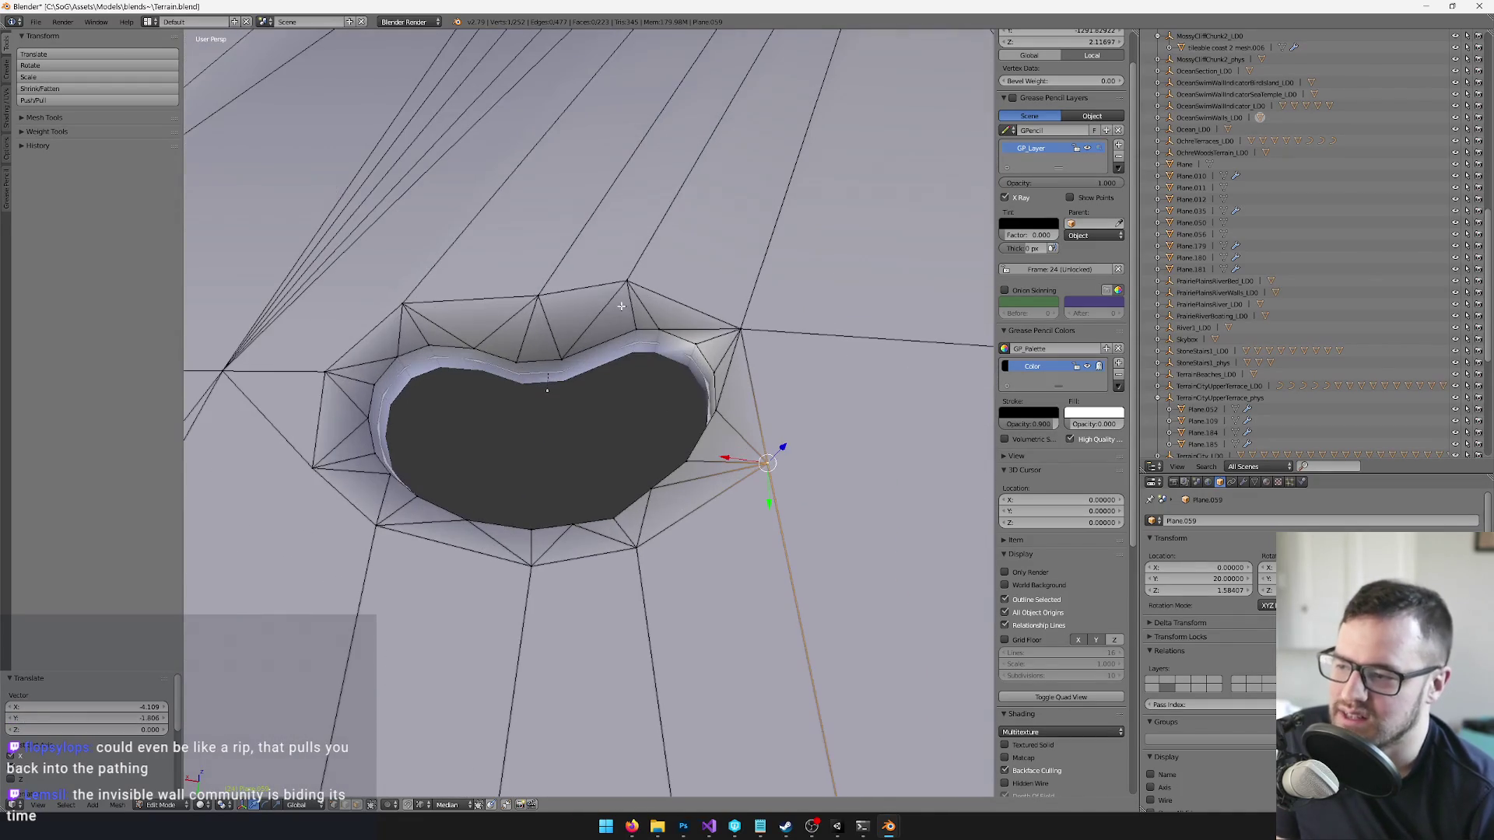
drag(649, 506, 512, 395)
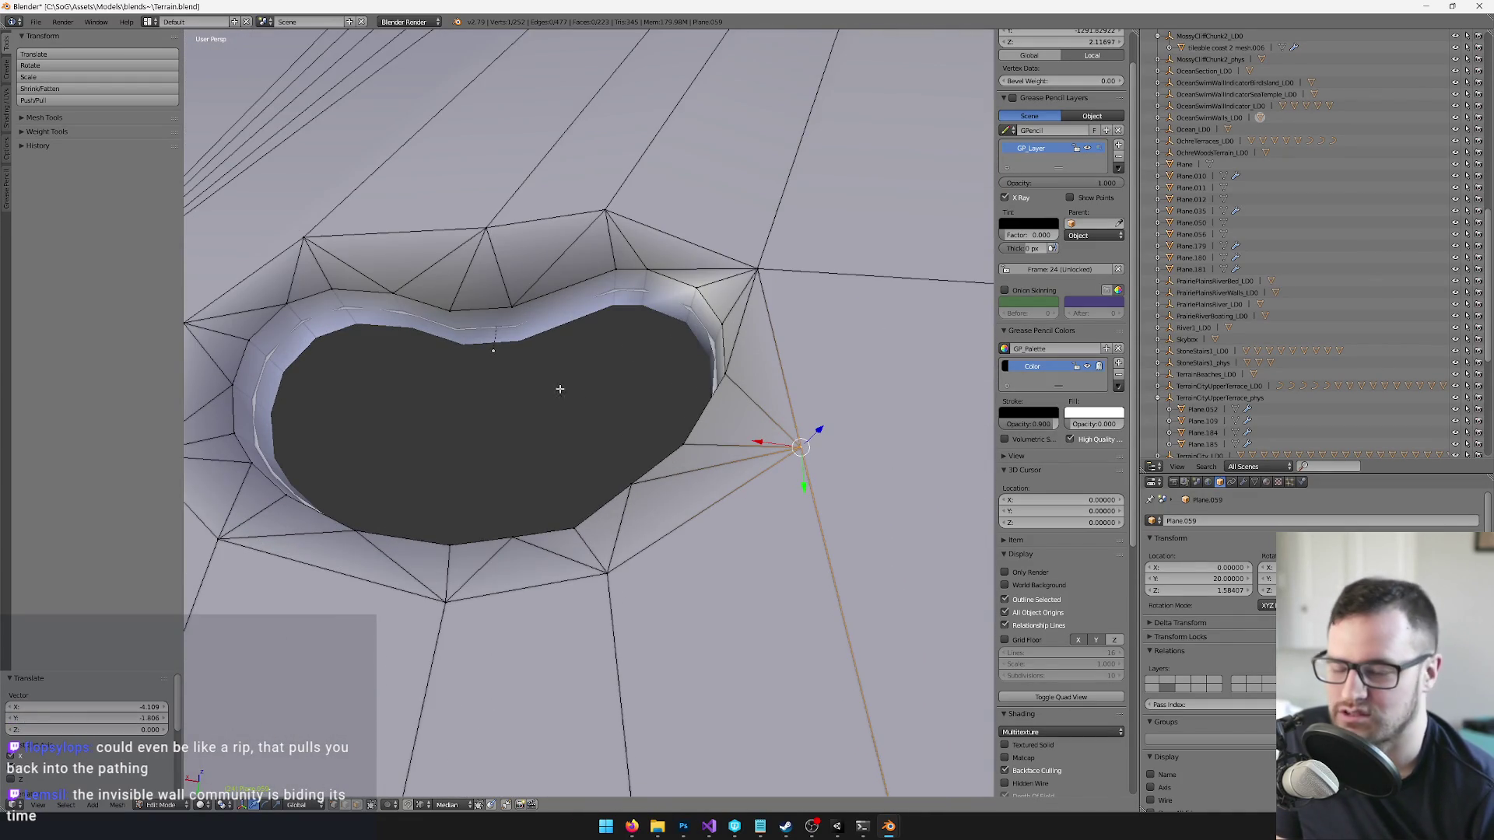
drag(596, 359, 505, 417)
drag(691, 299, 619, 398)
scroll(654, 503, down, 8)
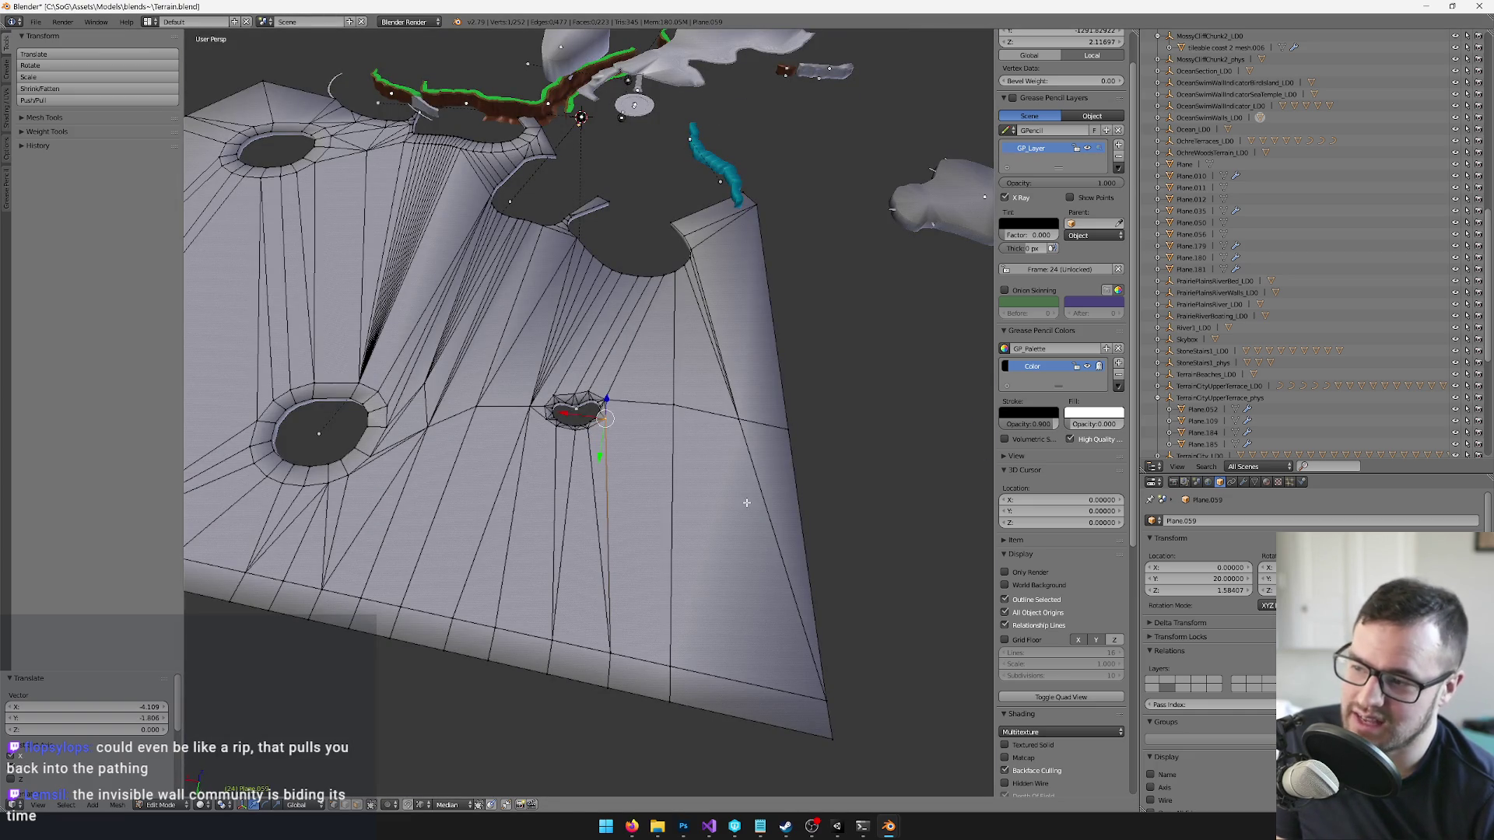
scroll(636, 511, up, 5)
scroll(615, 561, down, 5)
scroll(650, 498, up, 7)
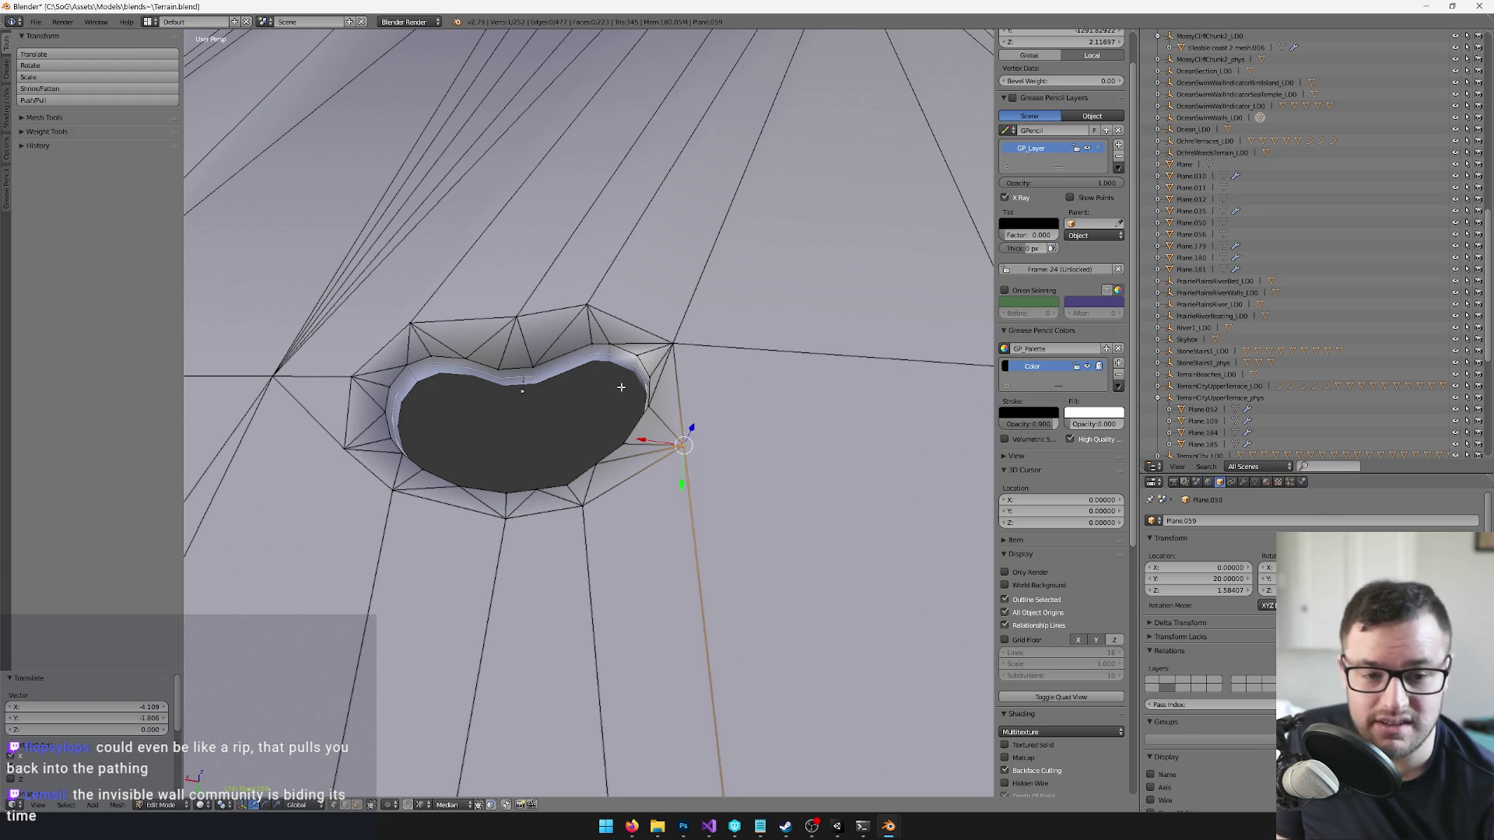
right_click(648, 406)
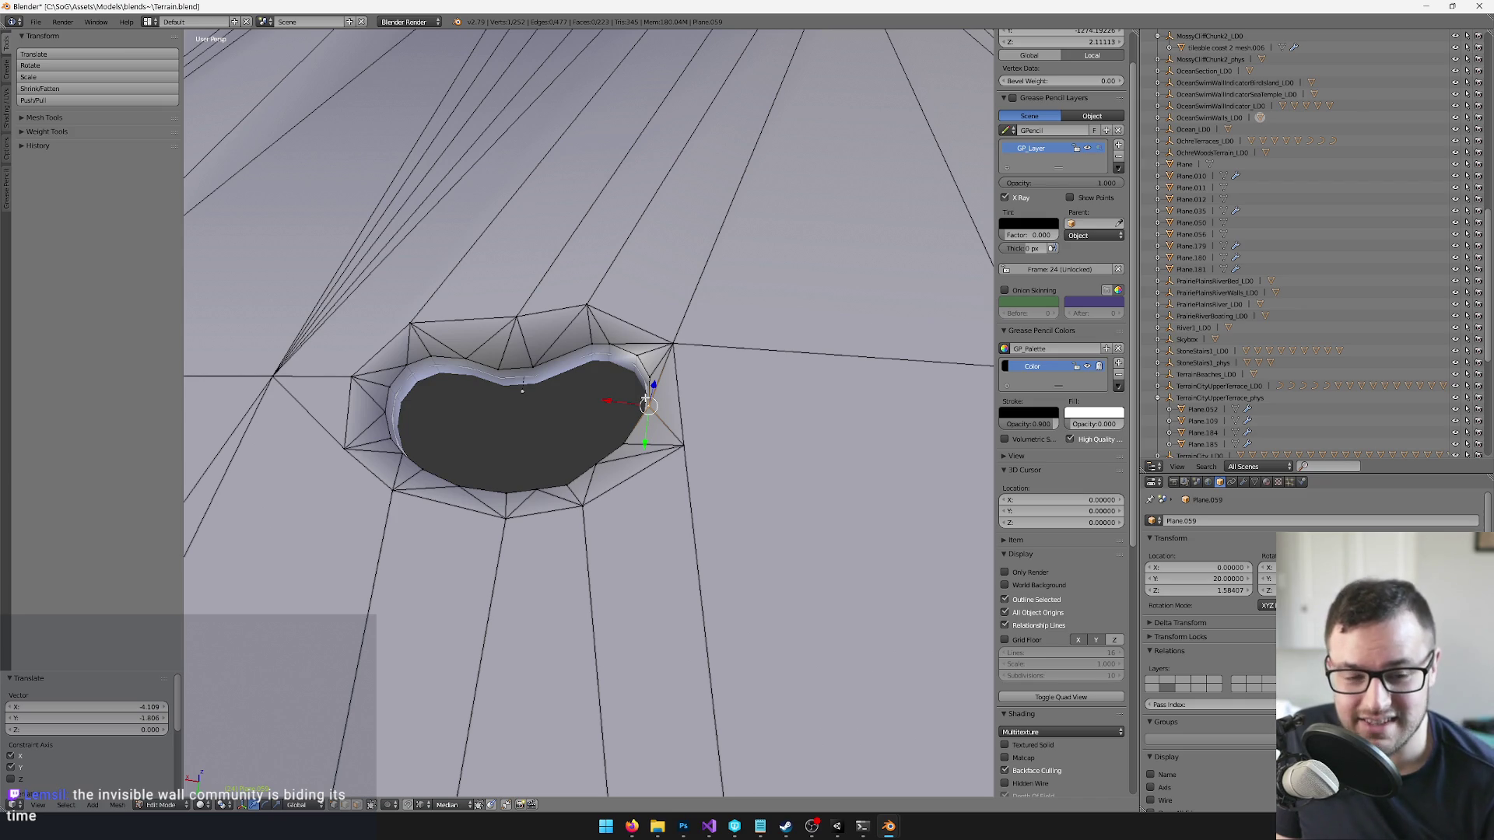
- Frame the selected rim vertex and shift it along the X axis
drag(594, 424, 617, 440)
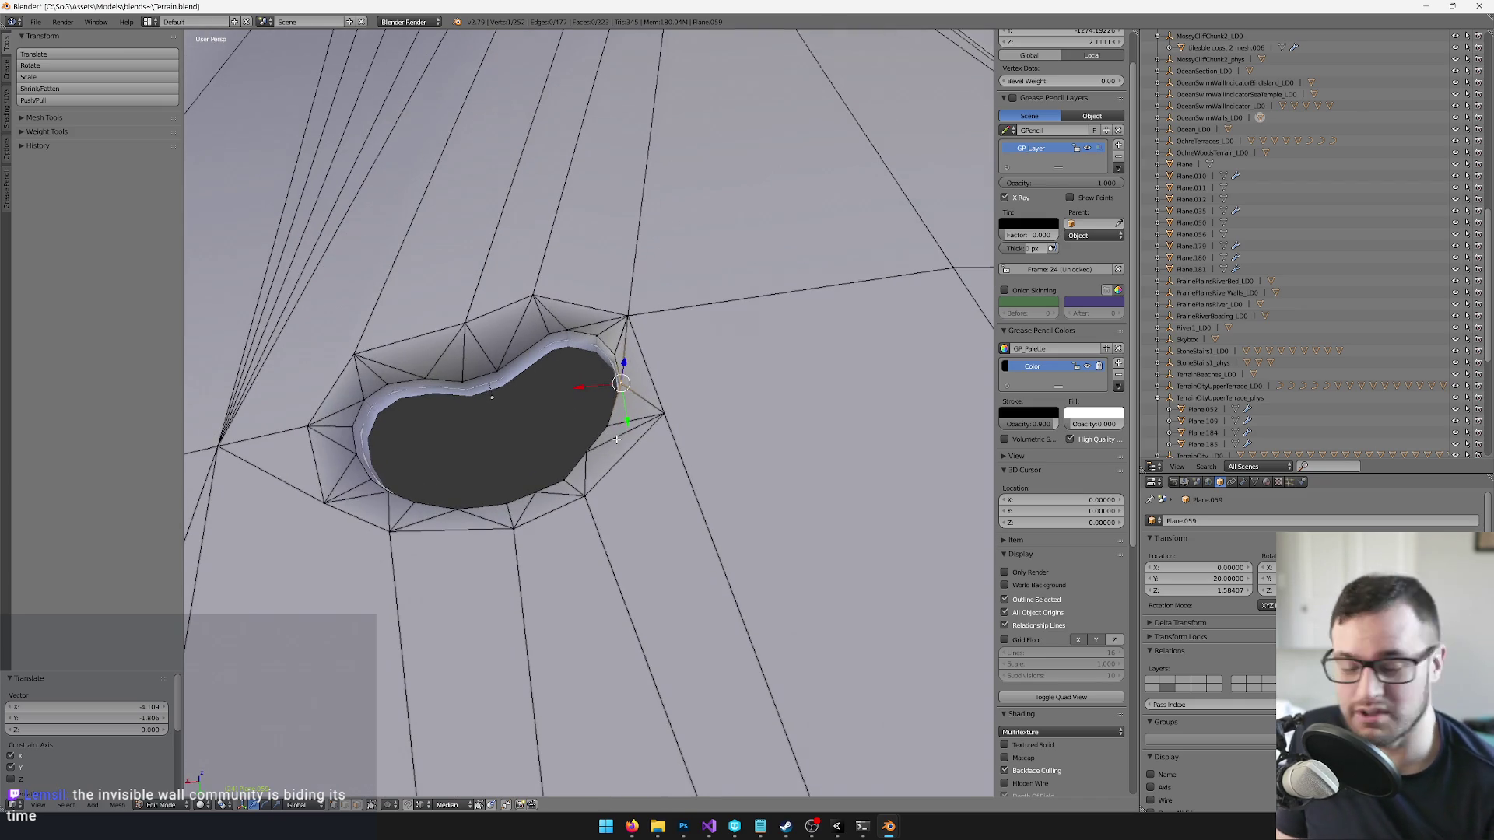
scroll(627, 459, up, 4)
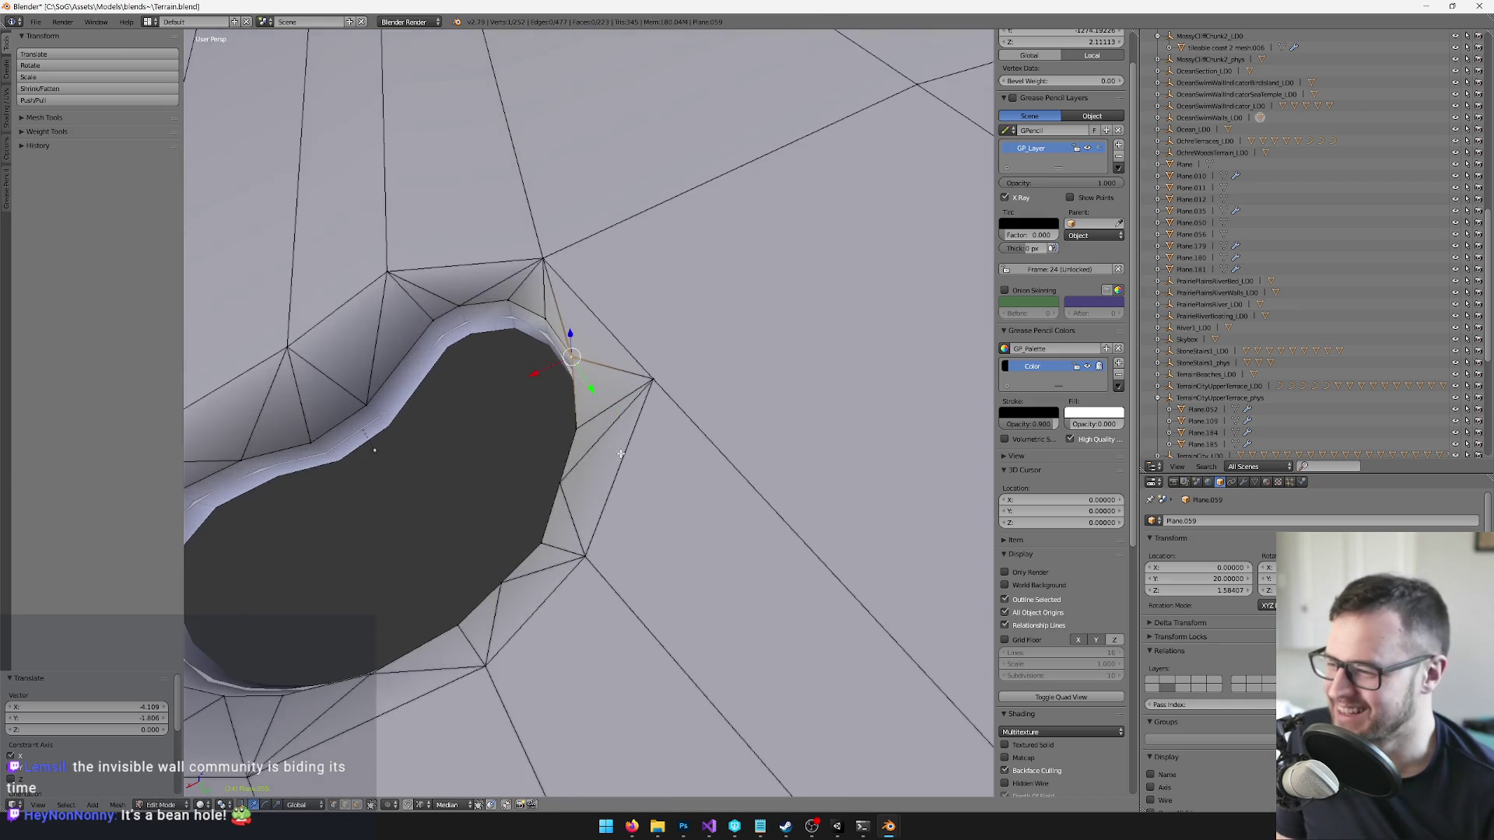
mouse_move(635, 460)
mouse_down()
mouse_move(629, 423)
mouse_move(657, 433)
mouse_up()
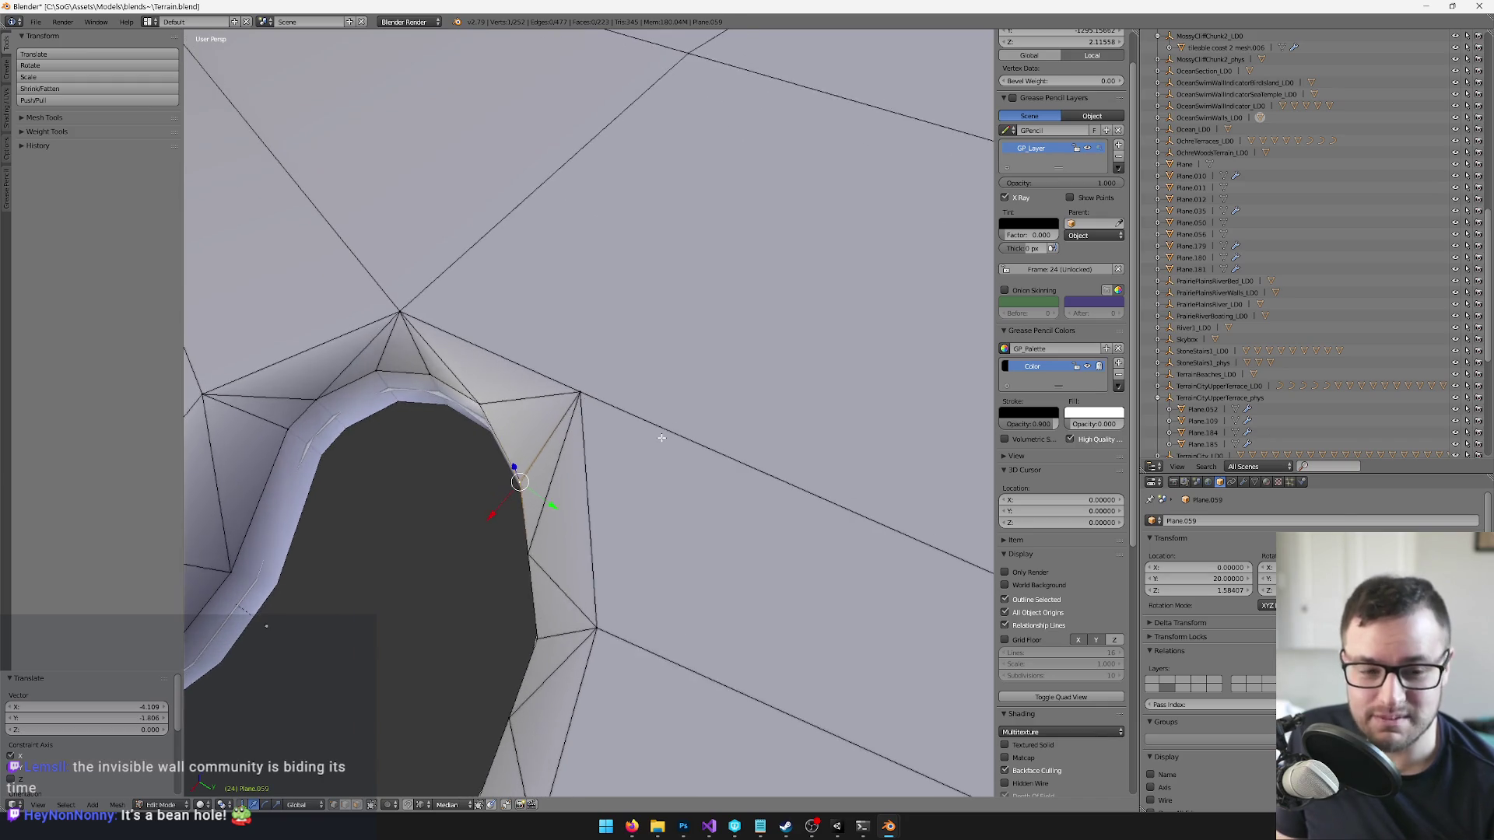
key(KP_Decimal)
scroll(681, 461, down, 3)
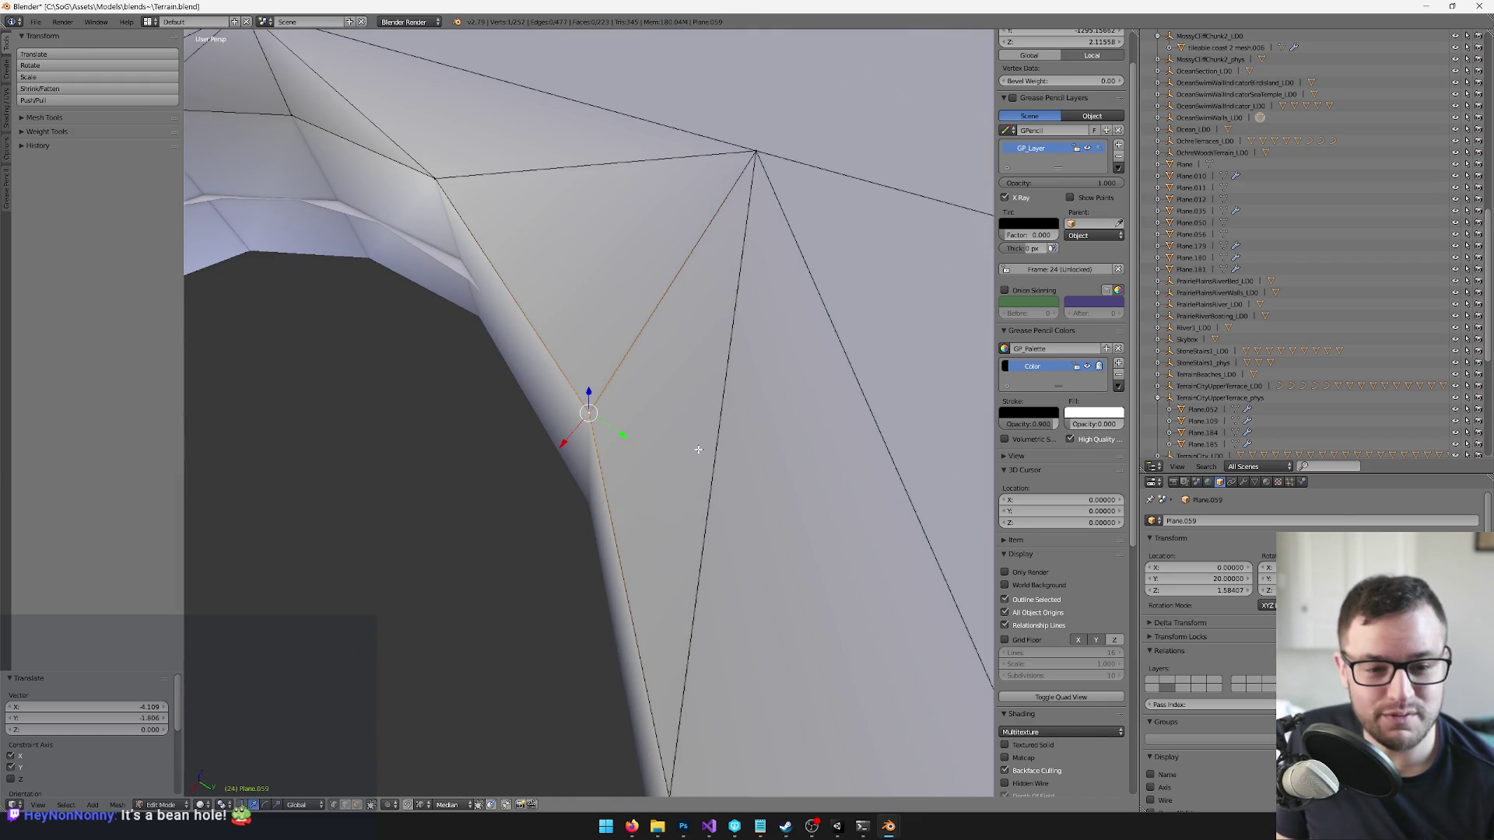
scroll(696, 455, down, 3)
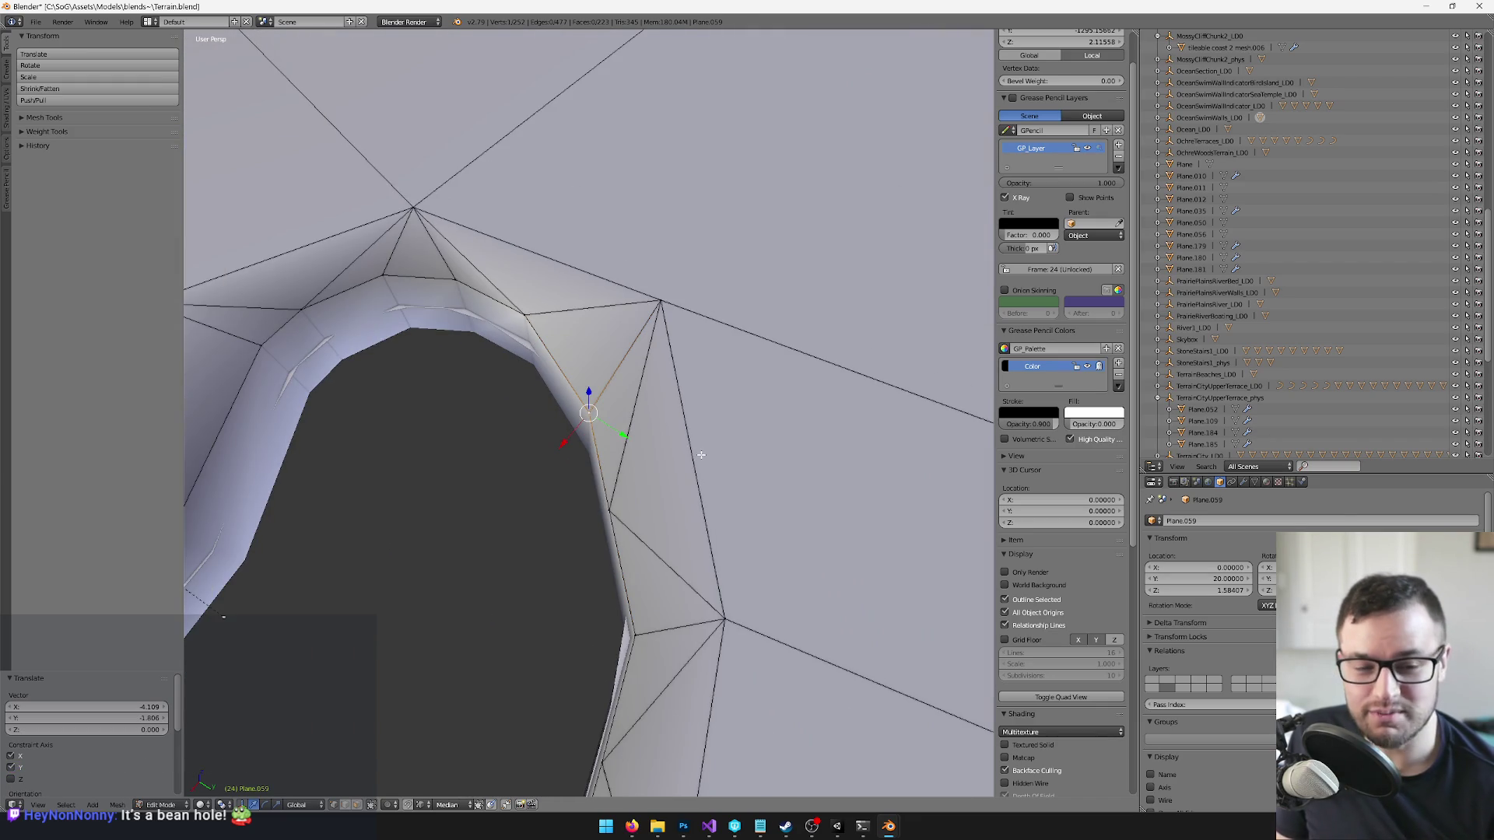
scroll(701, 455, up, 1)
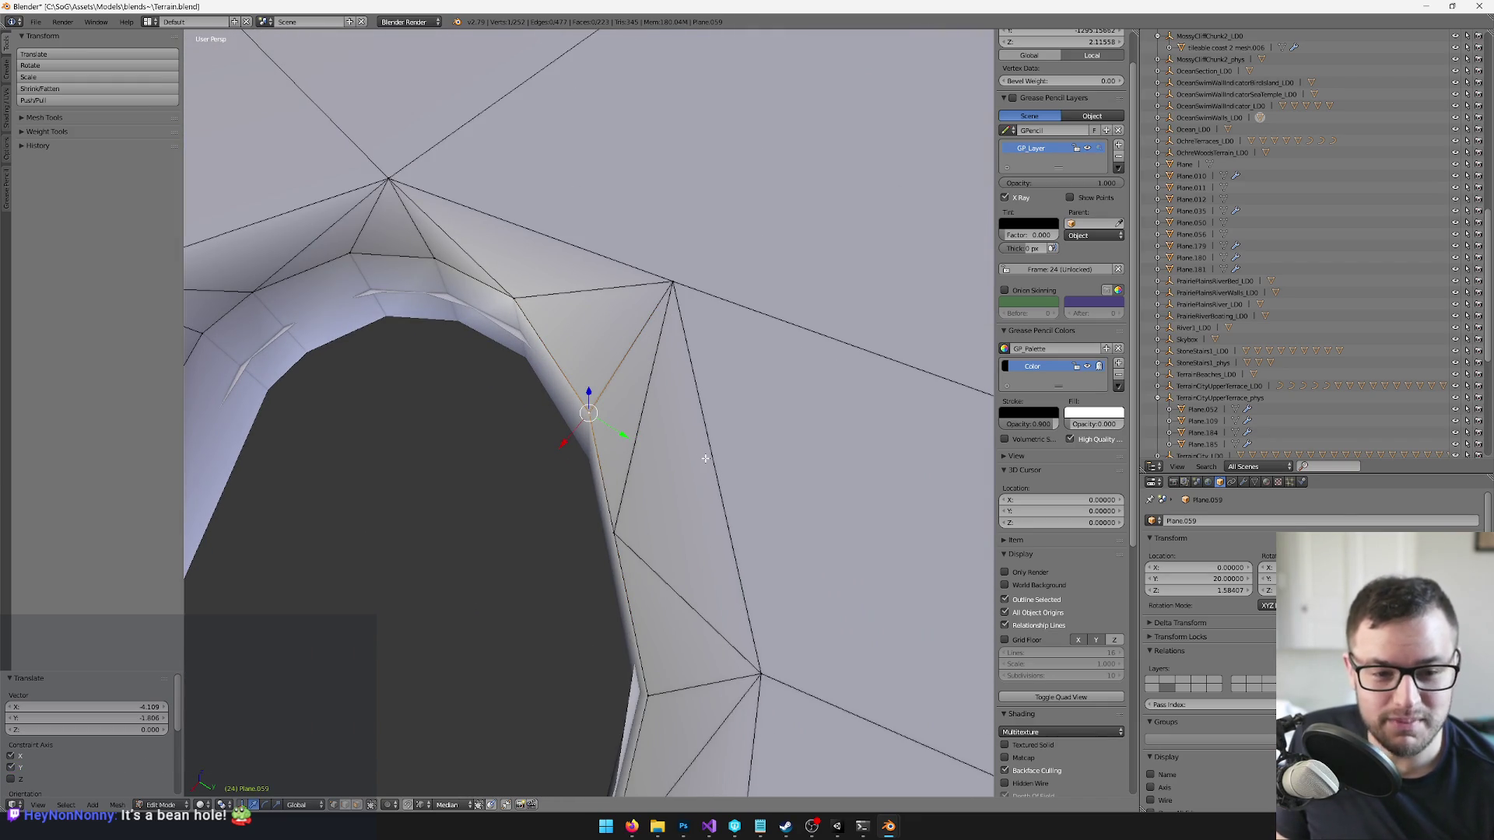
key(g)
key(x)
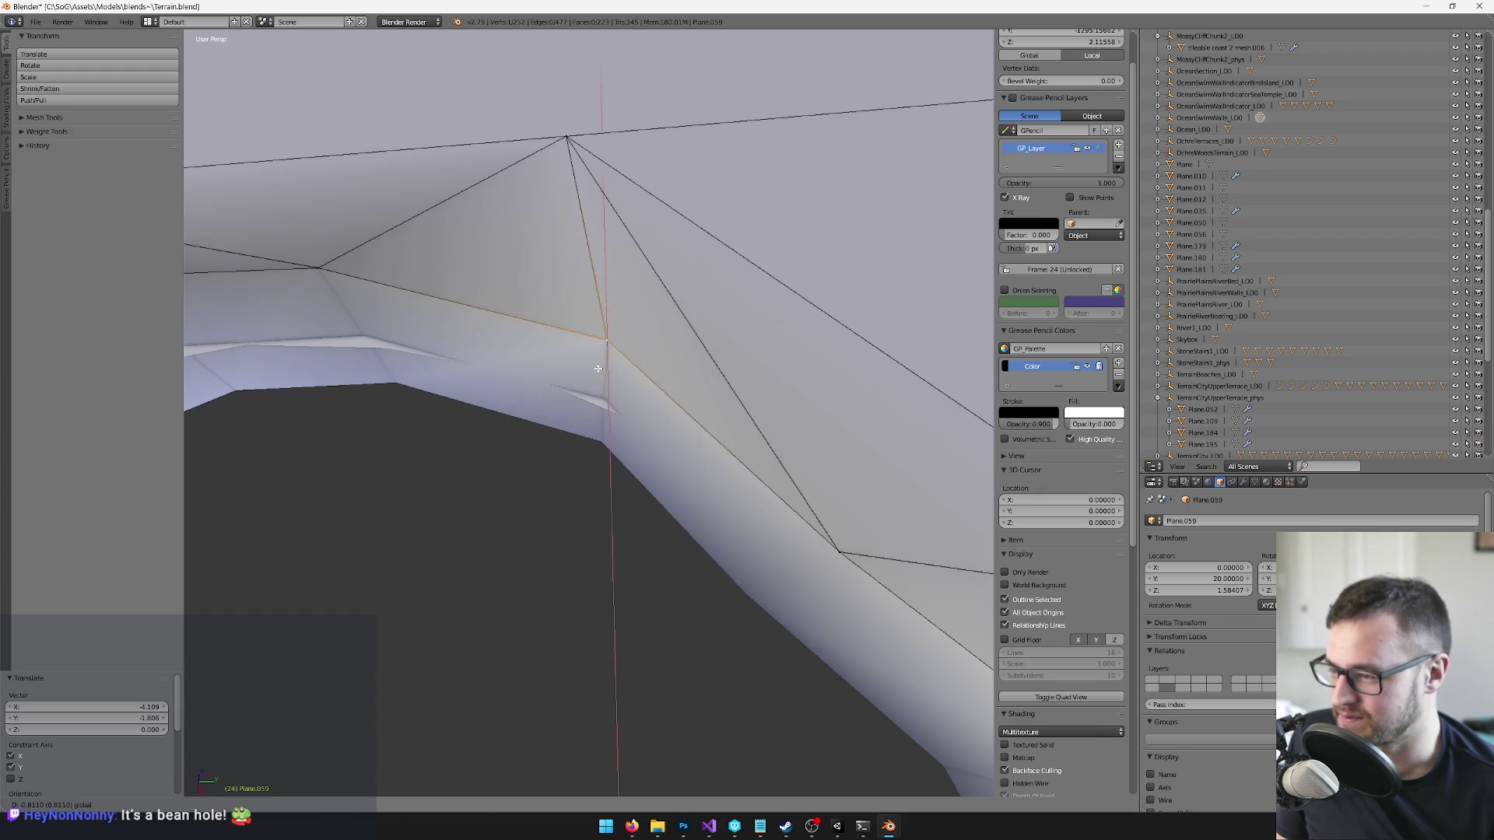
click(597, 368)
scroll(598, 368, down, 3)
- Move the rim vertex outward, nudge it again, and return to Object Mode
drag(558, 432, 627, 459)
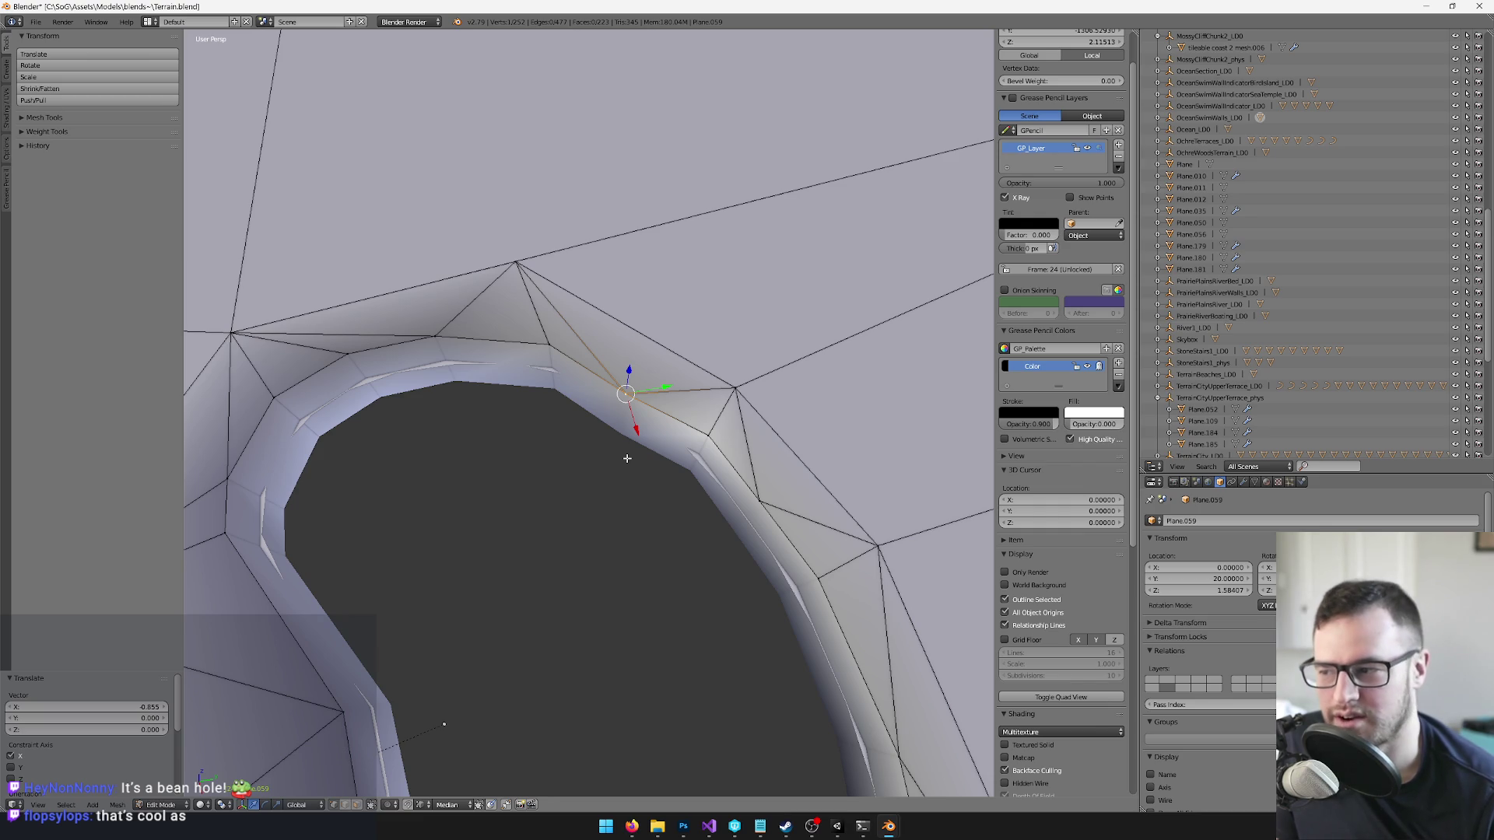
scroll(523, 400, up, 4)
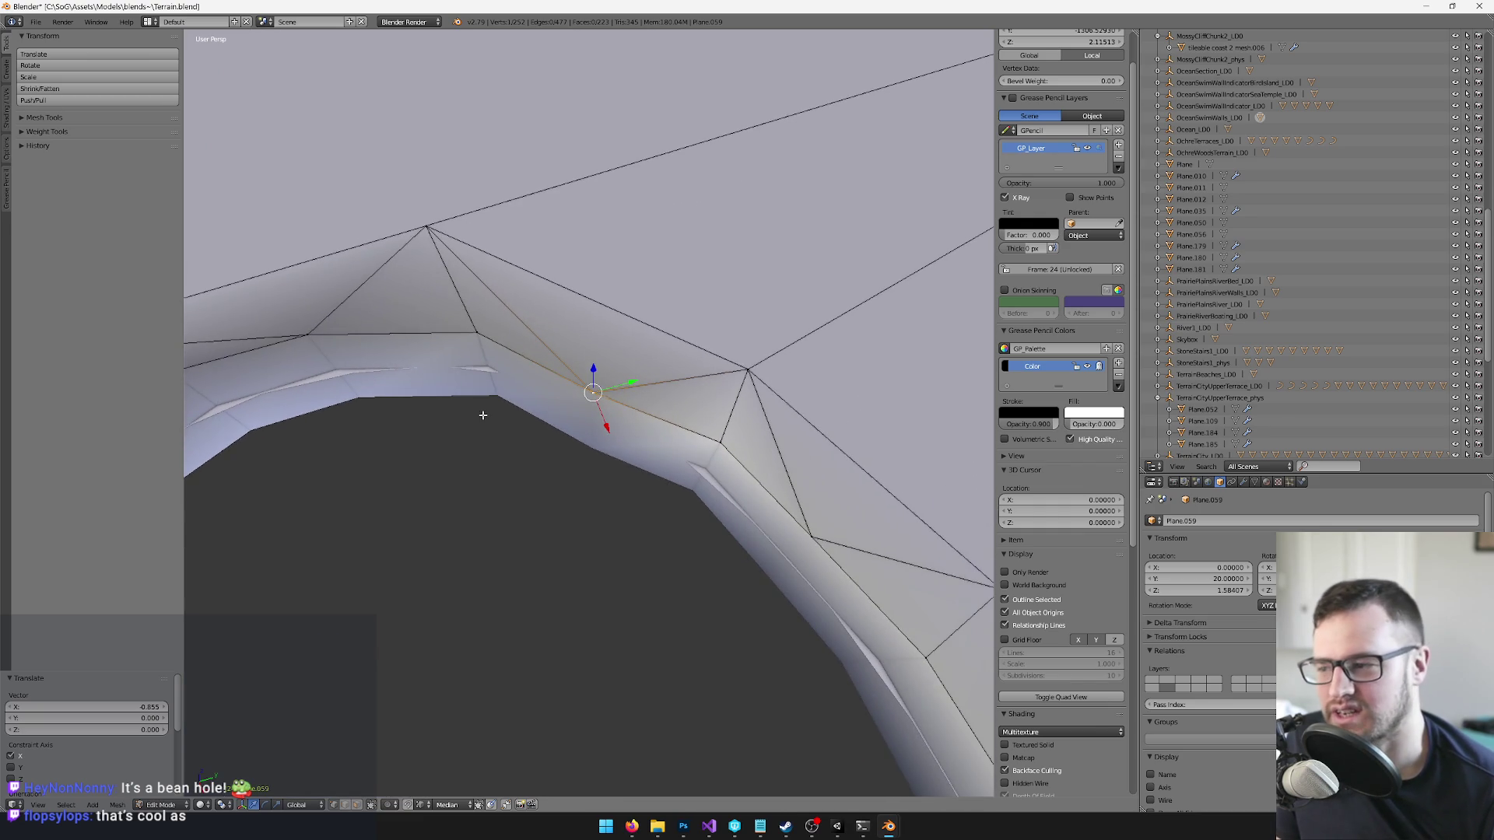
key(g)
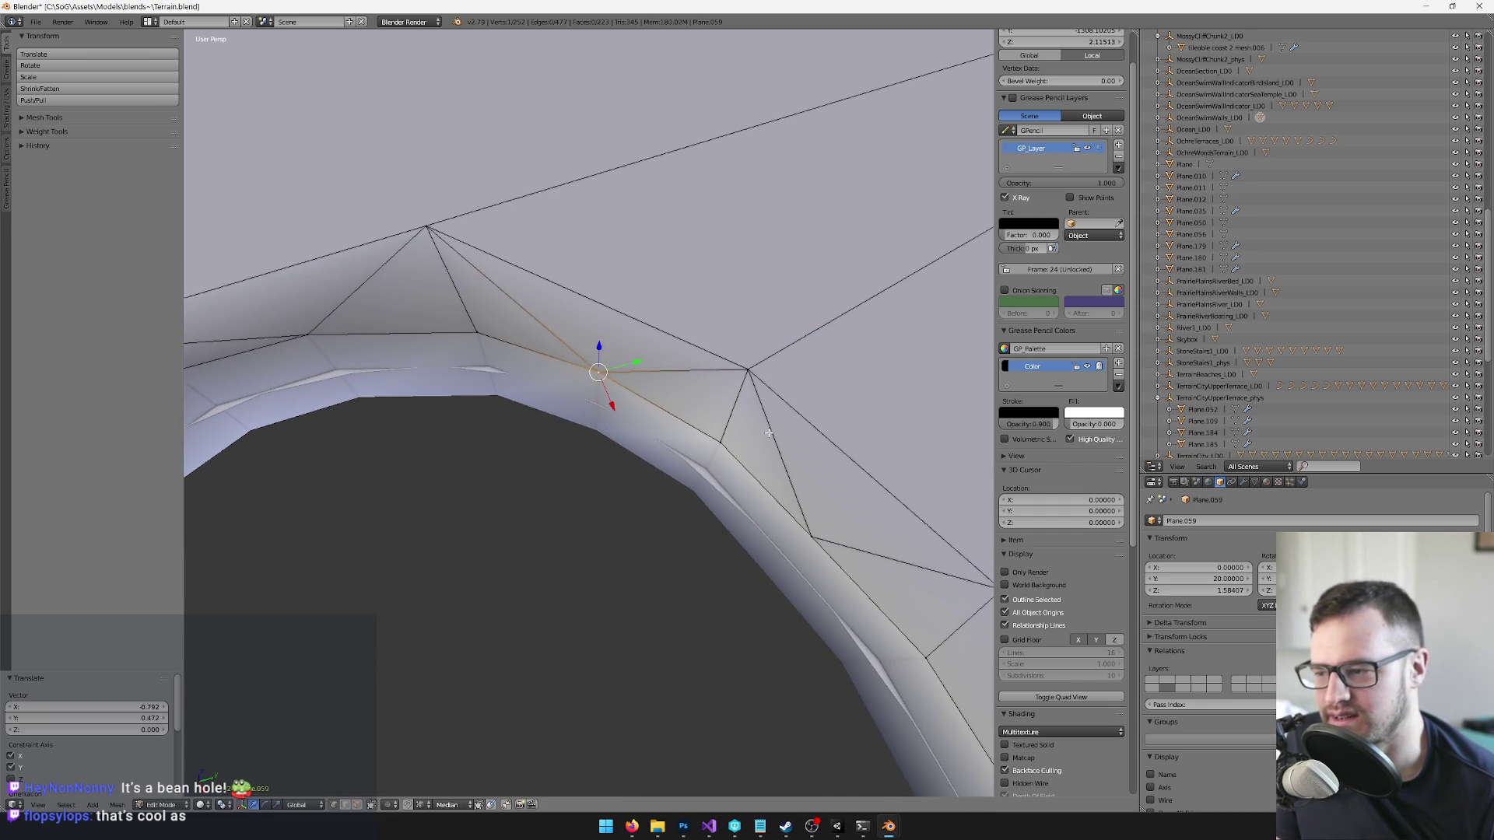
click(720, 443)
mouse_move(720, 444)
mouse_down()
mouse_move(583, 444)
mouse_move(623, 436)
mouse_move(704, 477)
mouse_up()
key(g)
click(623, 436)
scroll(703, 476, down, 3)
scroll(703, 477, up, 5)
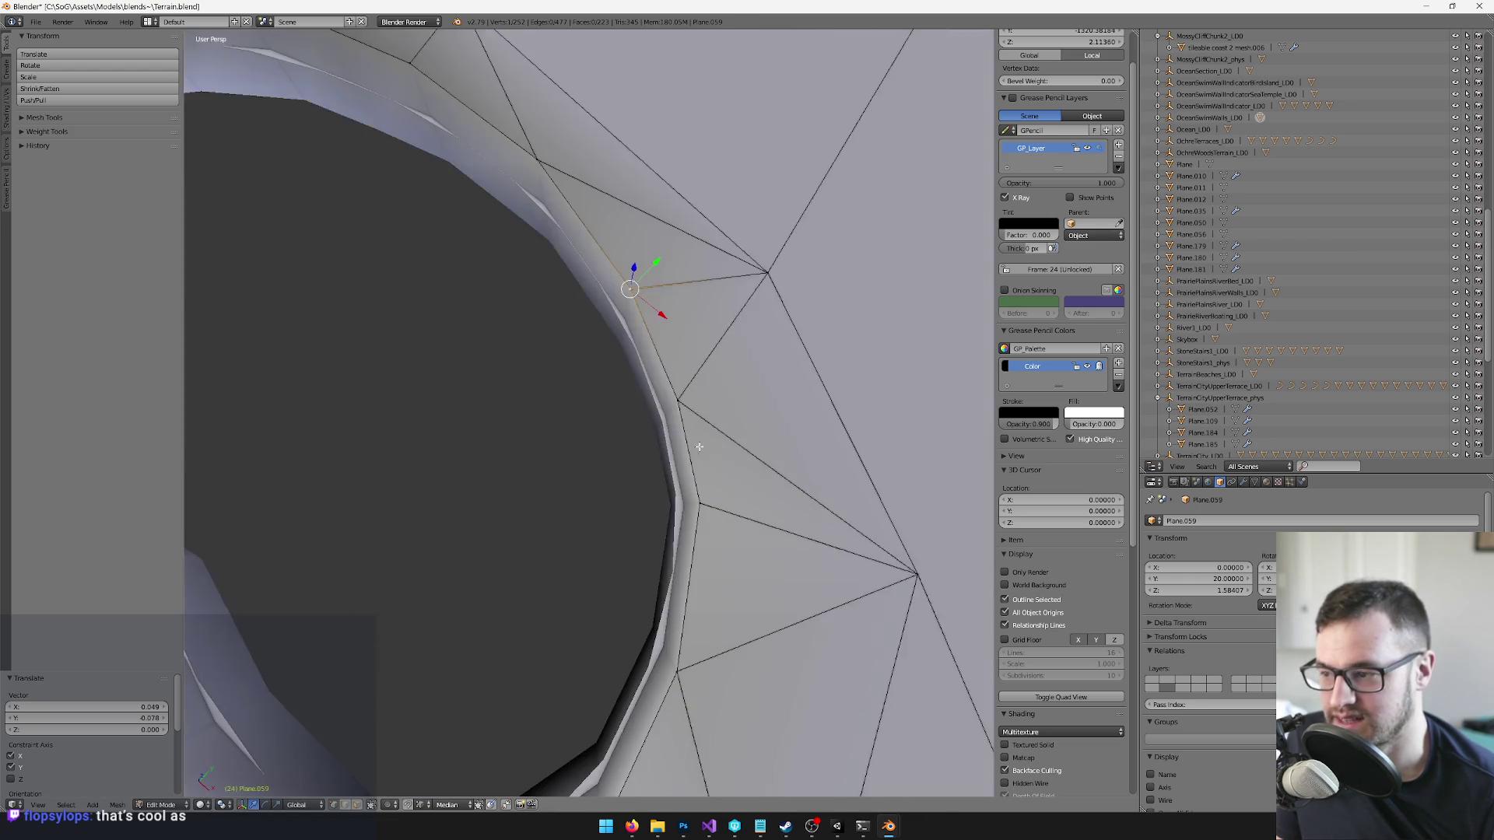
scroll(704, 481, down, 10)
key(Tab)
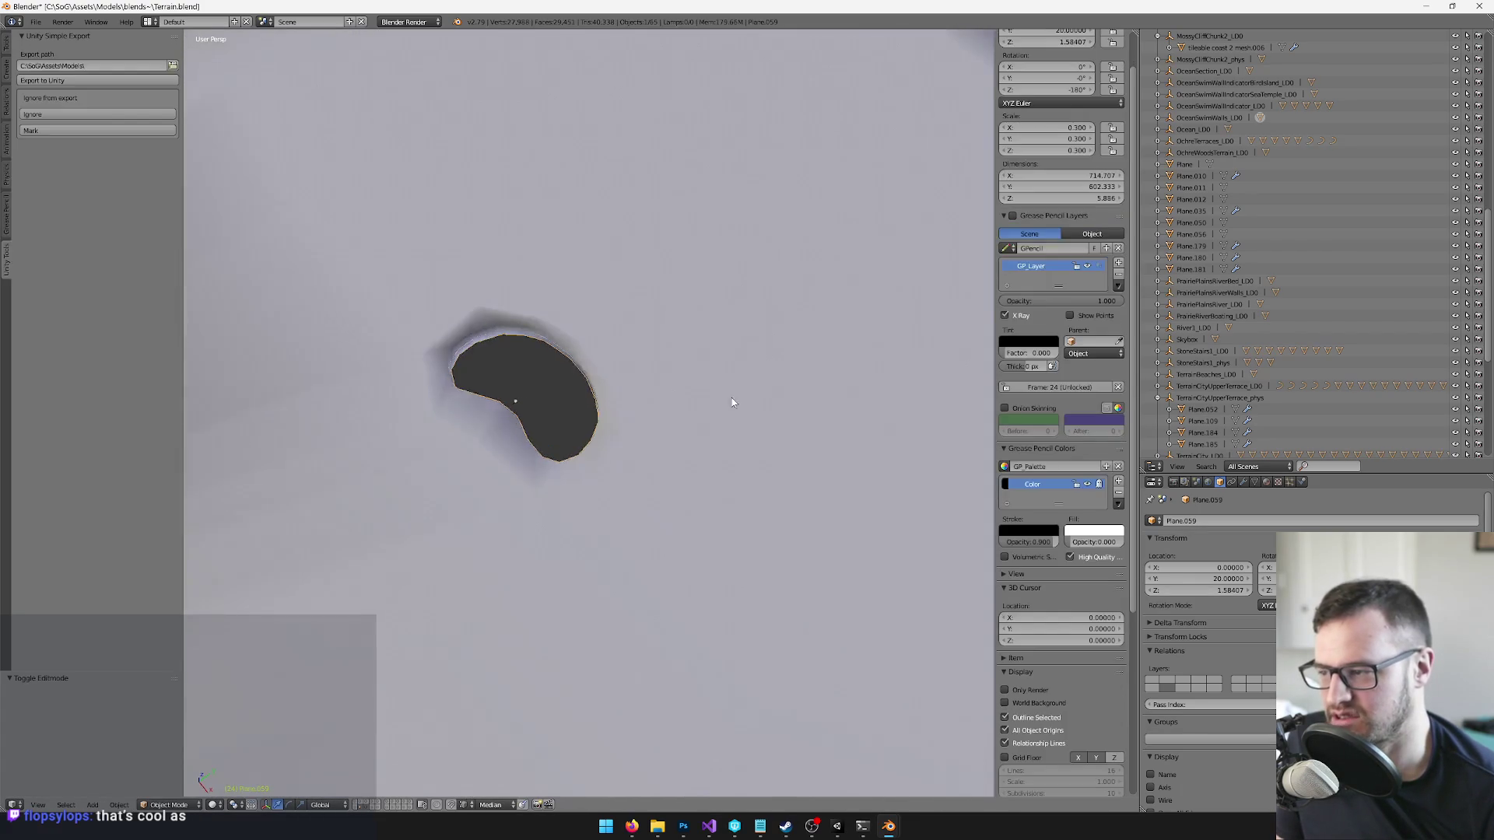
- Save the Terrain file, confirming the overwrite
scroll(733, 494, up, 4)
mouse_move(733, 494)
mouse_down()
mouse_move(681, 346)
mouse_move(769, 253)
mouse_up()
key(ctrl+s)
click(769, 252)
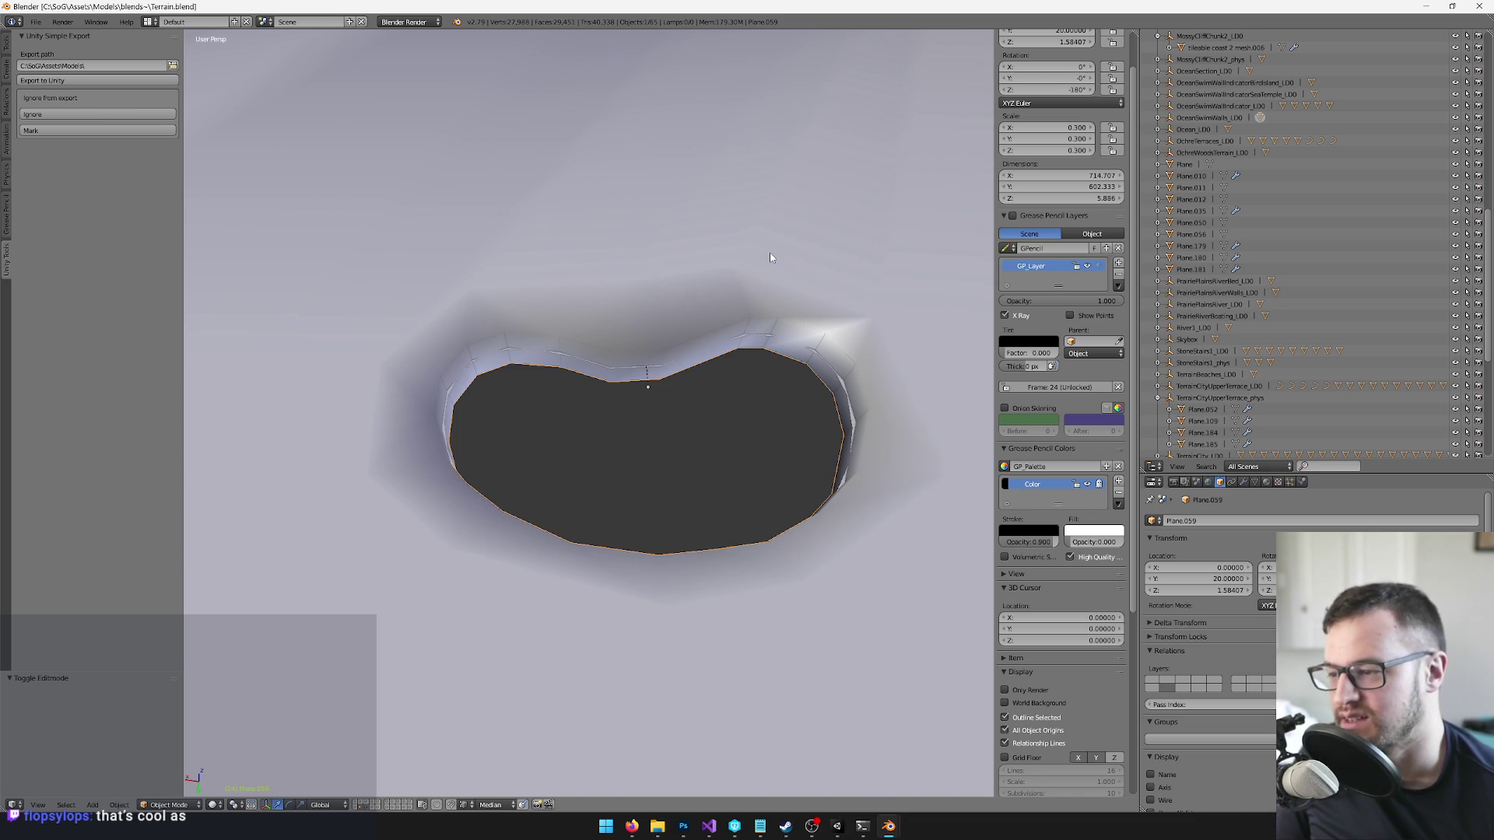
- Inspect the reshaped hole, deselect everything, and switch back to Unity
drag(737, 267, 758, 295)
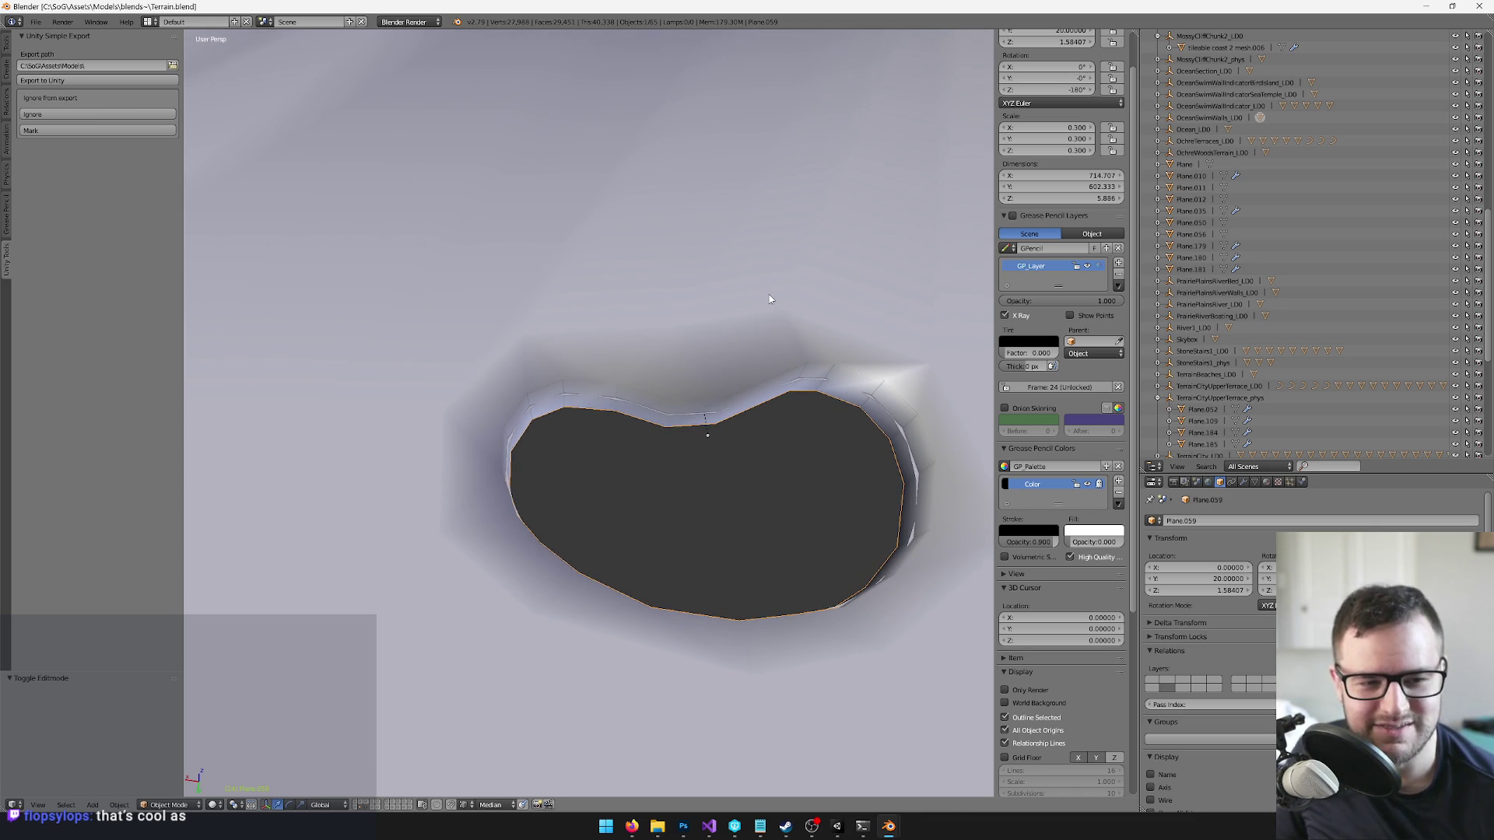
drag(702, 277, 677, 267)
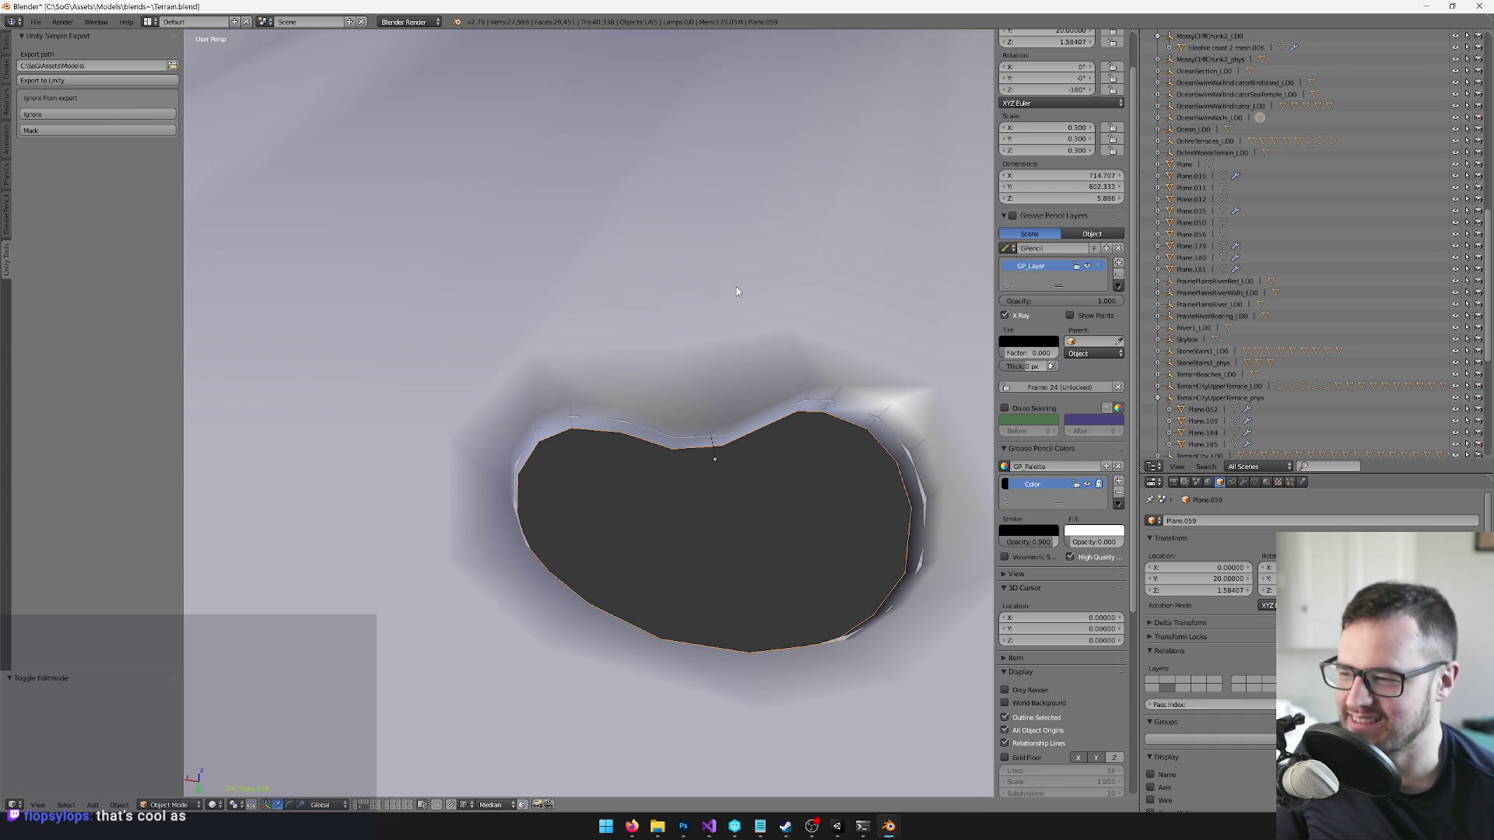
drag(762, 300, 707, 268)
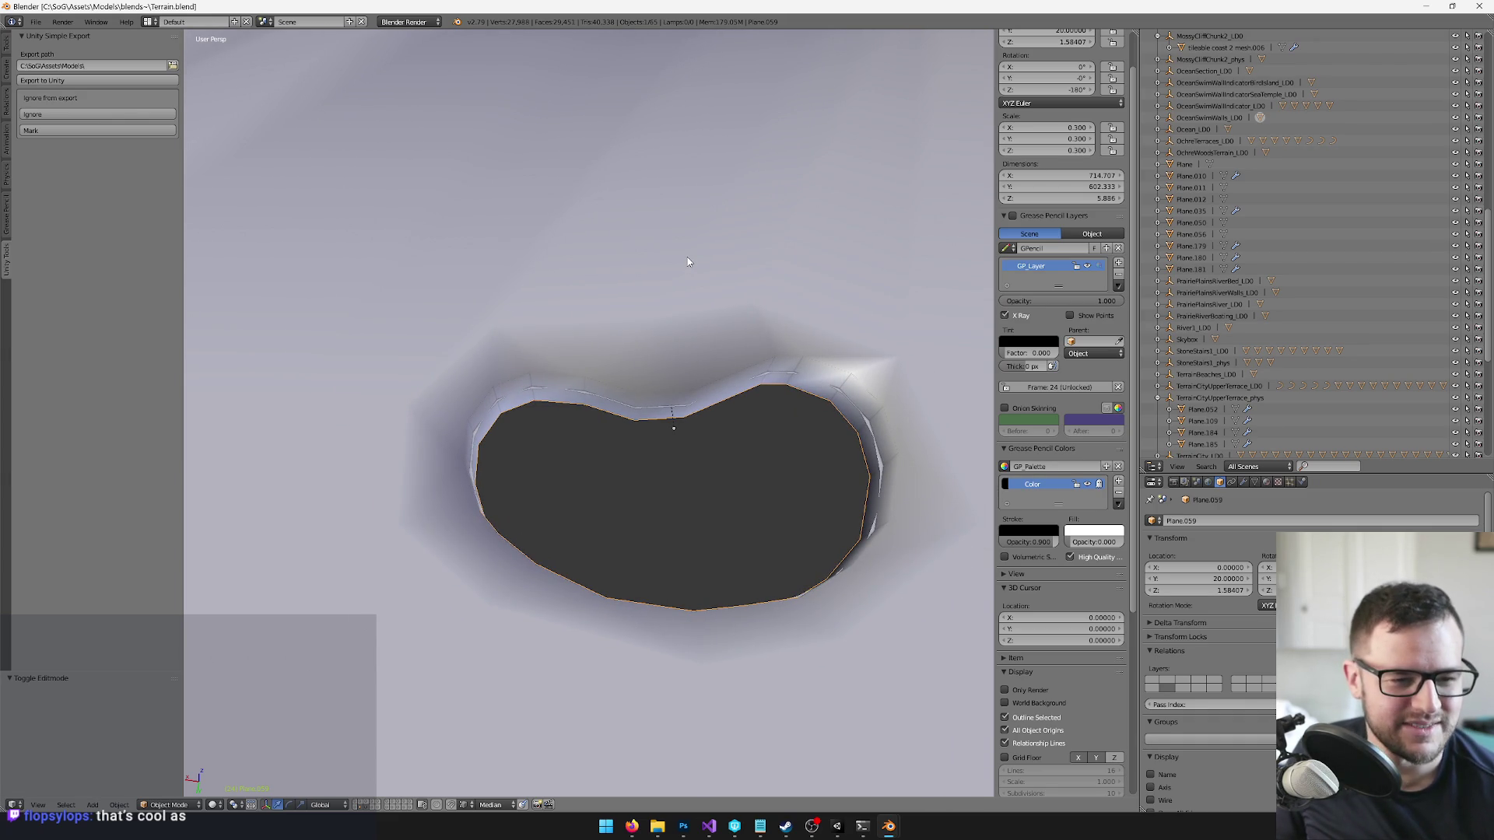
drag(688, 262, 696, 268)
scroll(708, 261, down, 3)
scroll(735, 280, down, 3)
drag(711, 284, 718, 277)
key(a)
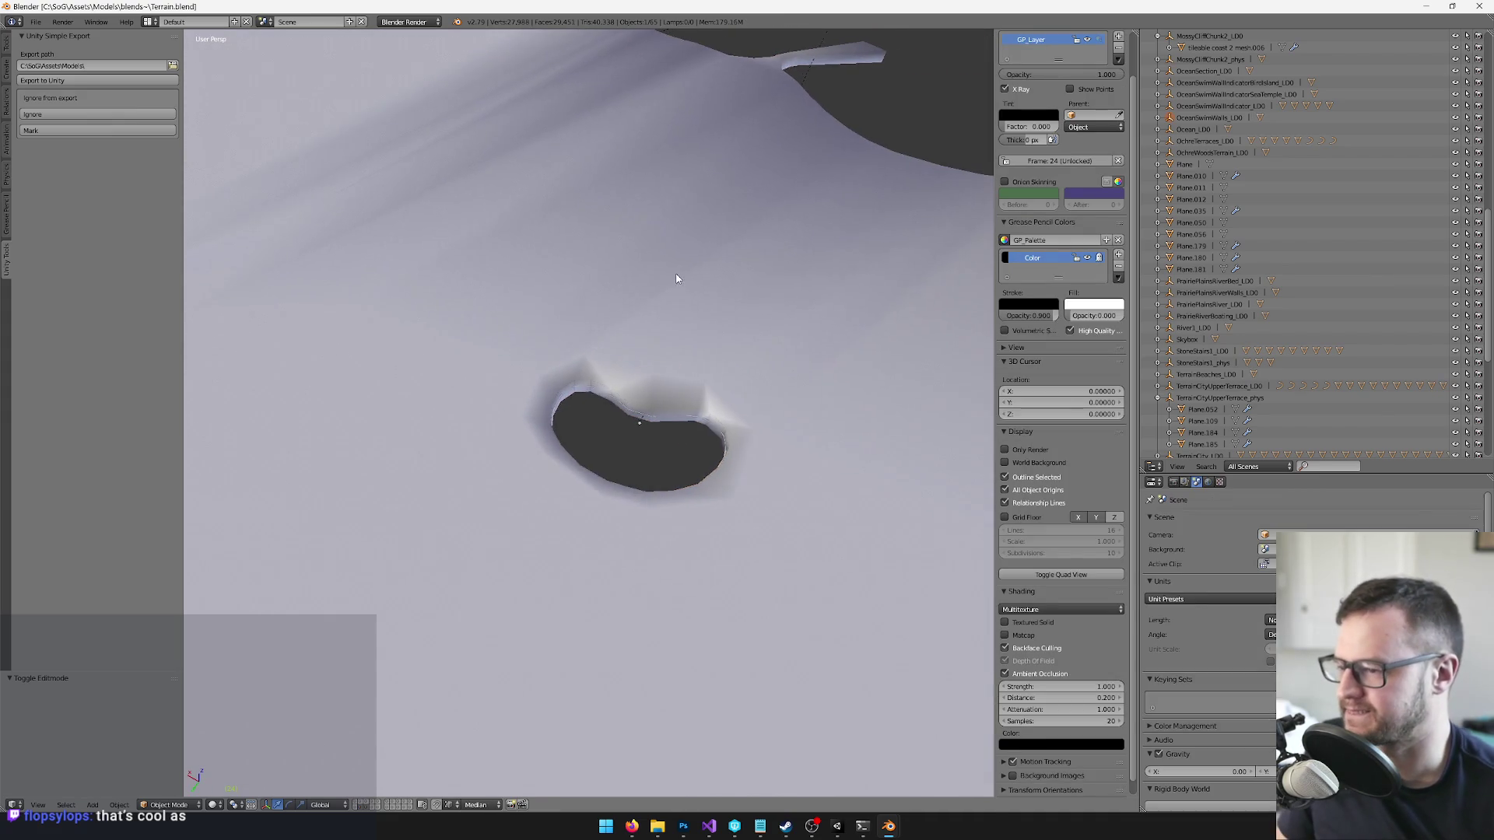
key(alt+Tab)
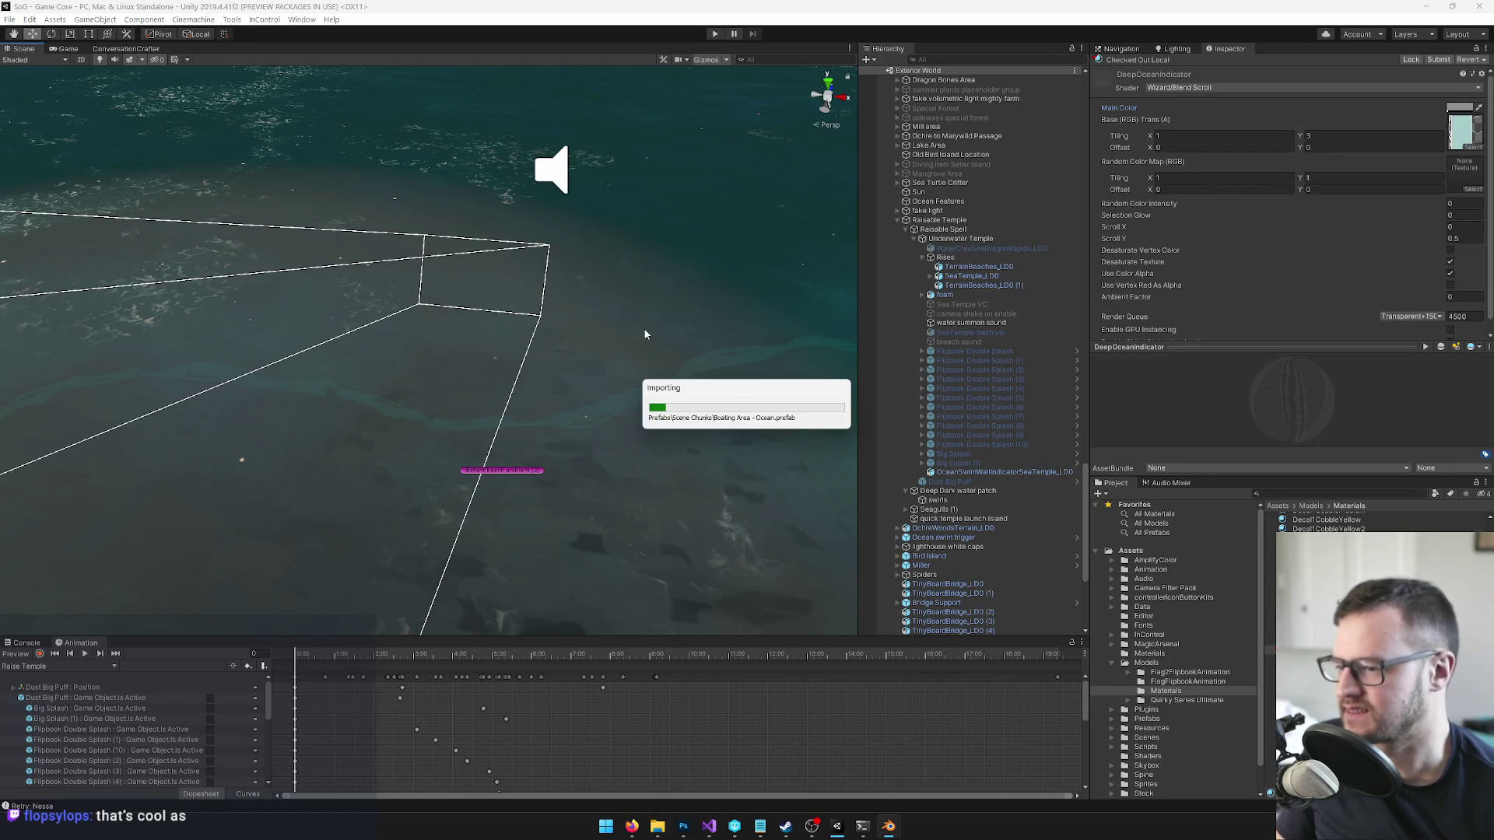
- Scrub the animation ahead to show the risen temple
mouse_move(604, 363)
mouse_down()
mouse_move(557, 363)
mouse_move(475, 319)
mouse_move(459, 237)
mouse_up()
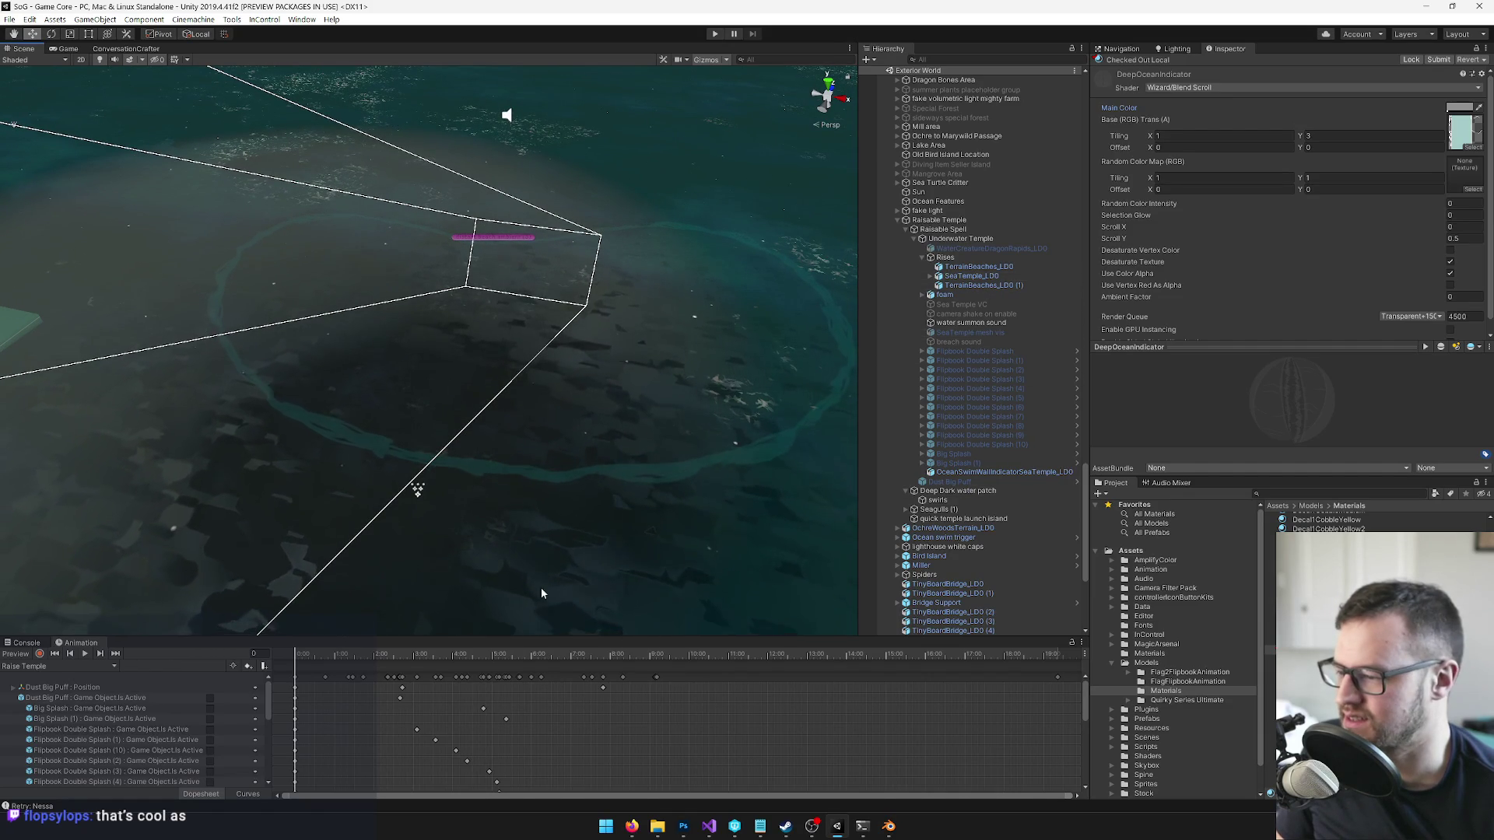
mouse_move(609, 456)
mouse_down()
mouse_move(493, 491)
mouse_move(607, 430)
mouse_move(467, 409)
mouse_up()
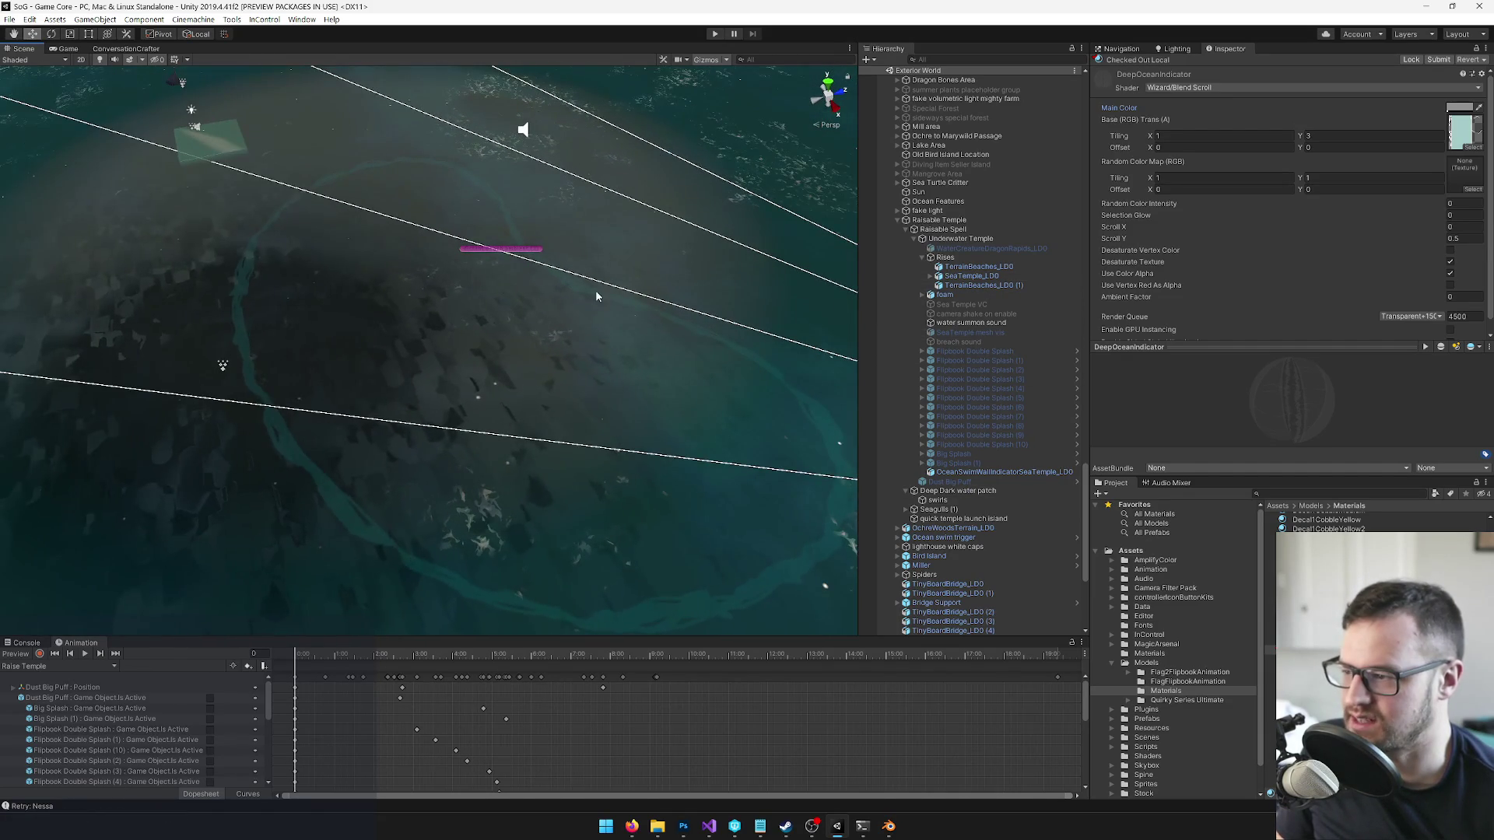
mouse_move(345, 661)
mouse_down()
mouse_move(512, 660)
mouse_move(487, 661)
mouse_up()
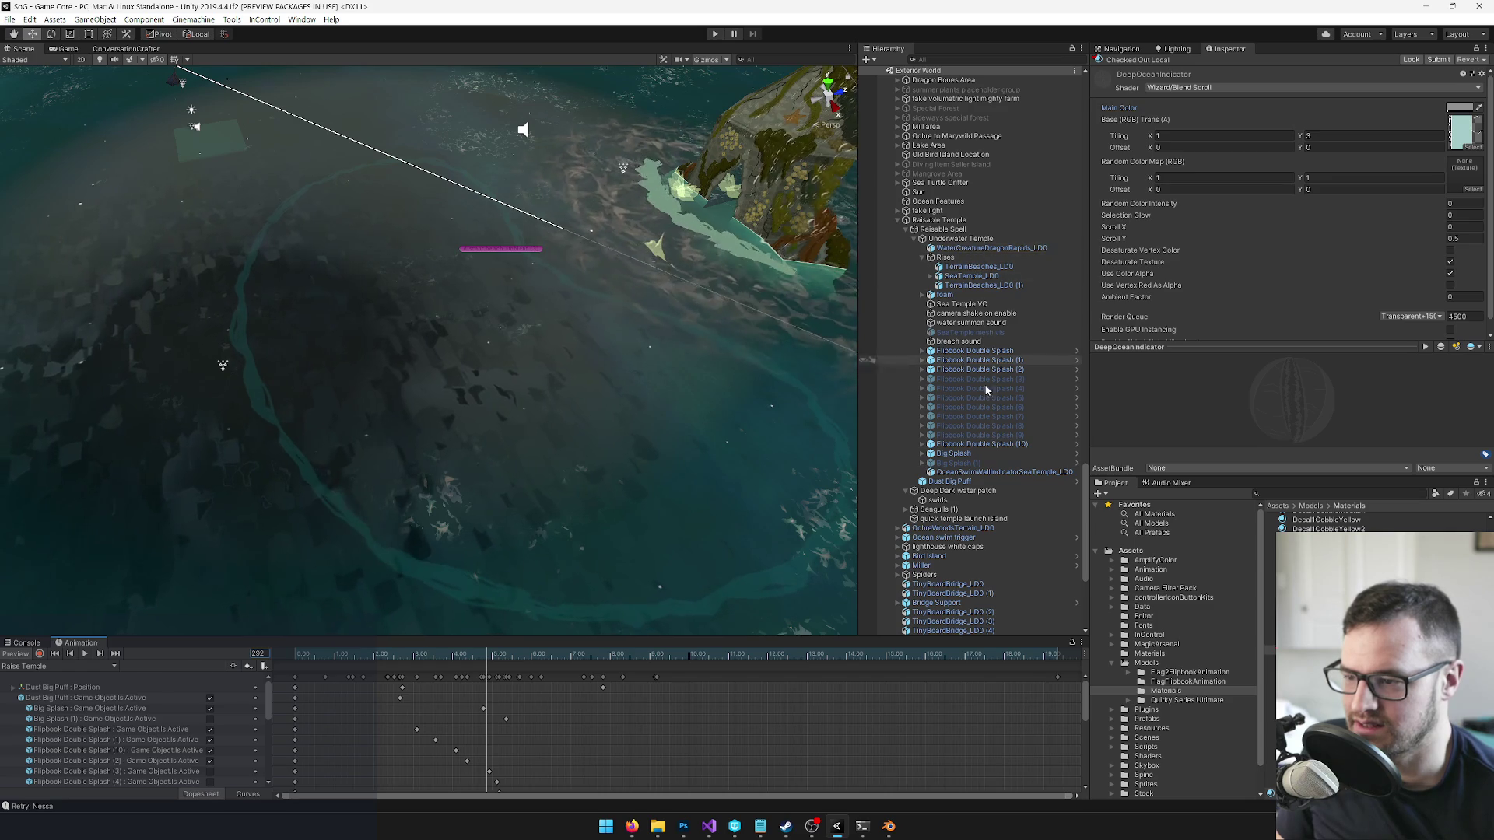
- Deactivate OceanSwimWallIndicatorSeaTemple_LD0, preview back to frame 144, then reactivate it
click(966, 473)
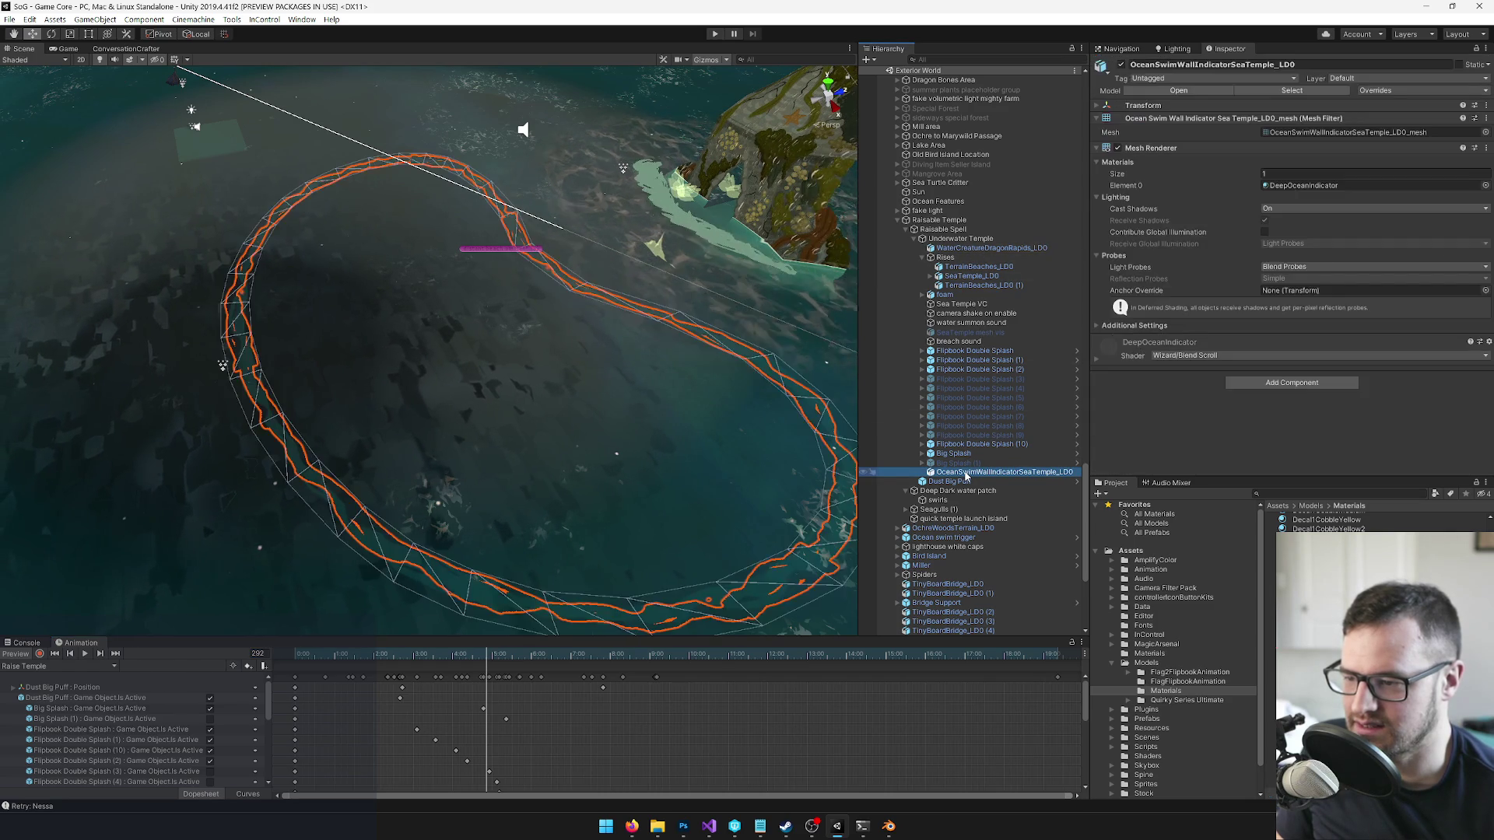
drag(529, 335, 499, 335)
scroll(534, 341, down, 5)
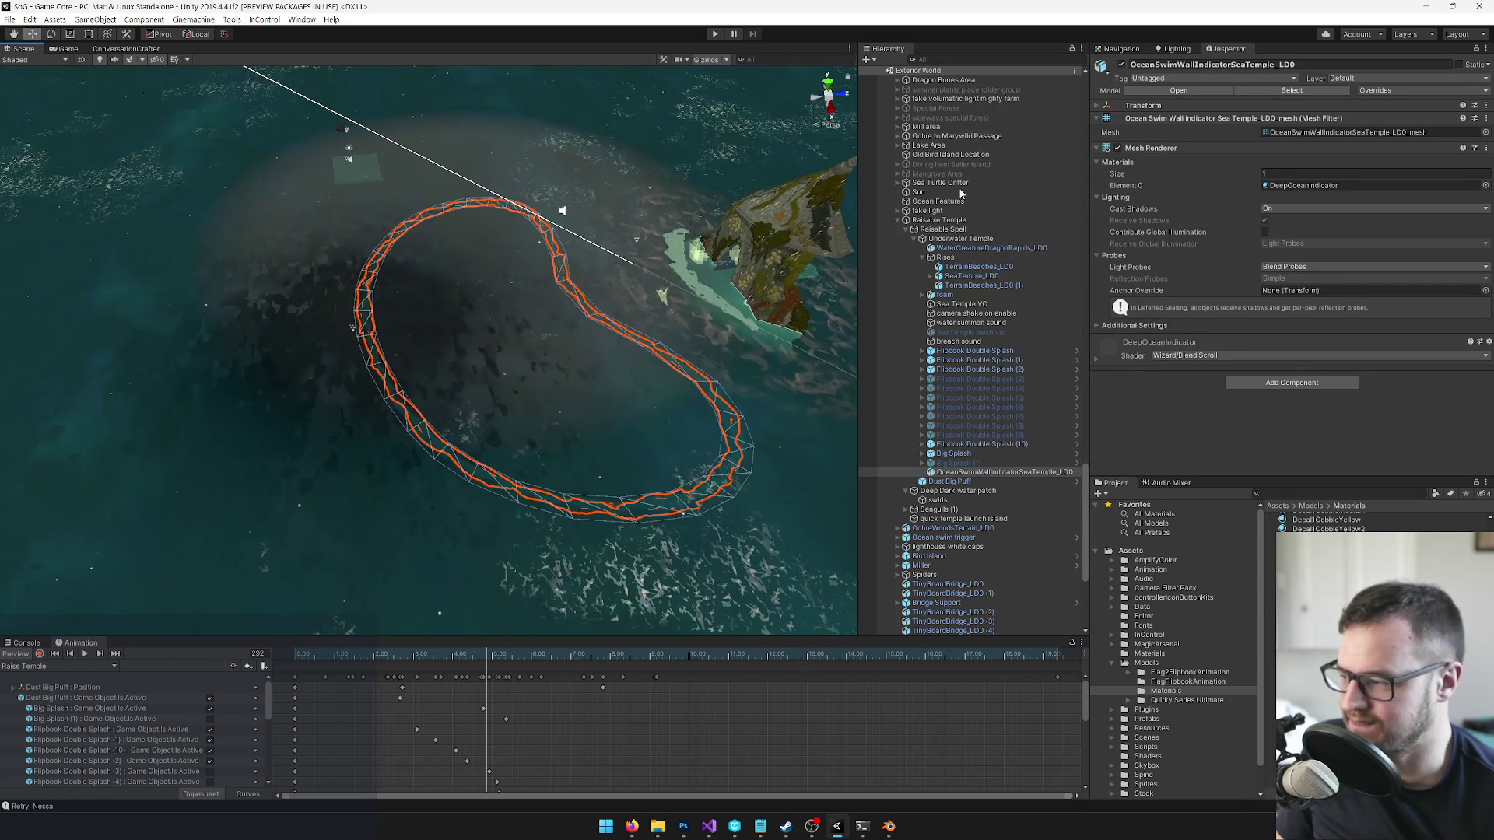
key(alt+shift+a)
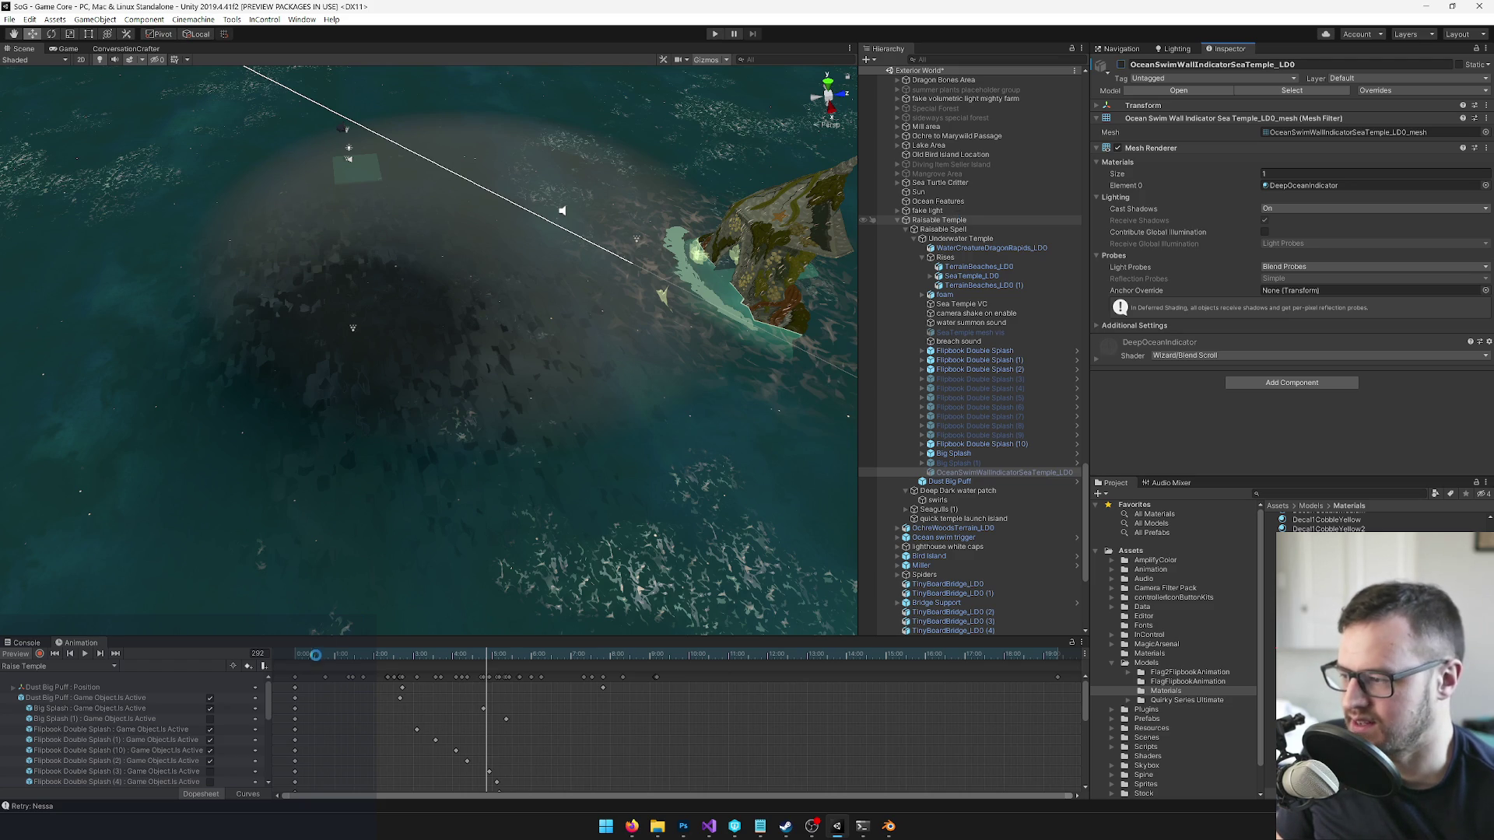
drag(365, 658, 582, 664)
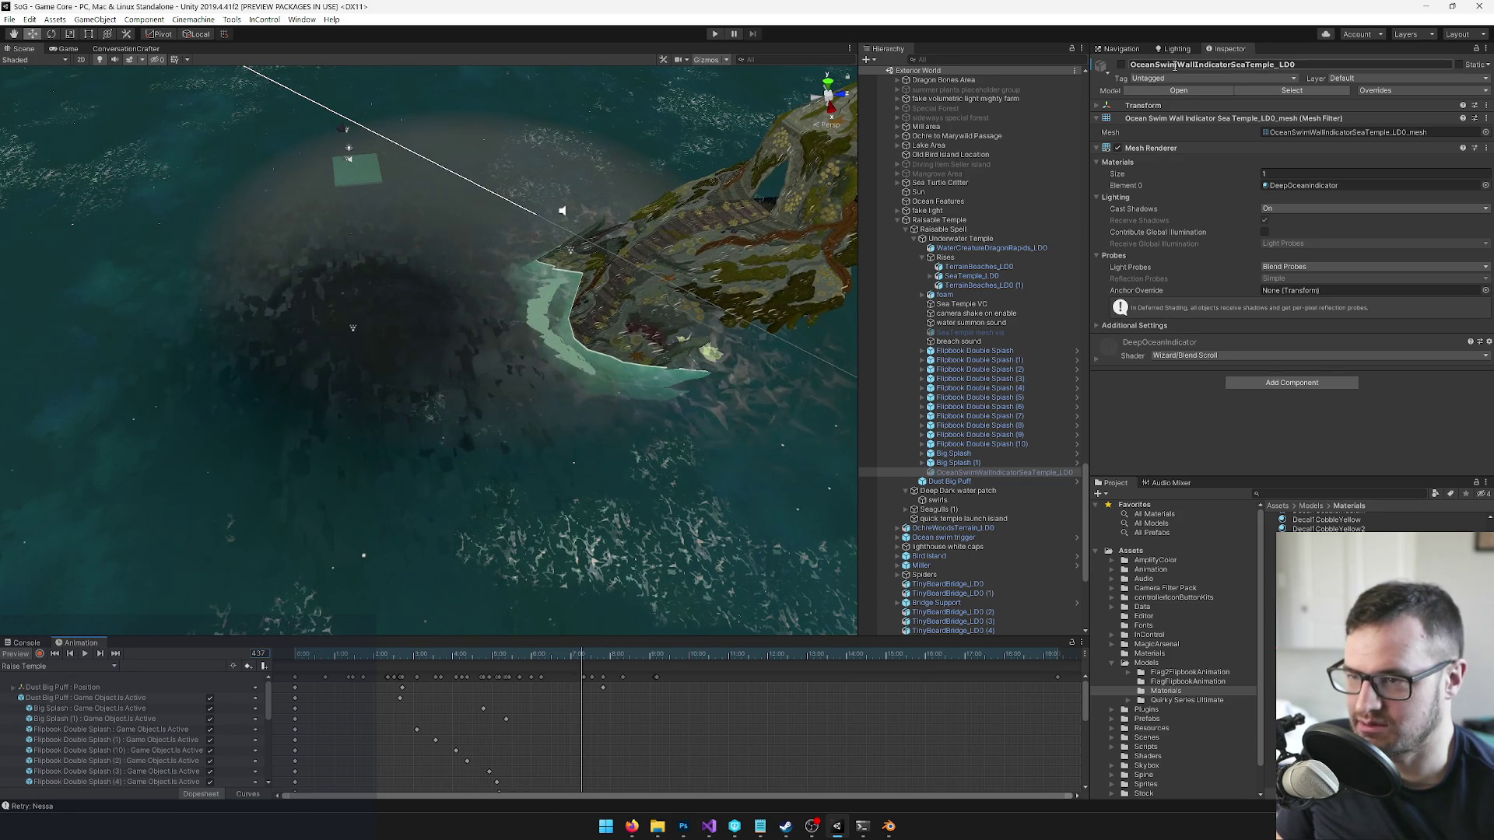
click(1122, 65)
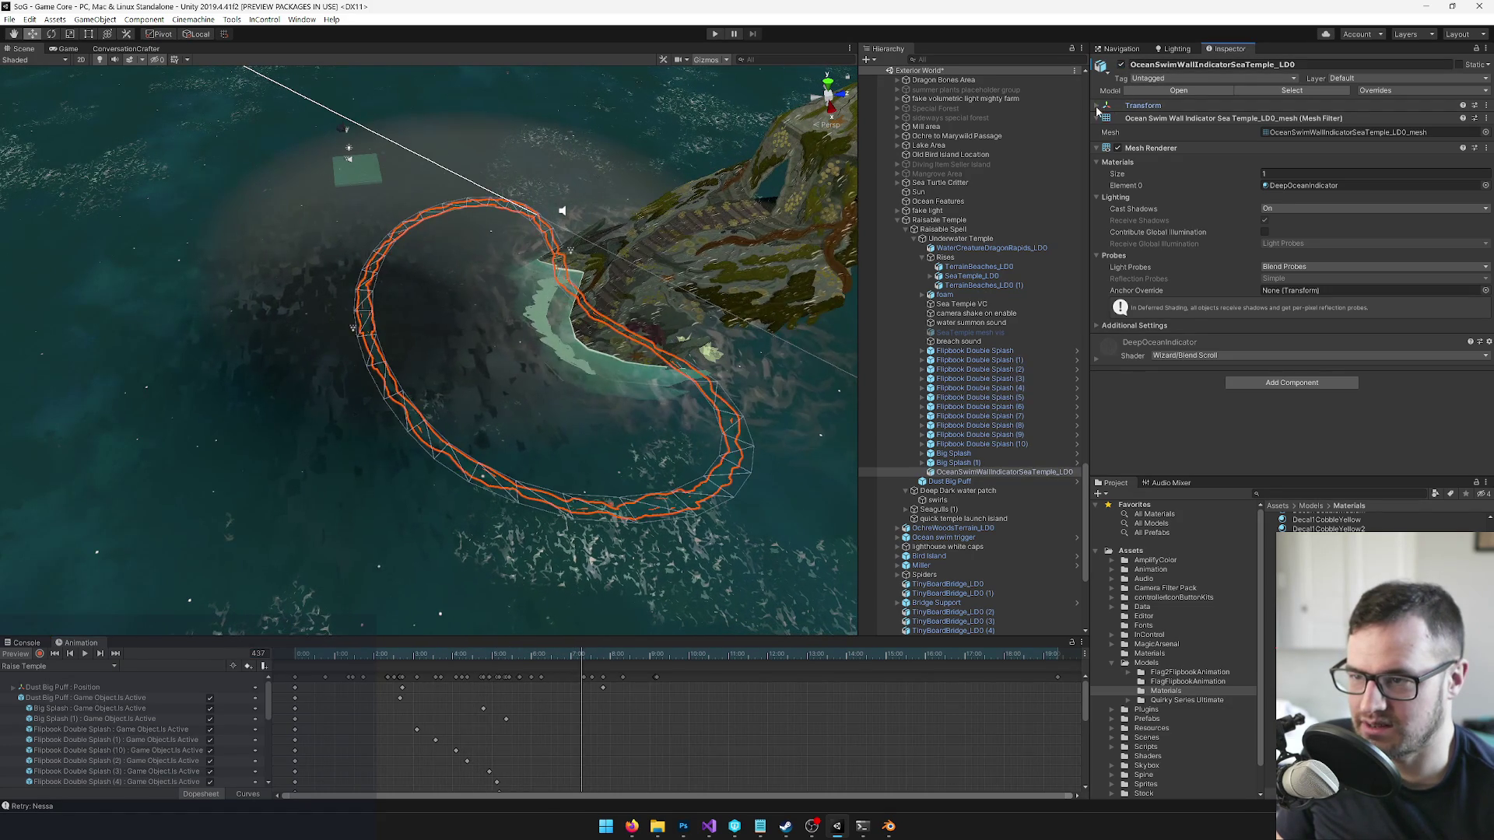
- Try an X scale of 0.1 on the ring, then undo it
click(1143, 105)
text(0.1)
key(Return)
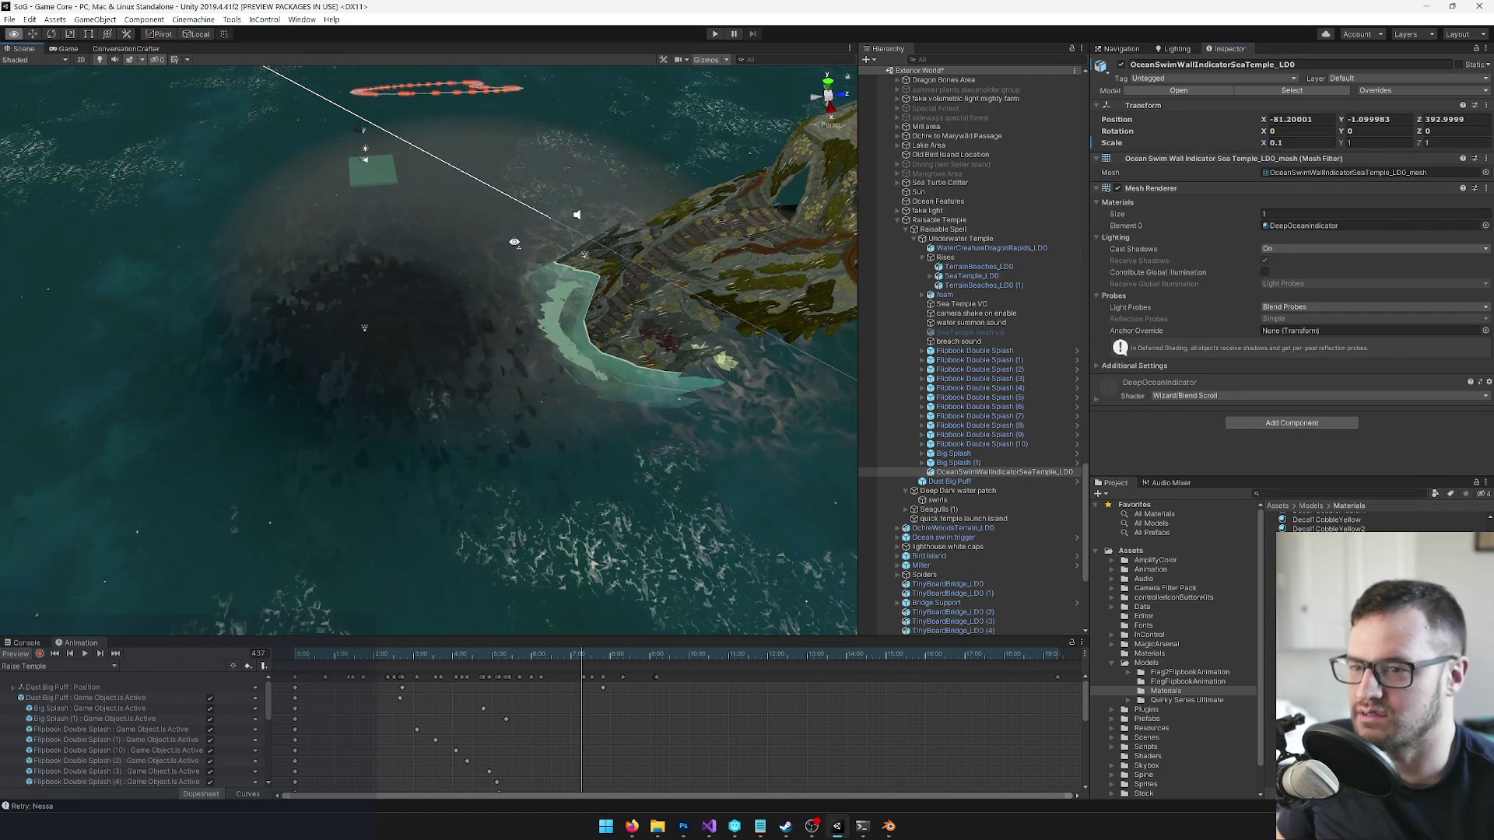
key(ctrl+z)
- Scrub the animation from frame 389 until the temple rises
scroll(428, 350, up, 5)
mouse_move(560, 335)
mouse_down()
mouse_move(599, 329)
mouse_move(548, 327)
mouse_move(675, 300)
mouse_up()
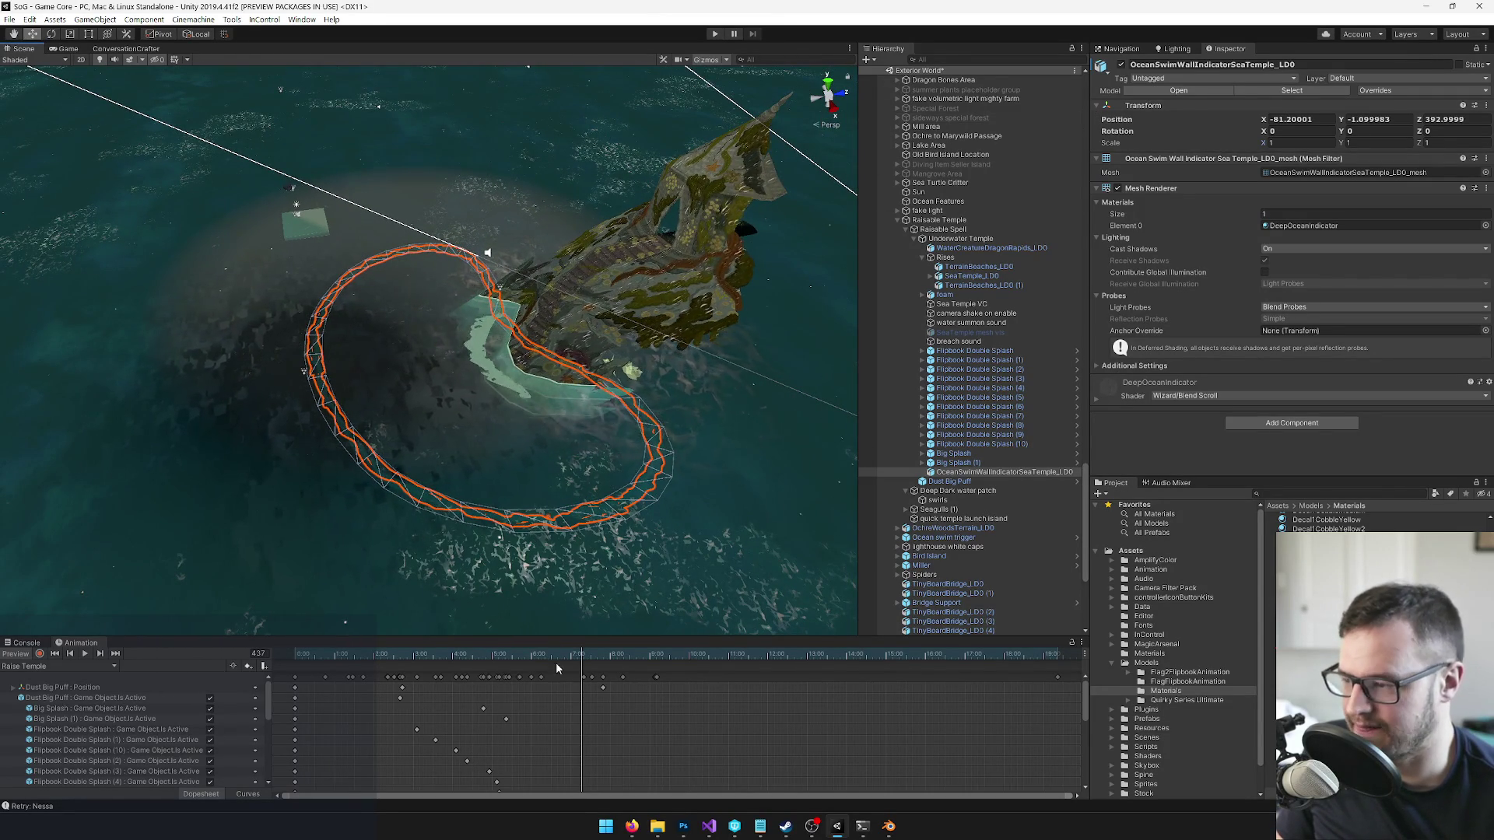
drag(576, 659, 427, 658)
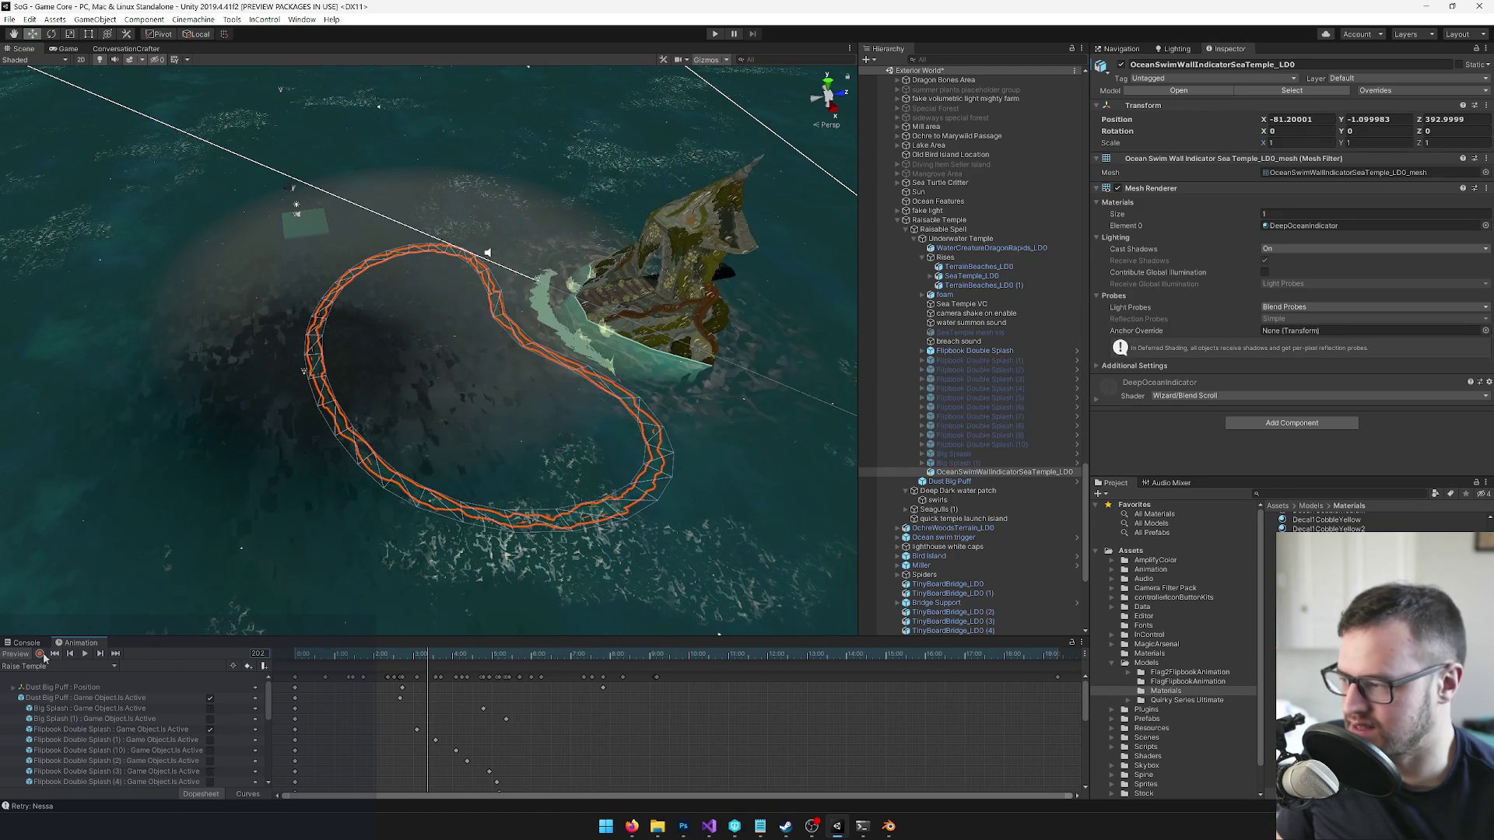
drag(337, 659, 661, 653)
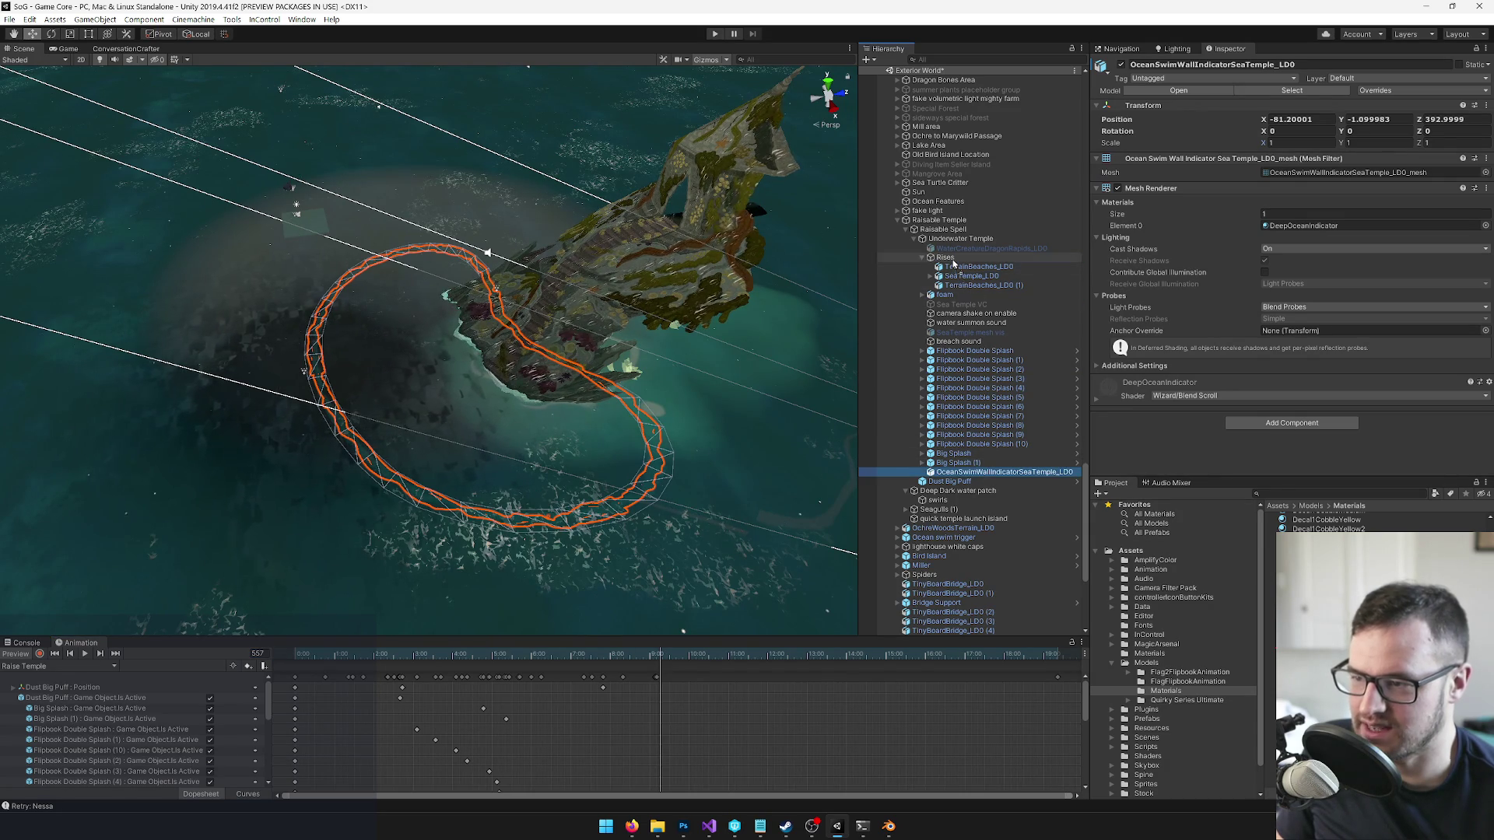
- Parent the ring under Rises, rewind the timeline, and view the Game tab
drag(955, 264, 954, 264)
mouse_move(649, 661)
mouse_down()
mouse_move(393, 667)
mouse_move(634, 658)
mouse_up()
click(69, 48)
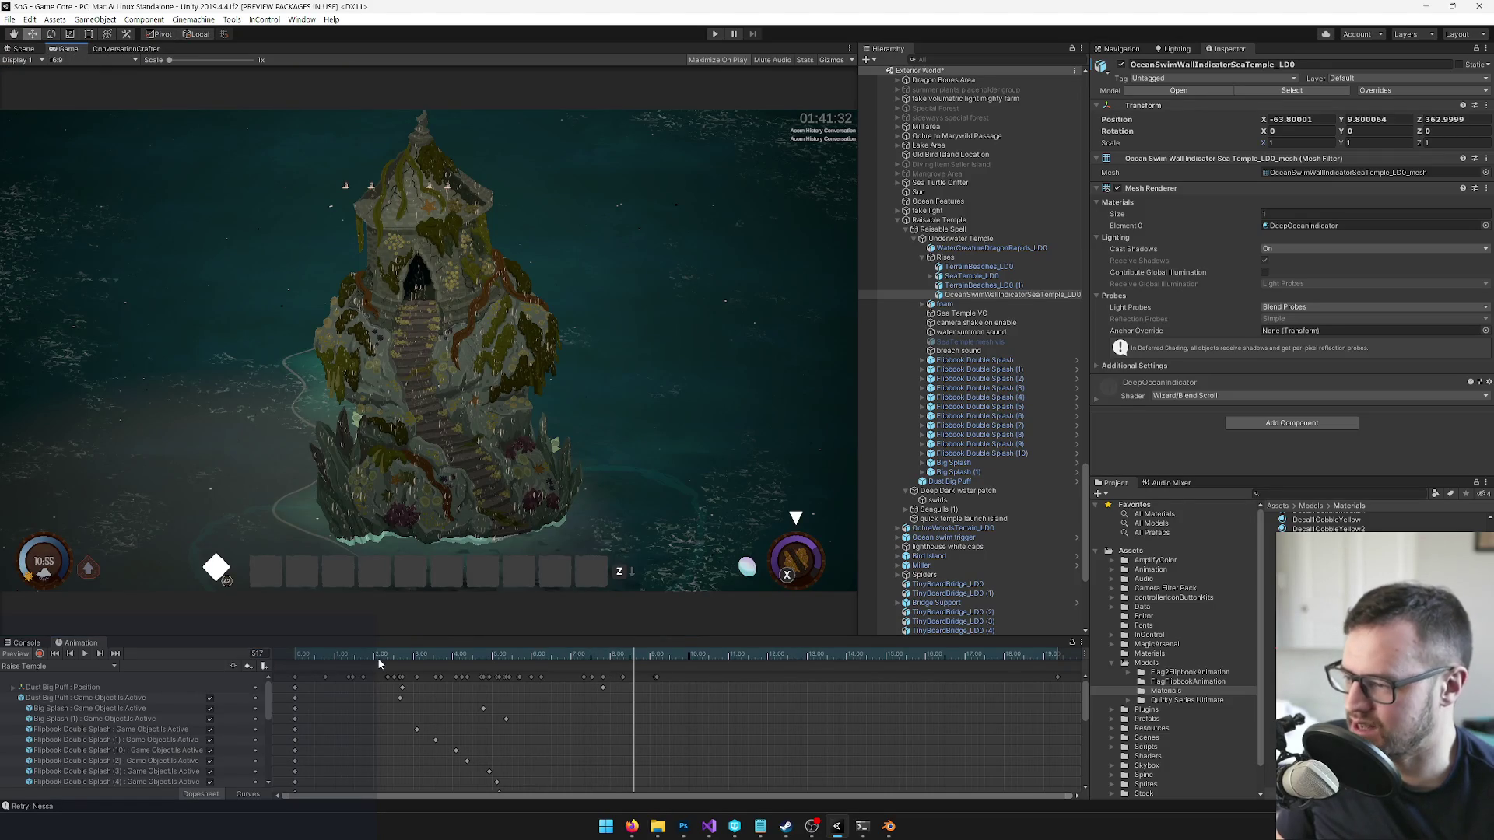
- Preview the temple rise, then move OceanSwimWallIndicatorSeaTemple_LD0 out of Rises to sit directly under Underwater Temple
drag(378, 652, 322, 656)
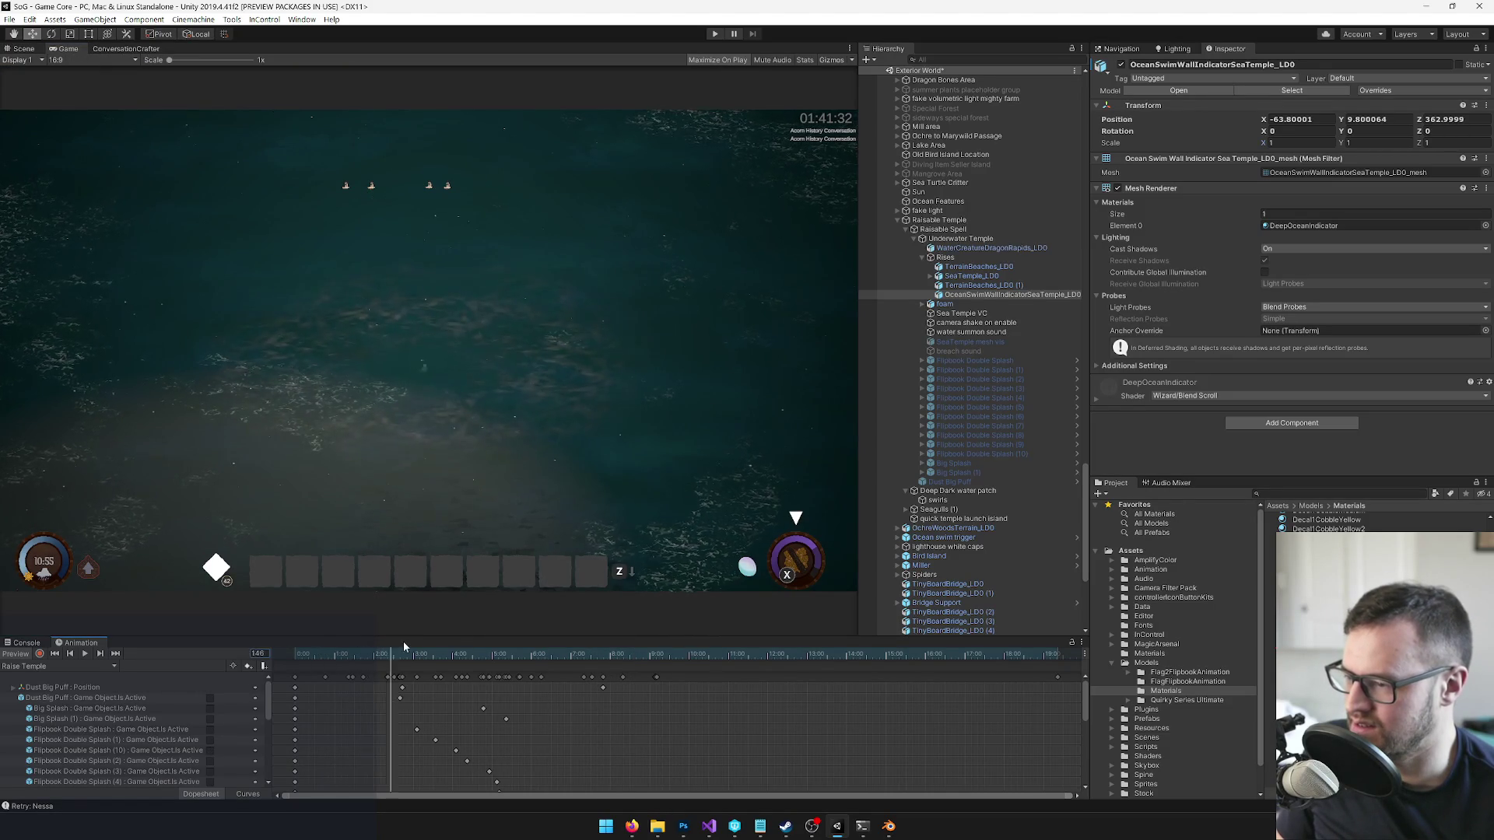
mouse_move(501, 636)
mouse_down()
mouse_move(595, 628)
mouse_move(427, 656)
mouse_move(645, 656)
mouse_move(318, 660)
mouse_move(615, 663)
mouse_move(568, 658)
mouse_up()
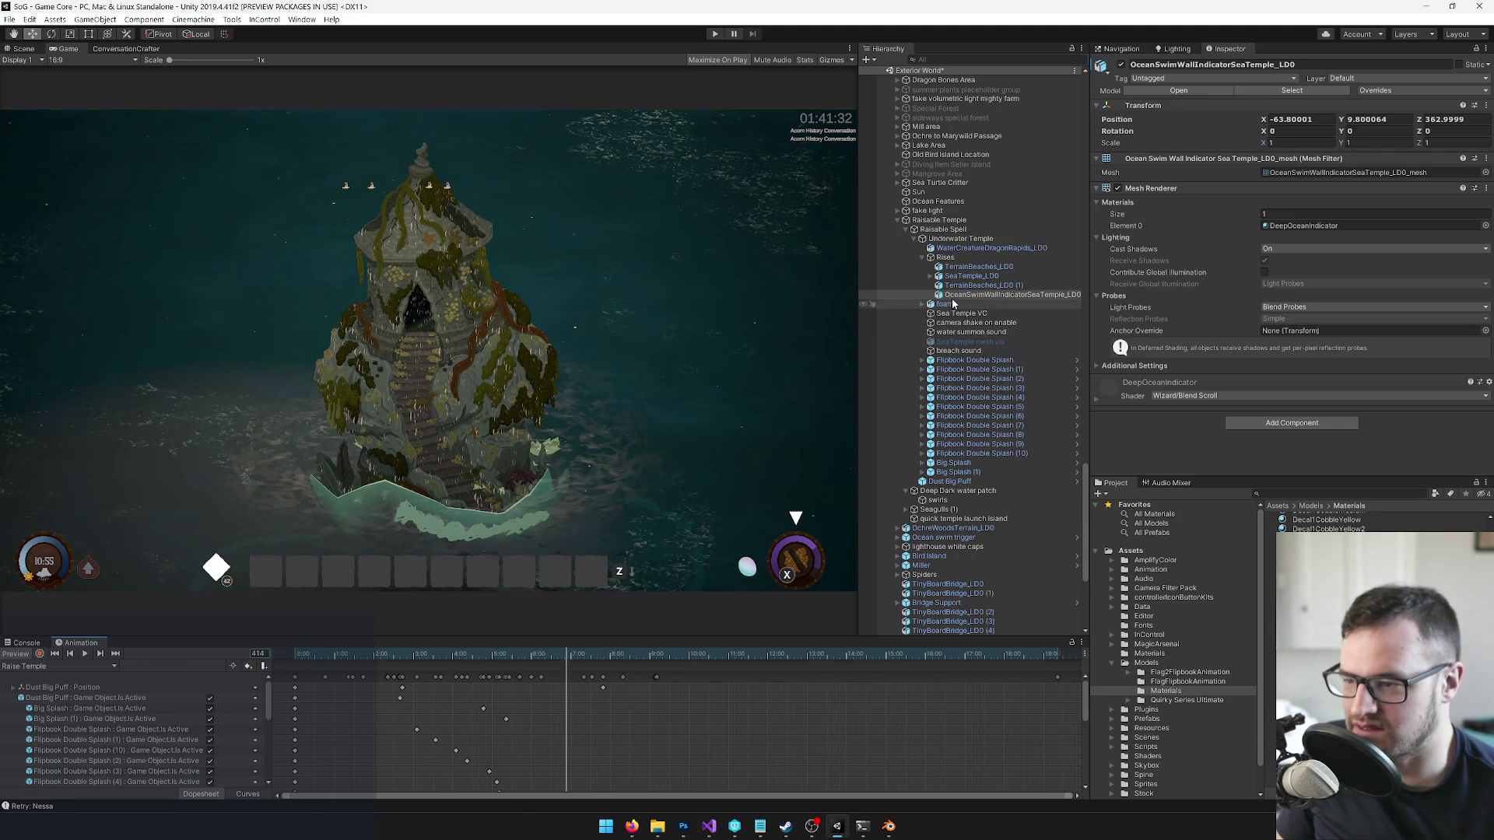
drag(969, 254, 969, 259)
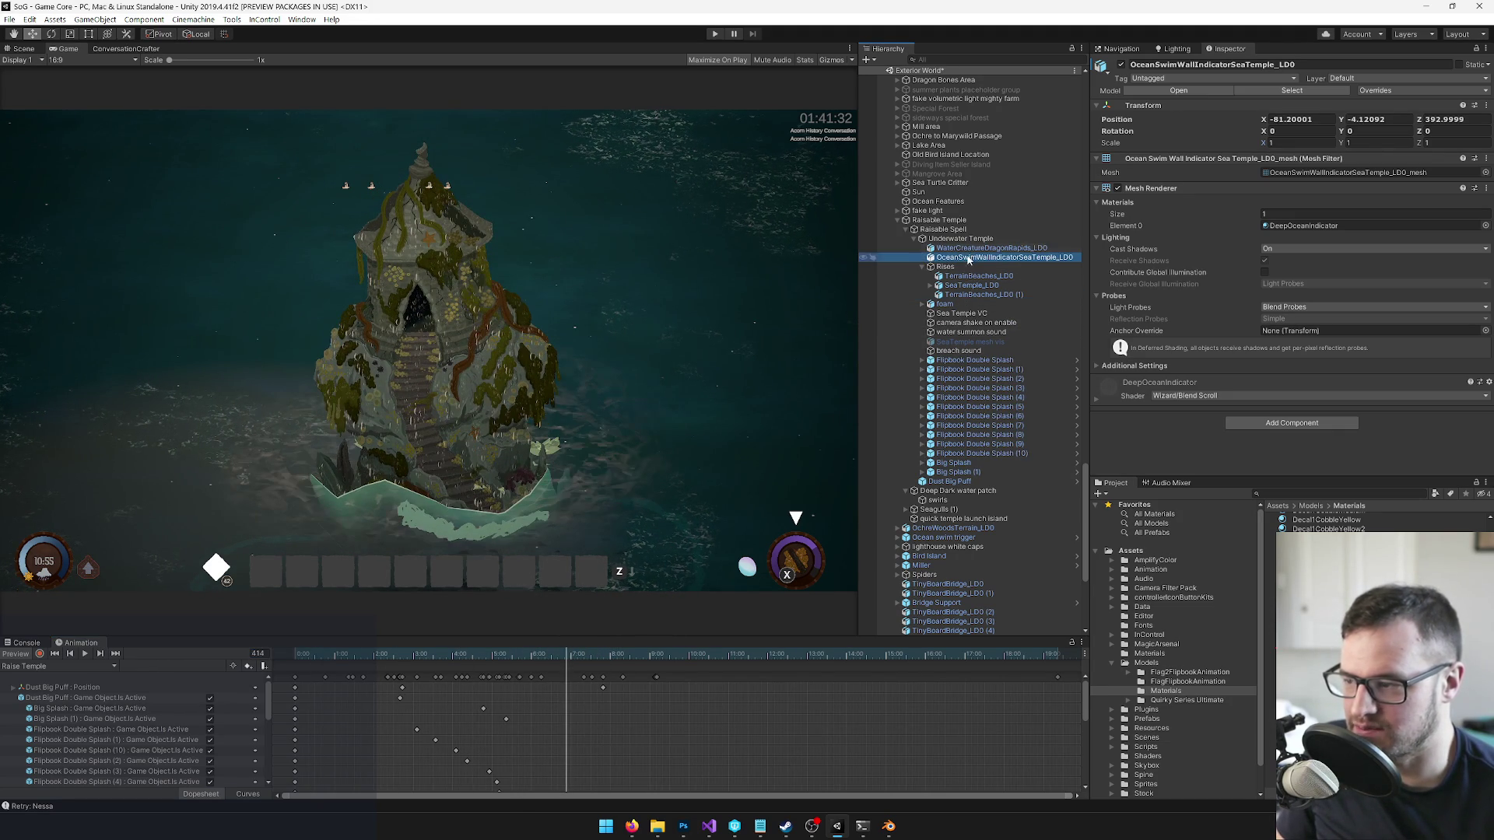
key(ctrl+z)
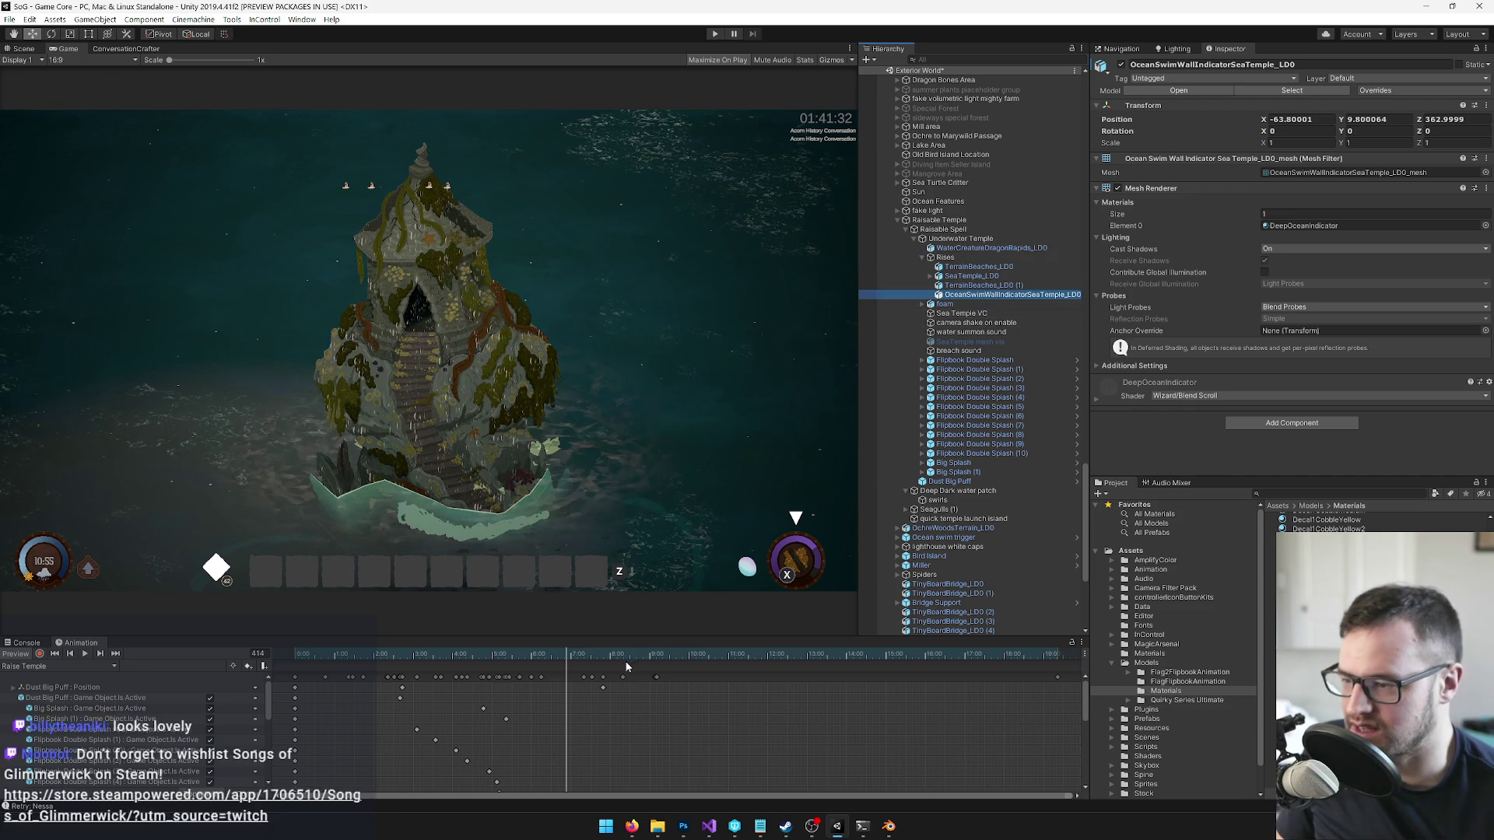
mouse_move(627, 656)
mouse_down()
mouse_move(690, 656)
mouse_move(653, 656)
mouse_up()
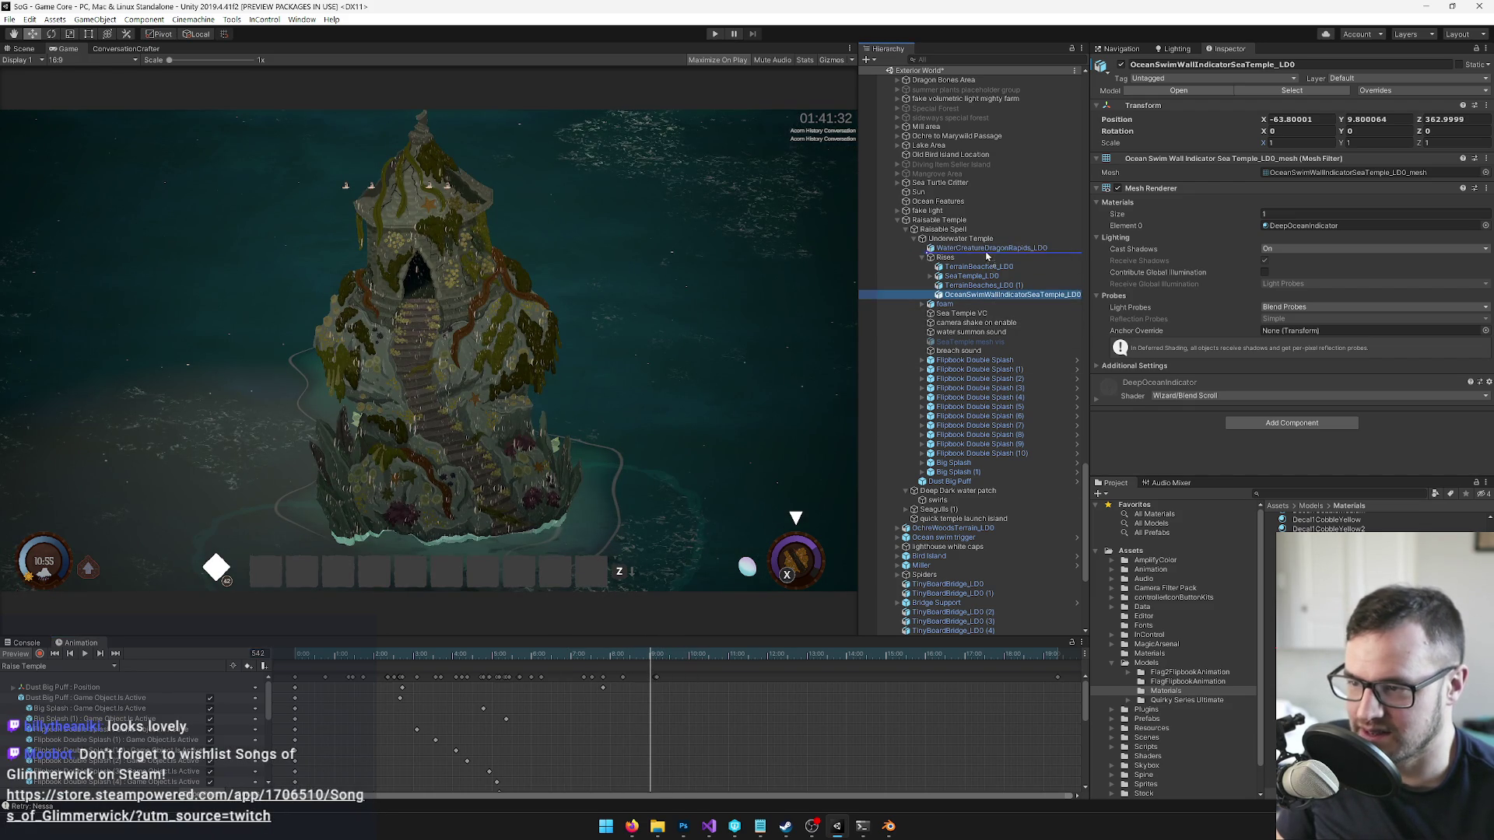
drag(987, 257, 986, 255)
mouse_move(643, 654)
mouse_down()
mouse_move(604, 656)
mouse_move(666, 656)
mouse_move(654, 660)
mouse_up()
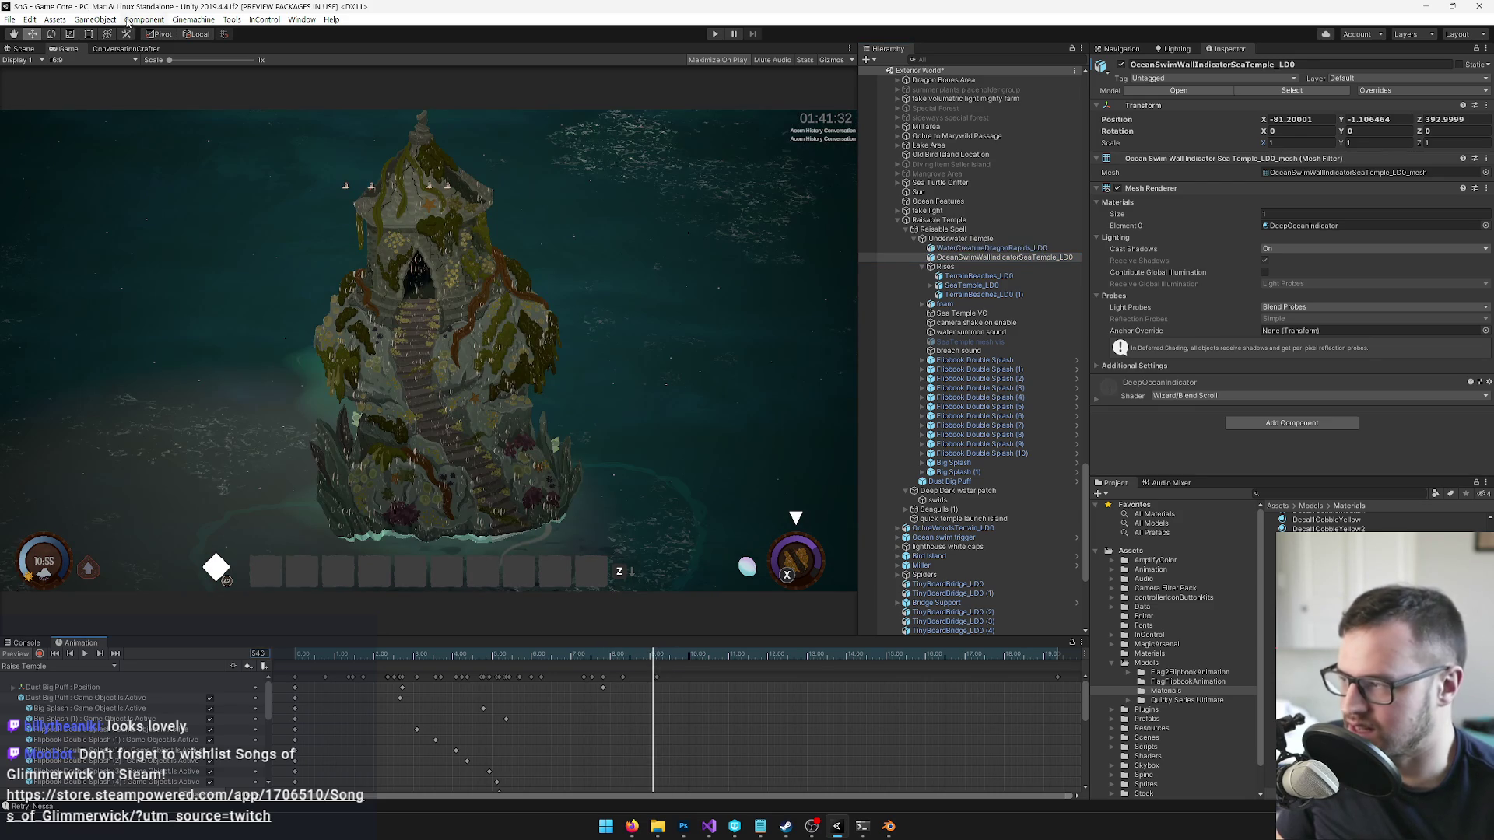
click(24, 49)
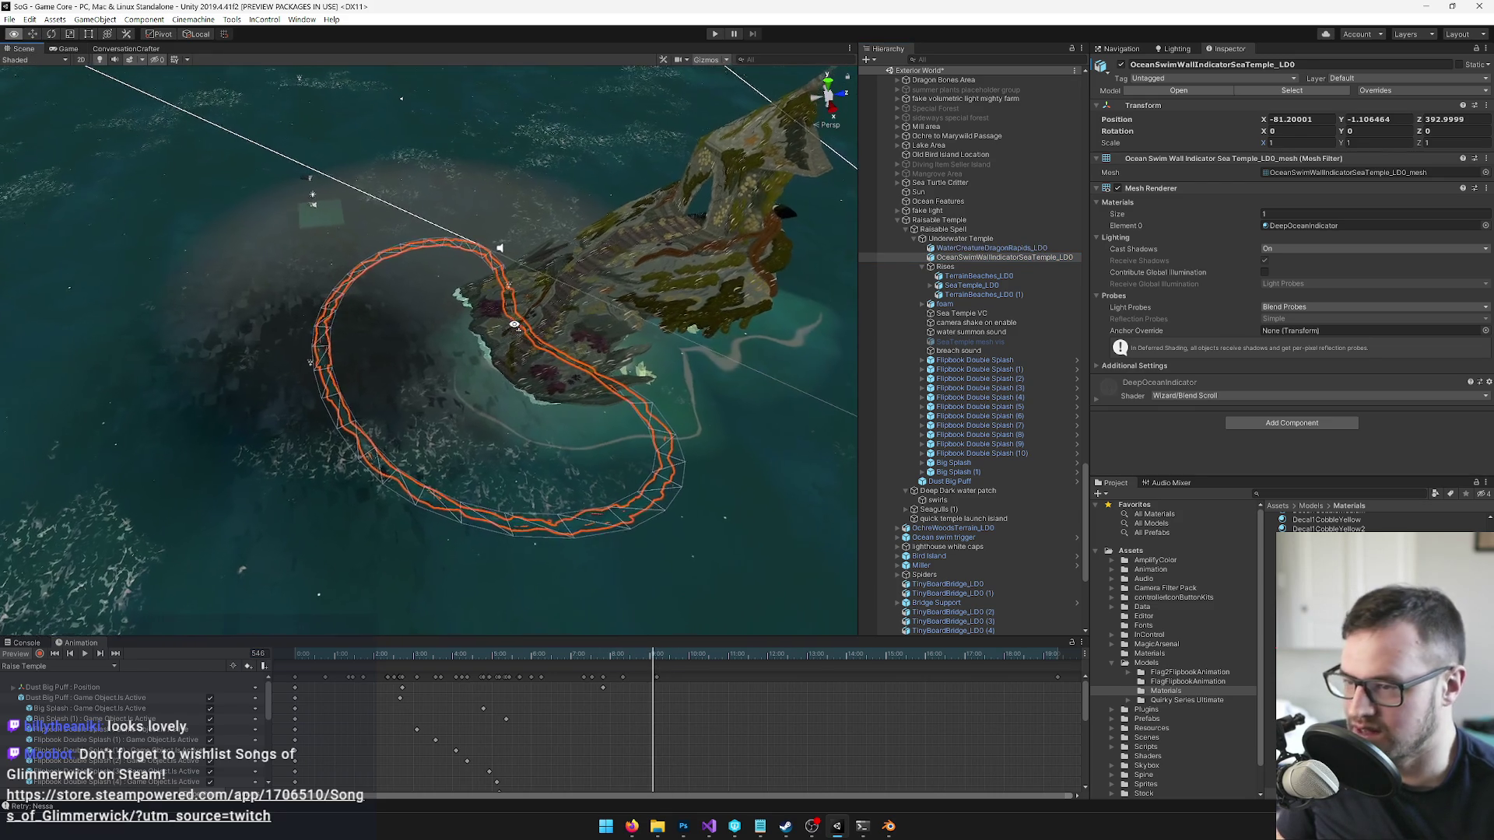
- Create an empty object named 'sea temple swim indicator wall' and move it out of the swim wall object
right_click(984, 259)
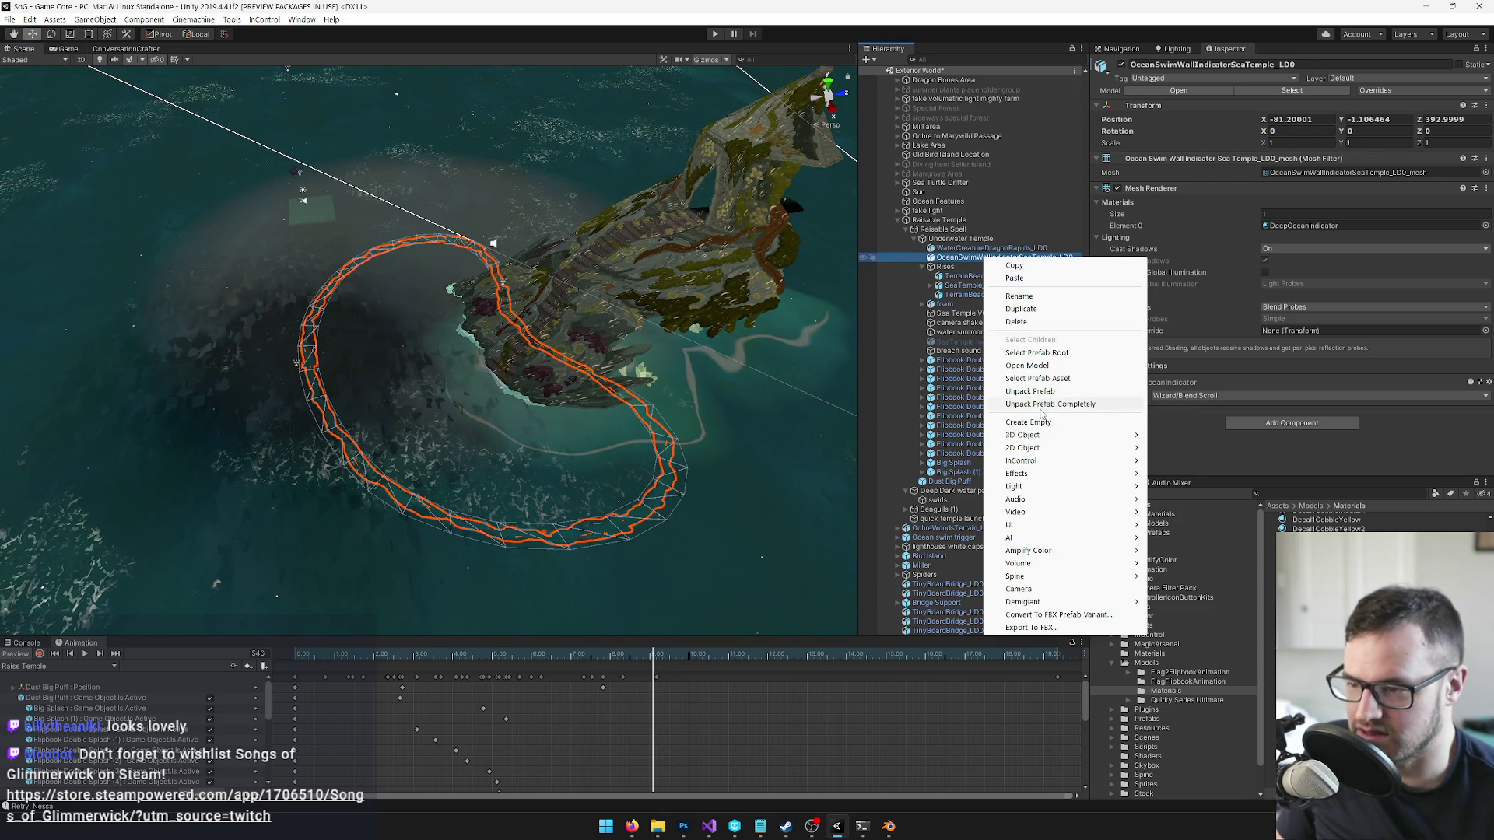
click(1029, 421)
click(1211, 66)
text(sea temple swim indicator wall)
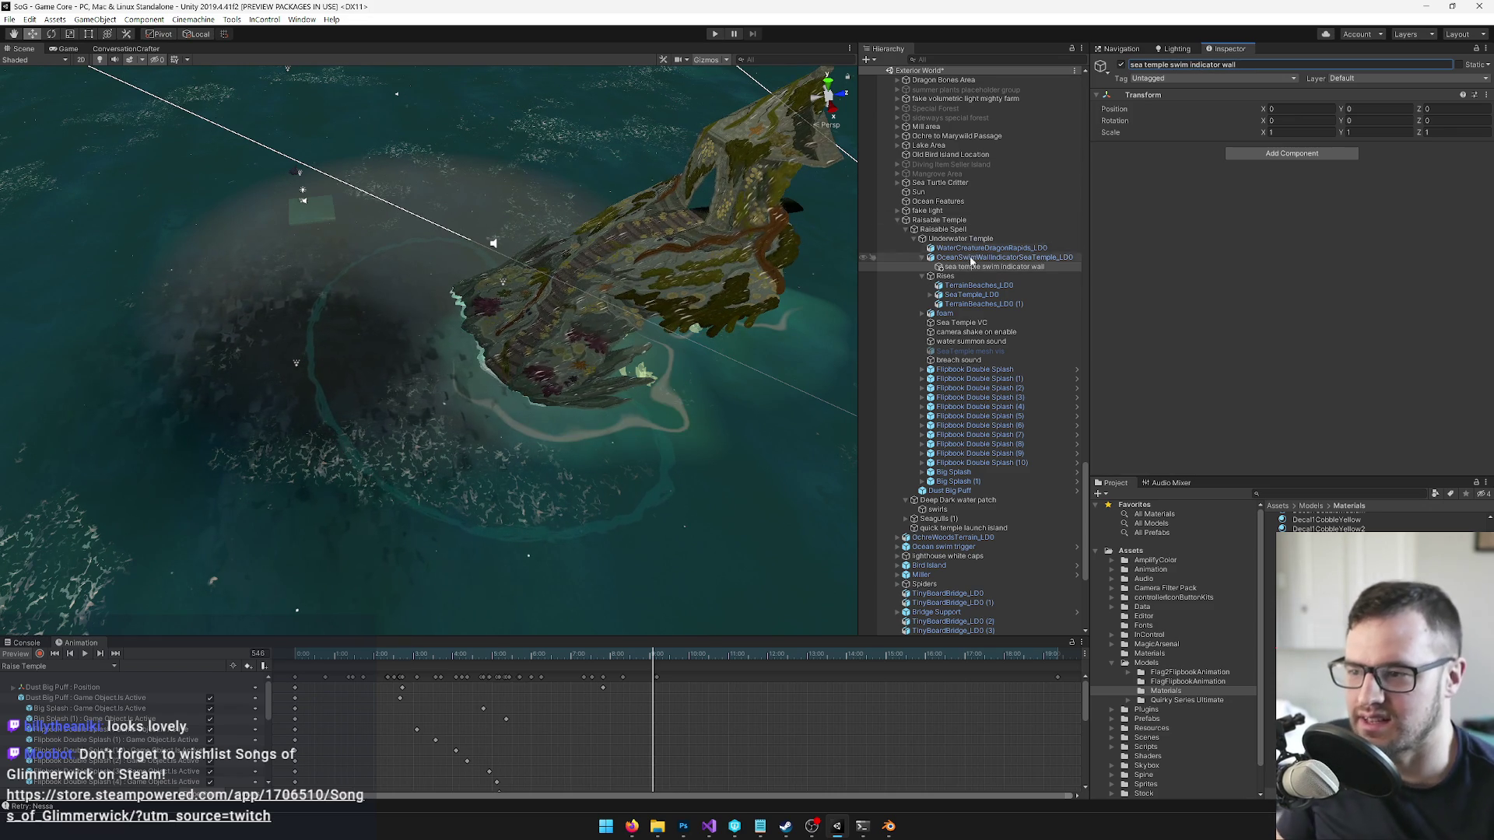
click(972, 265)
drag(973, 259, 969, 254)
- Place the empty at the temple's centre and parent the swim wall mesh under it
key(f)
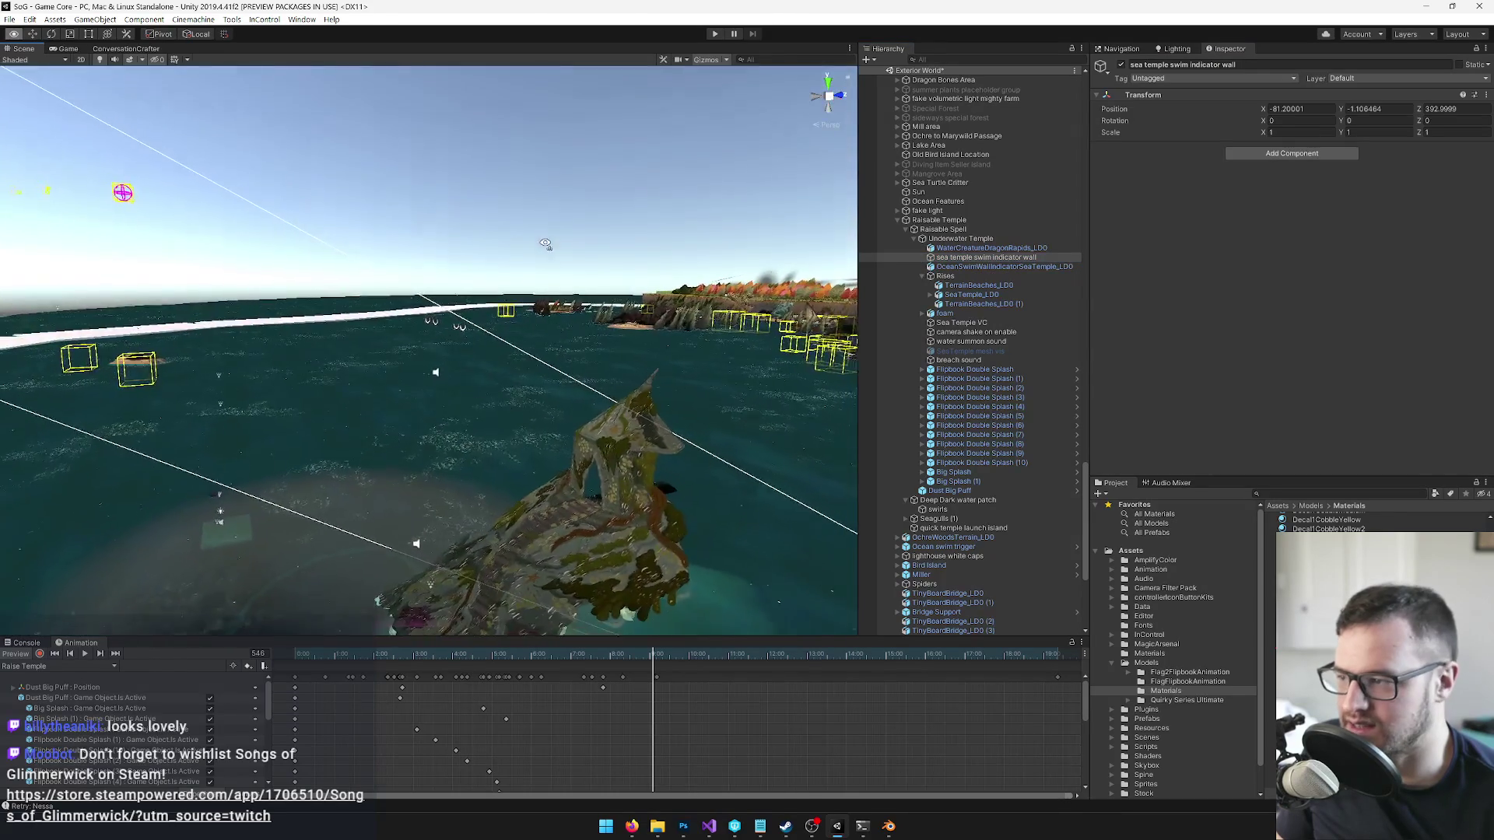
drag(572, 292, 644, 309)
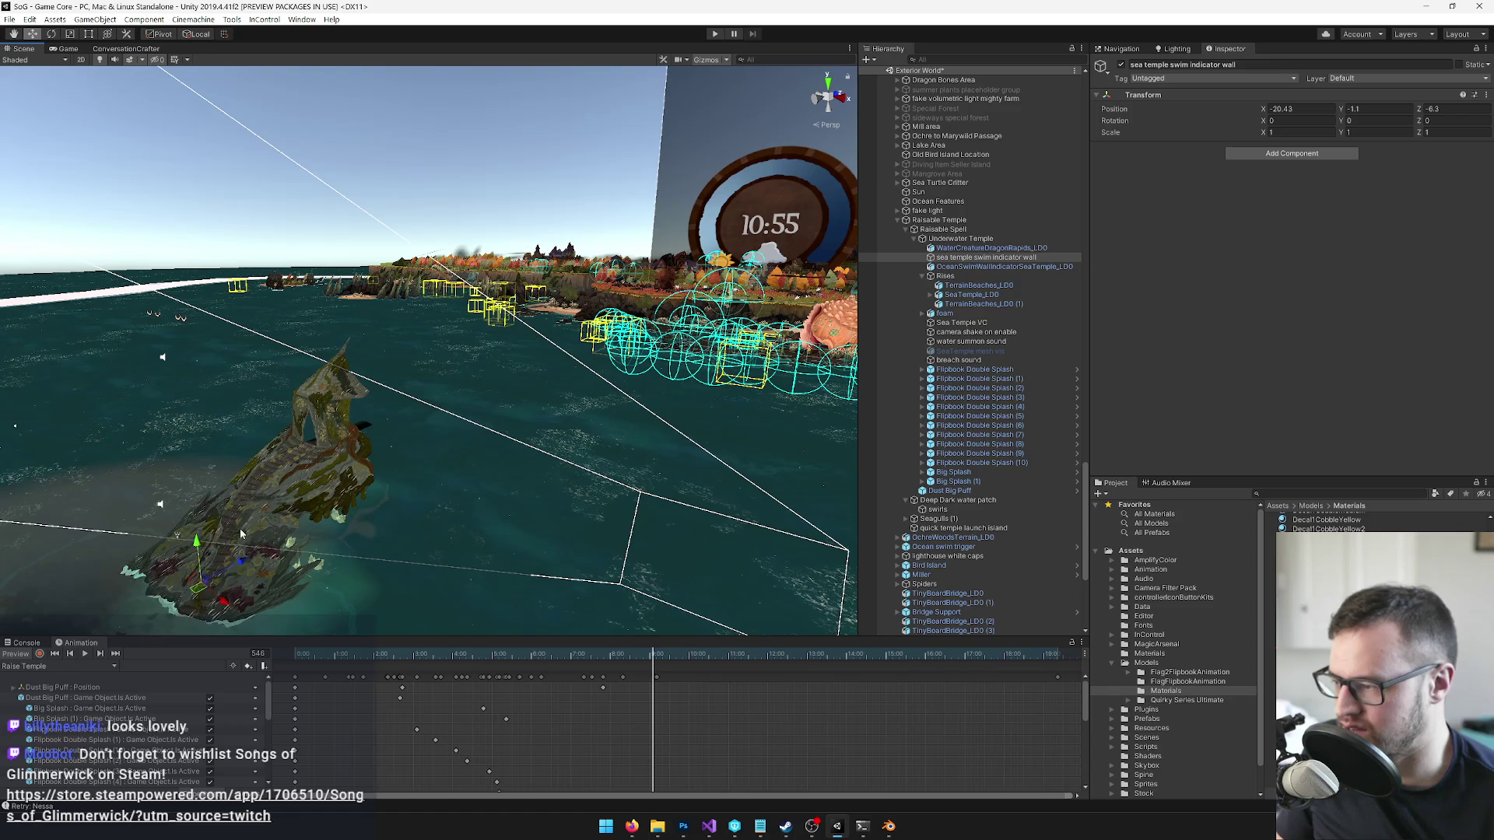
scroll(227, 550, up, 5)
mouse_move(375, 389)
mouse_down()
mouse_move(584, 417)
mouse_move(467, 340)
mouse_up()
drag(985, 258, 990, 258)
click(985, 257)
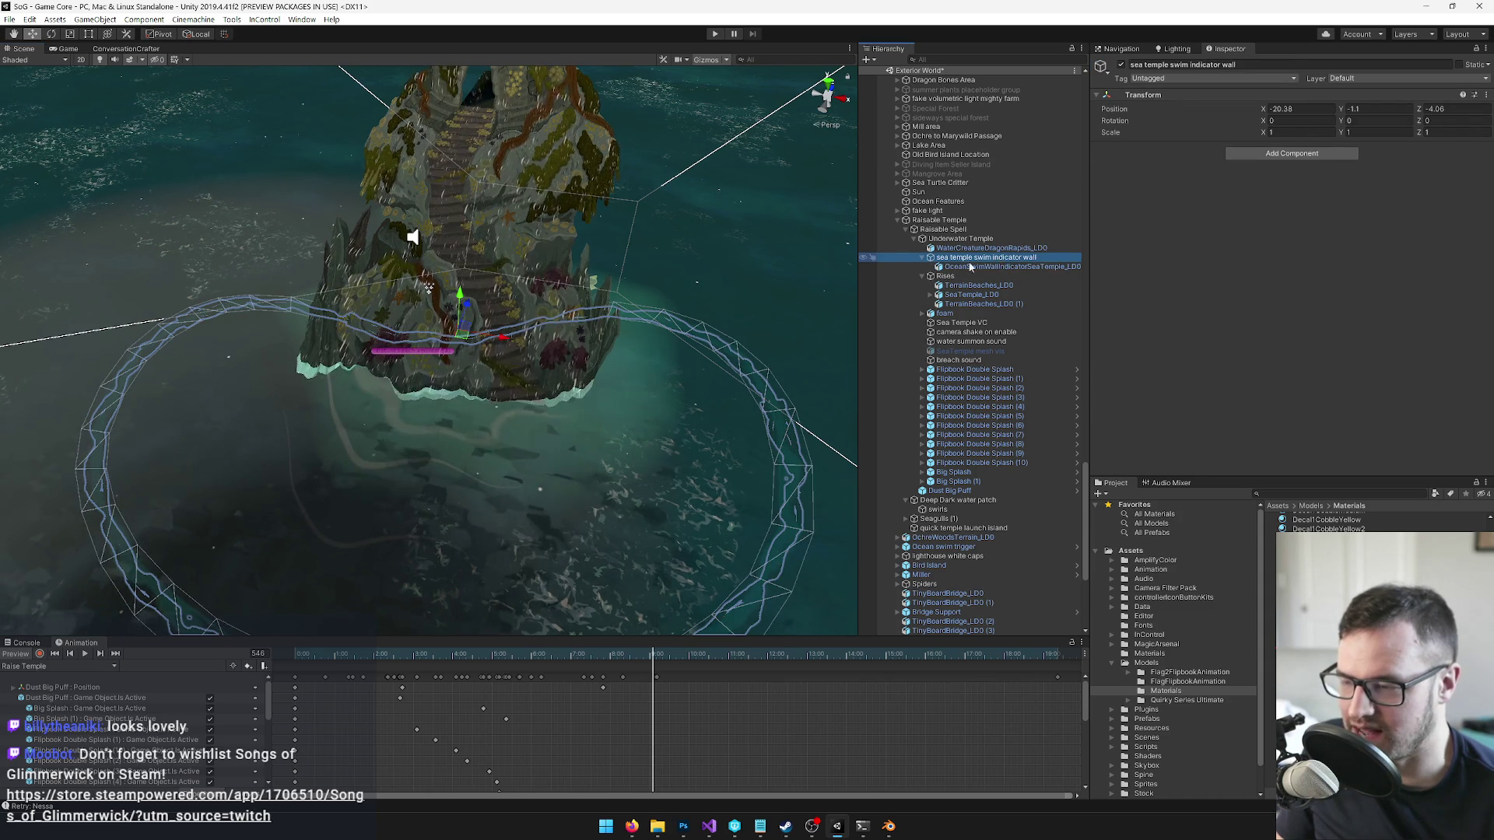
drag(607, 656, 543, 661)
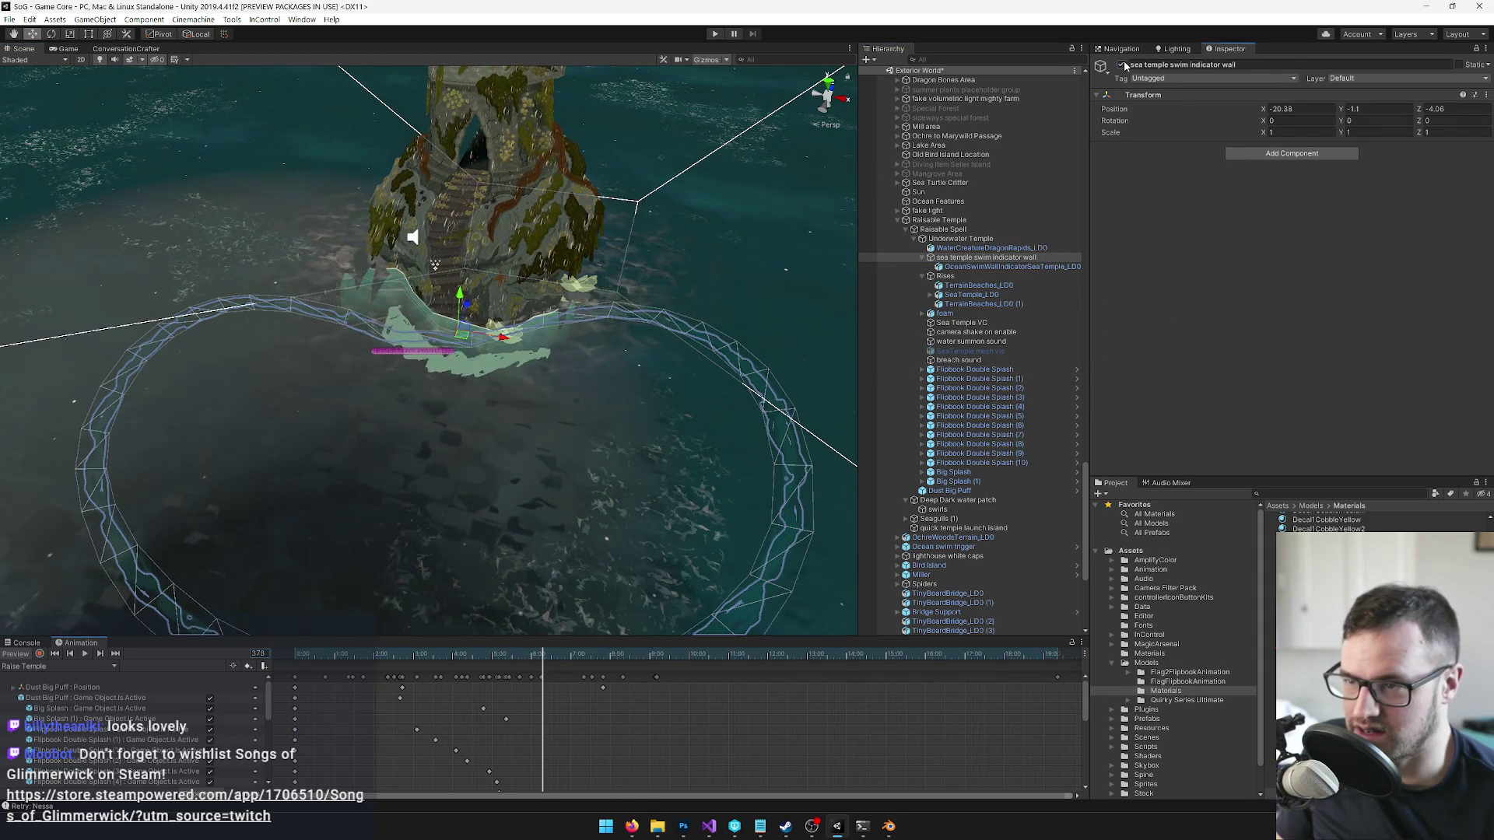
- Start recording and key the swim indicator wall's scale at 0.1 on X, Y and Z
key(alt+shift+a)
key(k)
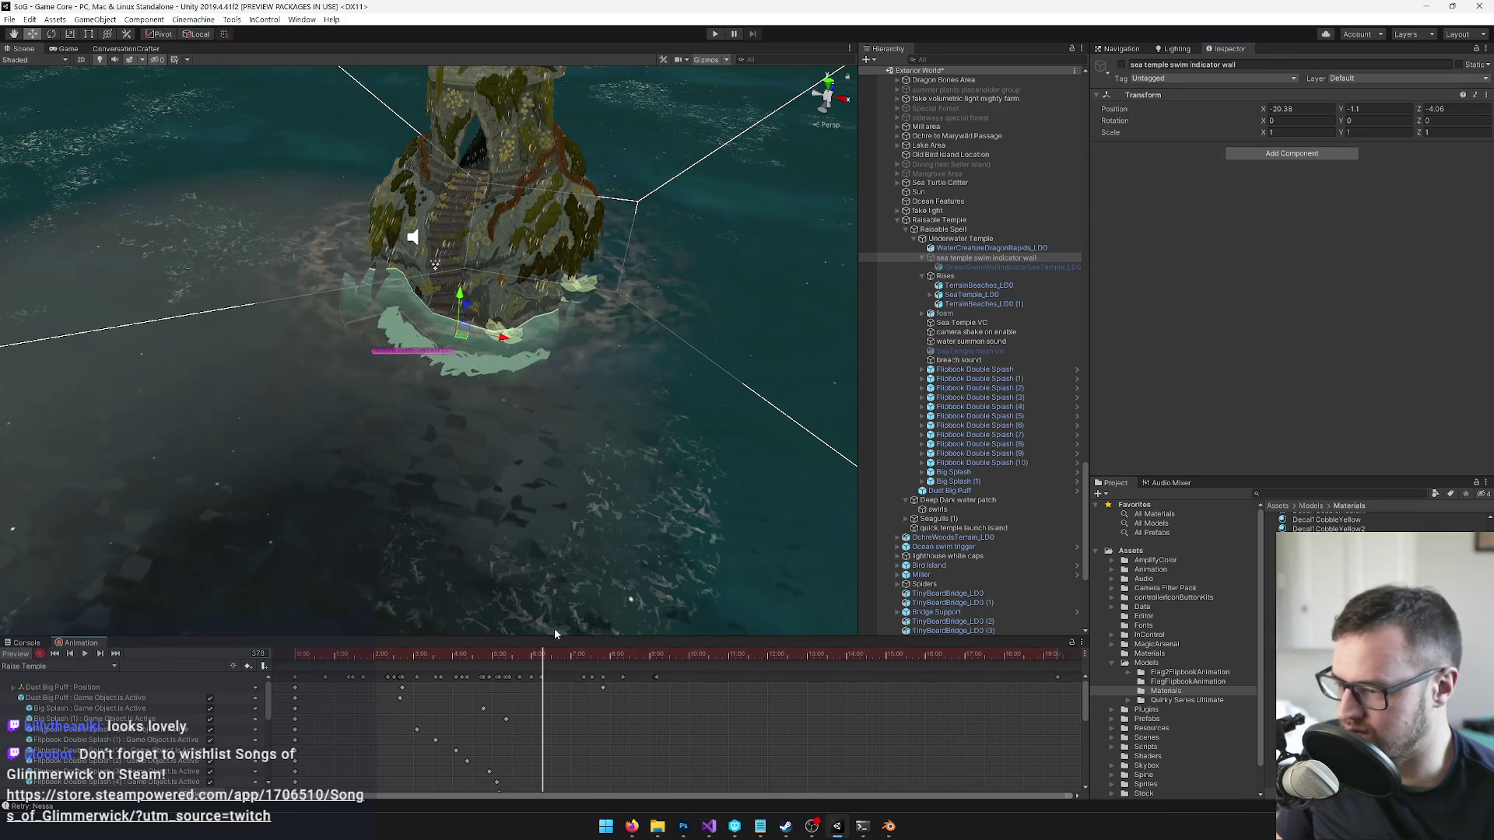
click(1122, 64)
text(0.1)
key(Tab)
text(0.1)
key(Tab)
text(.1)
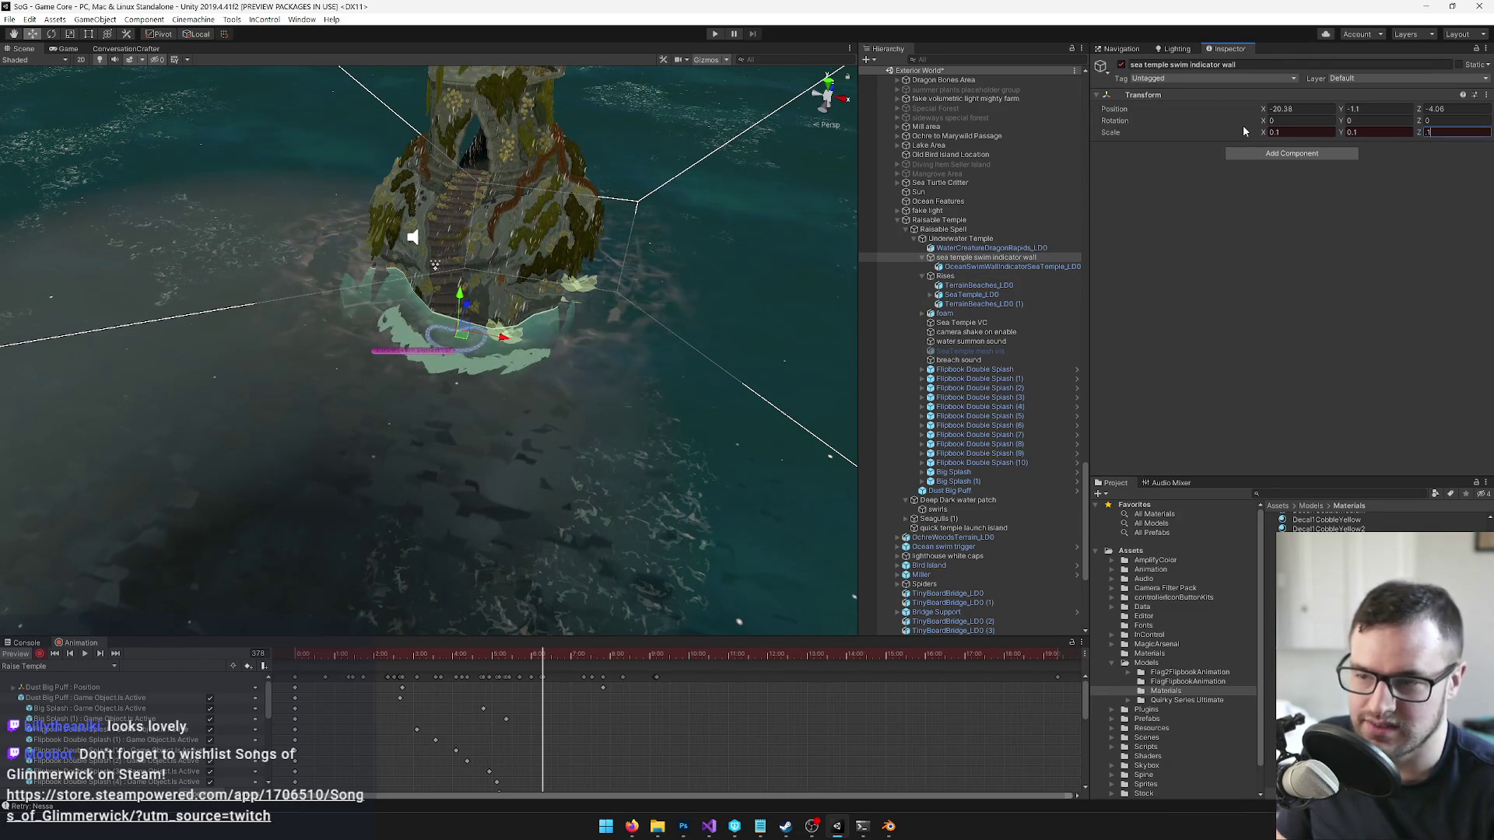
- At the frame where the temple has risen, key scale 1, 1, 1 and preview it in the Game view
drag(568, 658, 641, 650)
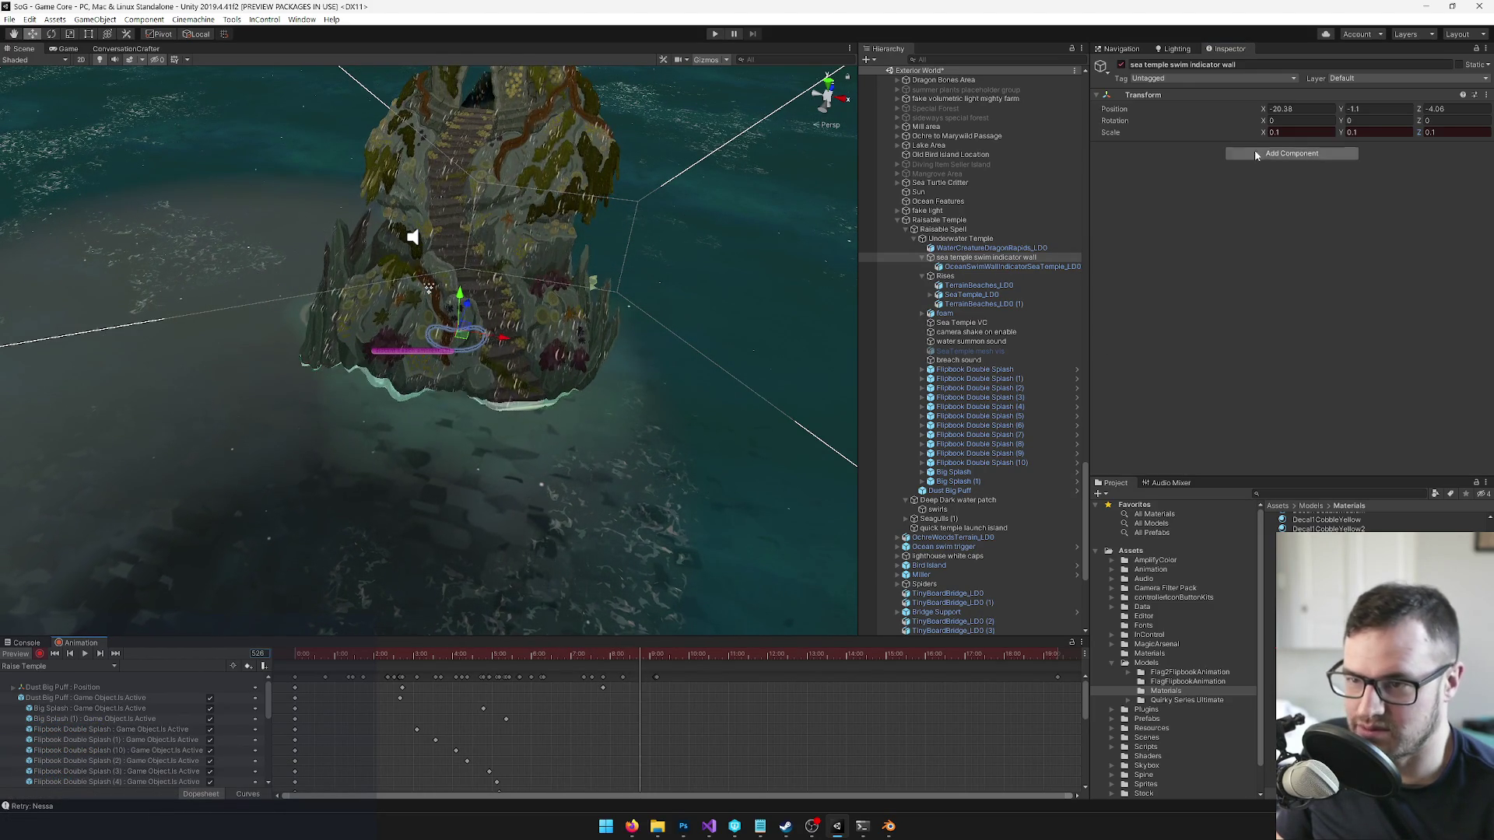
text(1)
key(Tab)
text(1)
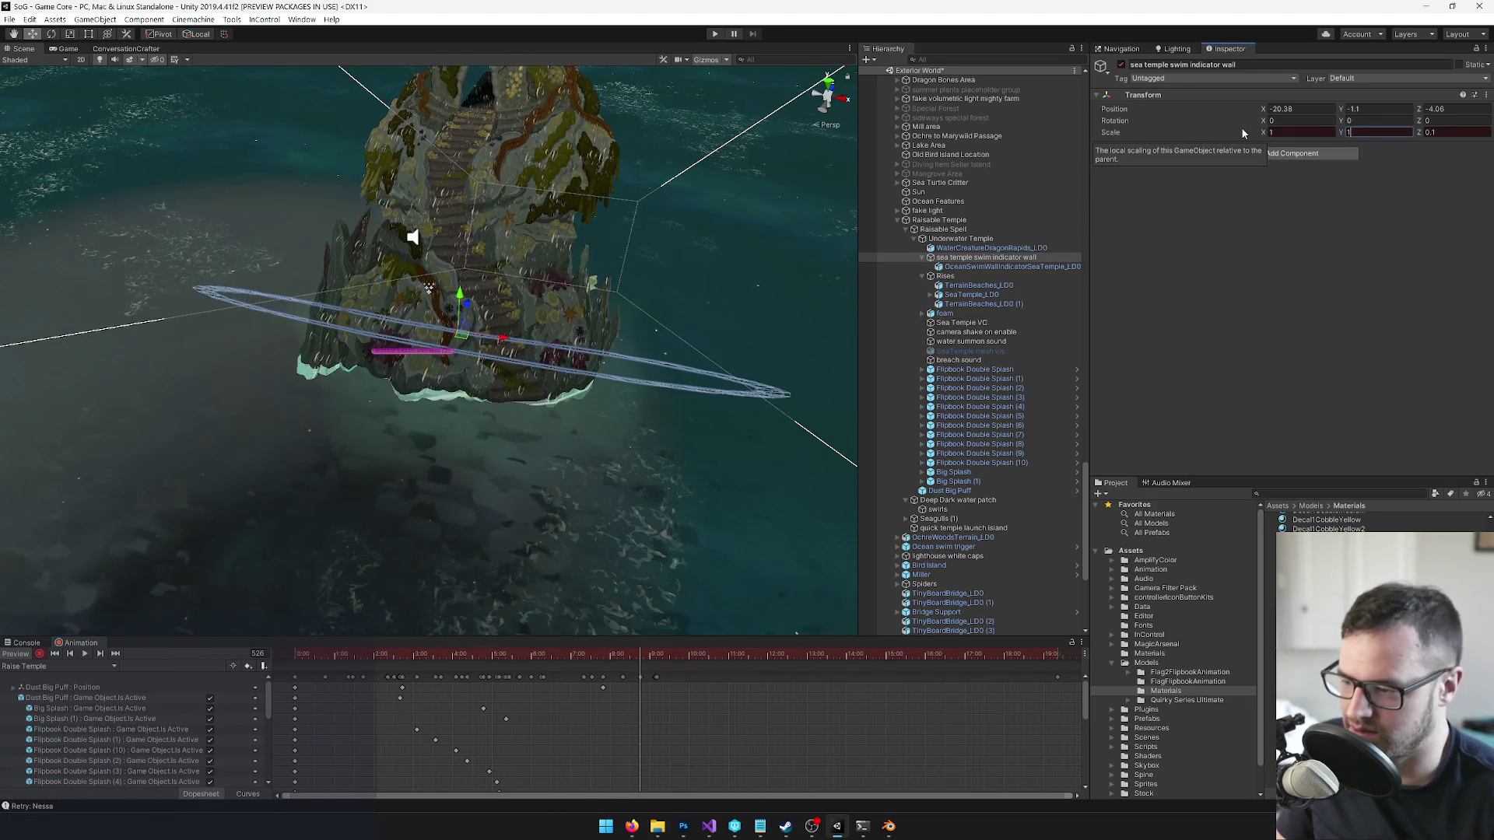
key(Tab)
text(1)
key(Return)
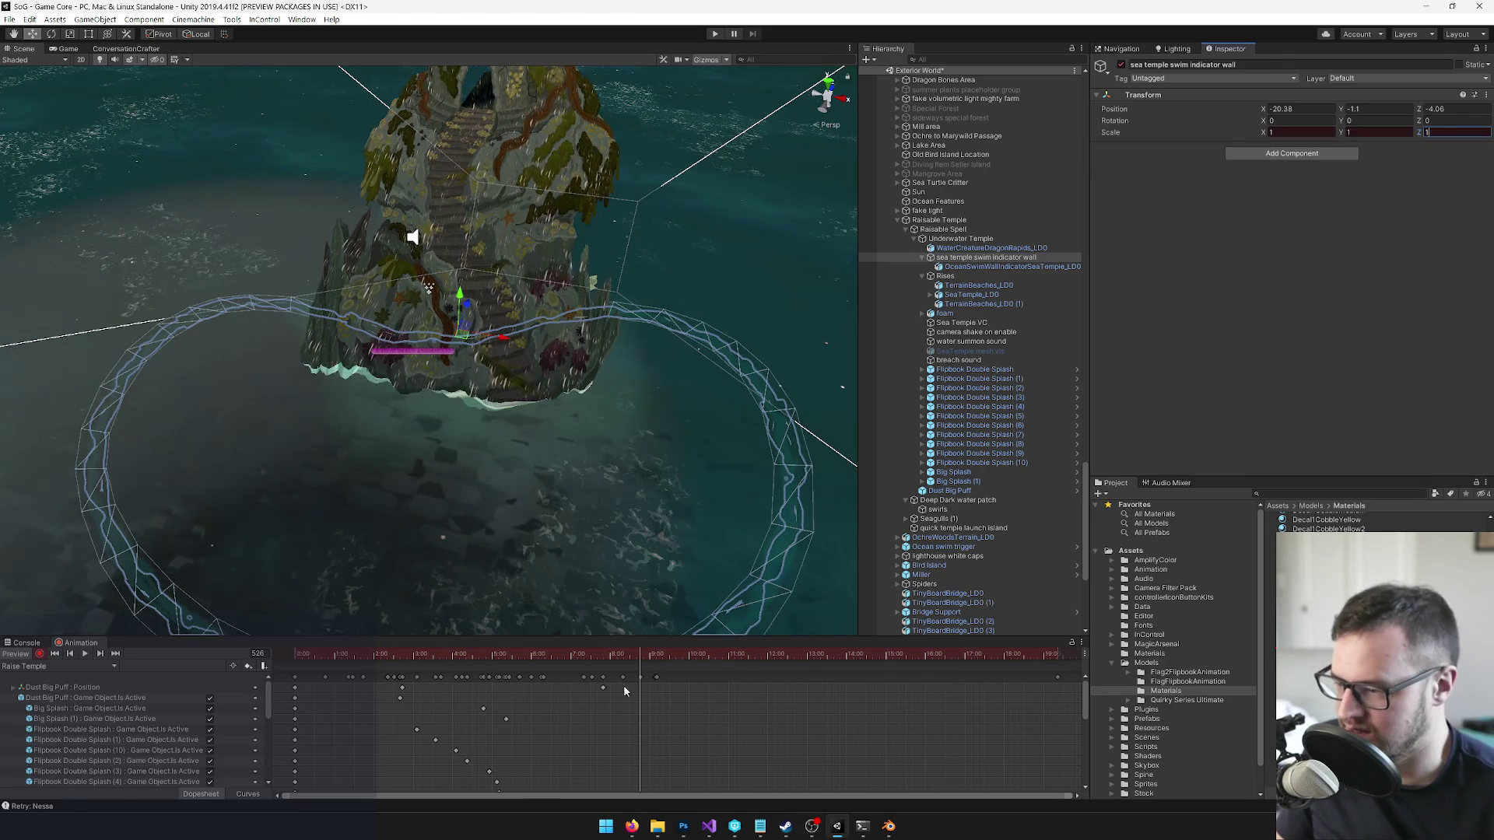
drag(644, 657, 565, 659)
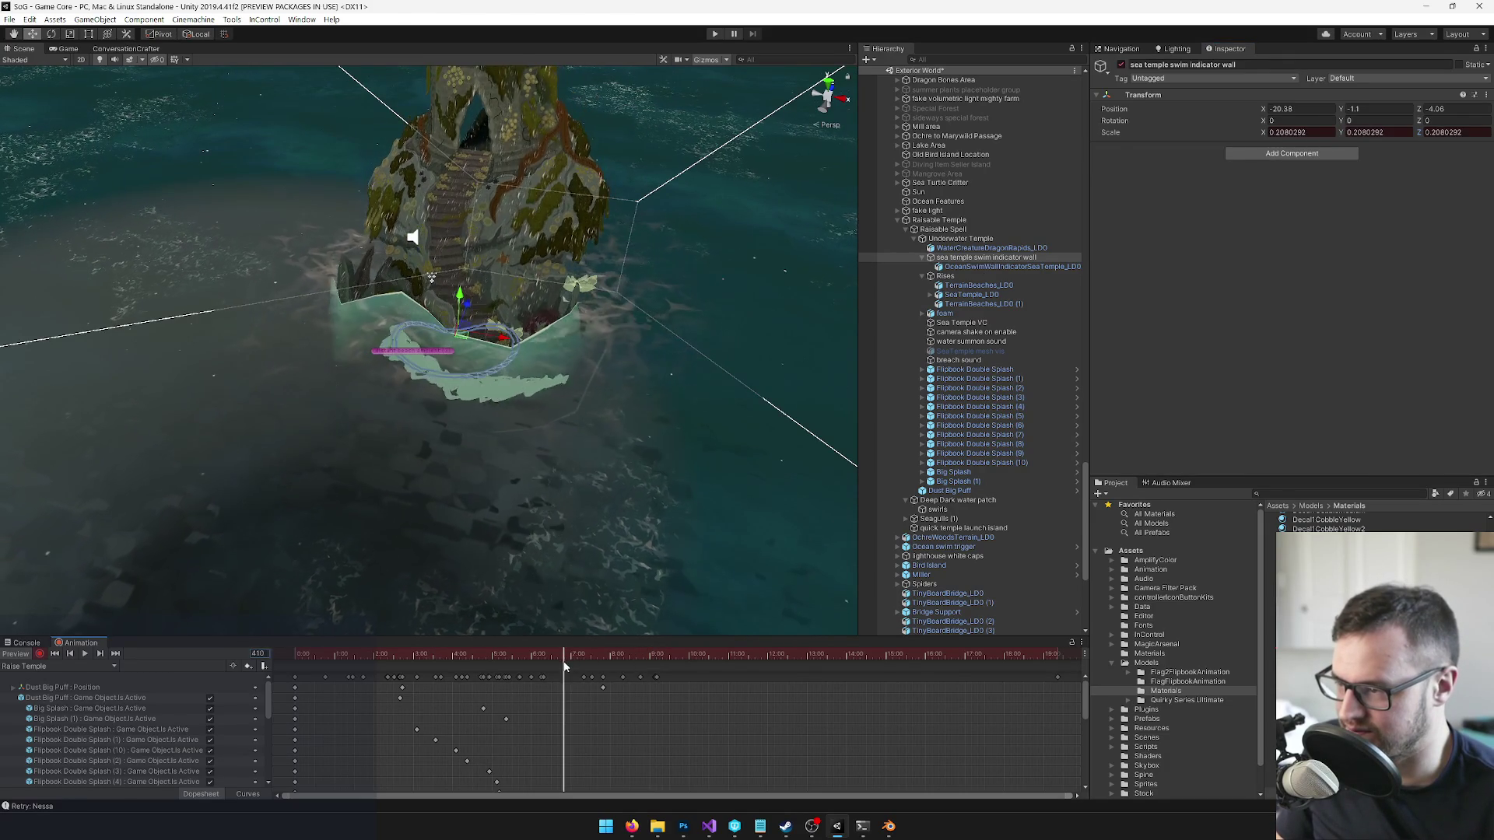
click(61, 48)
click(87, 655)
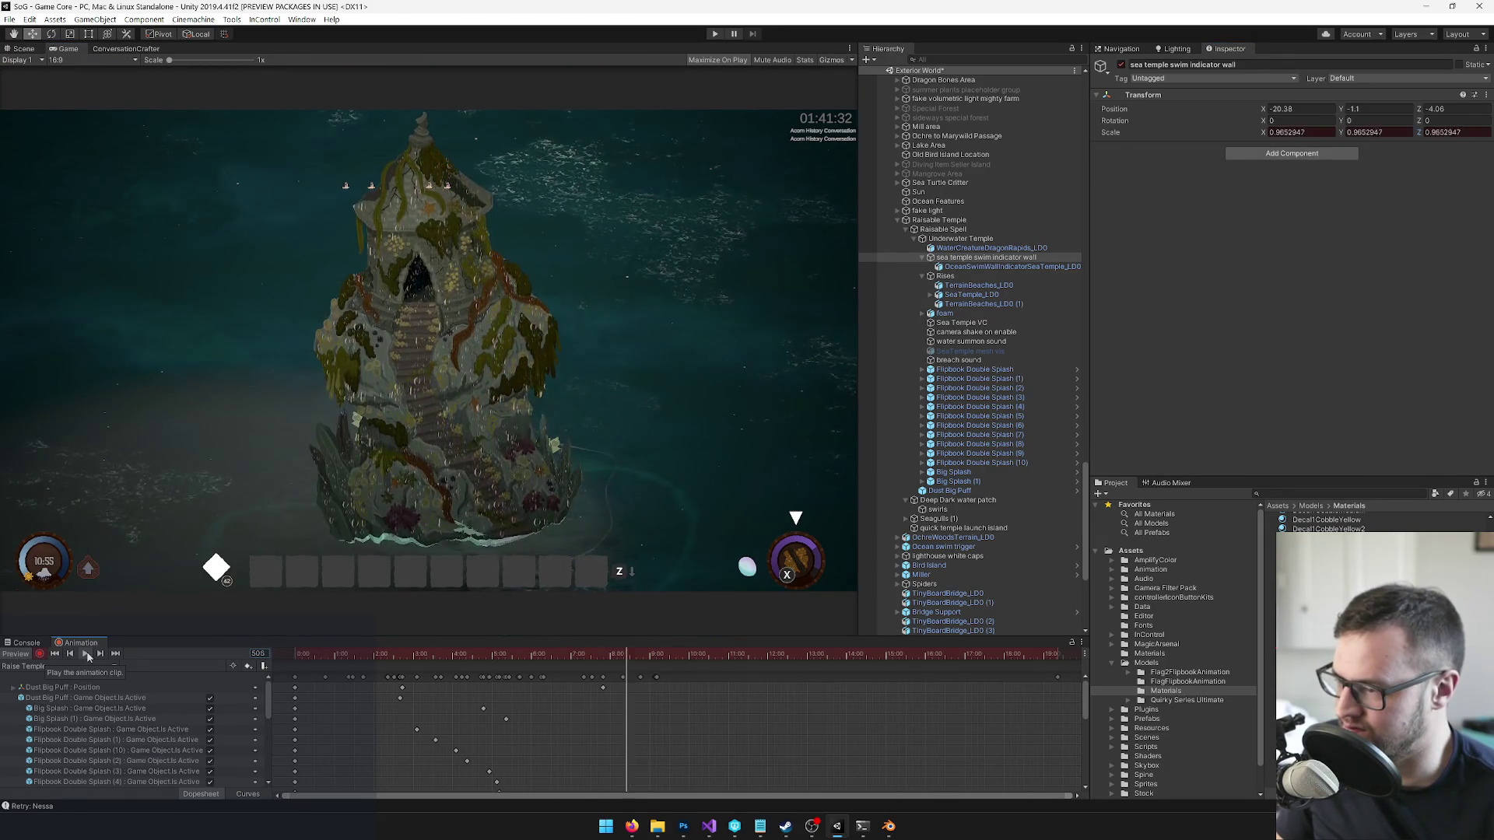
- Play the rise with the growing ring from frame 431, then return to the Scene view at frame 365, zoomed on the temple
mouse_move(596, 656)
mouse_down()
mouse_move(633, 656)
mouse_move(577, 656)
mouse_up()
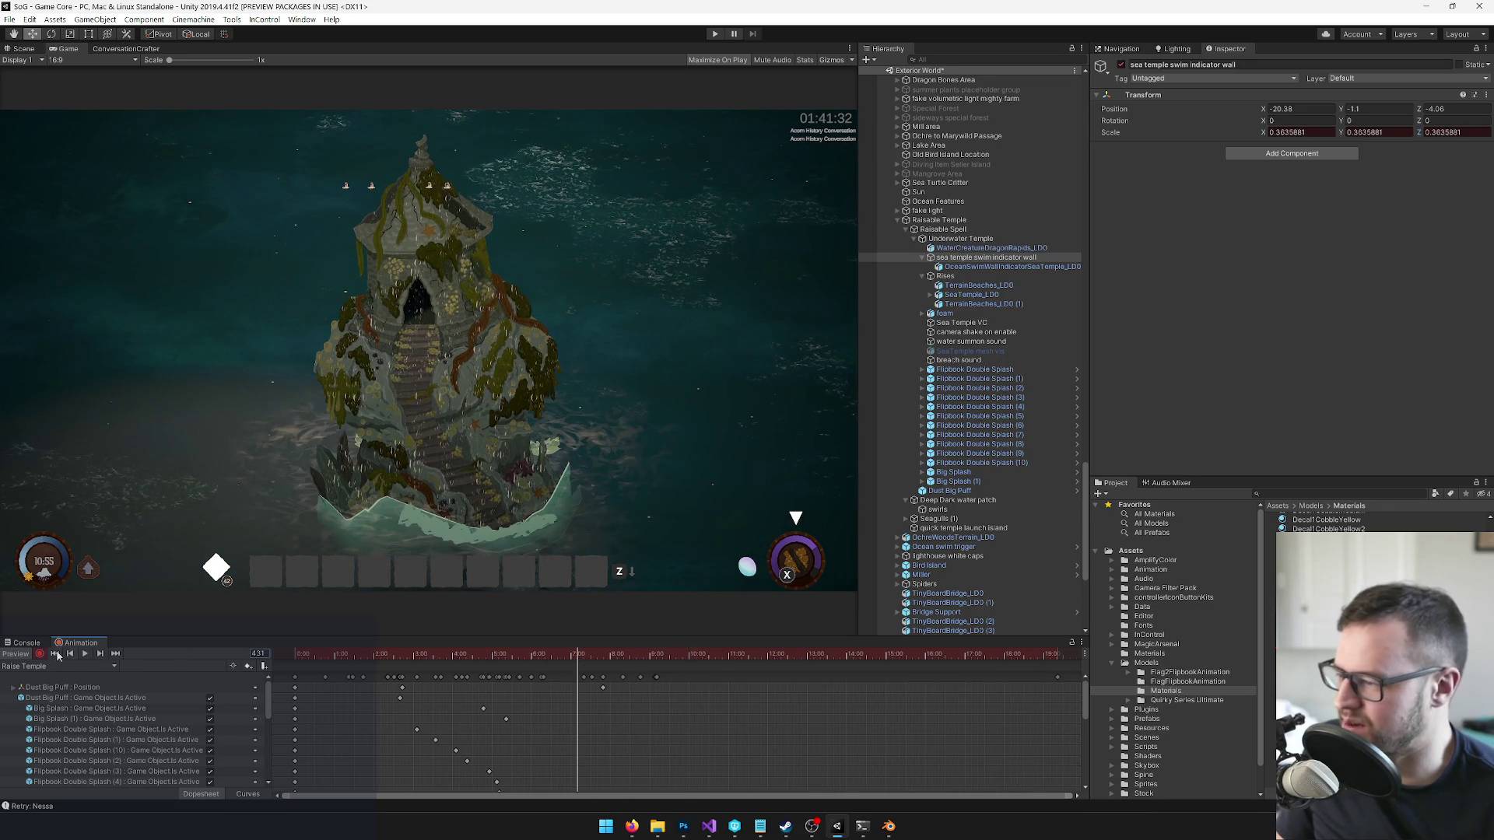
click(85, 655)
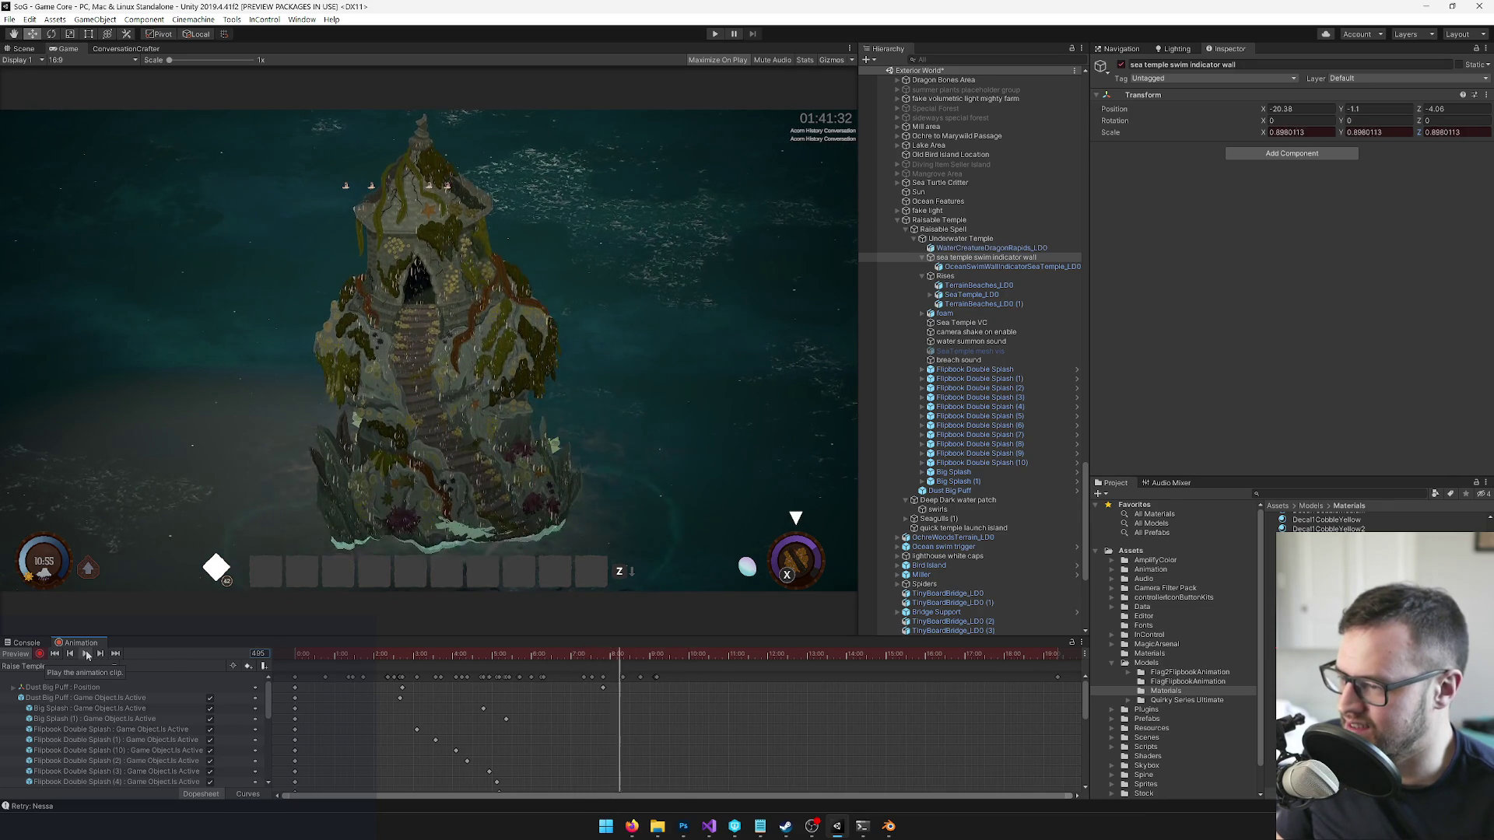
mouse_move(593, 659)
mouse_down()
mouse_move(616, 659)
mouse_move(600, 660)
mouse_up()
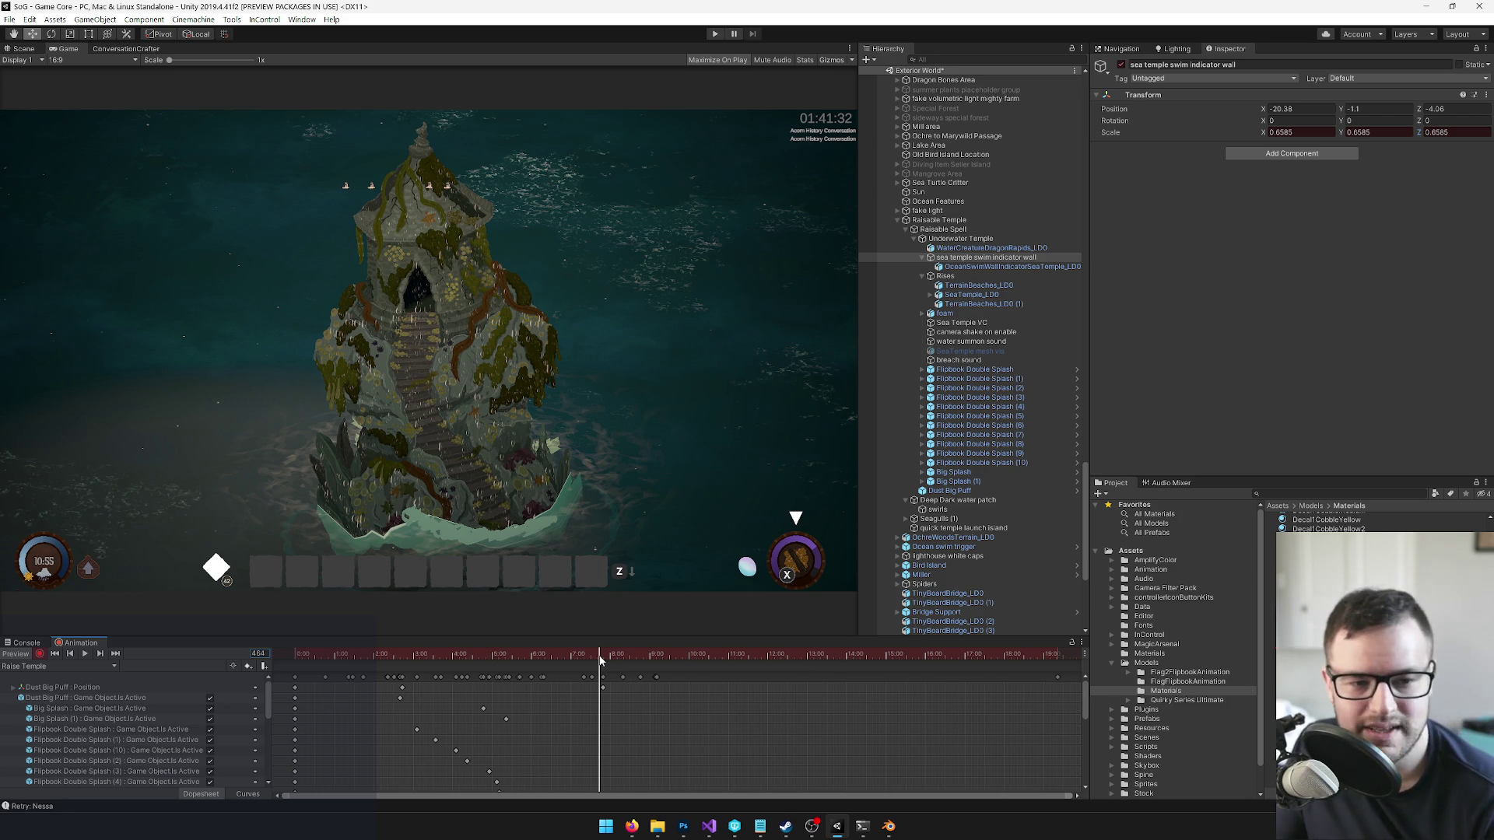
click(23, 49)
mouse_move(601, 652)
mouse_down()
mouse_move(315, 658)
mouse_move(502, 656)
mouse_up()
drag(464, 307, 460, 278)
scroll(438, 421, up, 5)
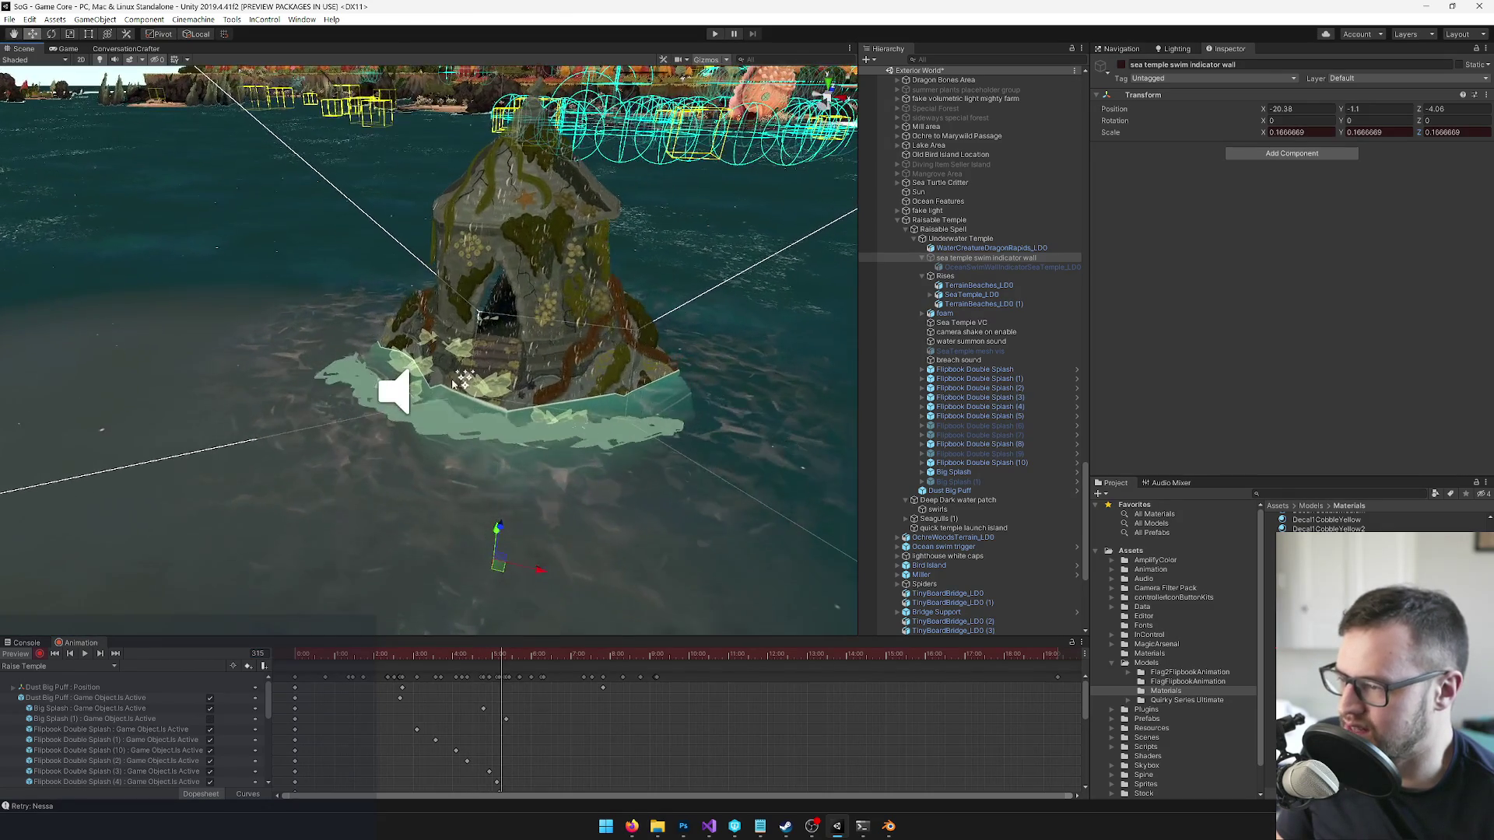
- Select WaterCreatureDragonRapids_LD0 and filter the dopesheet to its tracks, zoomed in around frame 144
click(438, 421)
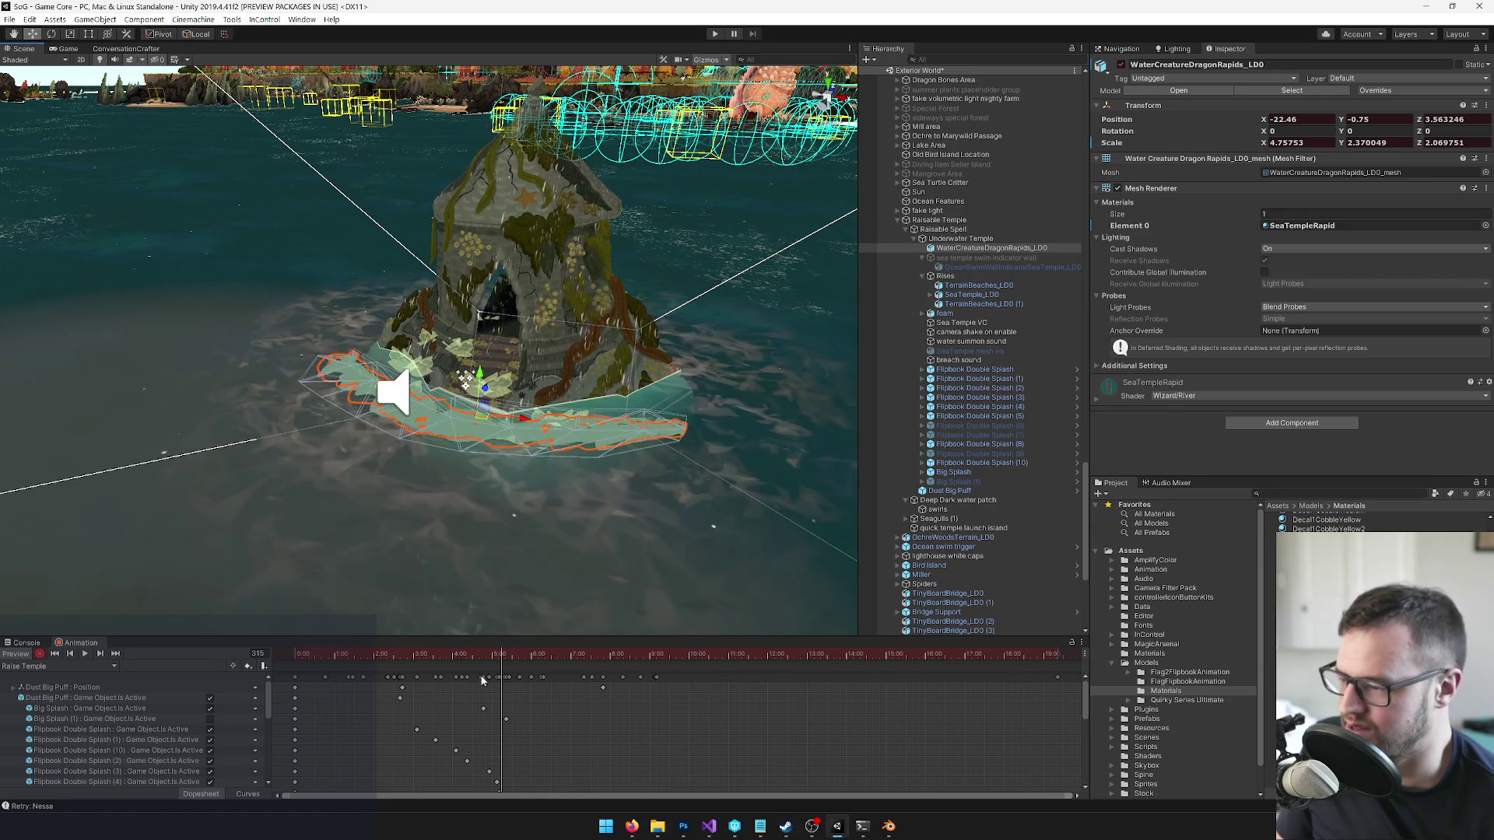
click(68, 49)
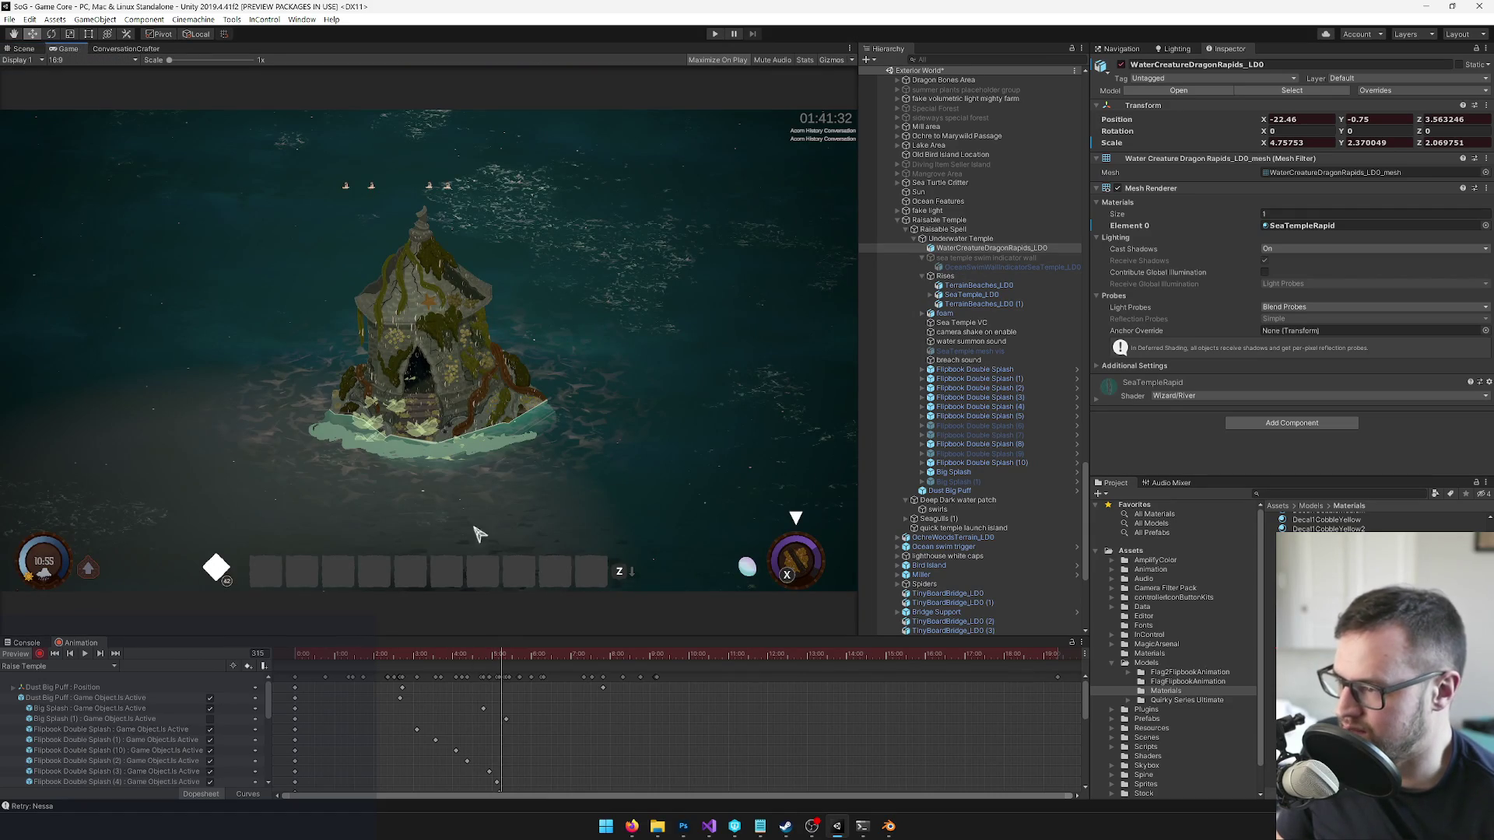
mouse_move(459, 652)
mouse_down()
mouse_move(391, 660)
mouse_move(463, 654)
mouse_up()
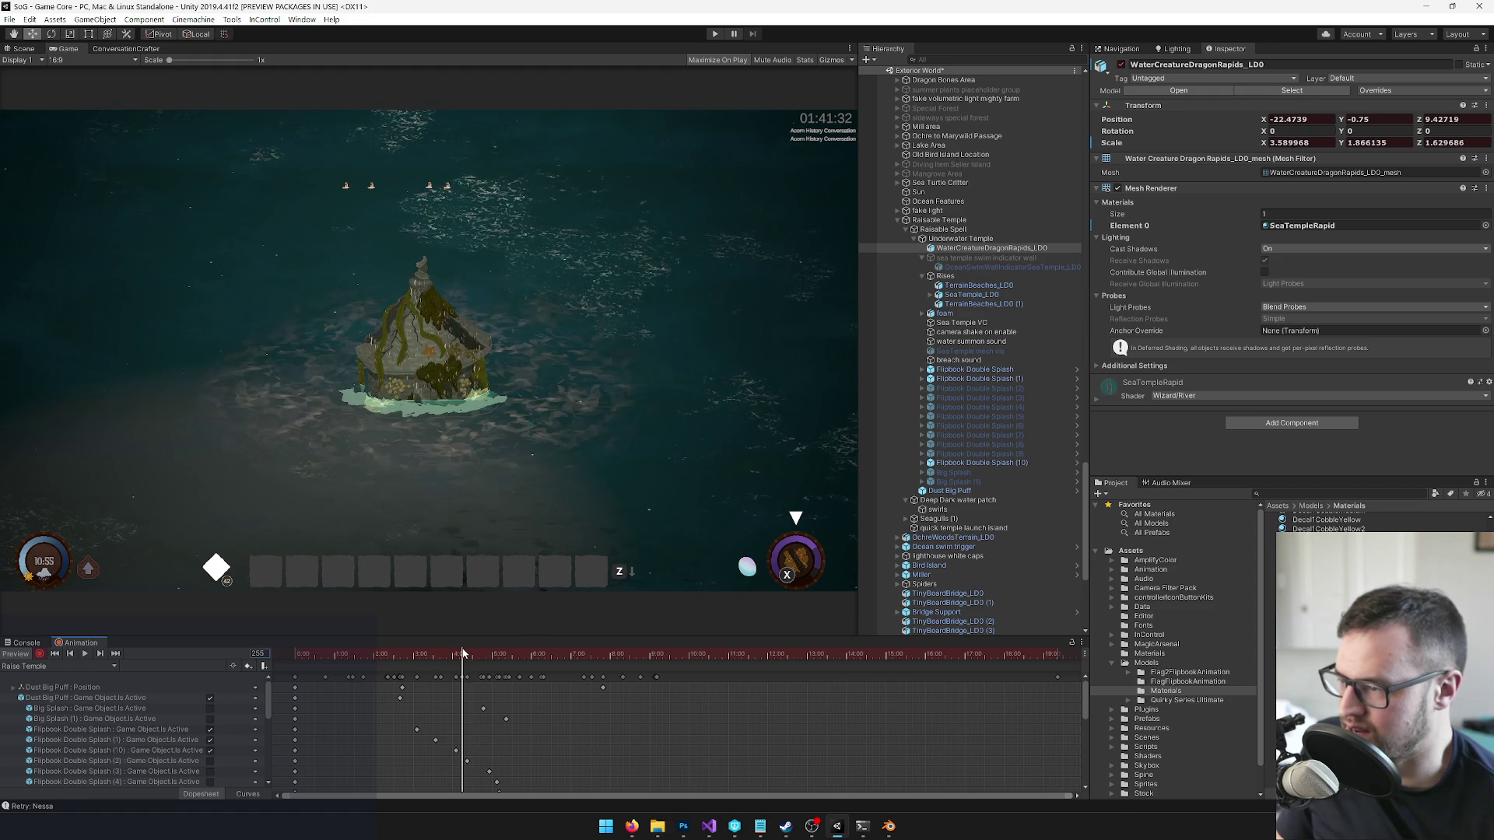
scroll(500, 701, up, 3)
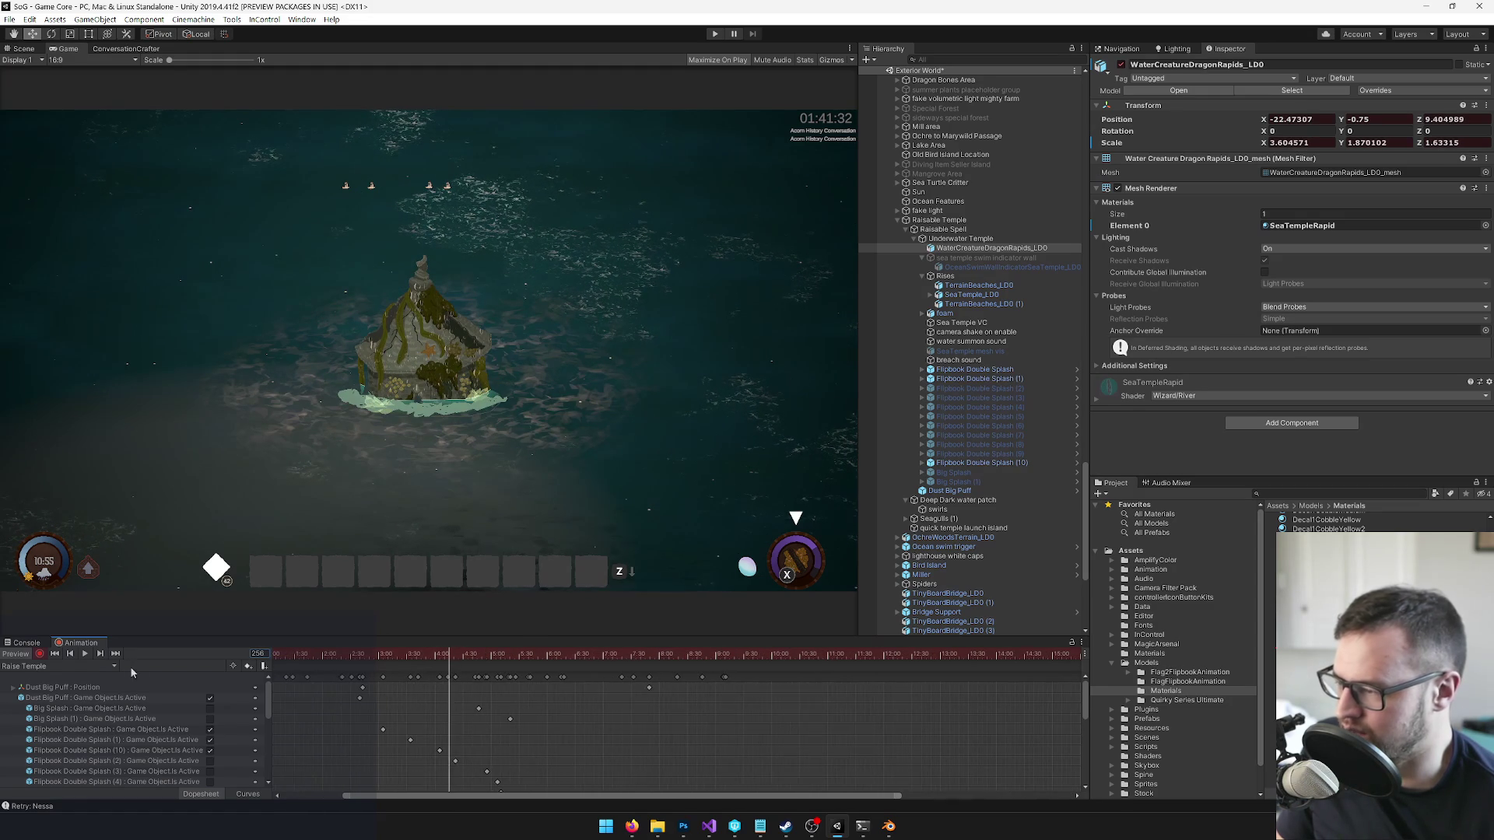
click(233, 667)
scroll(445, 688, up, 3)
drag(456, 662, 342, 667)
scroll(331, 677, up, 5)
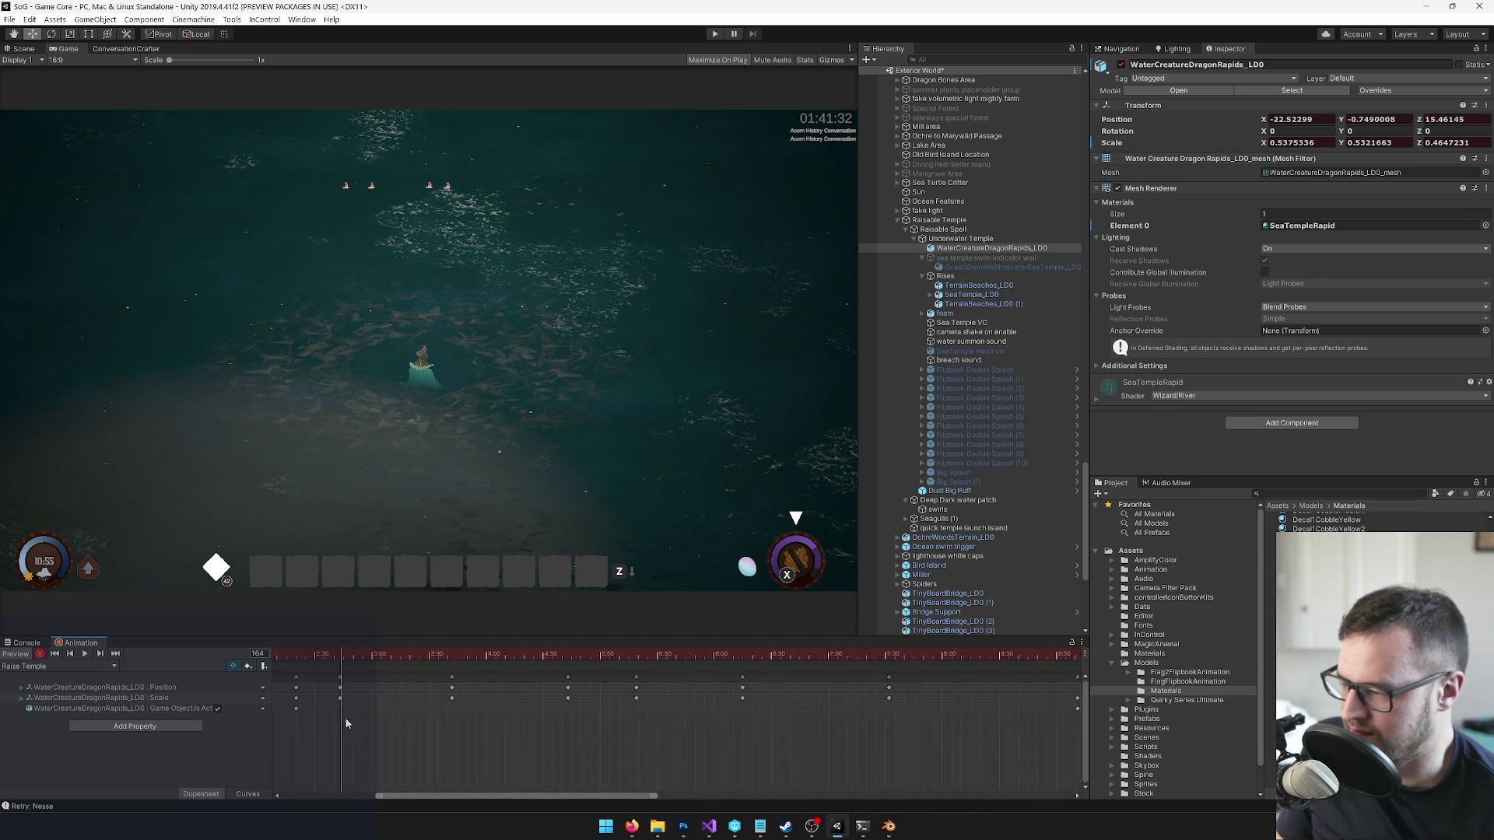
- Scrub from frame 163 to frame 311 and key a narrower Scale X and new Position Z for the rapids
click(343, 661)
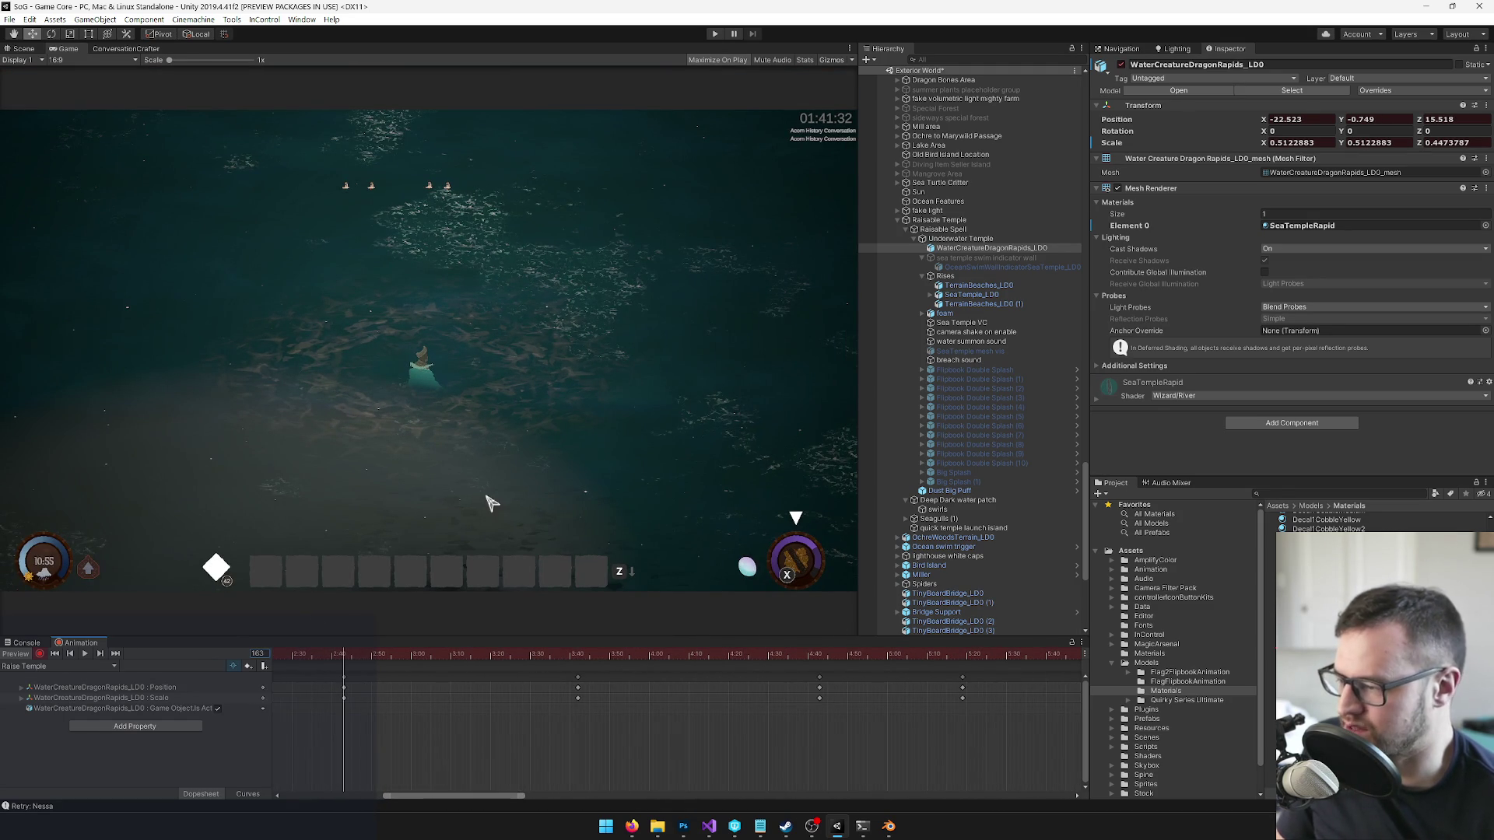
text(15)
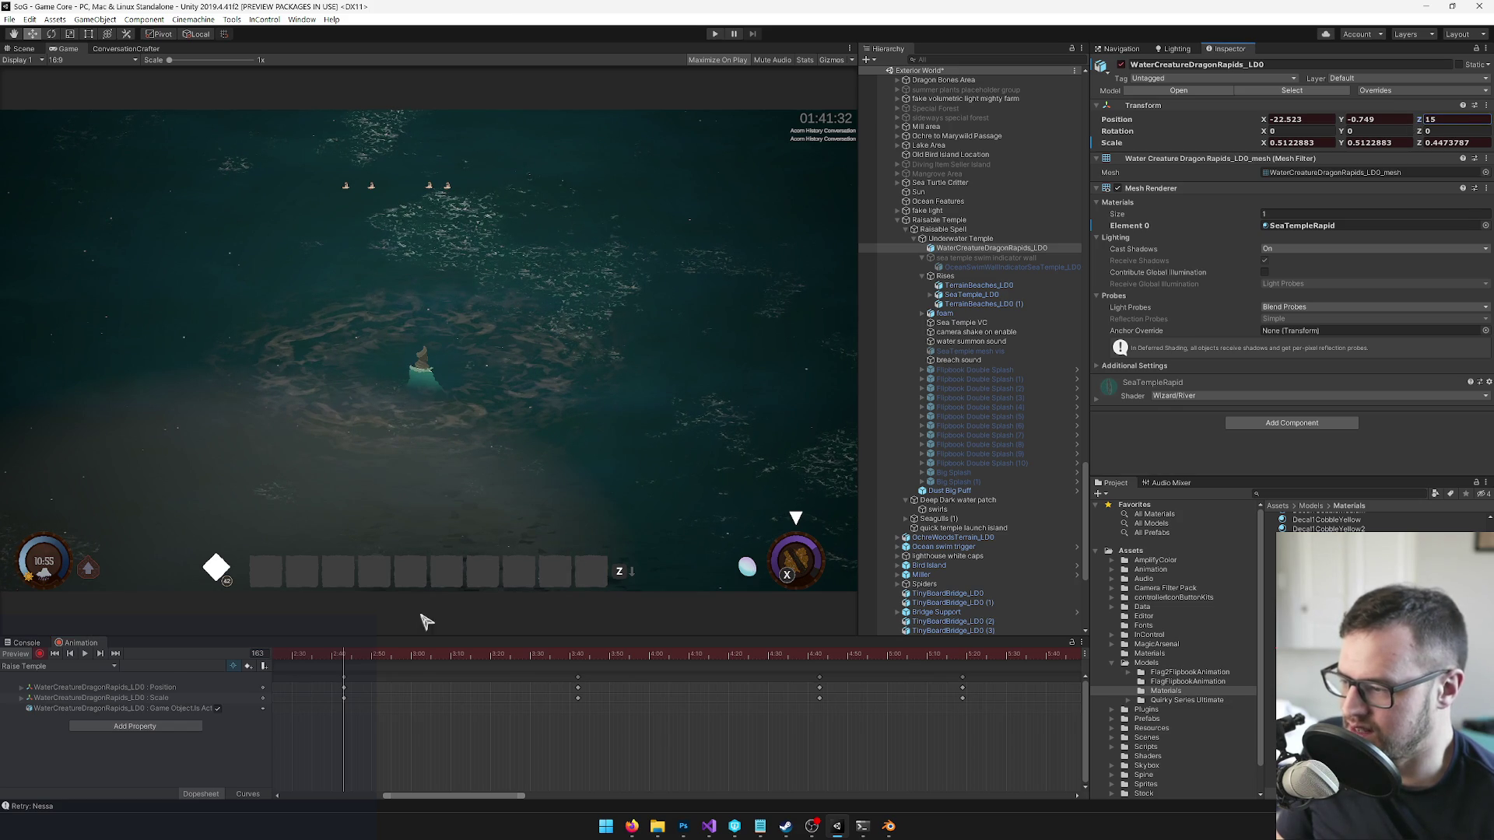
drag(351, 660, 440, 655)
drag(514, 656, 578, 656)
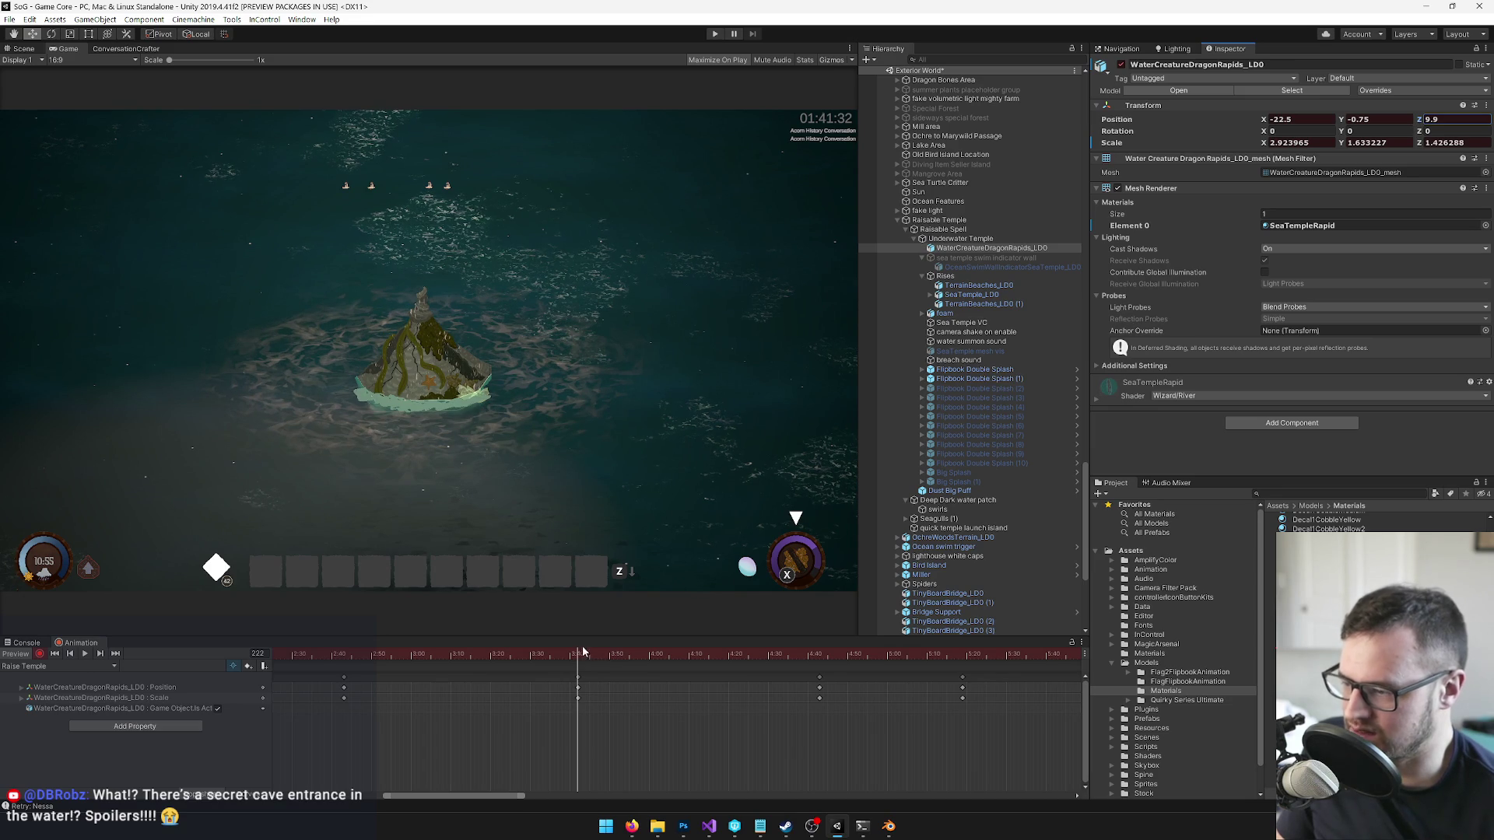
mouse_move(578, 656)
mouse_down()
mouse_move(816, 655)
mouse_move(731, 655)
mouse_up()
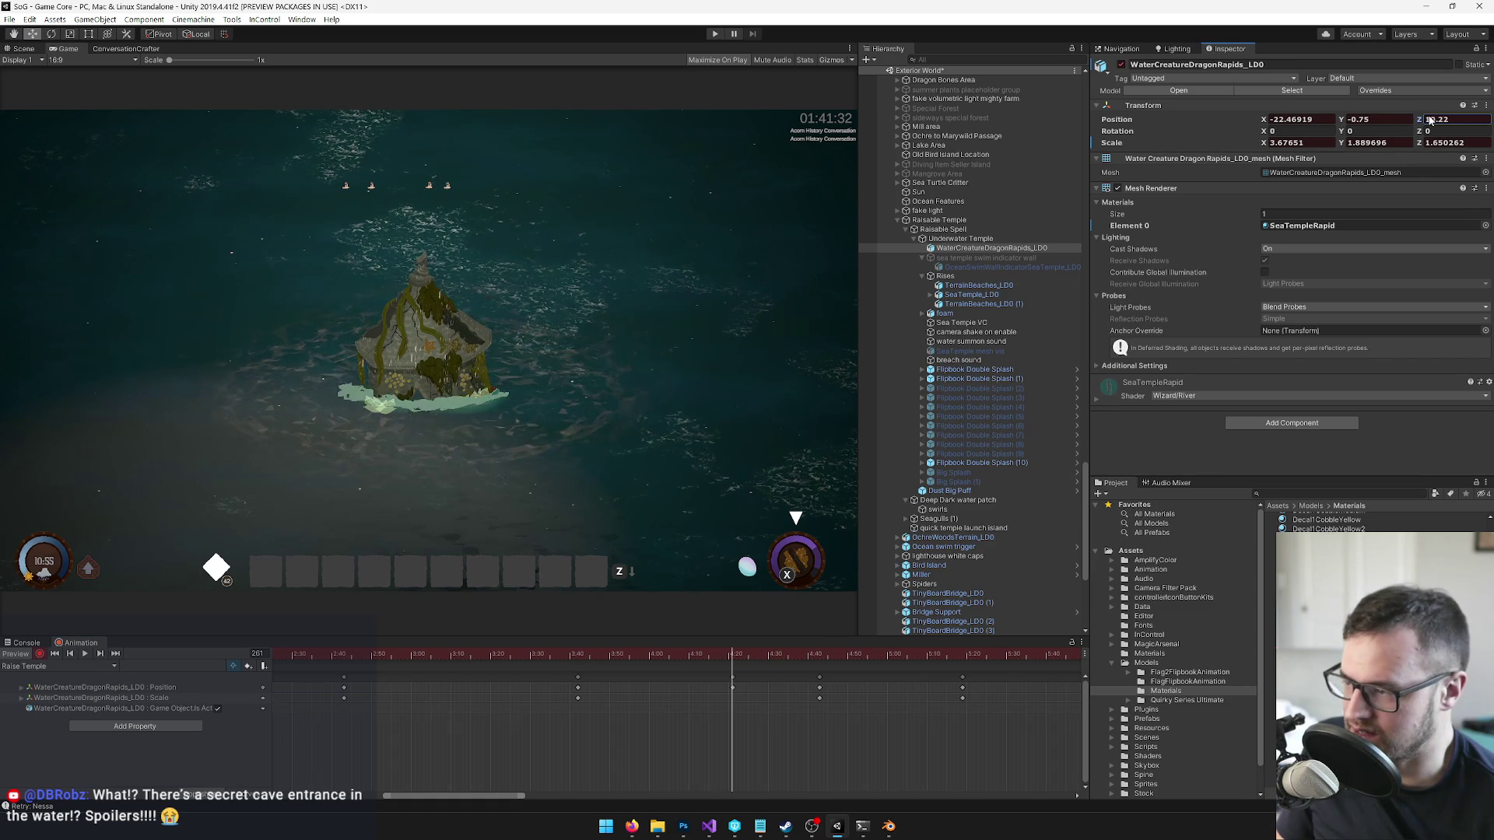
drag(735, 656, 821, 652)
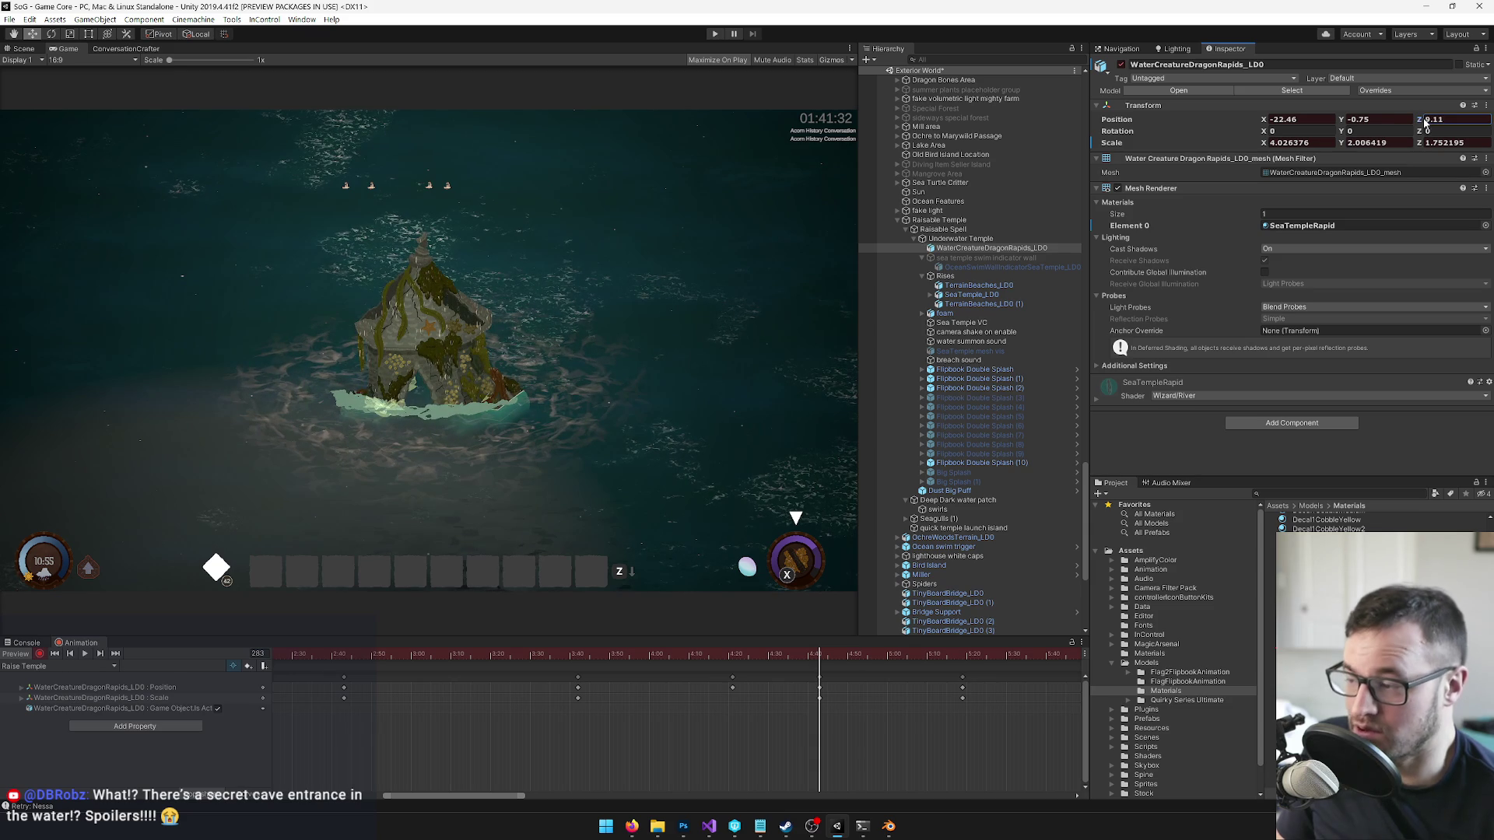
drag(821, 652, 962, 659)
click(1435, 119)
text(5.4)
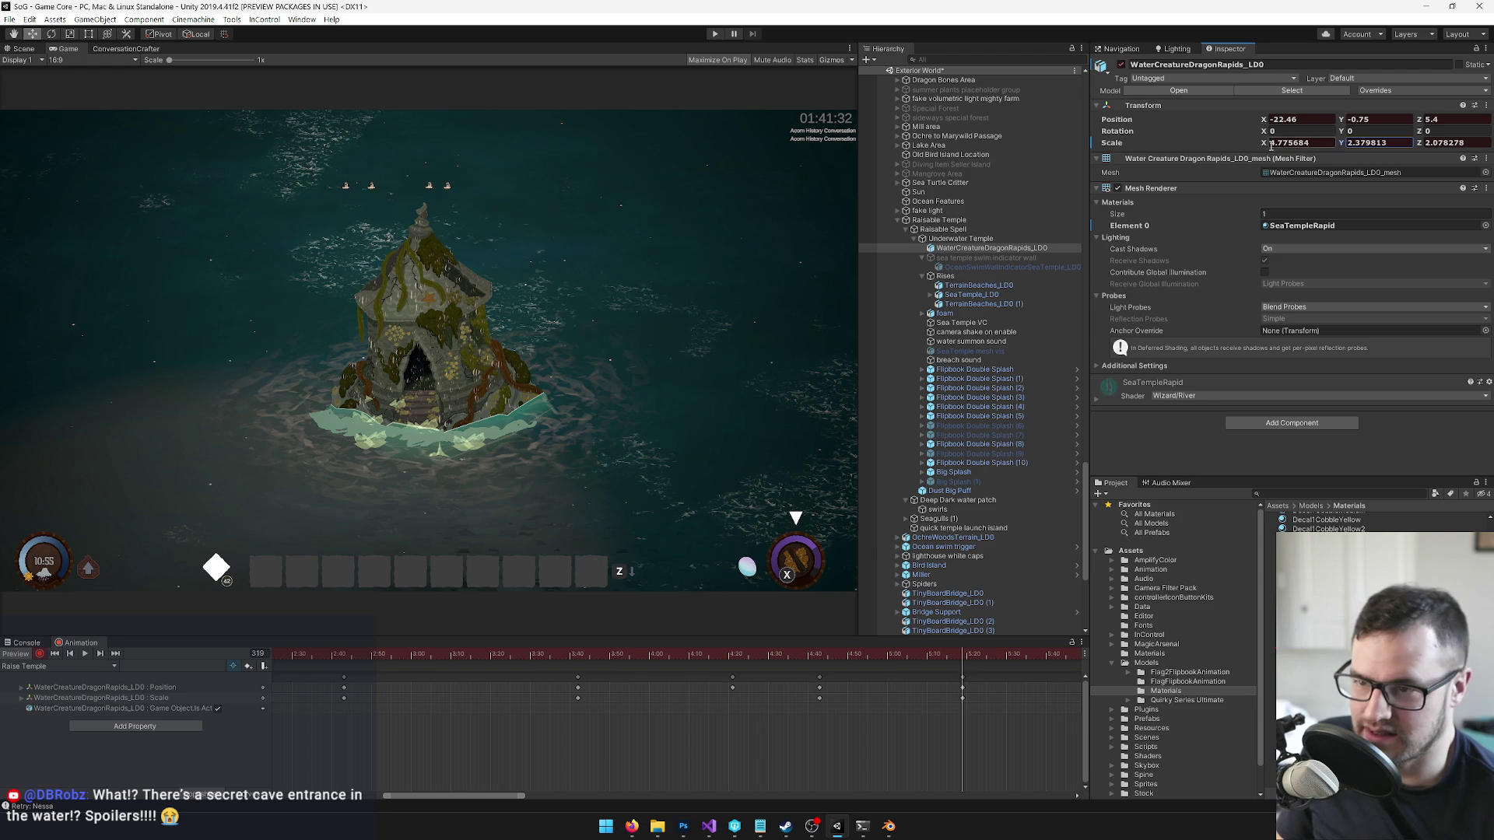
drag(1266, 144, 1252, 142)
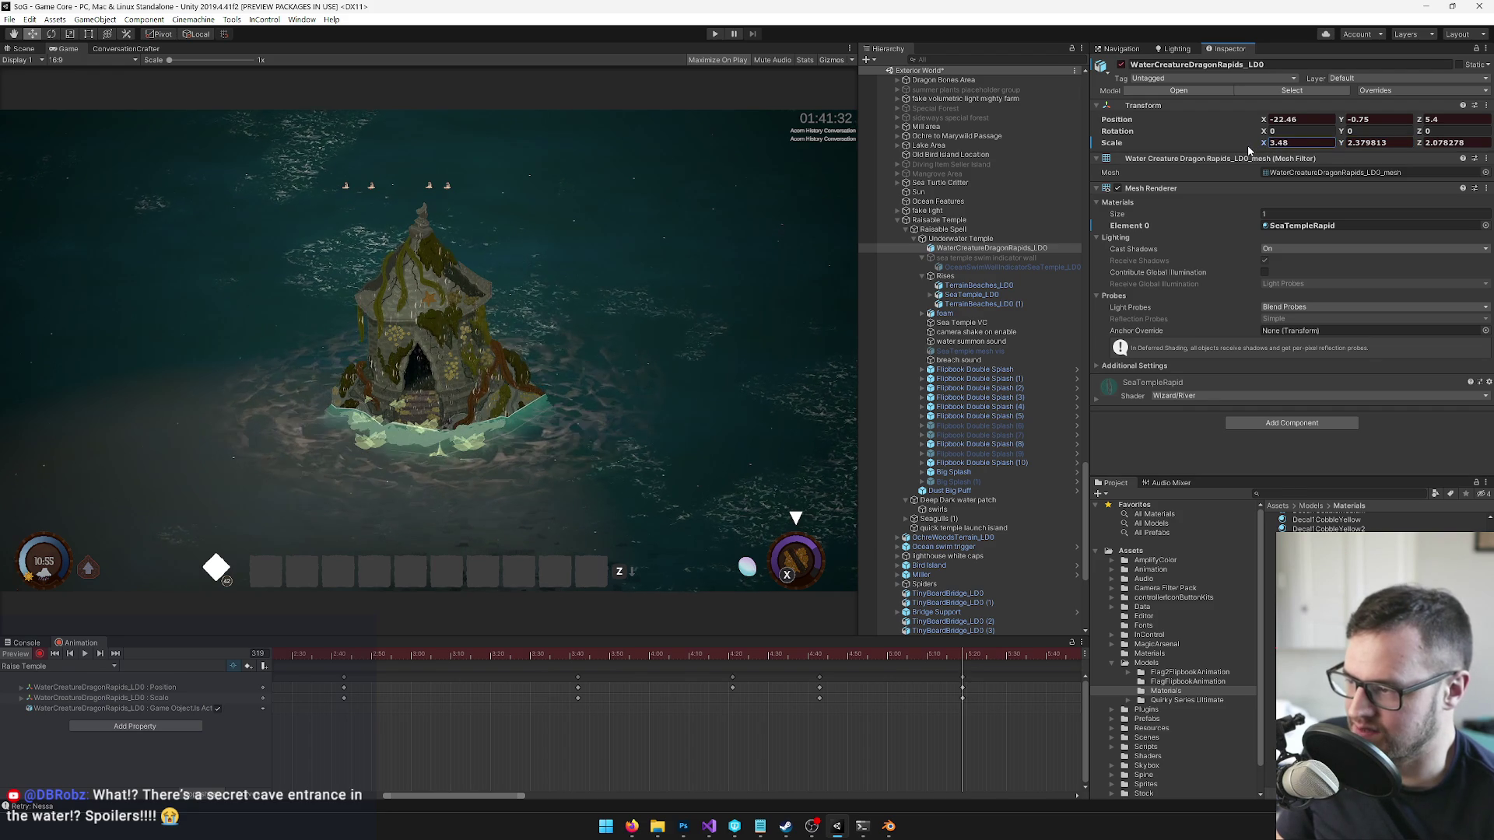
drag(1420, 120, 1427, 122)
- Key adjusted Position Z values for the rapids at frames 375 and 428, previewing up to frame 484
mouse_move(965, 653)
mouse_down()
mouse_move(1100, 637)
mouse_move(1098, 649)
mouse_up()
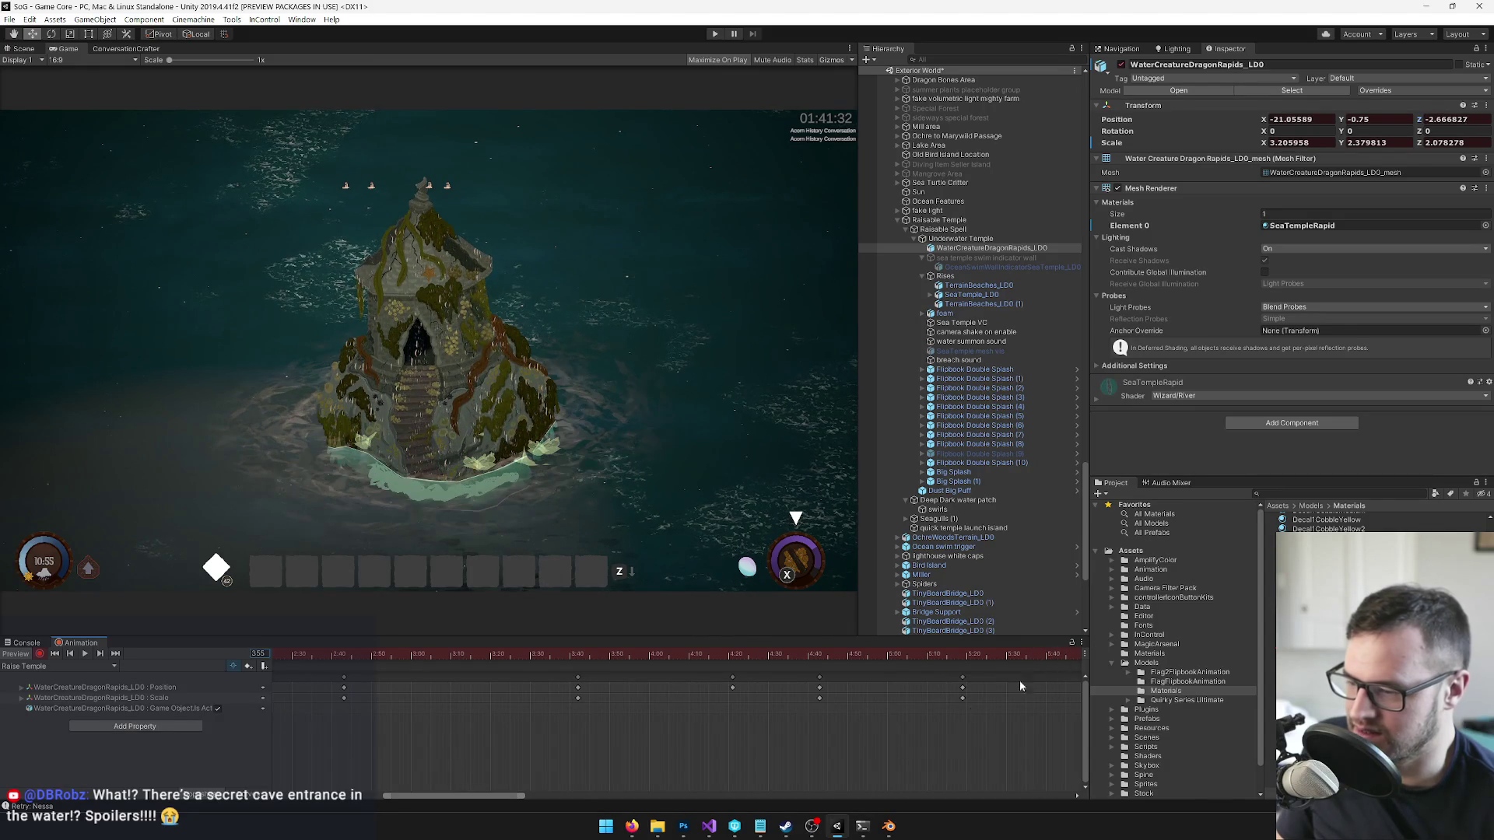
scroll(987, 713, down, 5)
drag(498, 792, 629, 747)
drag(772, 652, 807, 646)
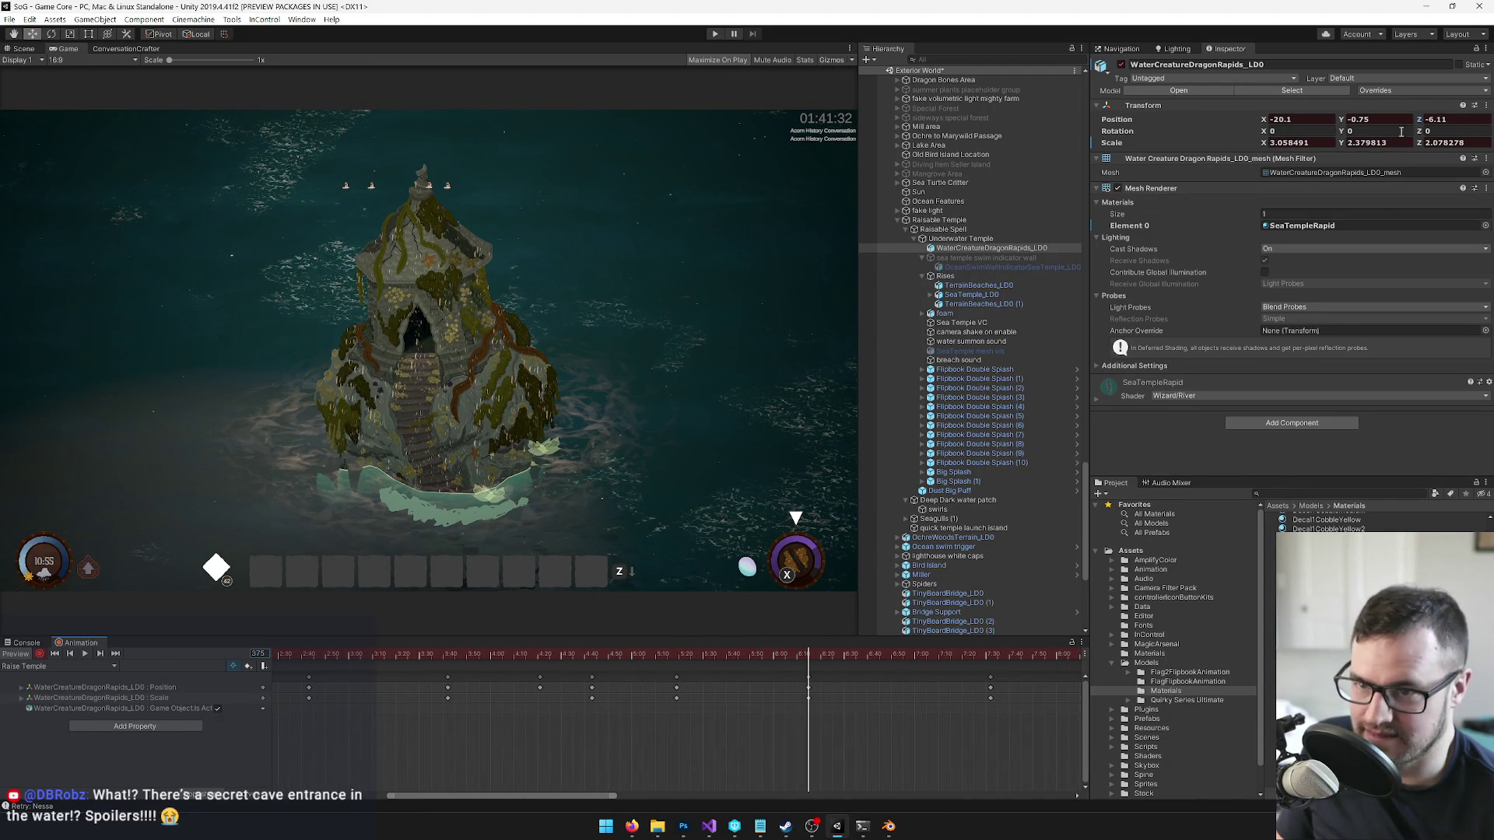
drag(1421, 122, 1445, 114)
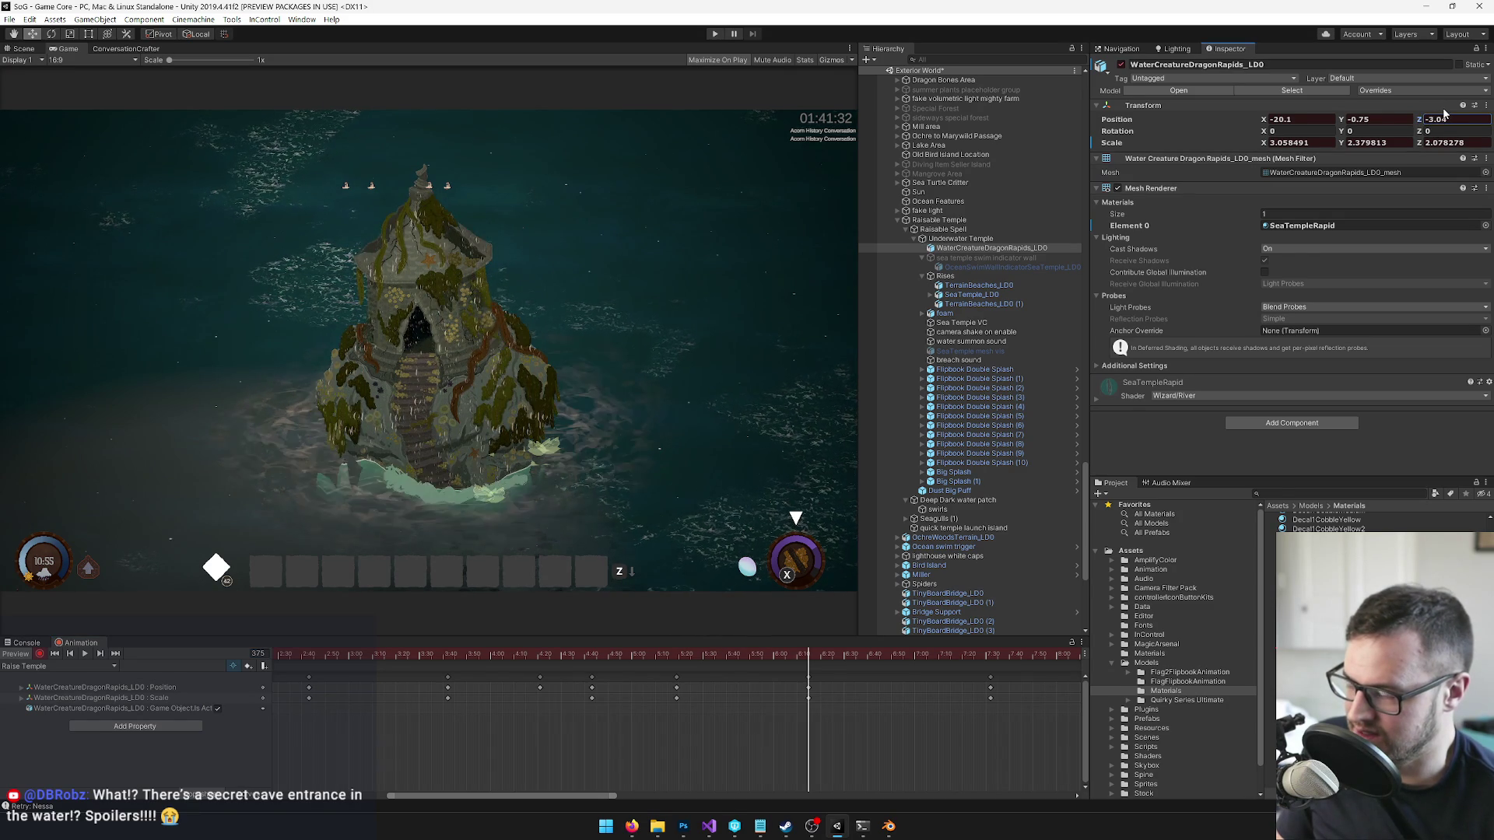
drag(816, 661, 992, 650)
drag(1422, 120, 1434, 121)
scroll(949, 738, down, 5)
scroll(800, 690, up, 1)
mouse_move(770, 660)
mouse_down()
mouse_move(748, 660)
mouse_move(848, 663)
mouse_up()
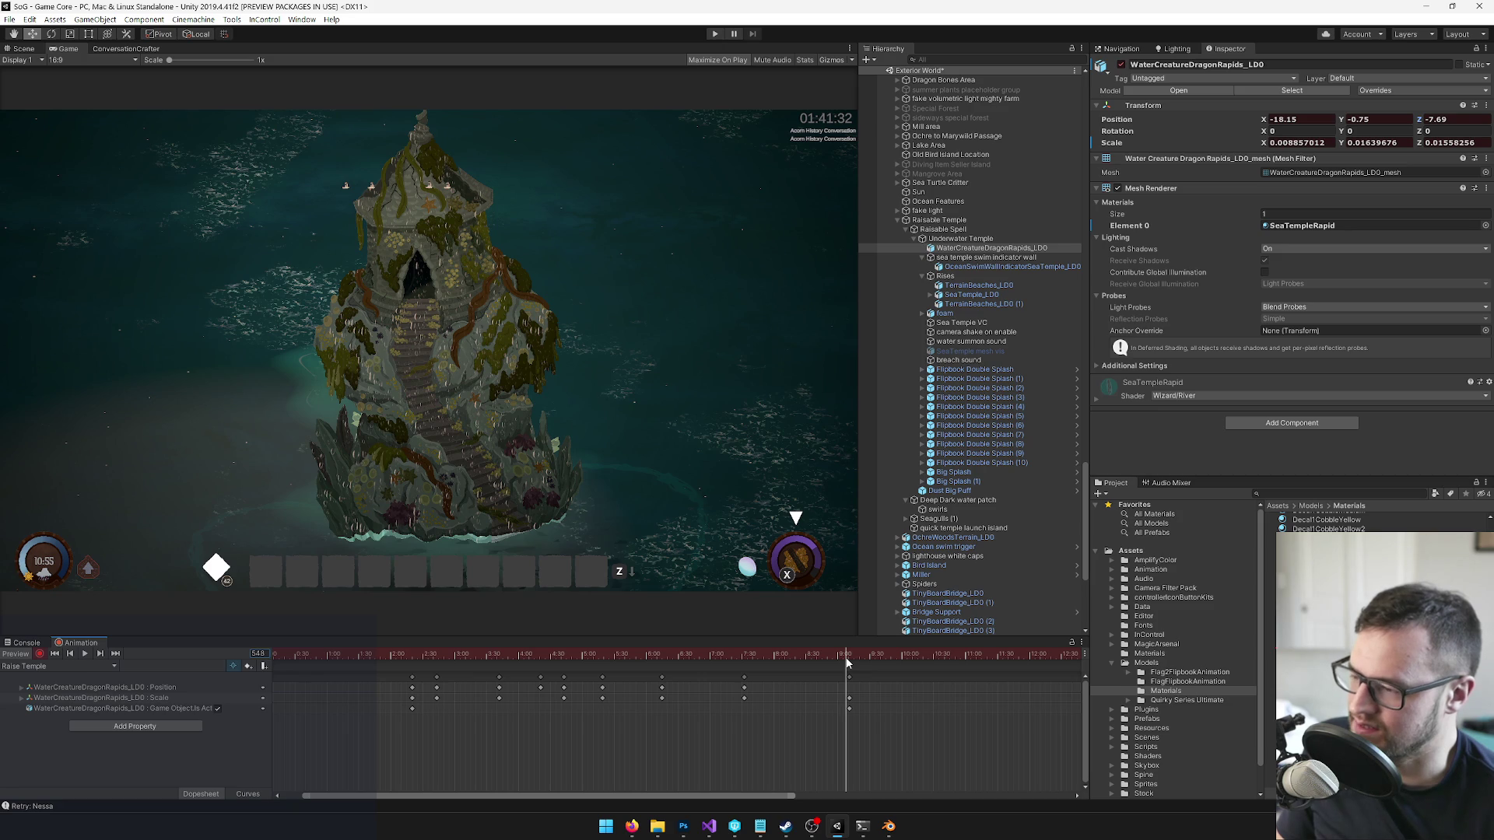
- With the Move tool at frame 530, push the rapids mesh further along Z
drag(848, 663, 851, 663)
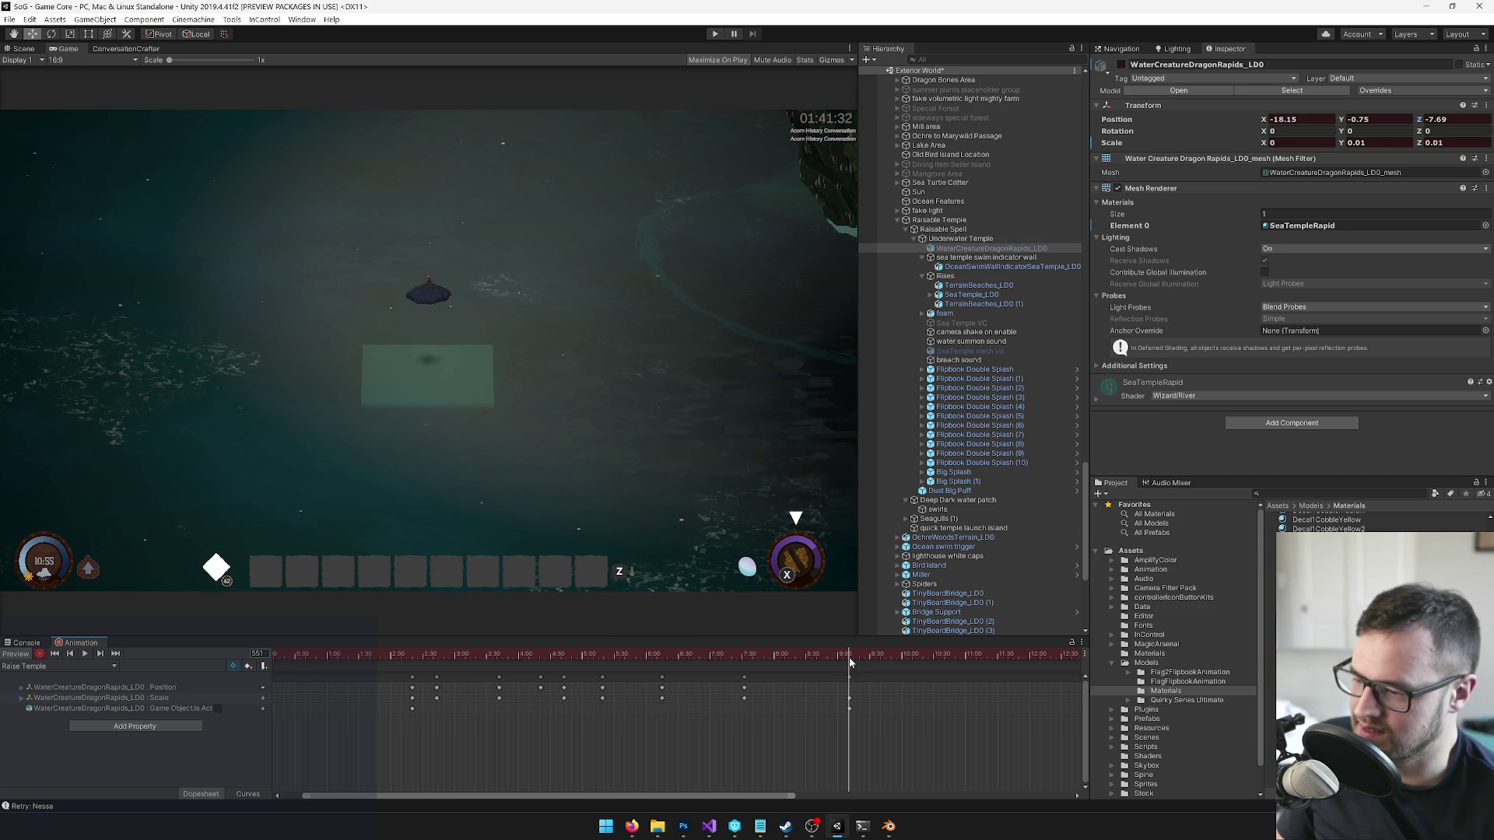
click(23, 48)
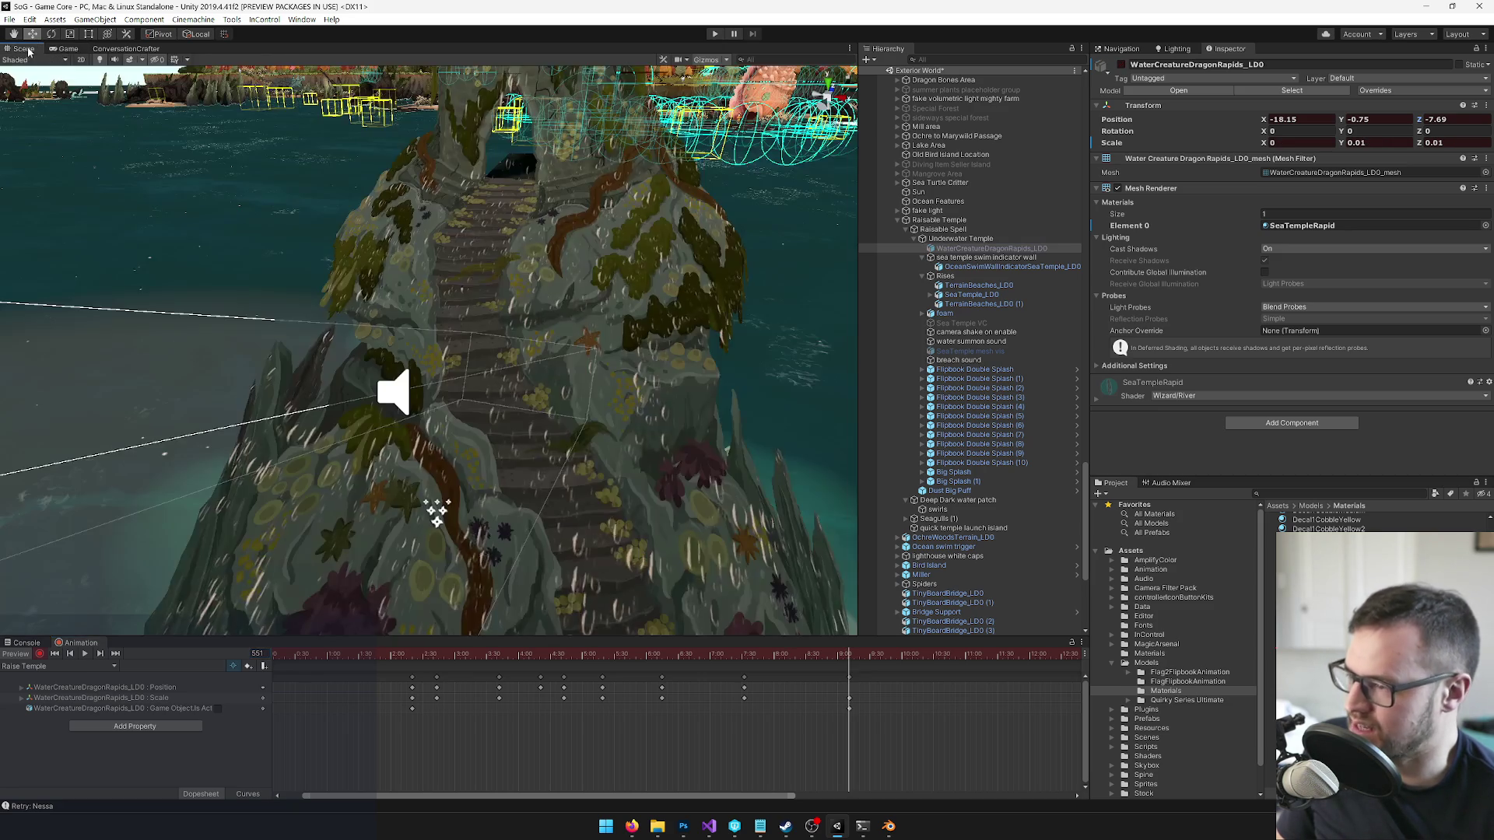
scroll(515, 404, down, 3)
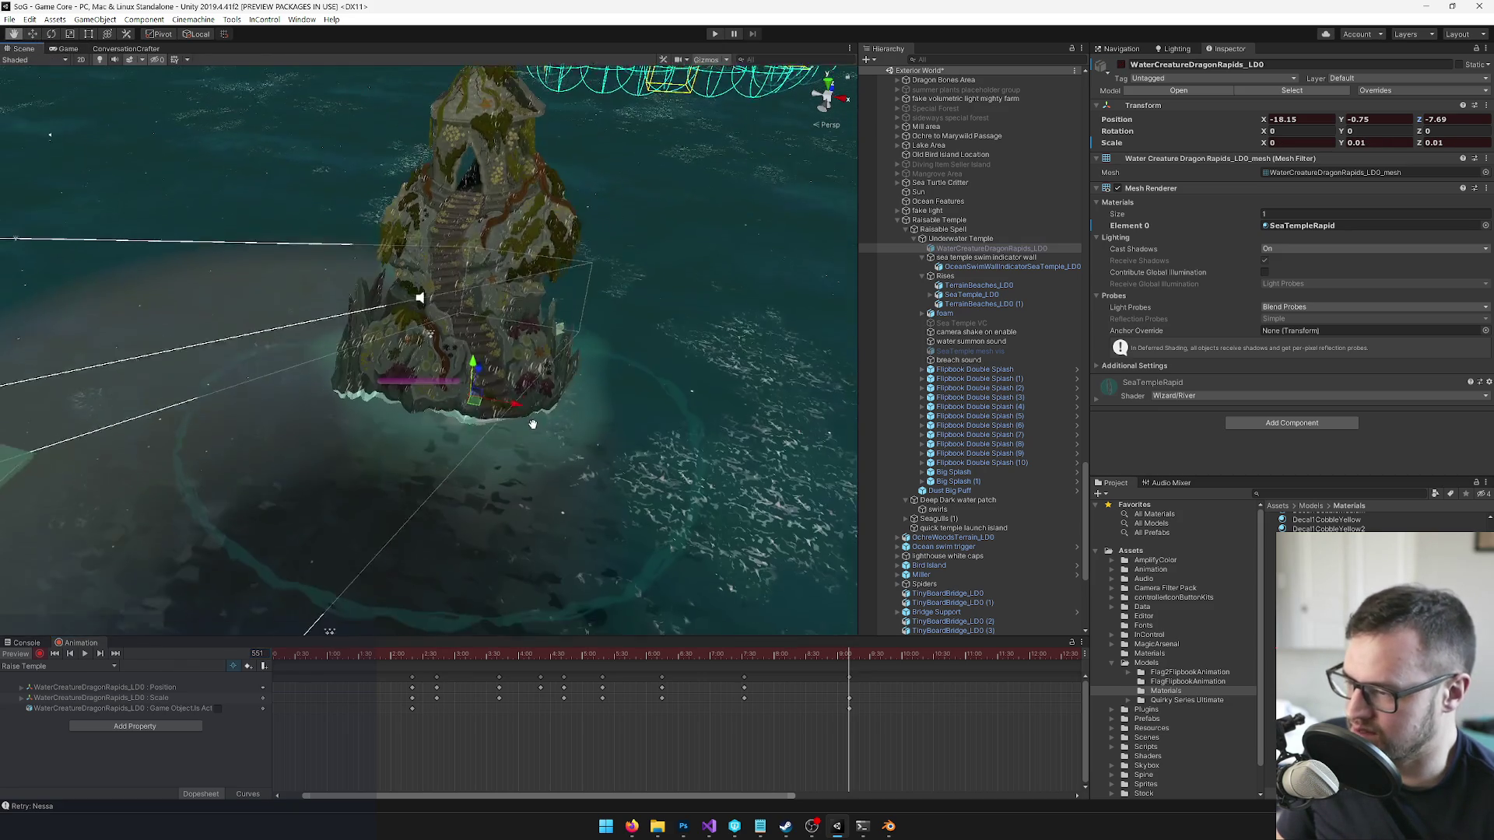
key(w)
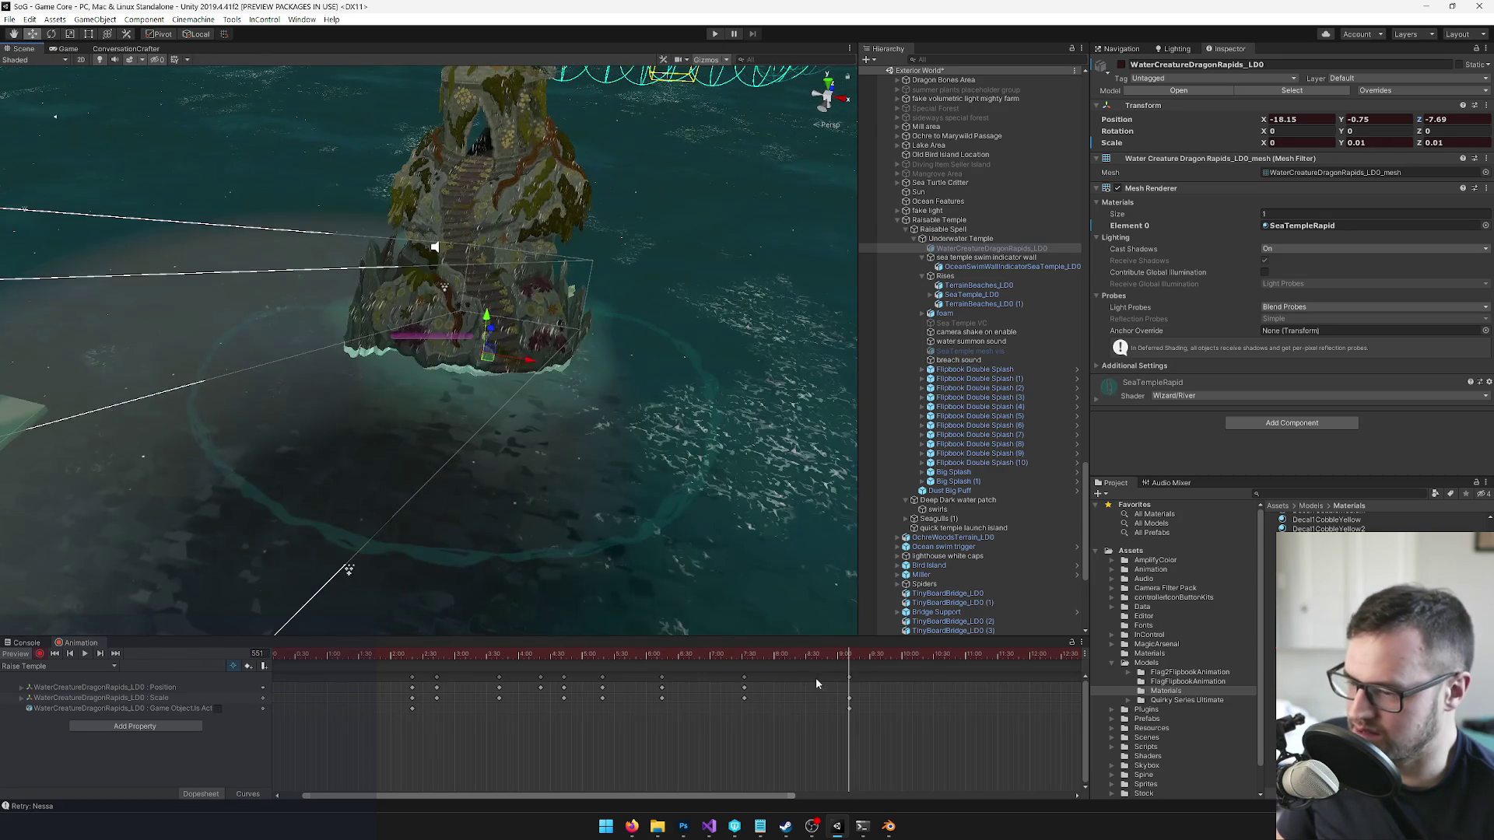
mouse_move(849, 658)
mouse_down()
mouse_move(740, 659)
mouse_move(851, 660)
mouse_up()
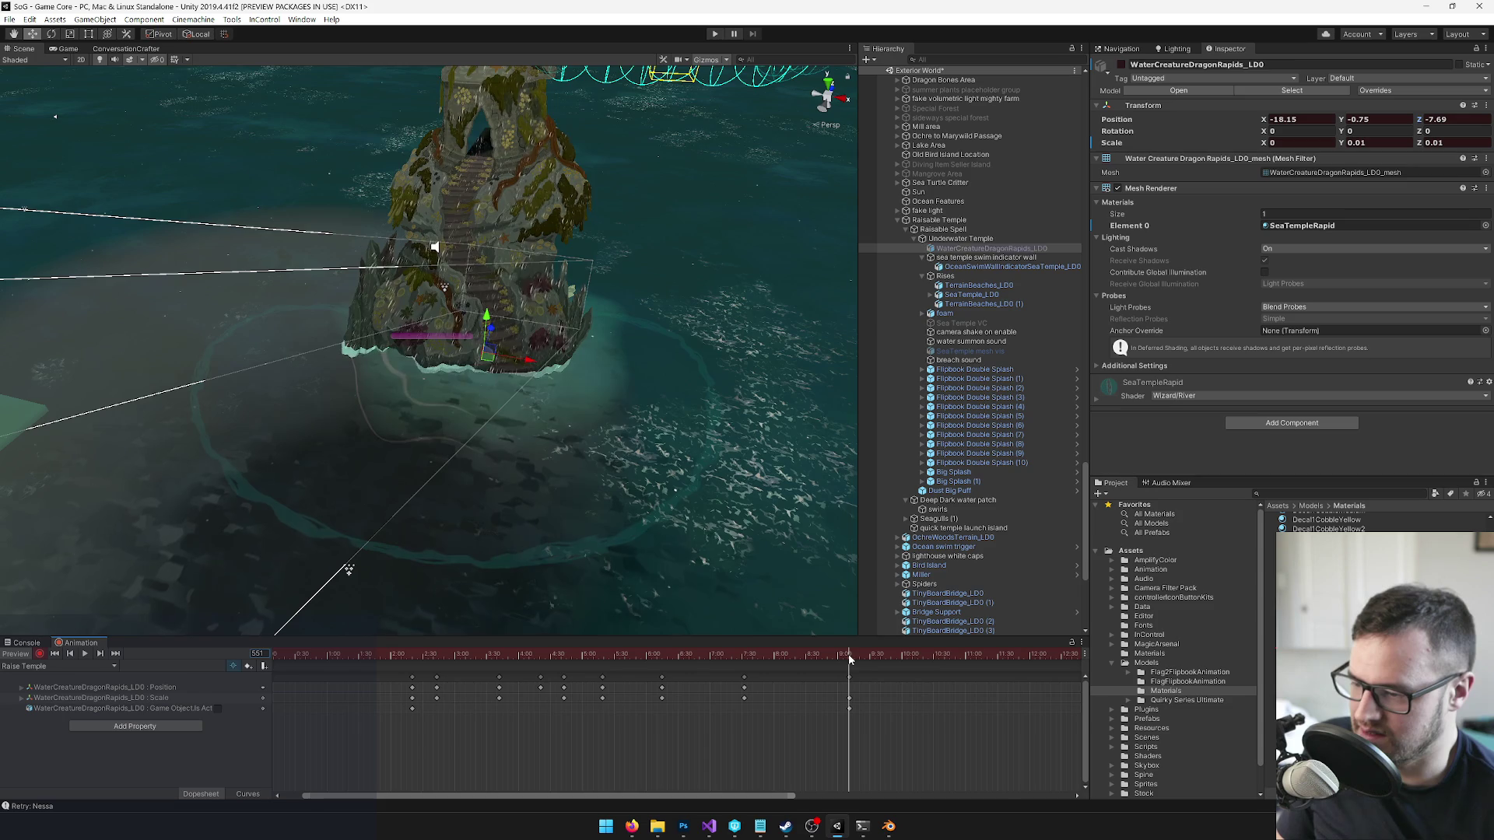
drag(490, 336, 483, 357)
drag(835, 656, 790, 661)
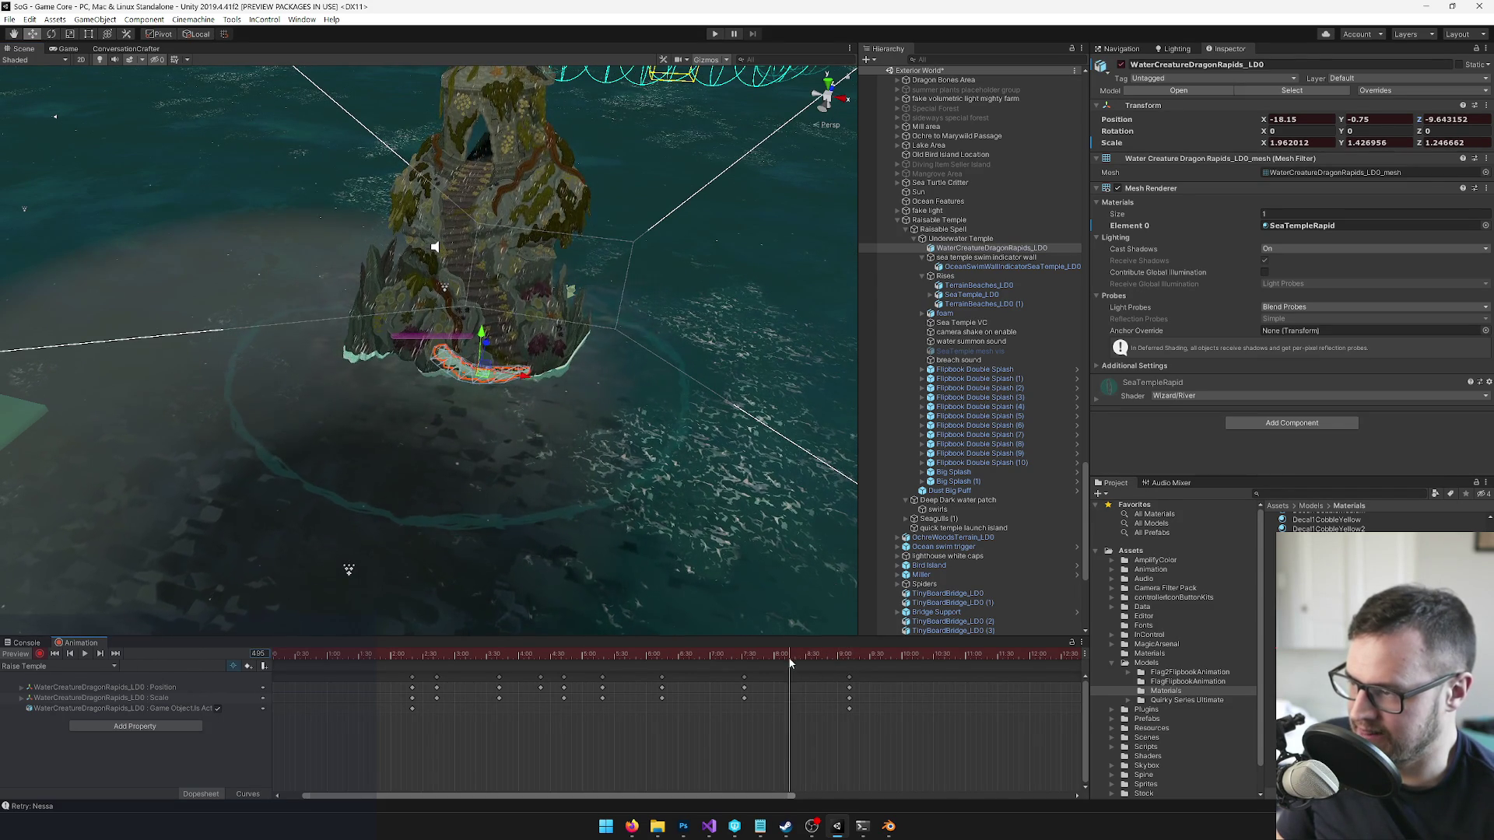
- At the final frame 551, shift the rapids further along Z and preview frames 507–535 from the game camera
click(59, 49)
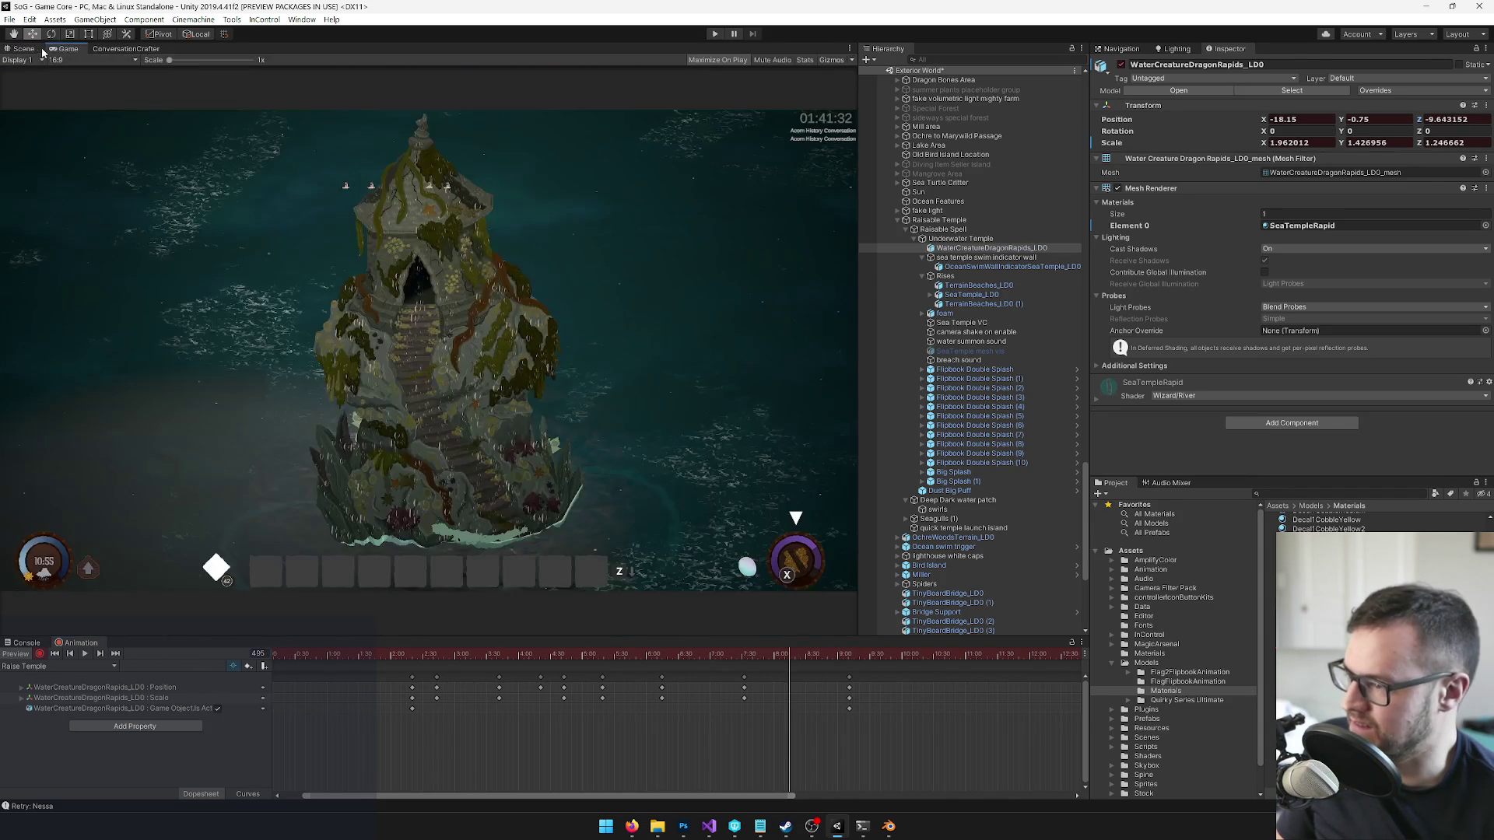
click(39, 51)
click(848, 659)
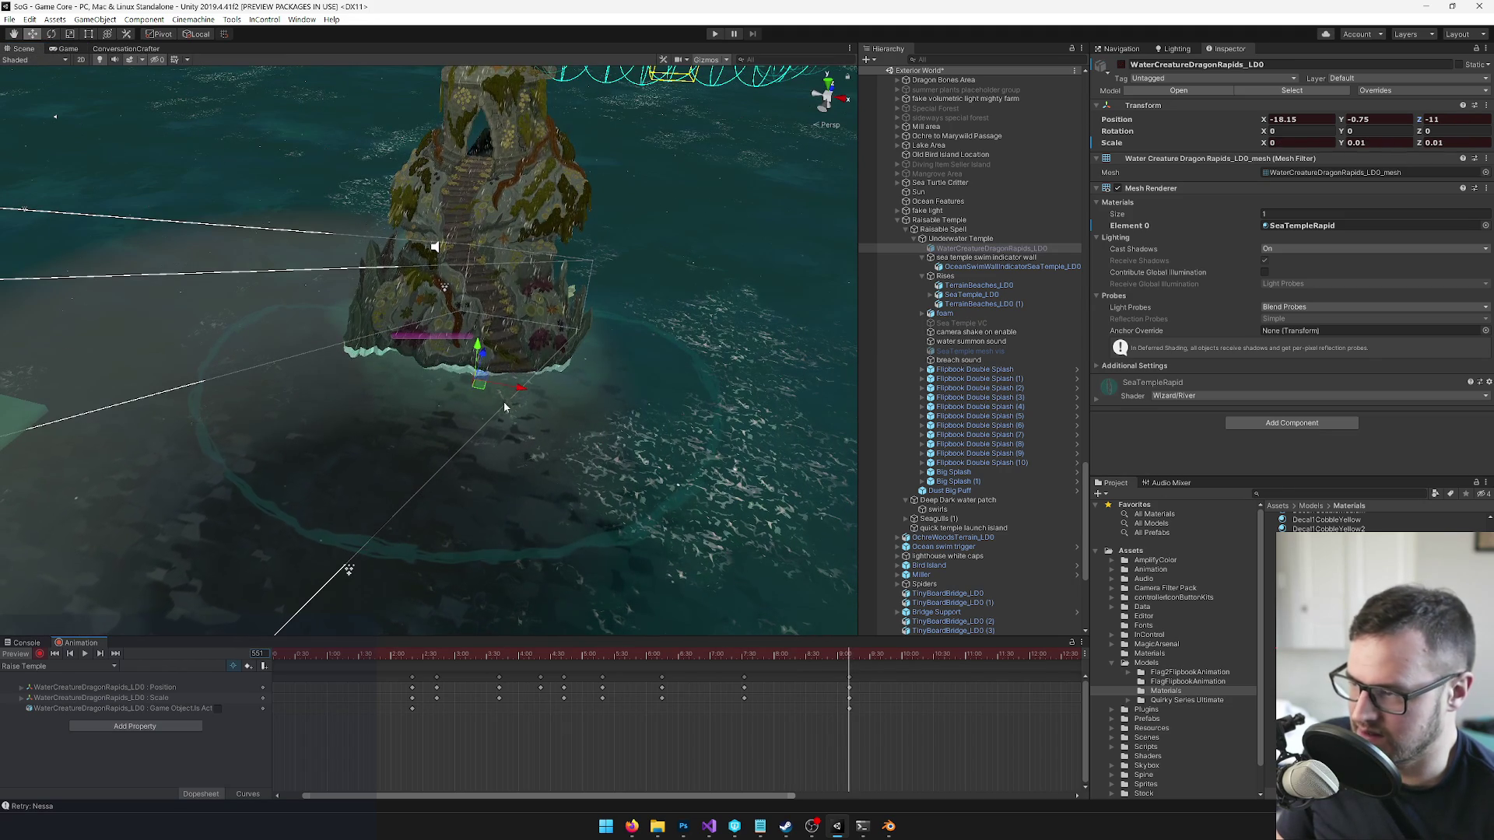
drag(486, 364, 480, 369)
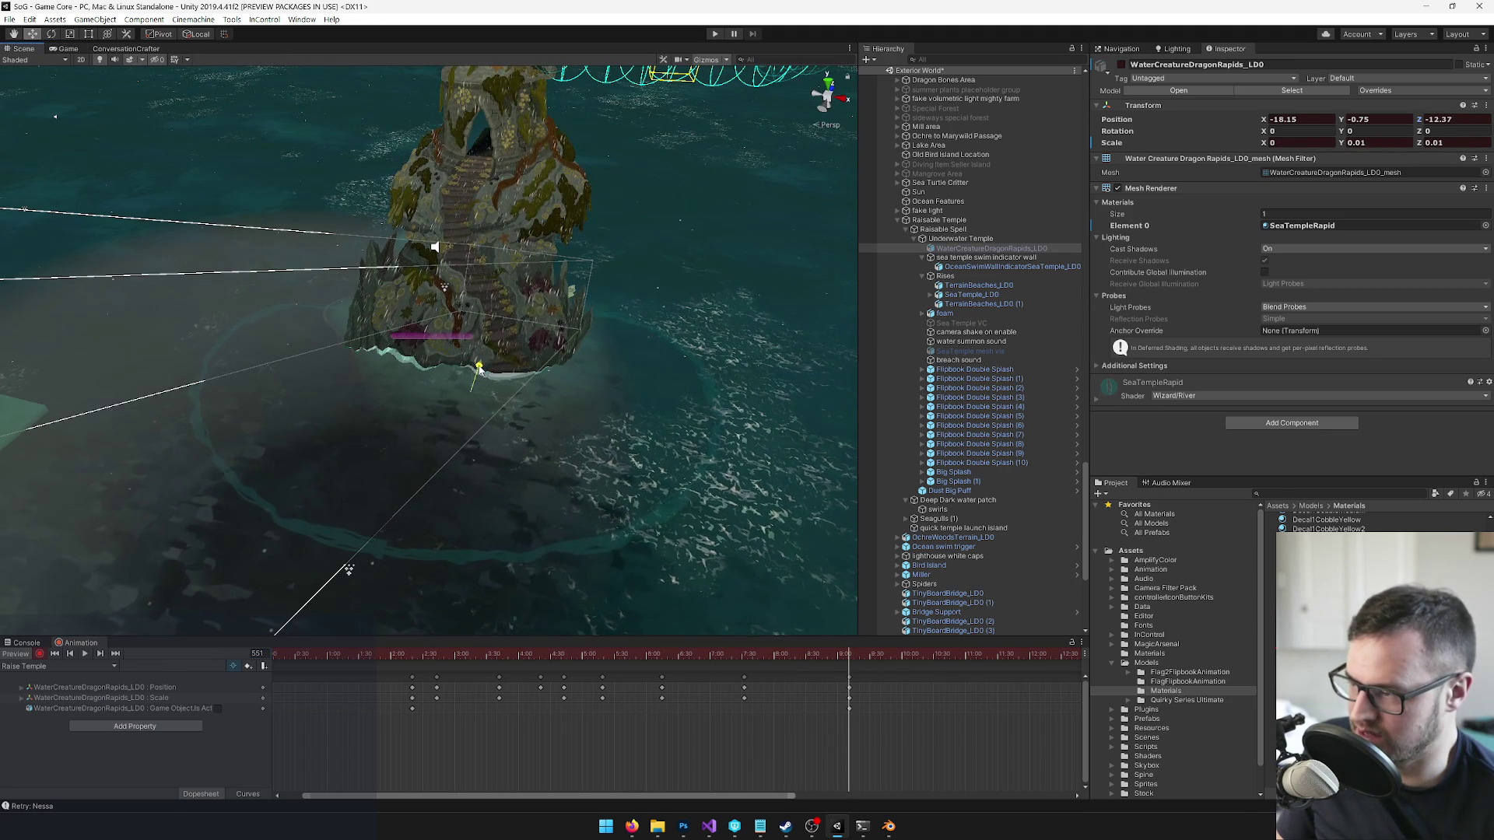
mouse_move(823, 653)
mouse_down()
mouse_move(836, 654)
mouse_move(802, 653)
mouse_up()
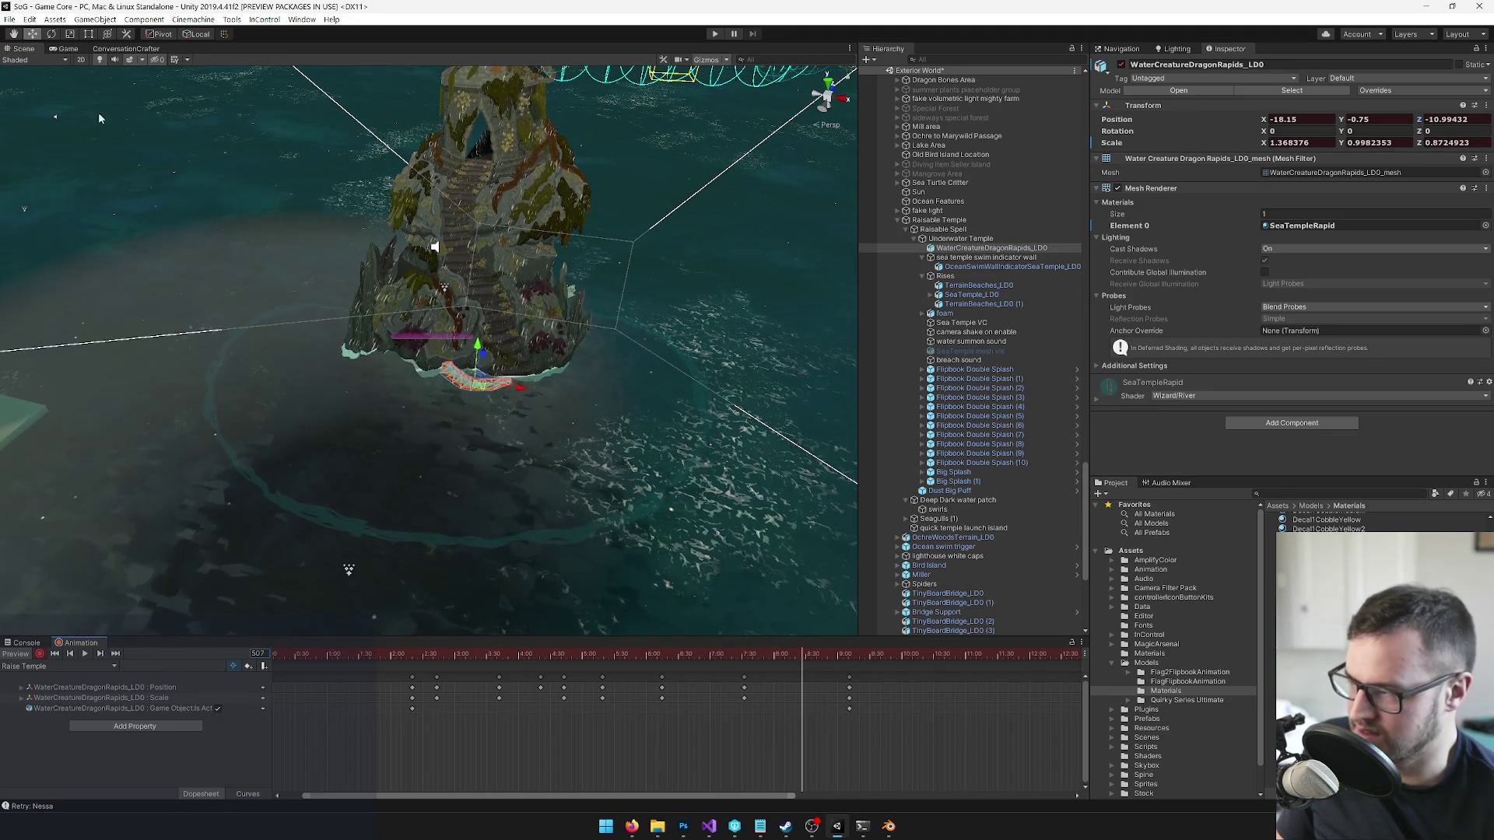
click(67, 48)
mouse_move(802, 652)
mouse_down()
mouse_move(778, 654)
mouse_move(849, 659)
mouse_up()
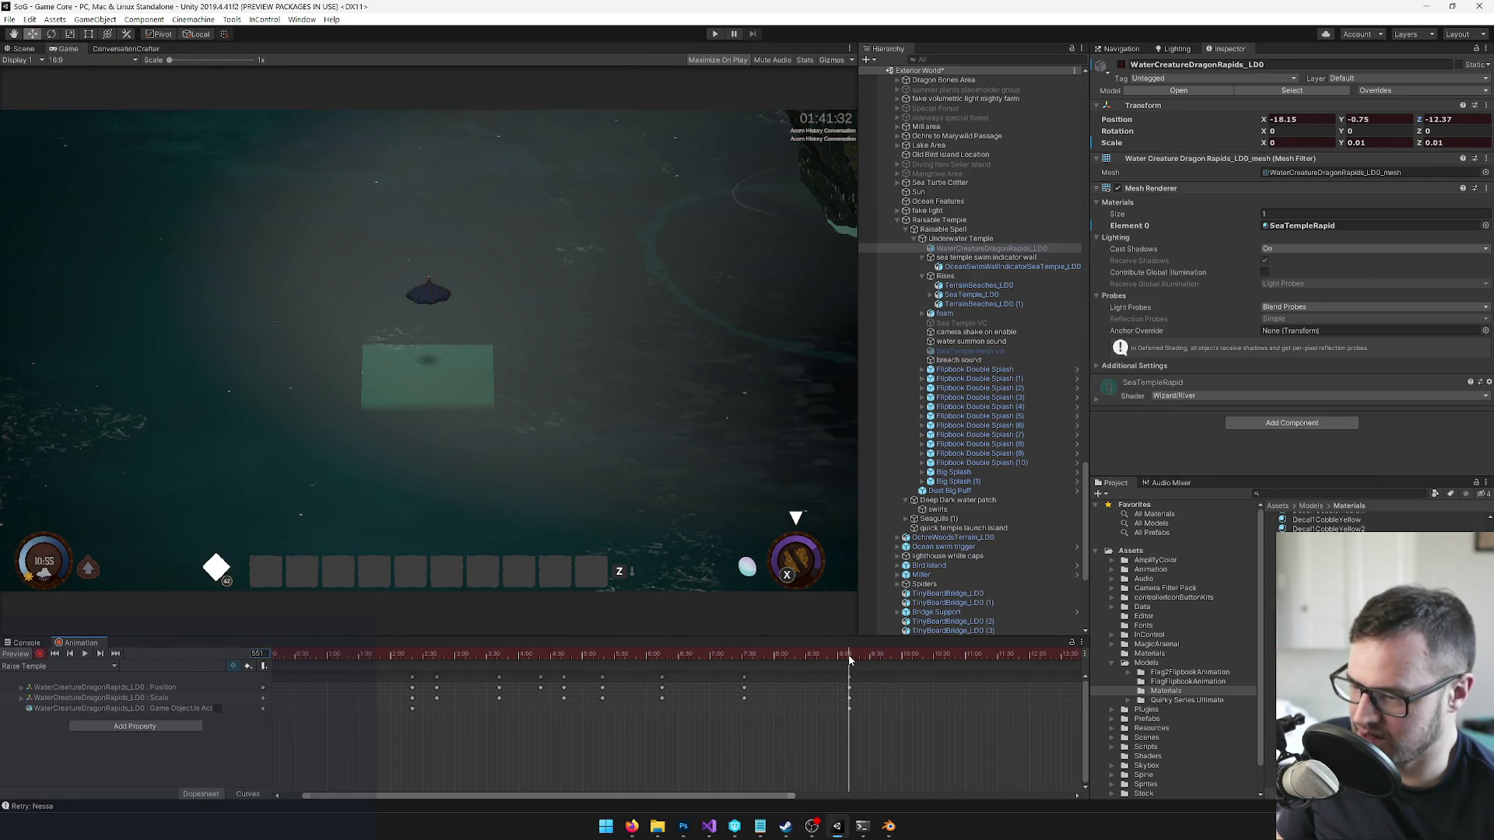
click(18, 48)
- Move the rapids along X and set its Z position to -14.97, checking from the game camera
mouse_move(512, 410)
mouse_down()
mouse_move(464, 392)
mouse_move(440, 360)
mouse_up()
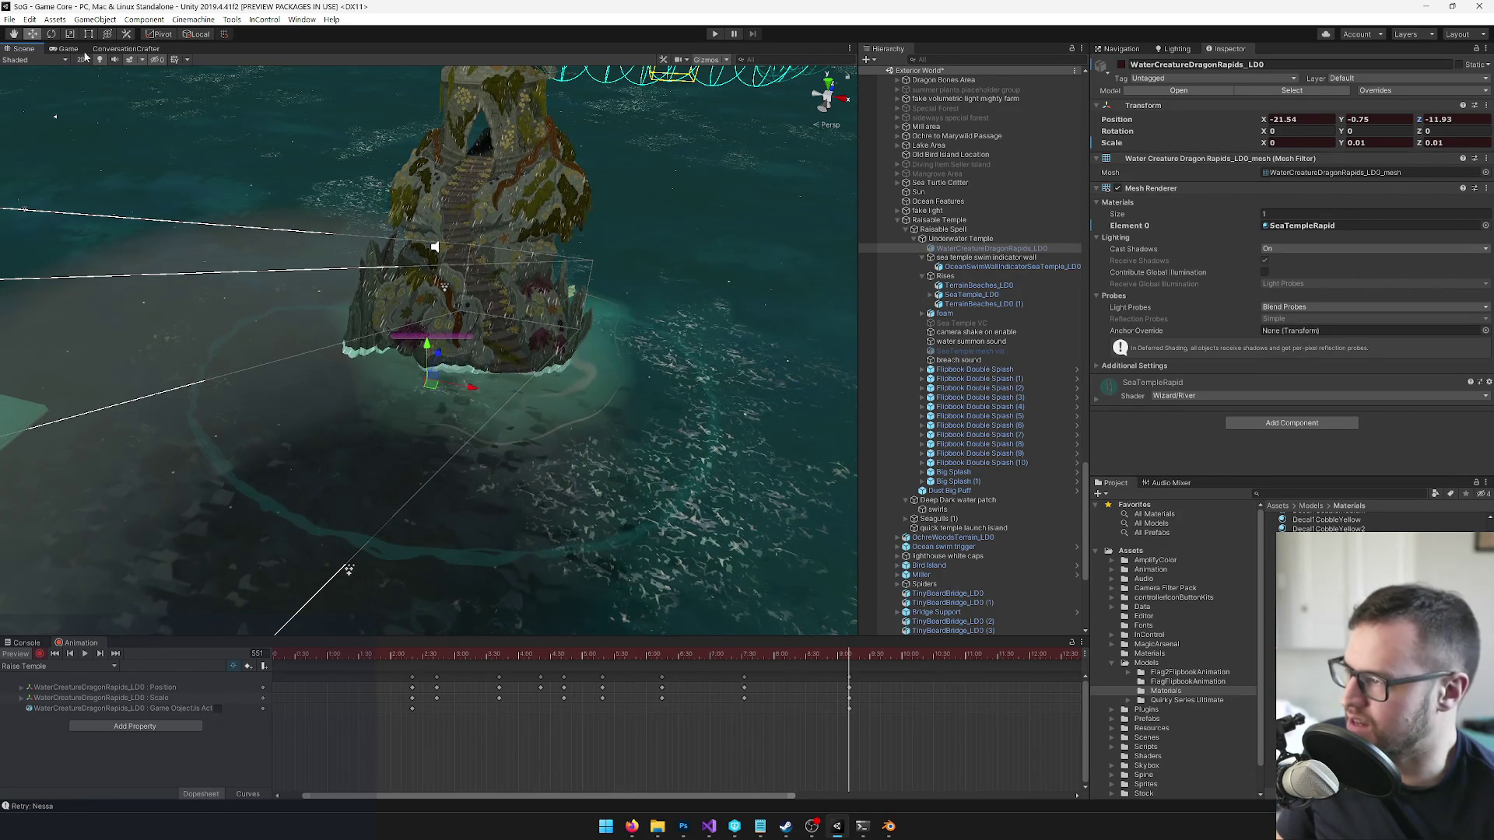
click(58, 49)
mouse_move(848, 656)
mouse_down()
mouse_move(566, 677)
mouse_move(753, 656)
mouse_move(849, 671)
mouse_up()
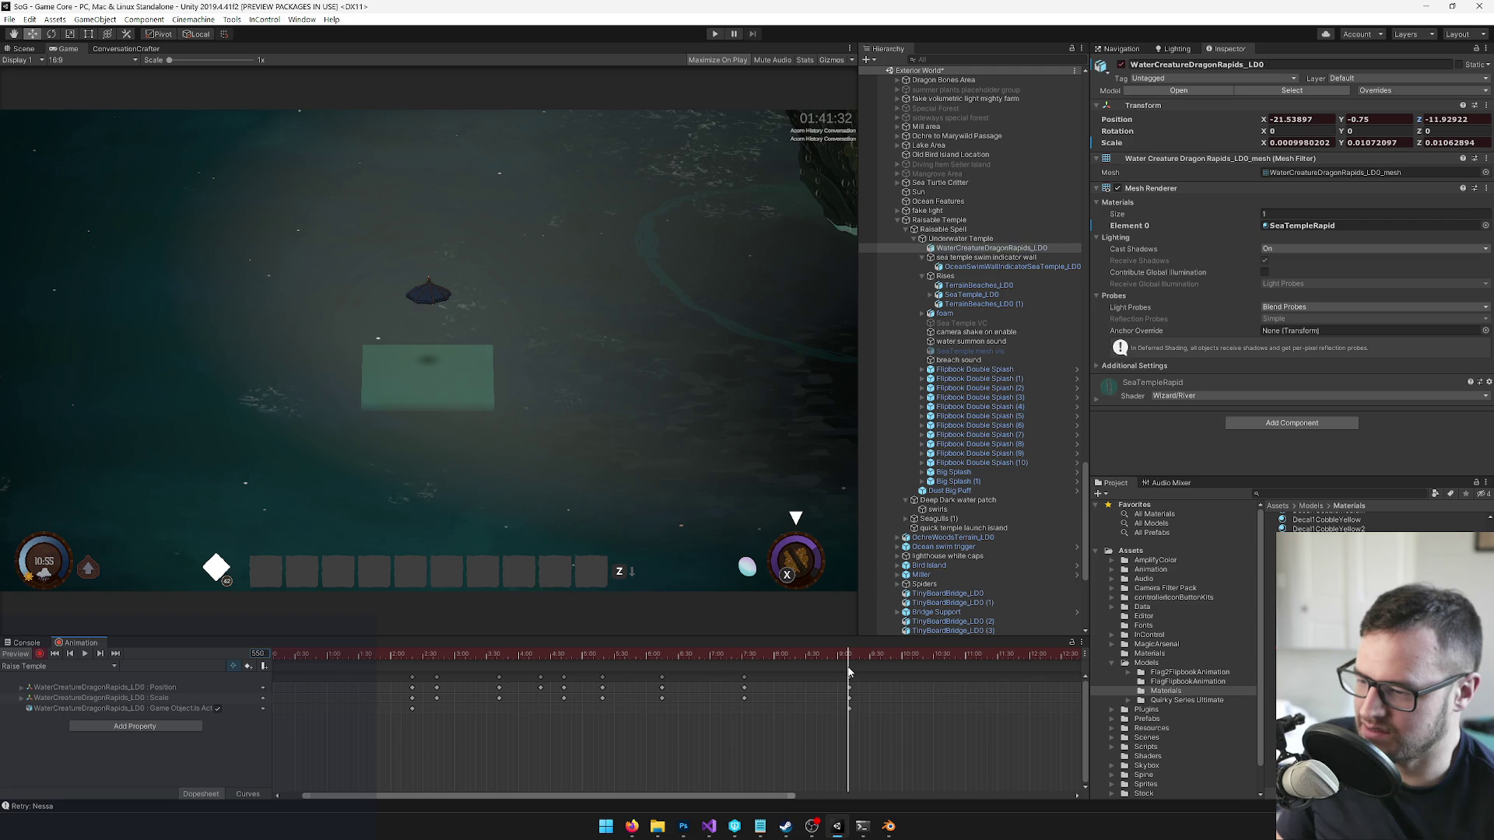
click(23, 49)
drag(471, 356, 455, 381)
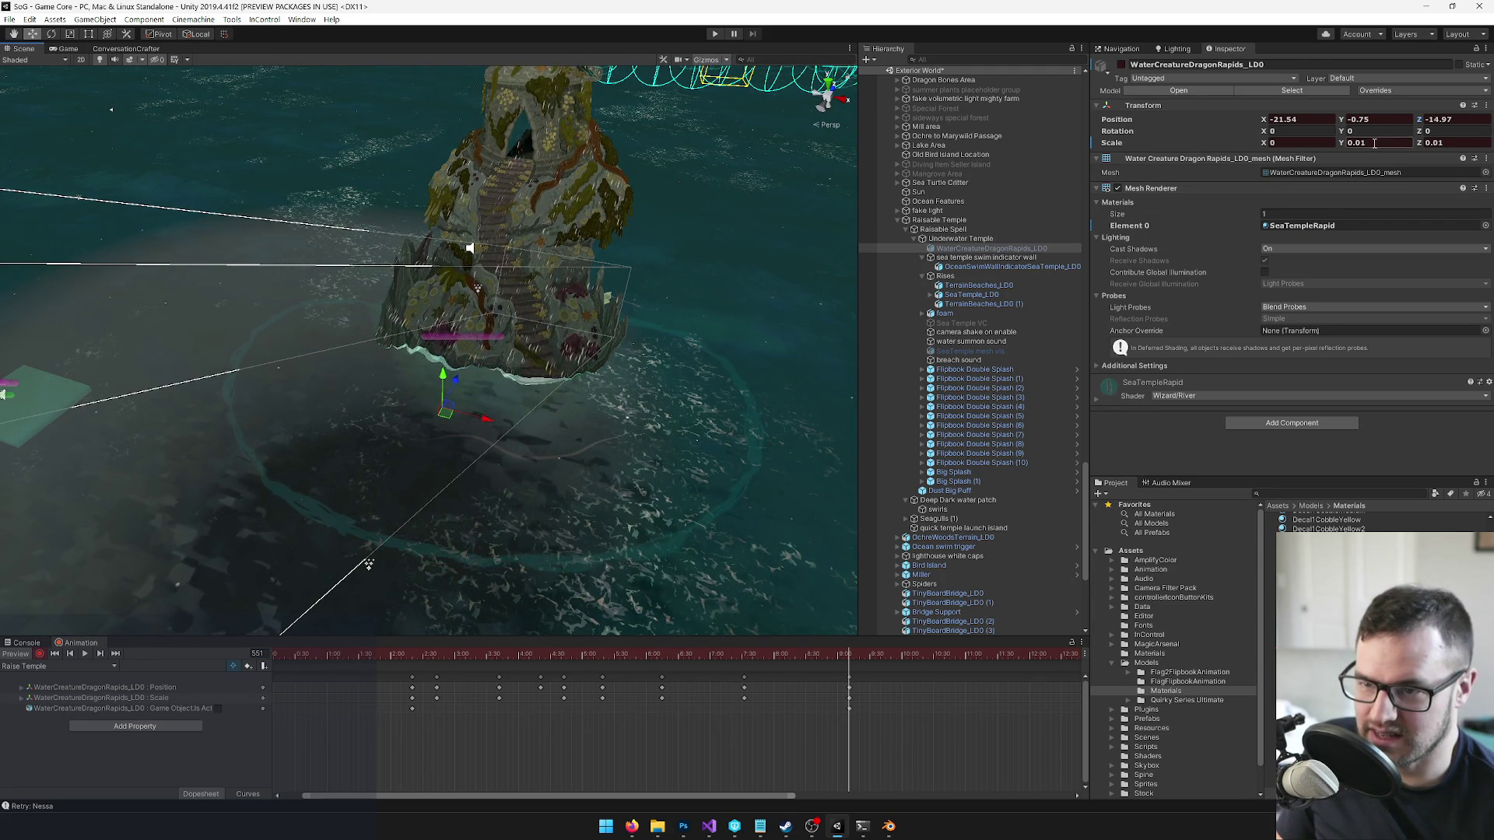
mouse_move(841, 659)
mouse_down()
mouse_move(743, 669)
mouse_move(791, 673)
mouse_up()
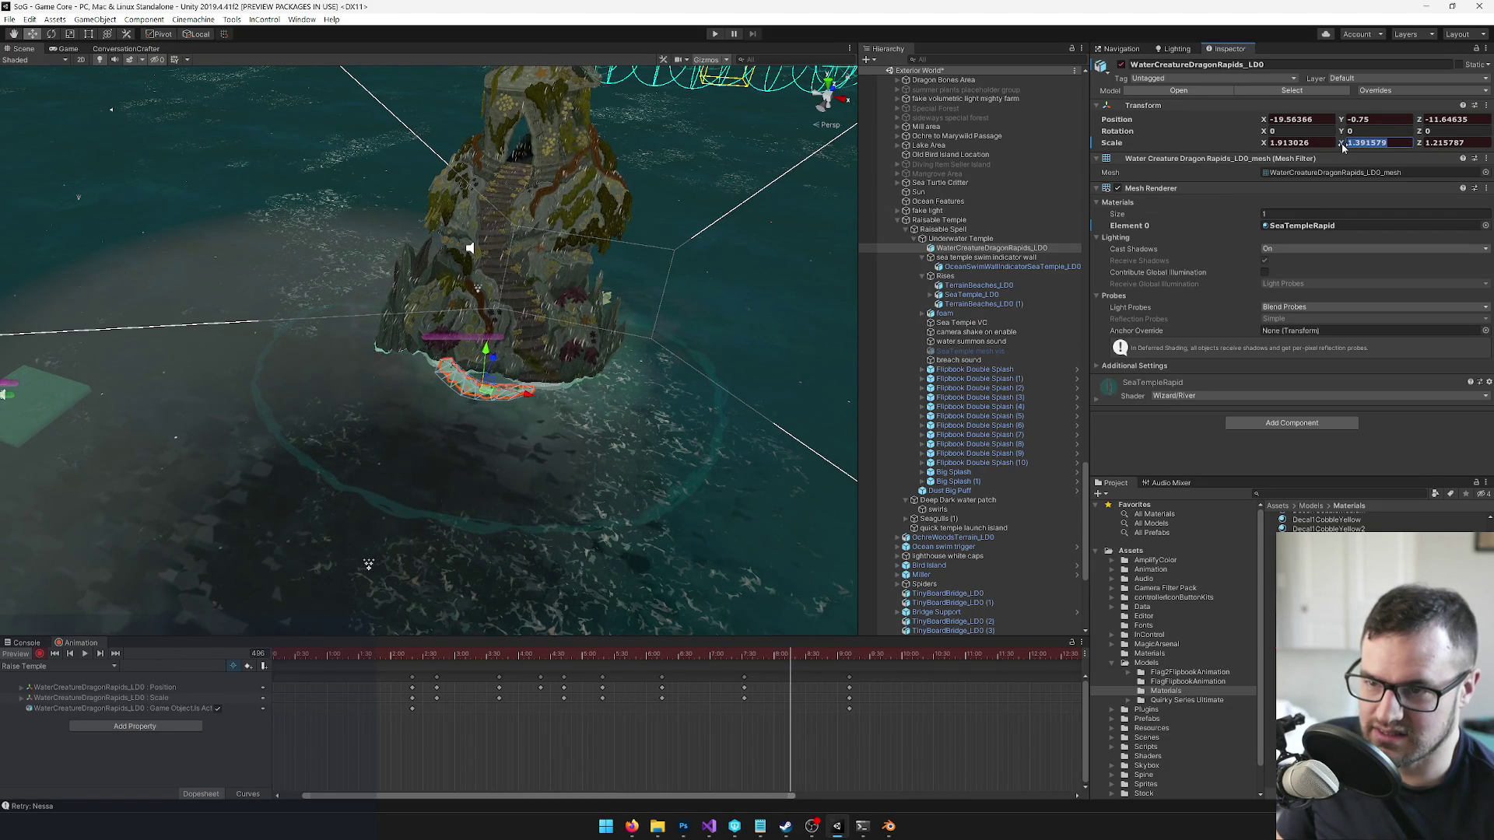
- Set the rapids' Scale Y to 0.1 at frame 496 and preview it from the game camera
text(0.1)
click(795, 656)
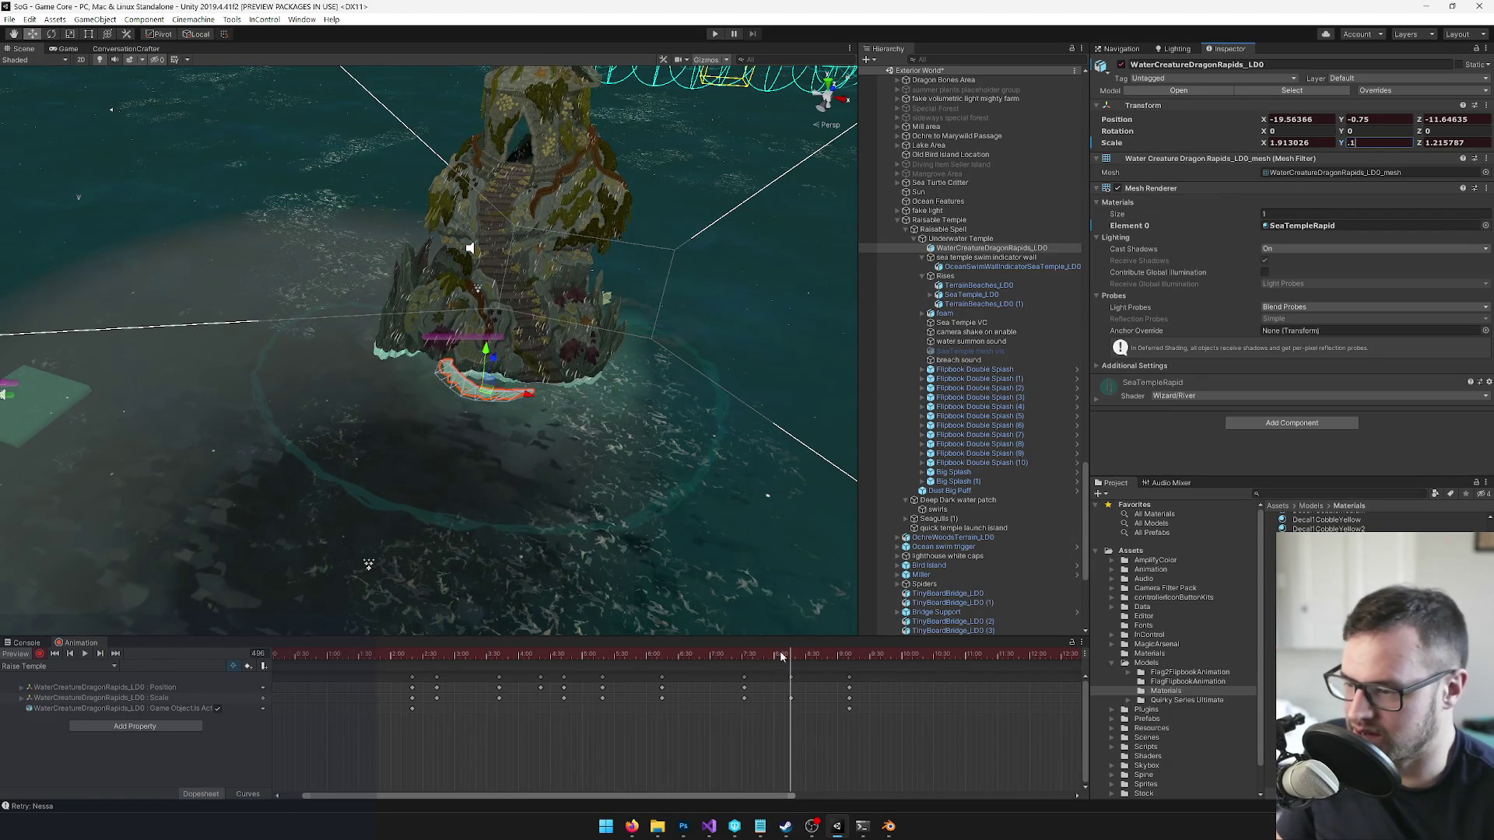
mouse_move(796, 656)
mouse_down()
mouse_move(861, 660)
mouse_move(752, 667)
mouse_move(823, 667)
mouse_up()
click(68, 49)
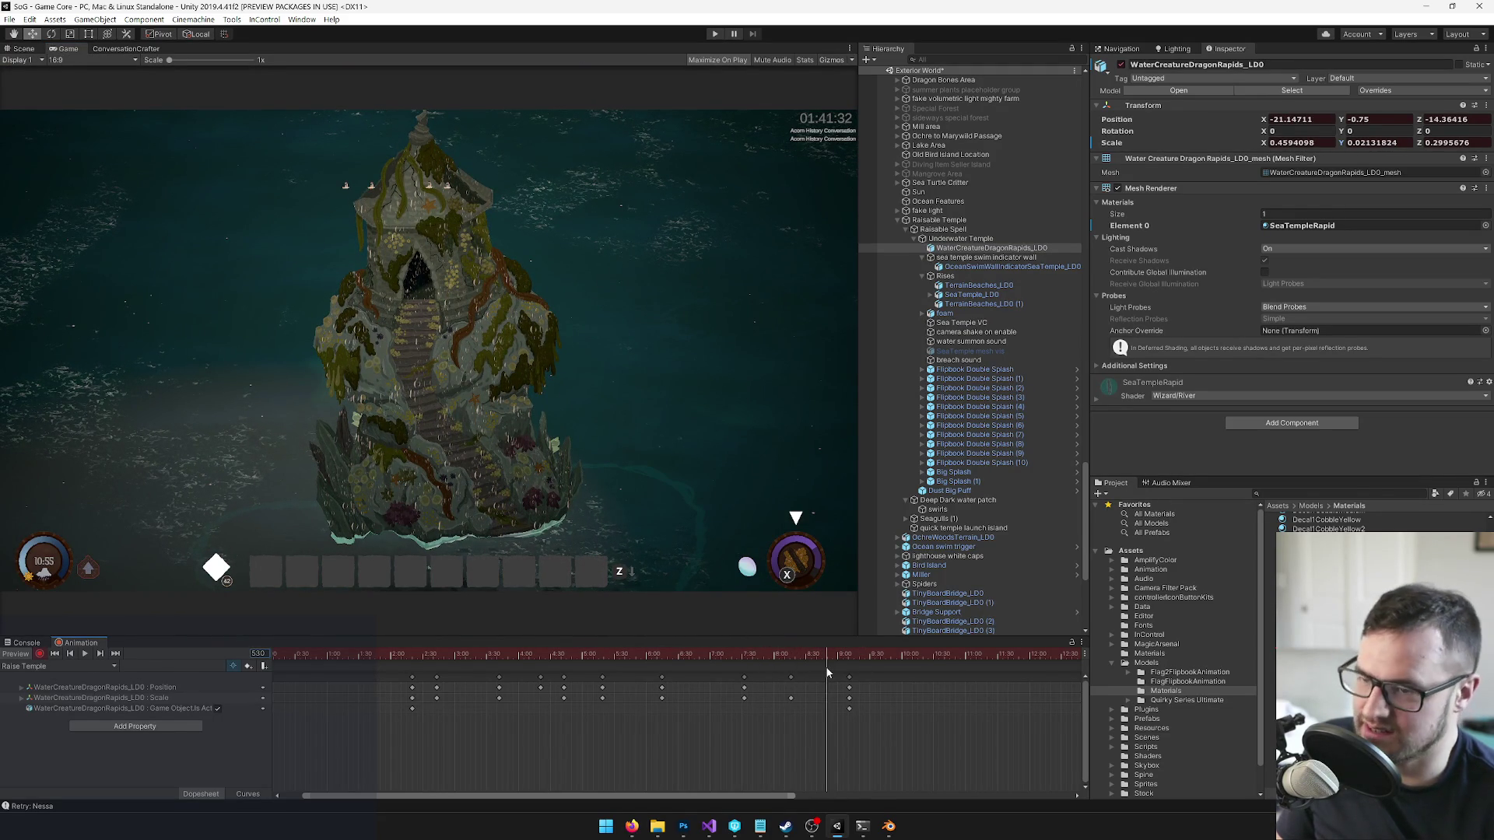
- Delete the extra keyframe column in the Dopesheet
click(791, 677)
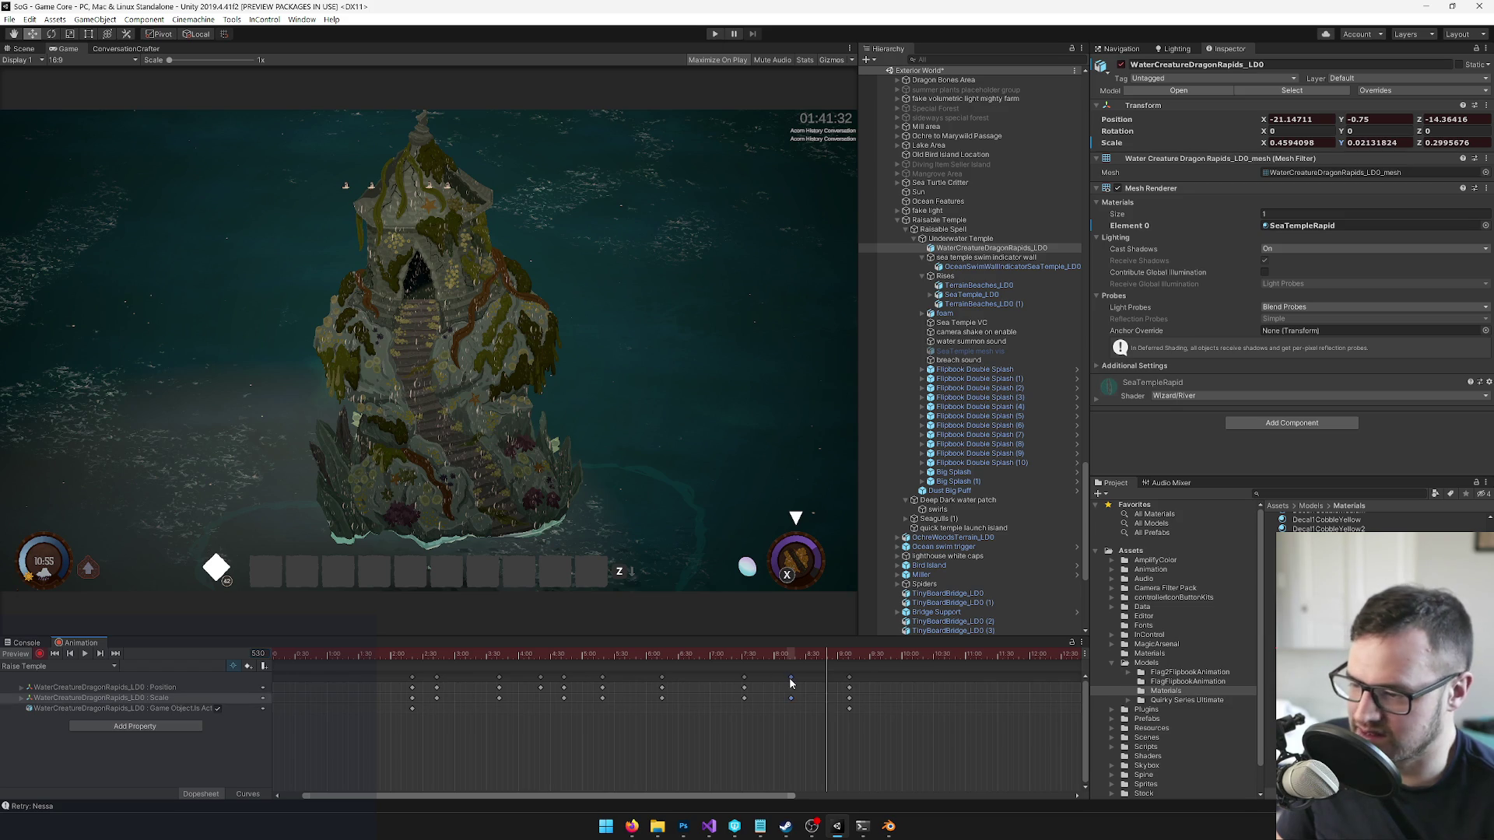
key(Delete)
click(793, 665)
click(792, 662)
drag(795, 660, 850, 663)
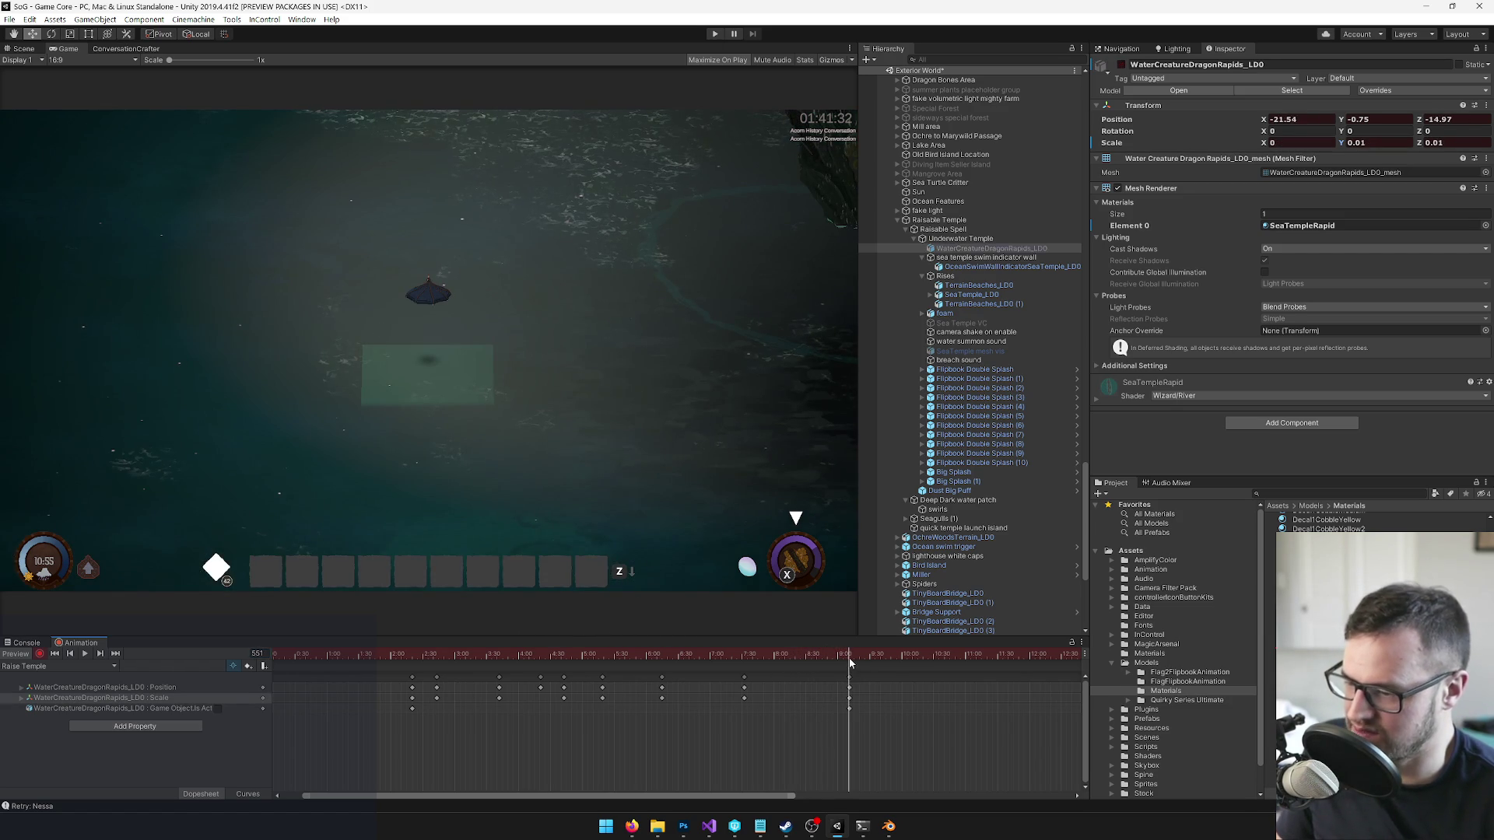
- At frame 551, move the rapids to X -22.79, Z -12.92 and preview the final frames
click(28, 48)
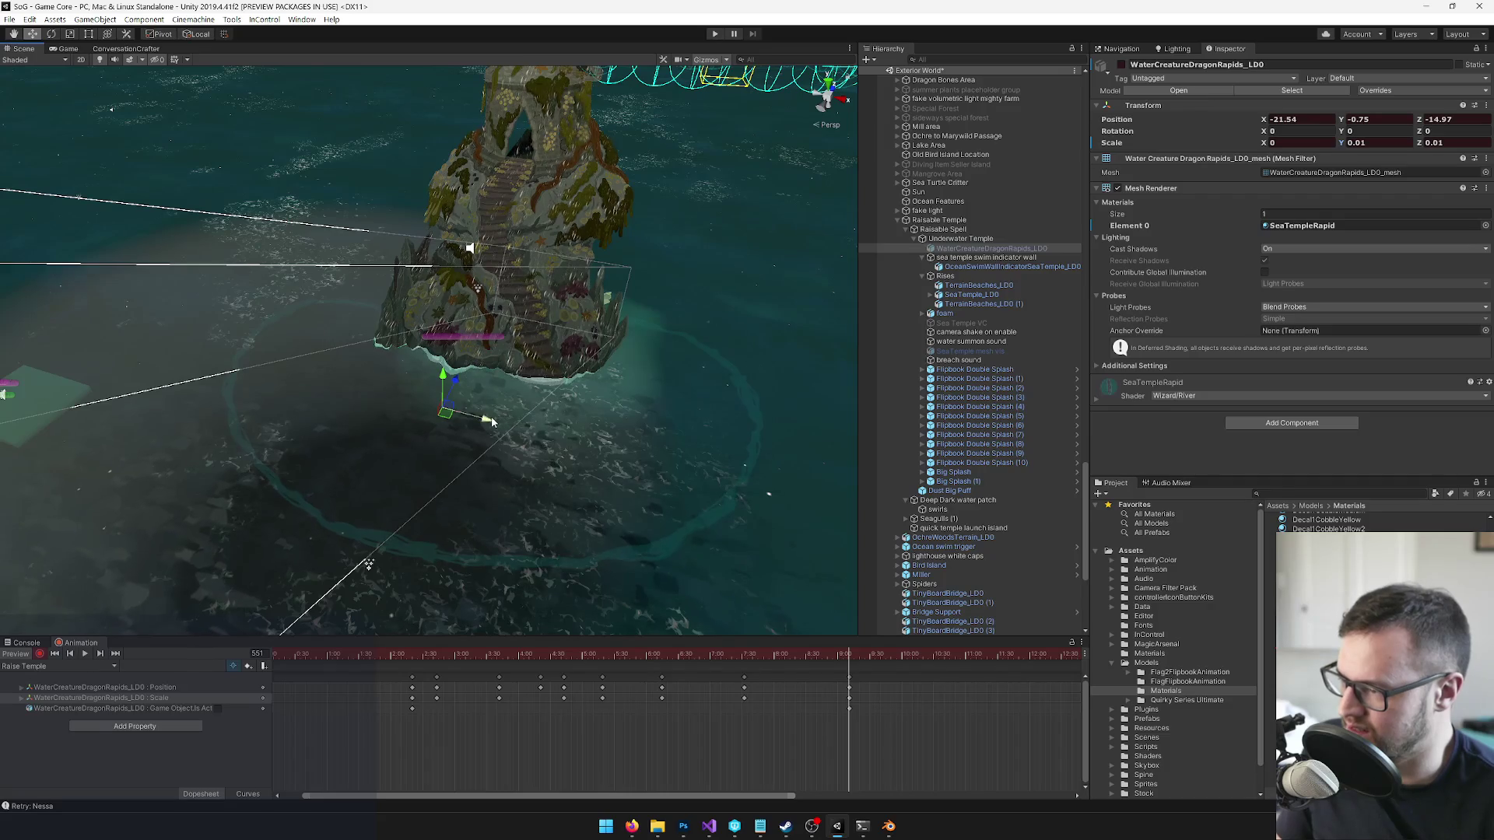
drag(514, 447, 436, 393)
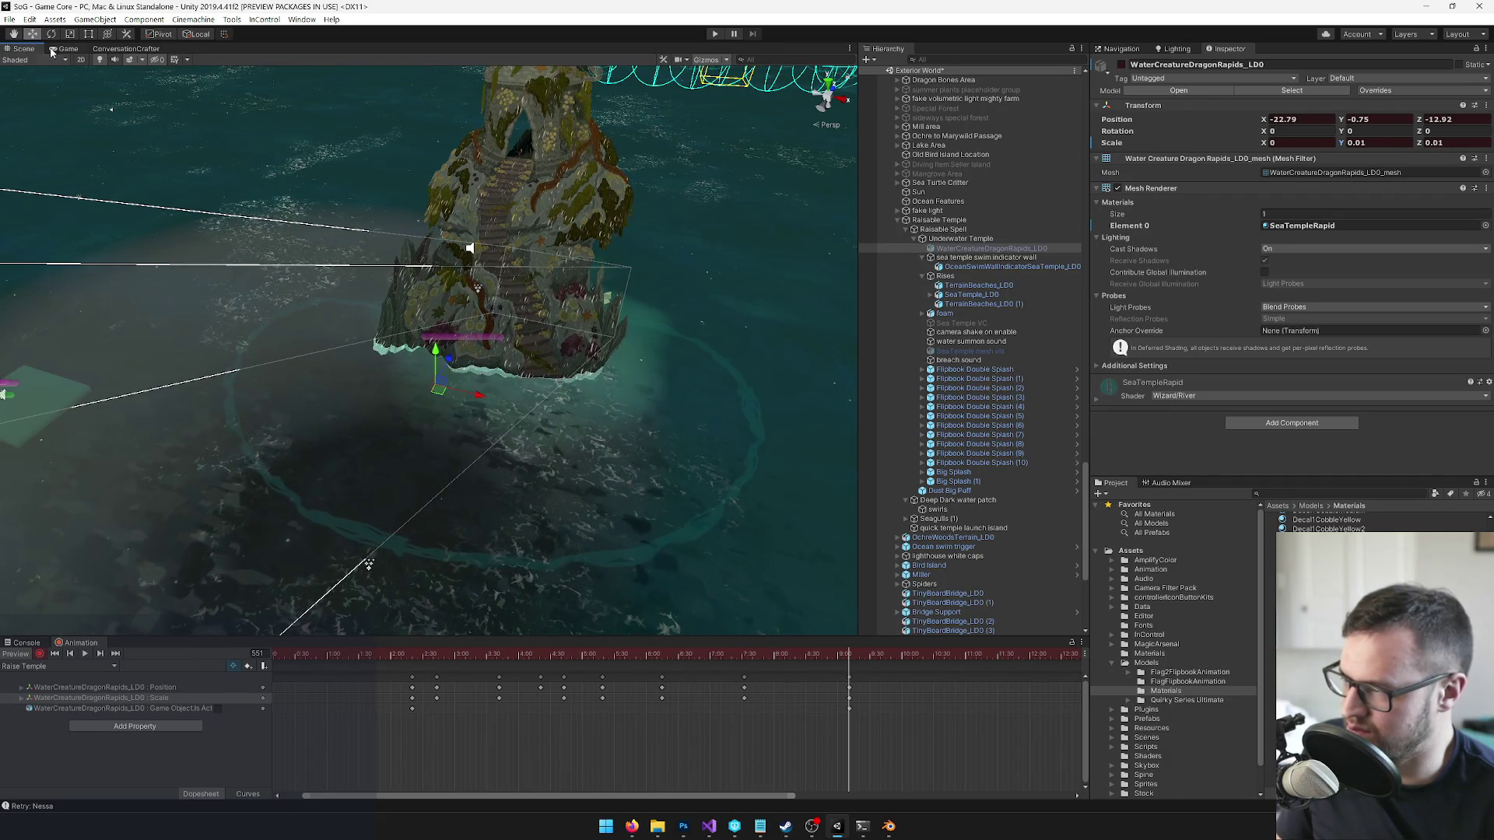
click(63, 49)
mouse_move(835, 658)
mouse_down()
mouse_move(810, 653)
mouse_move(849, 656)
mouse_up()
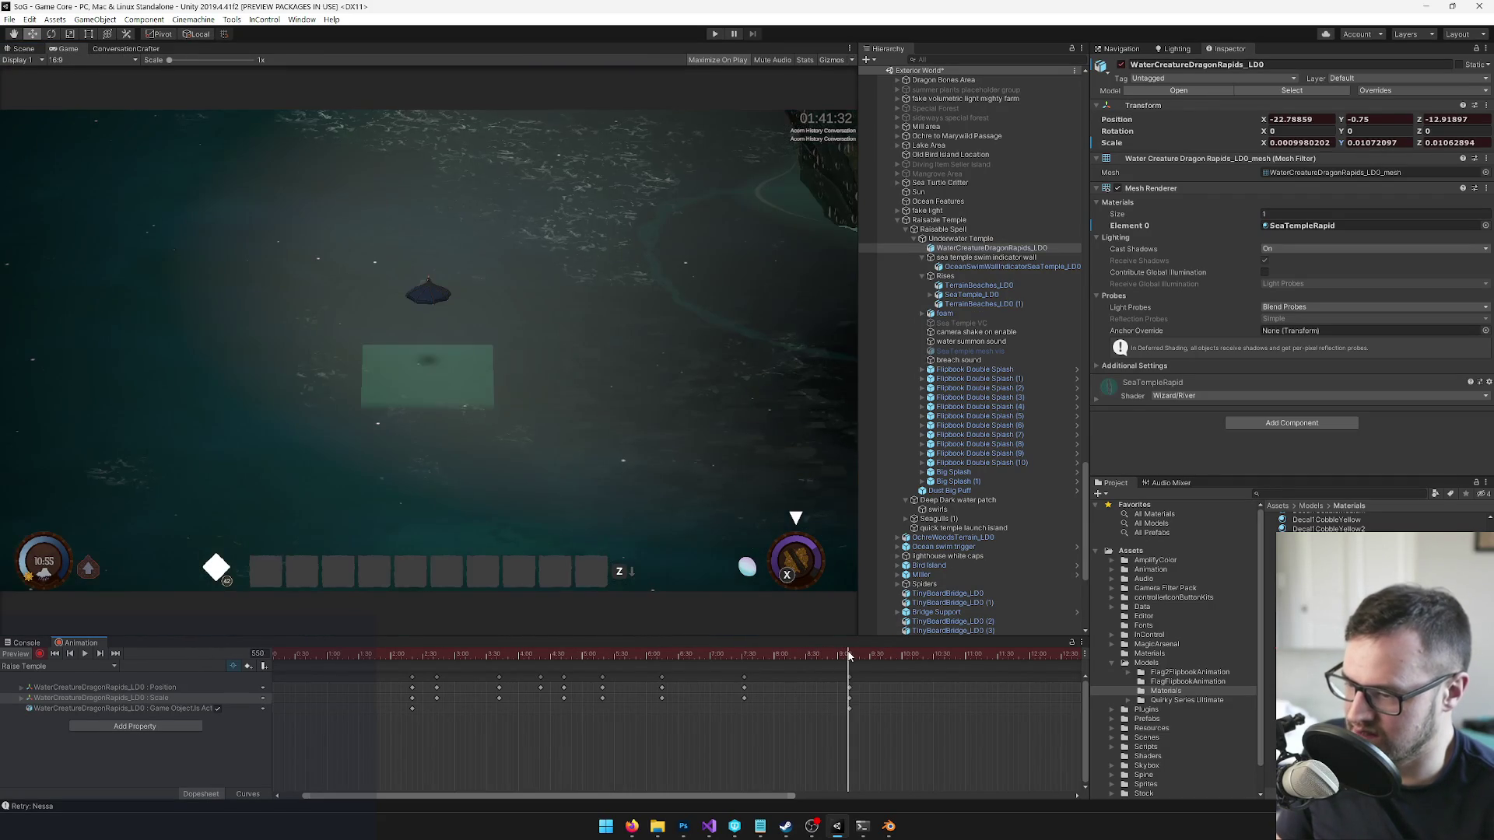
key(ctrl+1)
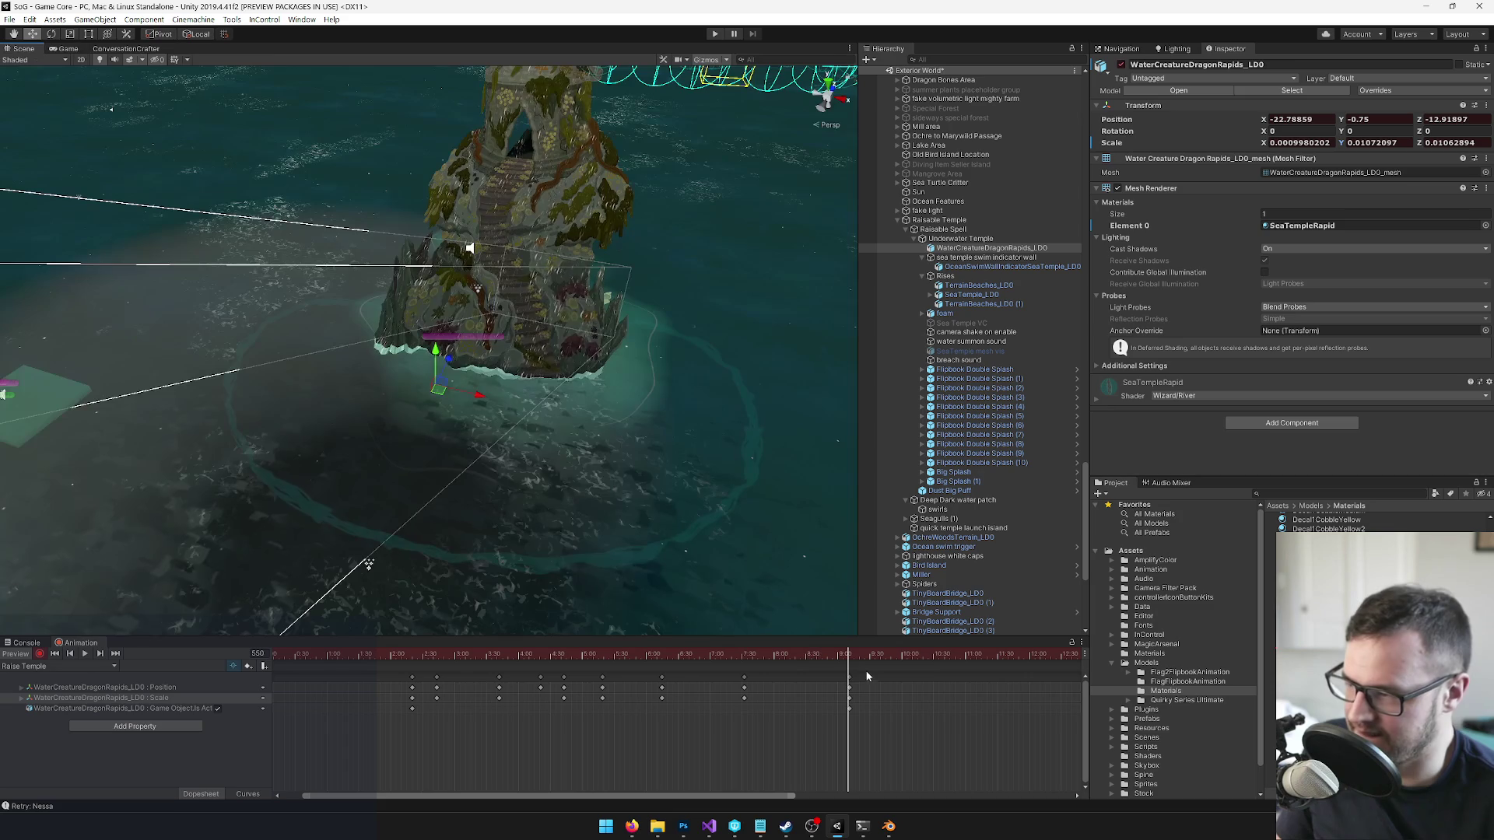
drag(847, 656, 852, 656)
scroll(836, 684, up, 3)
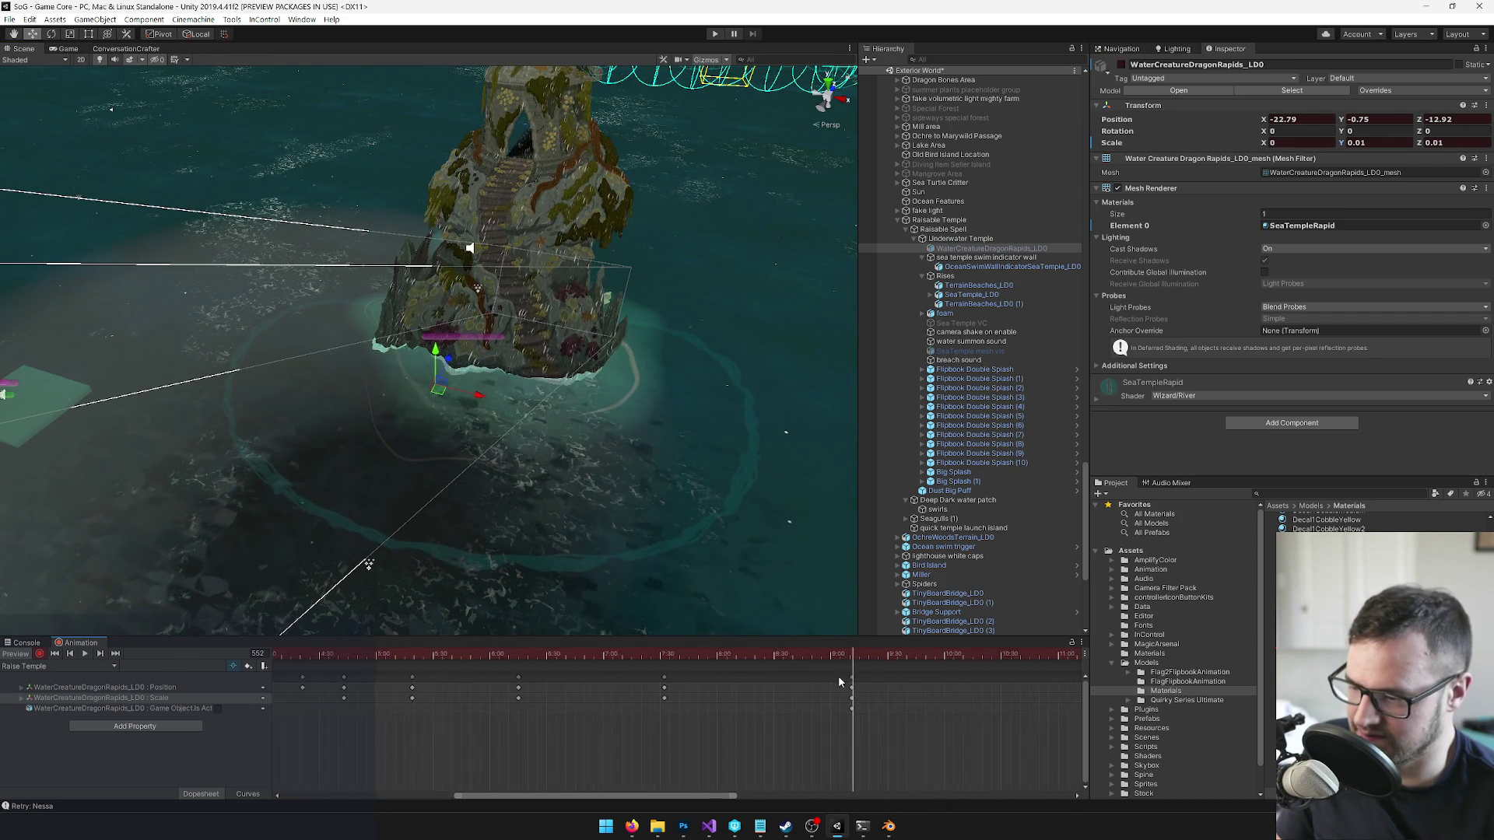
- Move the rapids closer to the temple base, to position -18.15, -0.75, -7.69, checking from the game camera
click(855, 656)
drag(445, 397, 435, 385)
click(70, 49)
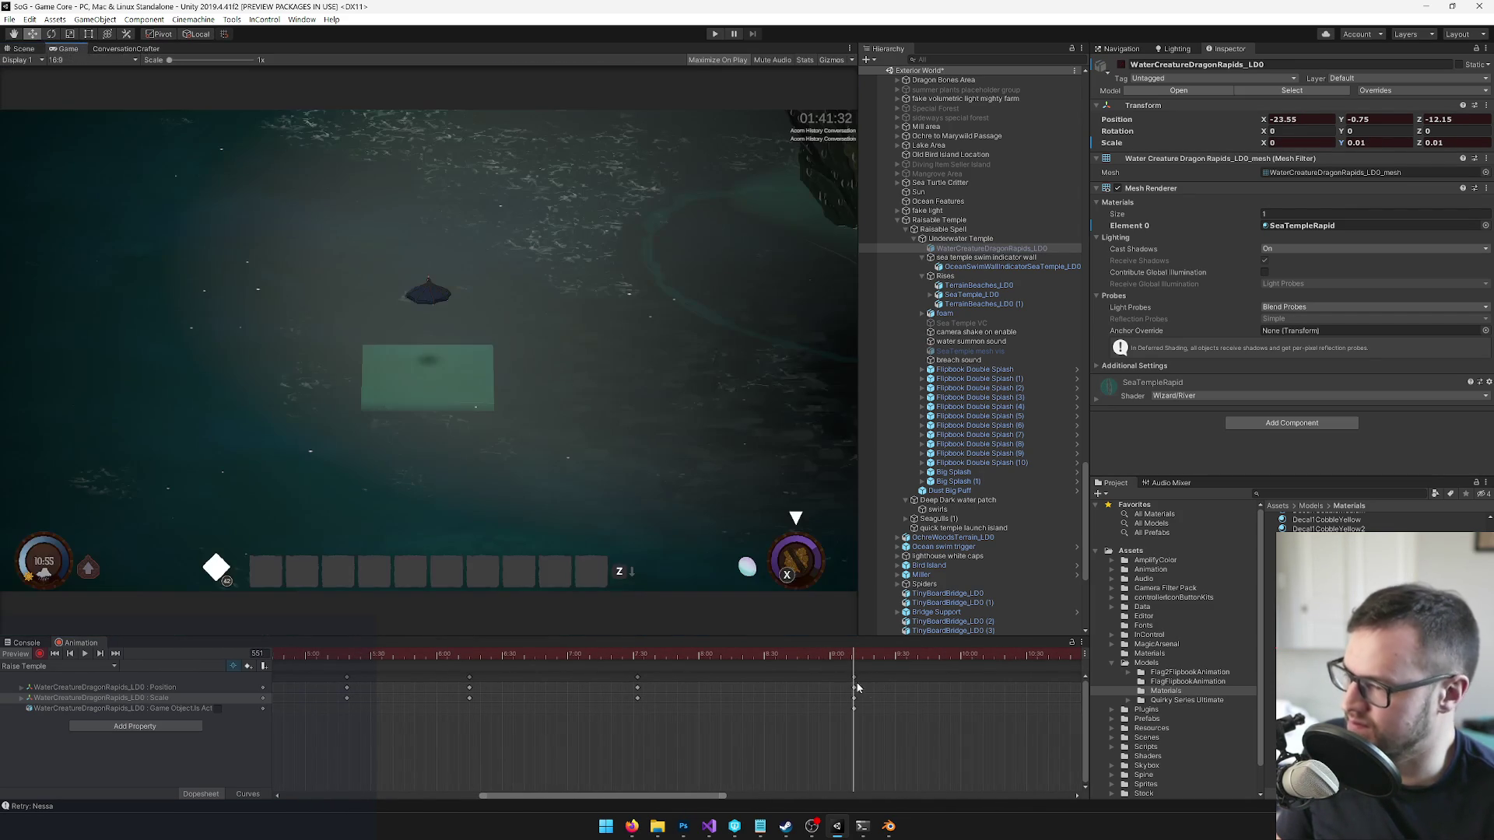
mouse_move(859, 662)
mouse_down()
mouse_move(535, 665)
mouse_move(855, 692)
mouse_move(778, 656)
mouse_move(714, 659)
mouse_up()
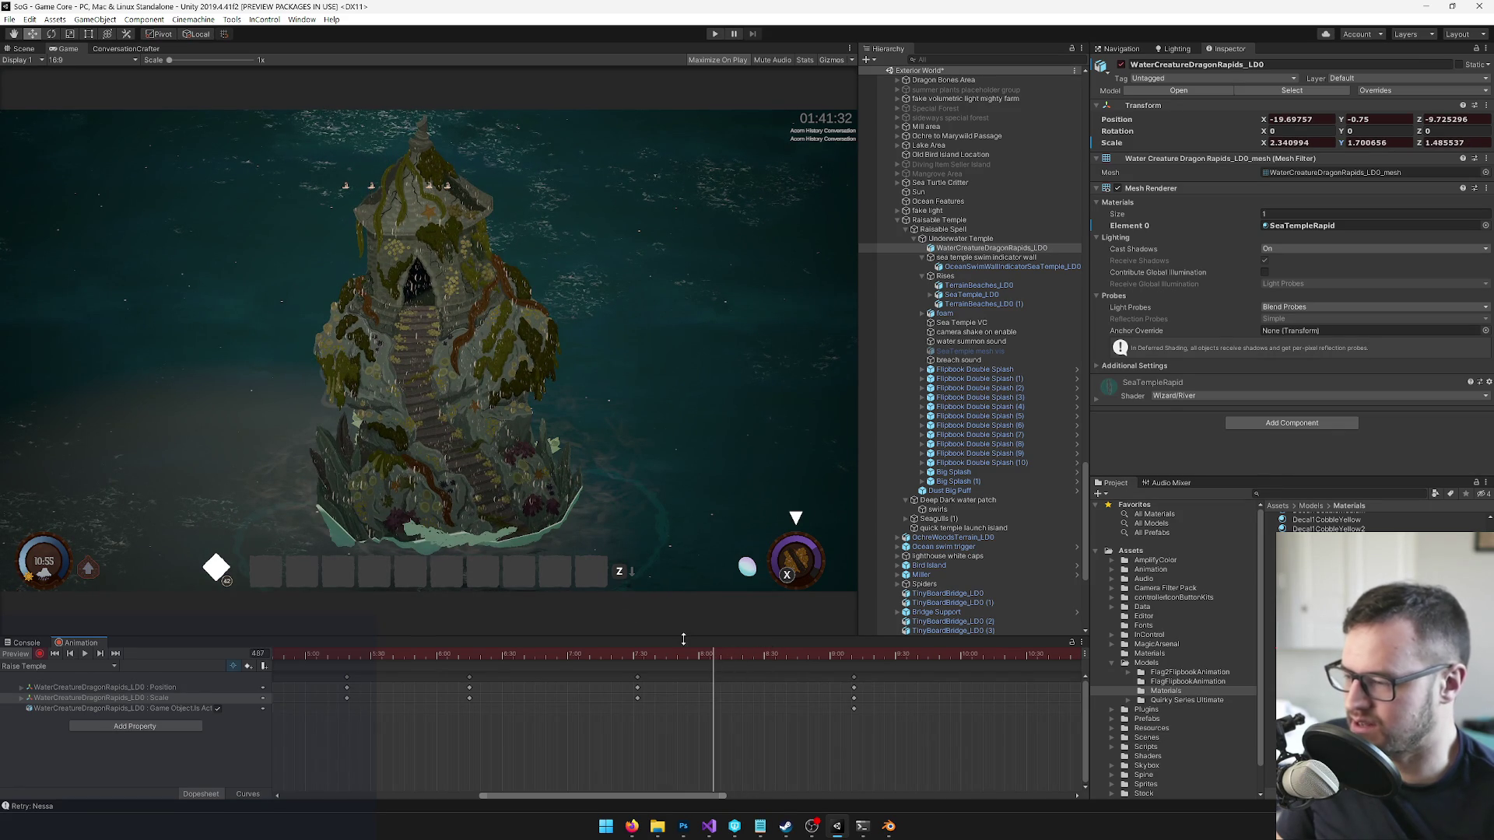
click(24, 48)
scroll(356, 268, up, 5)
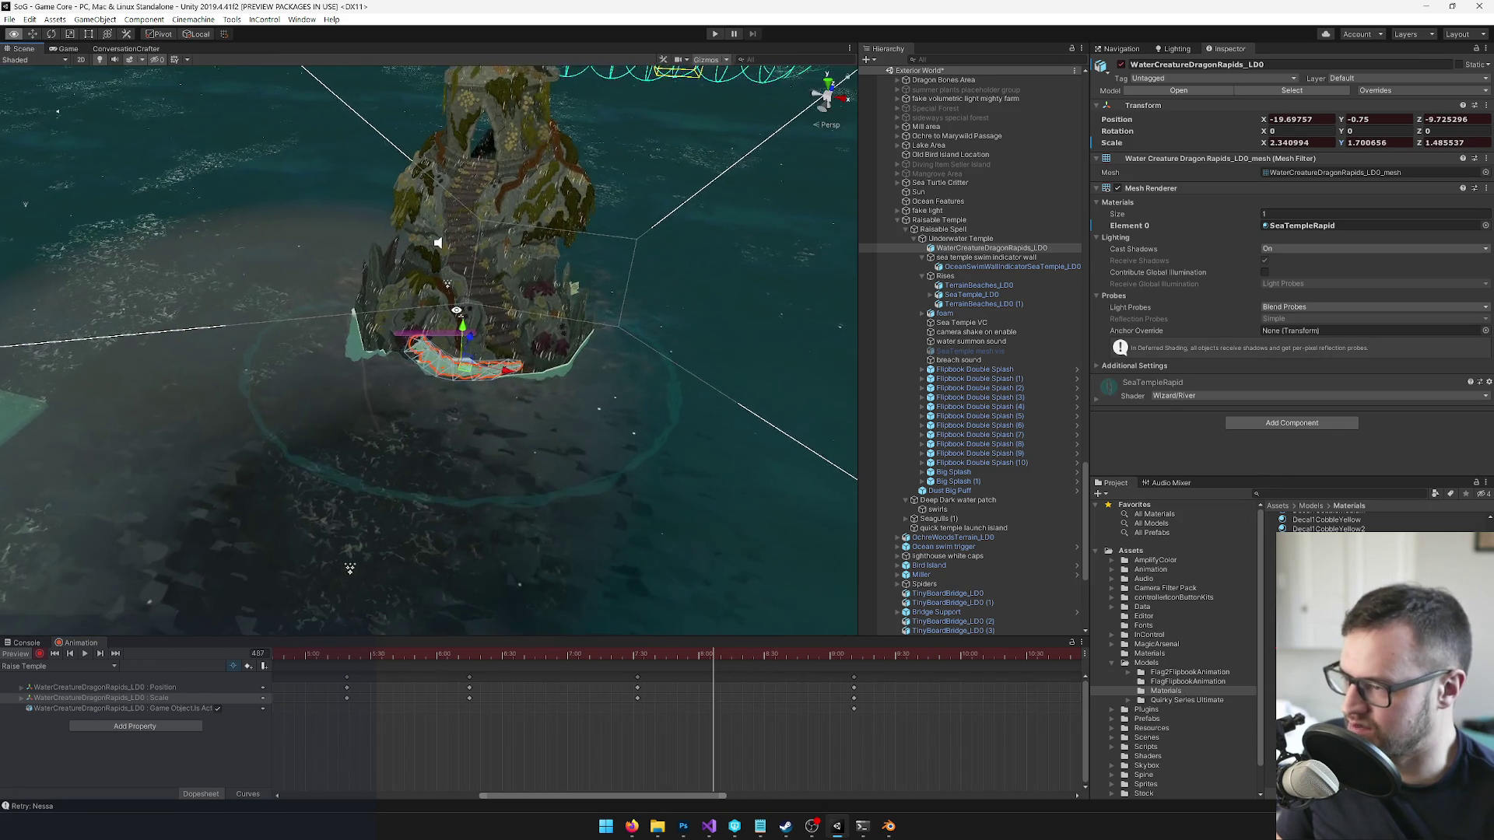
drag(495, 381, 426, 389)
key(r)
key(w)
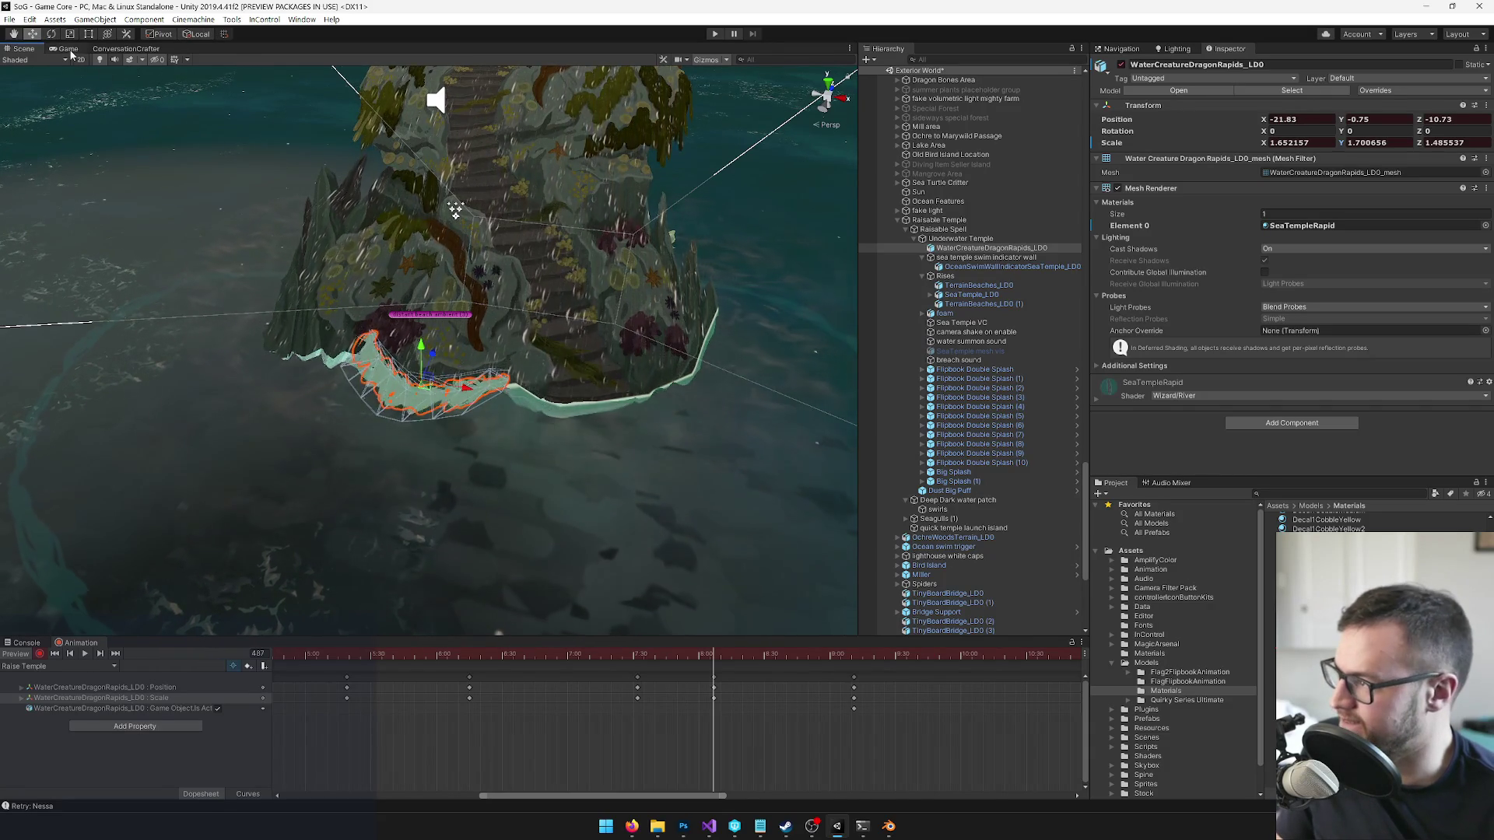
key(ctrl+2)
- Play the rise from frame 424 in the Game view, then return to the Scene view with the Rotate tool at frame 452
mouse_move(712, 657)
mouse_down()
mouse_move(592, 652)
mouse_move(724, 656)
mouse_move(600, 658)
mouse_move(714, 665)
mouse_up()
key(space)
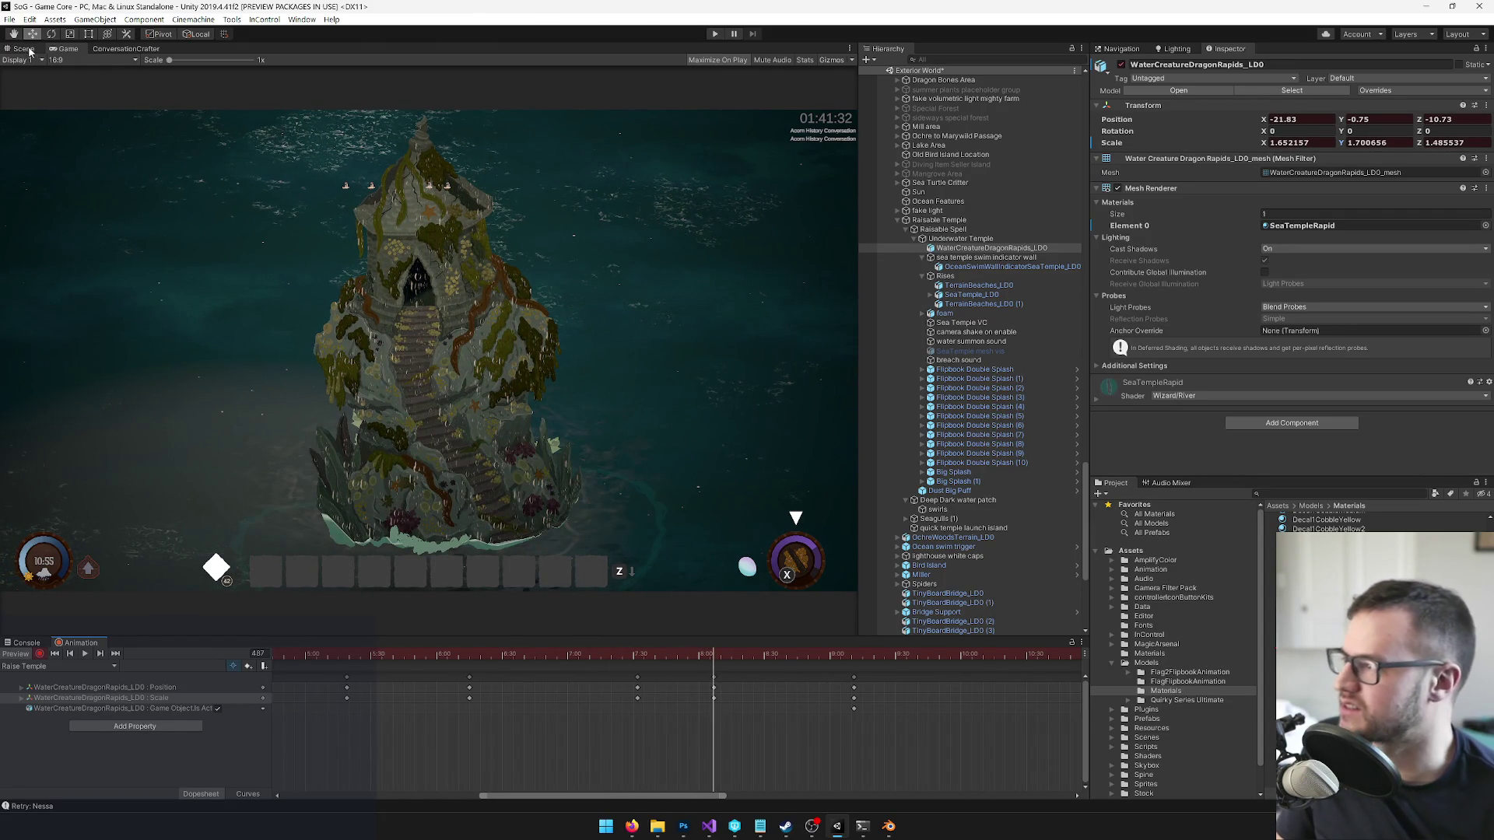
click(29, 50)
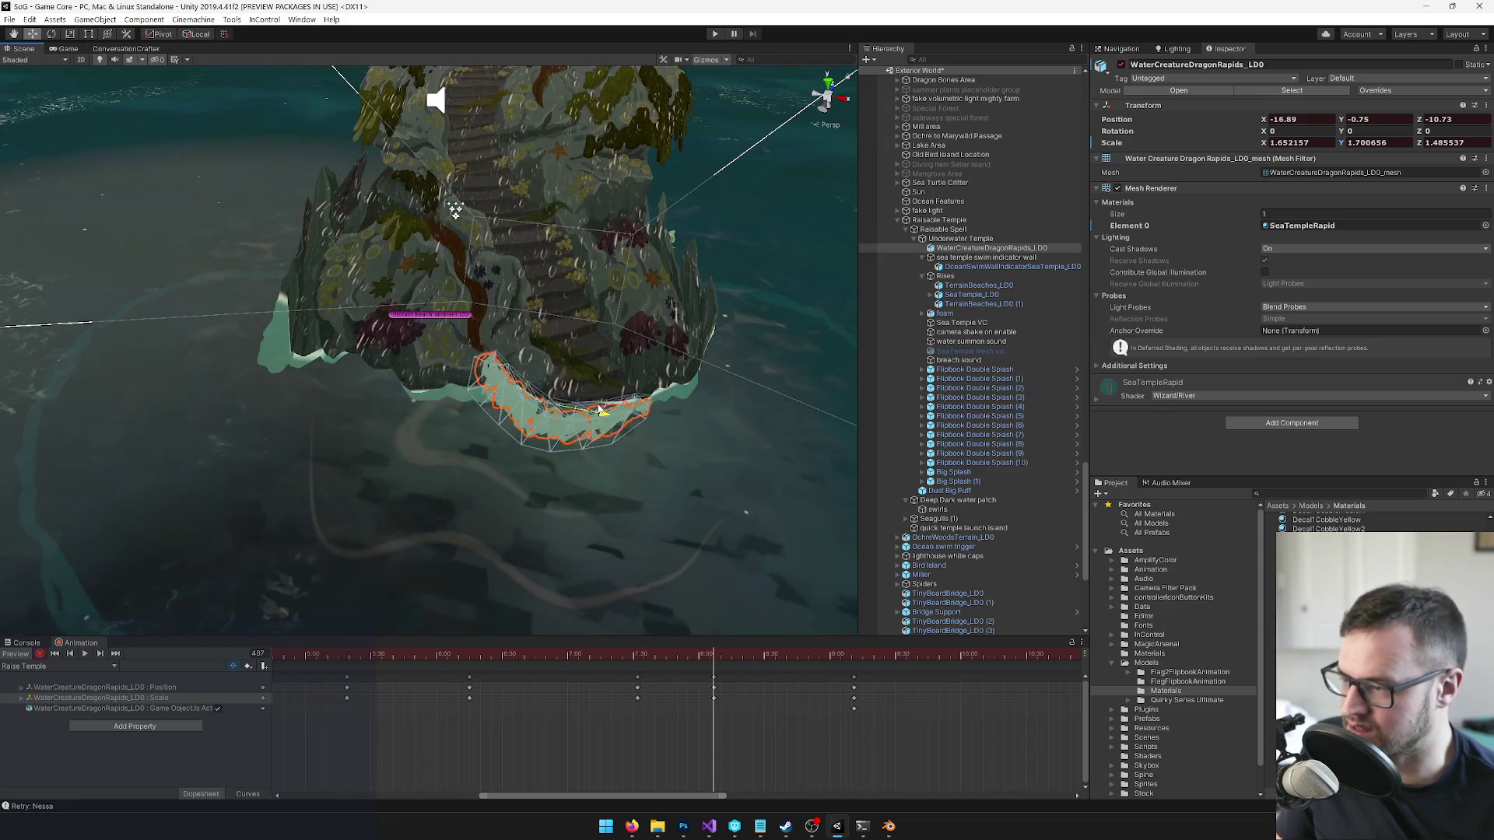
click(69, 49)
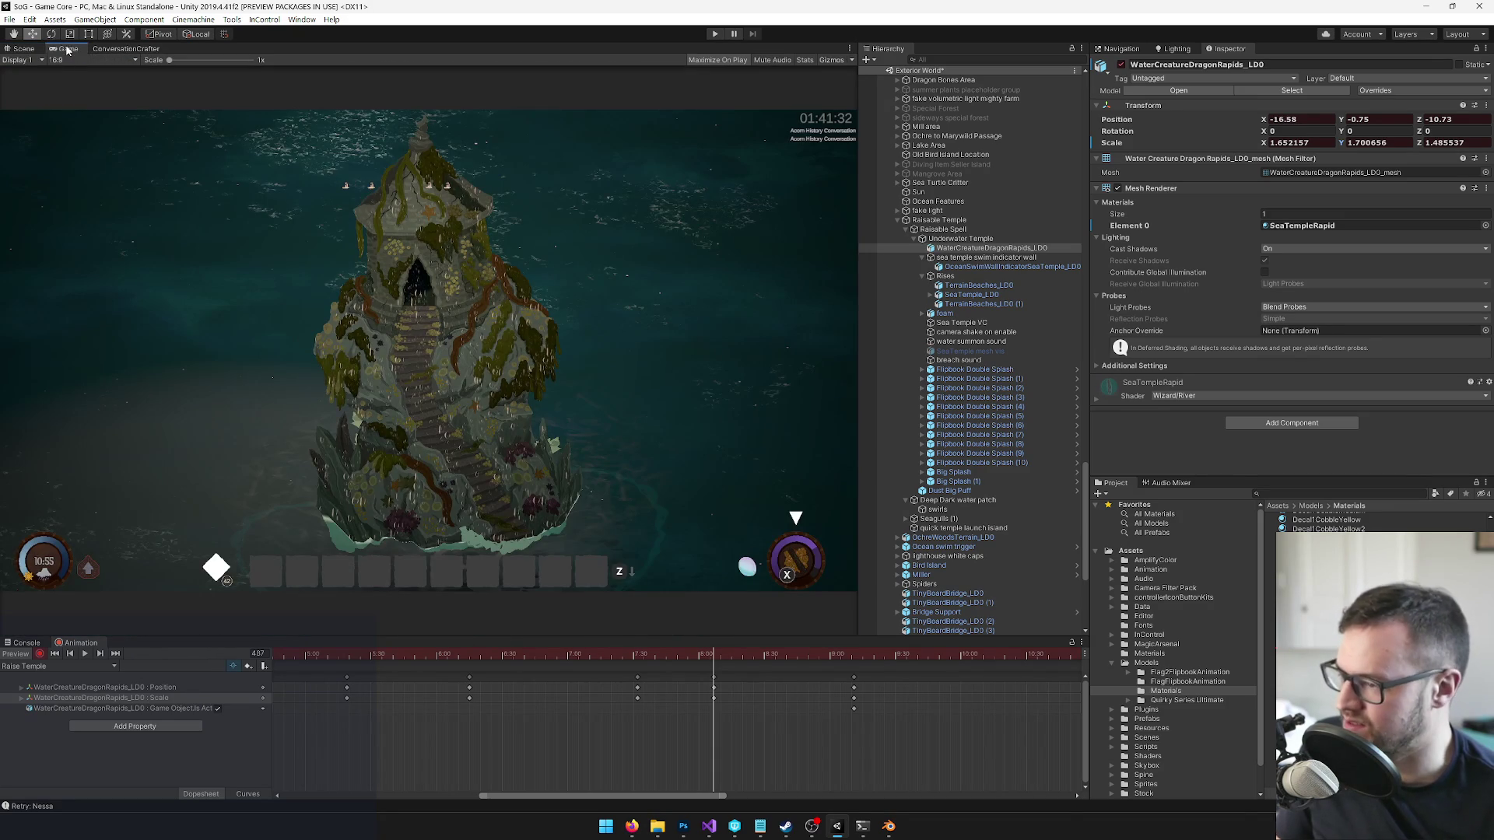
click(22, 49)
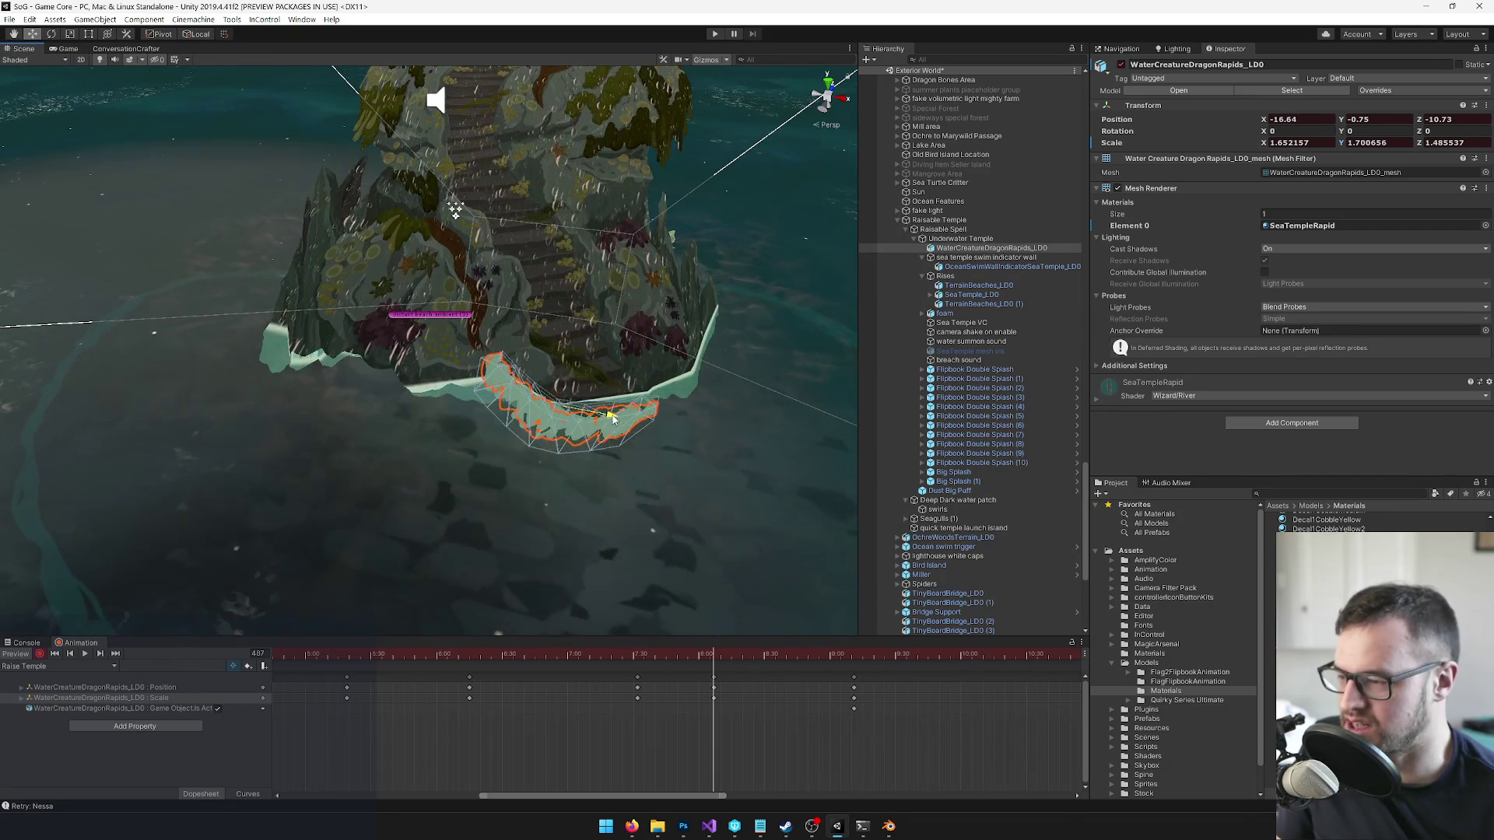
key(e)
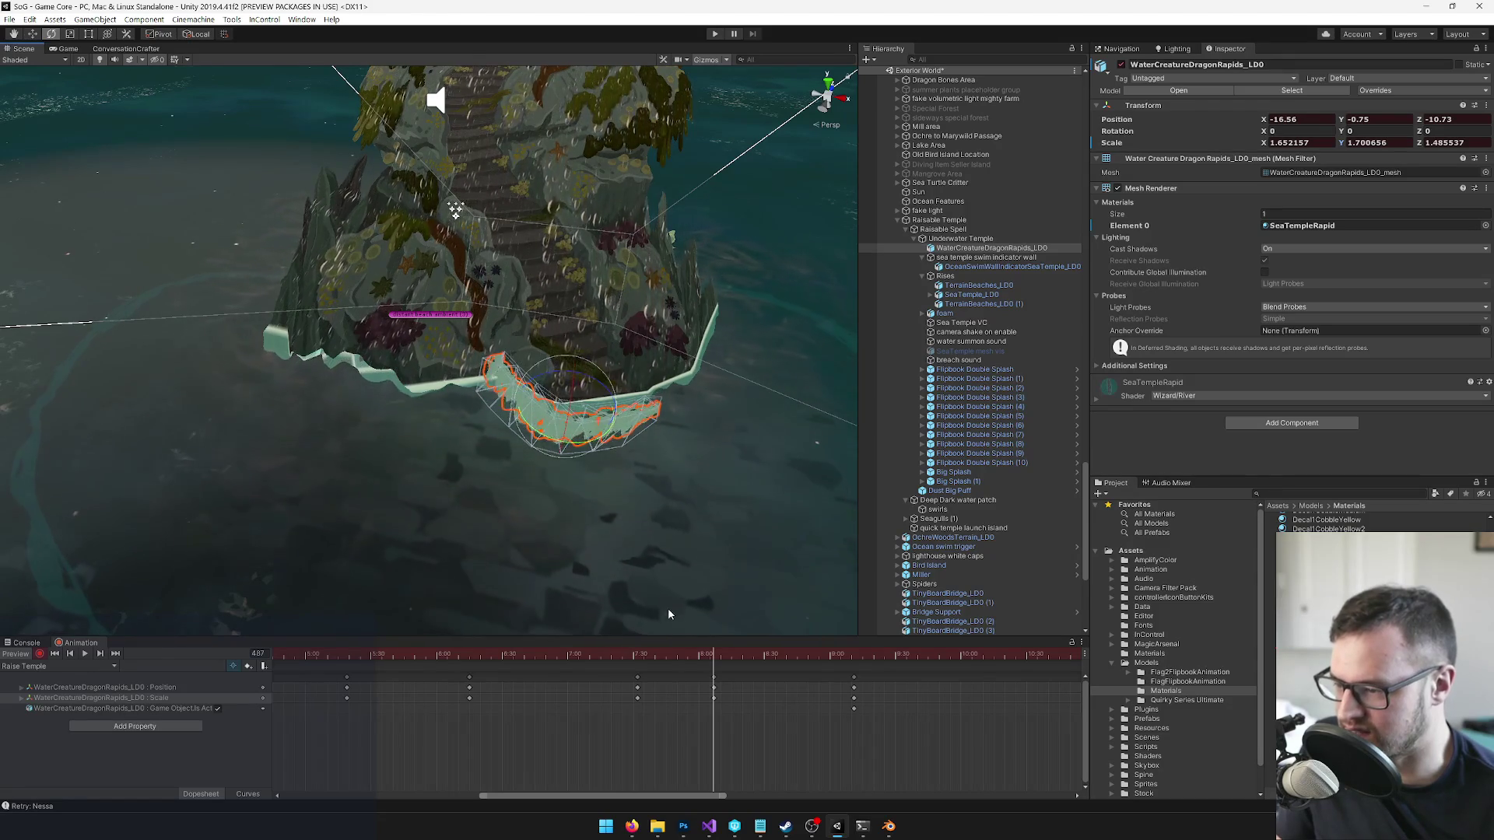
drag(674, 654, 638, 654)
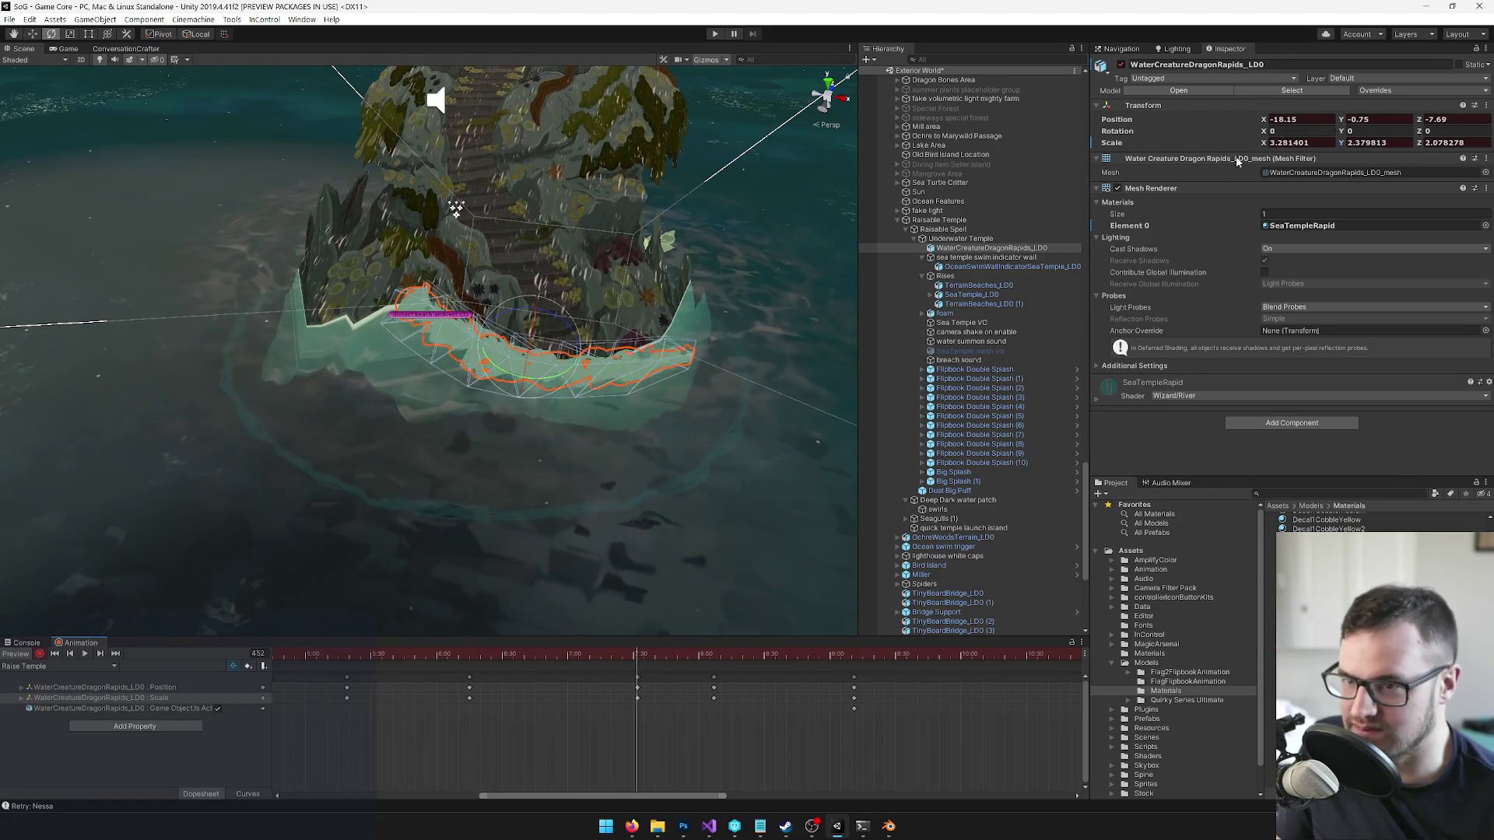
- Key the rapids' Rotation Y at 1, then turn the mesh about -16° at frame 487
click(1370, 130)
text(1)
key(Return)
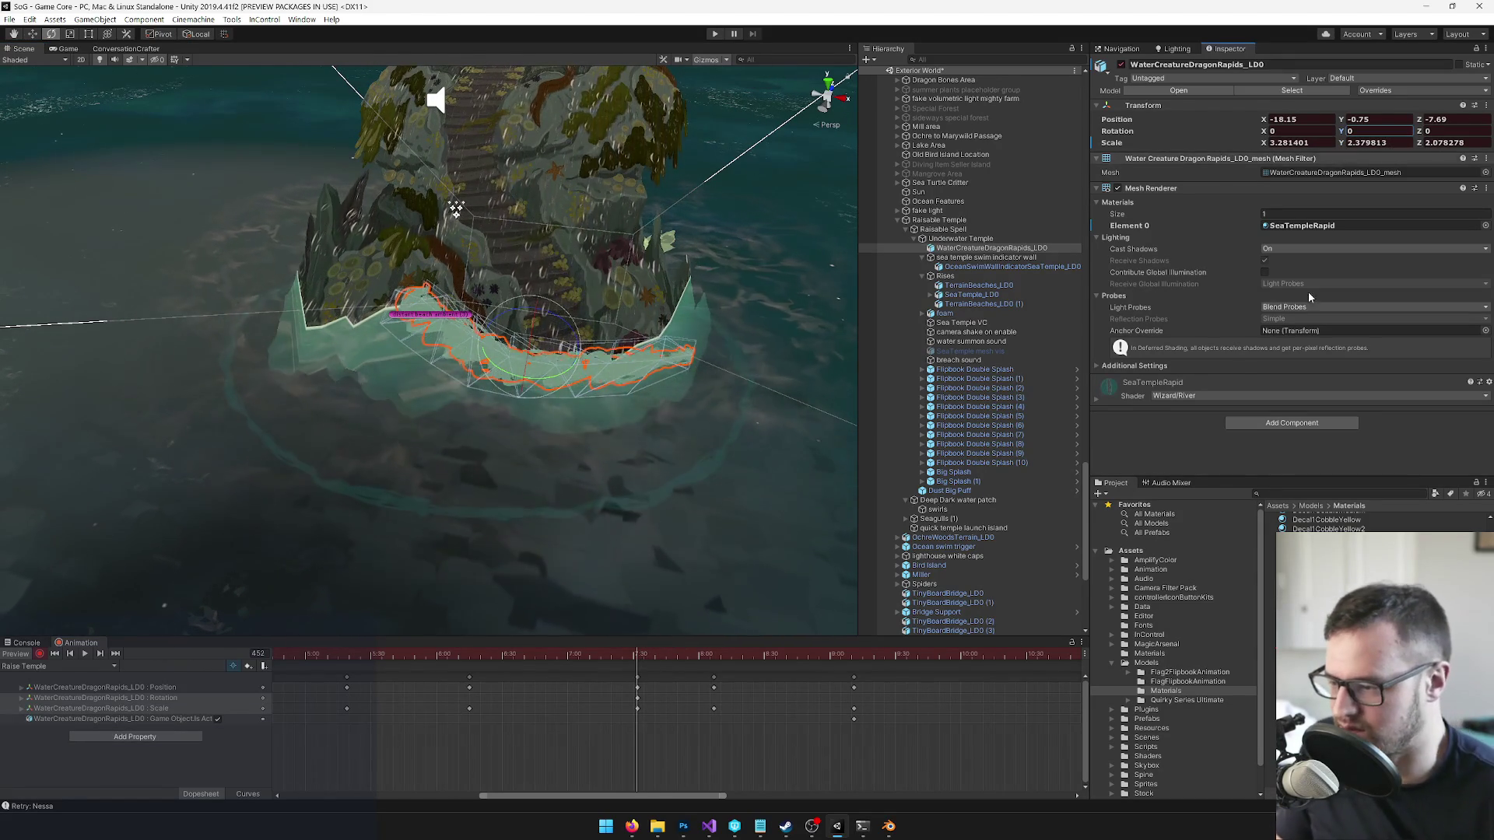
click(714, 654)
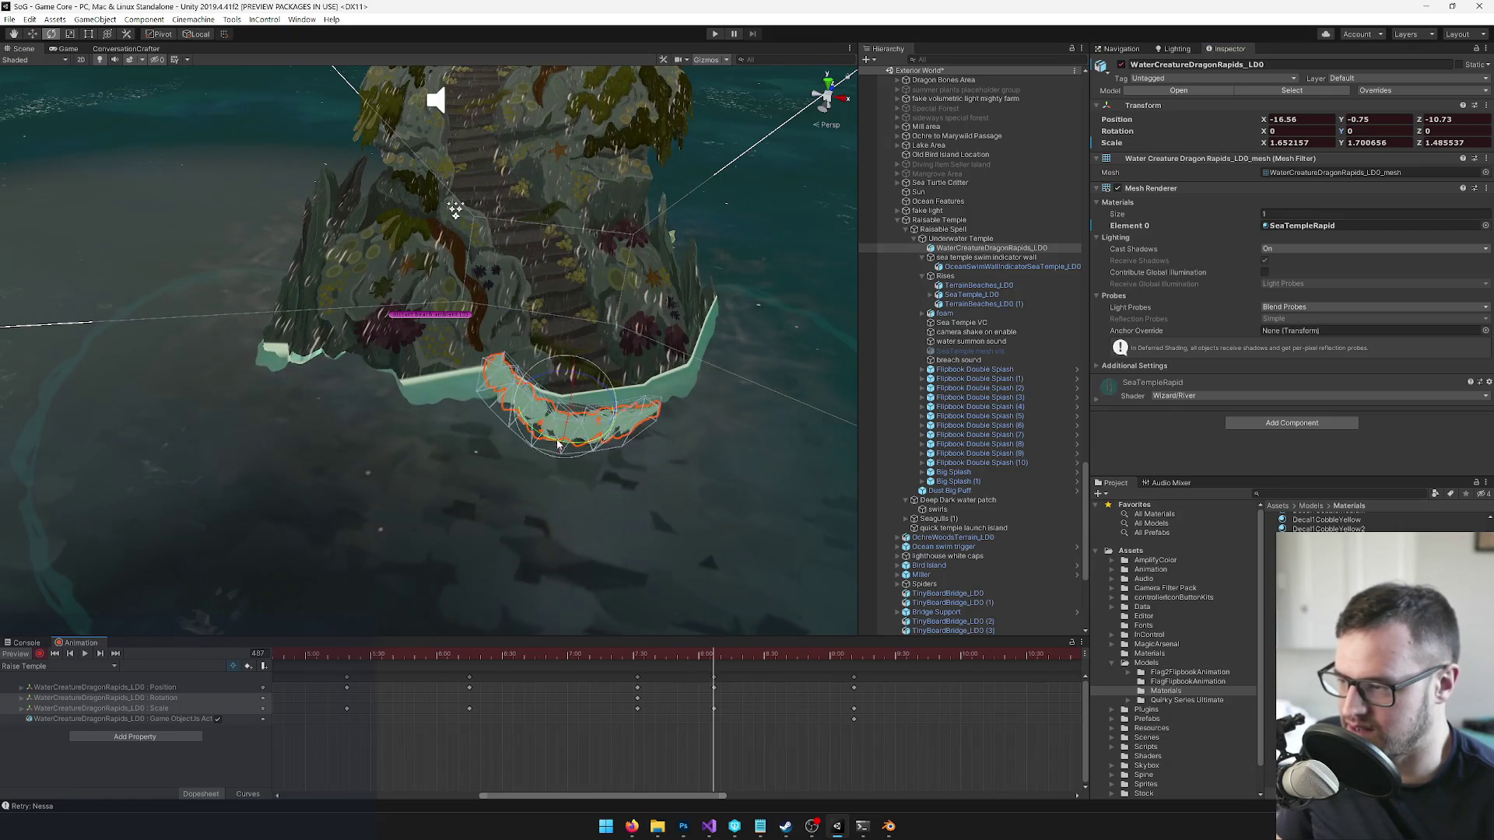
mouse_move(547, 441)
mouse_down()
mouse_move(650, 411)
mouse_move(580, 392)
mouse_up()
key(r)
key(w)
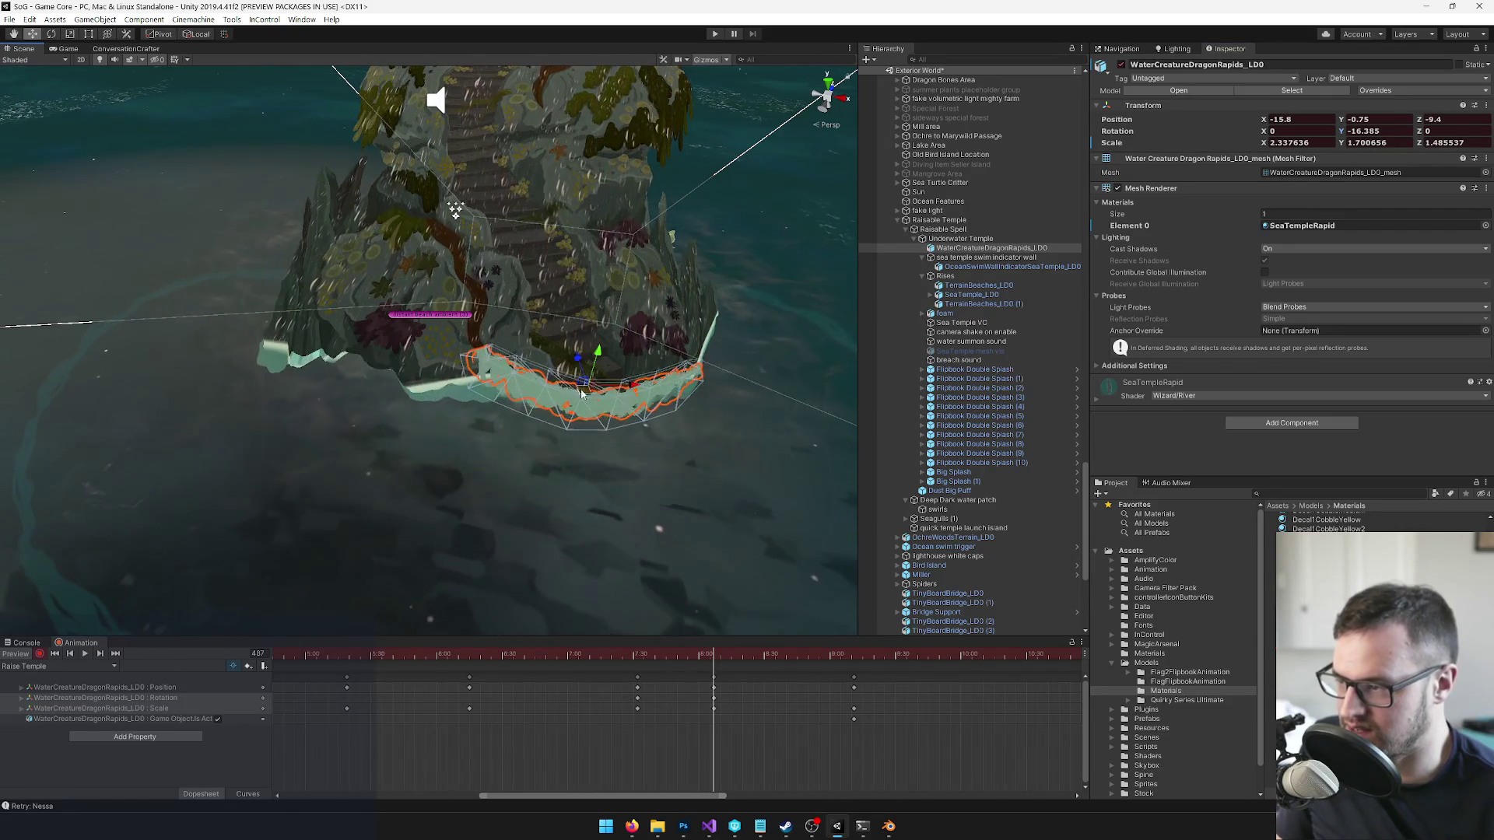
click(66, 49)
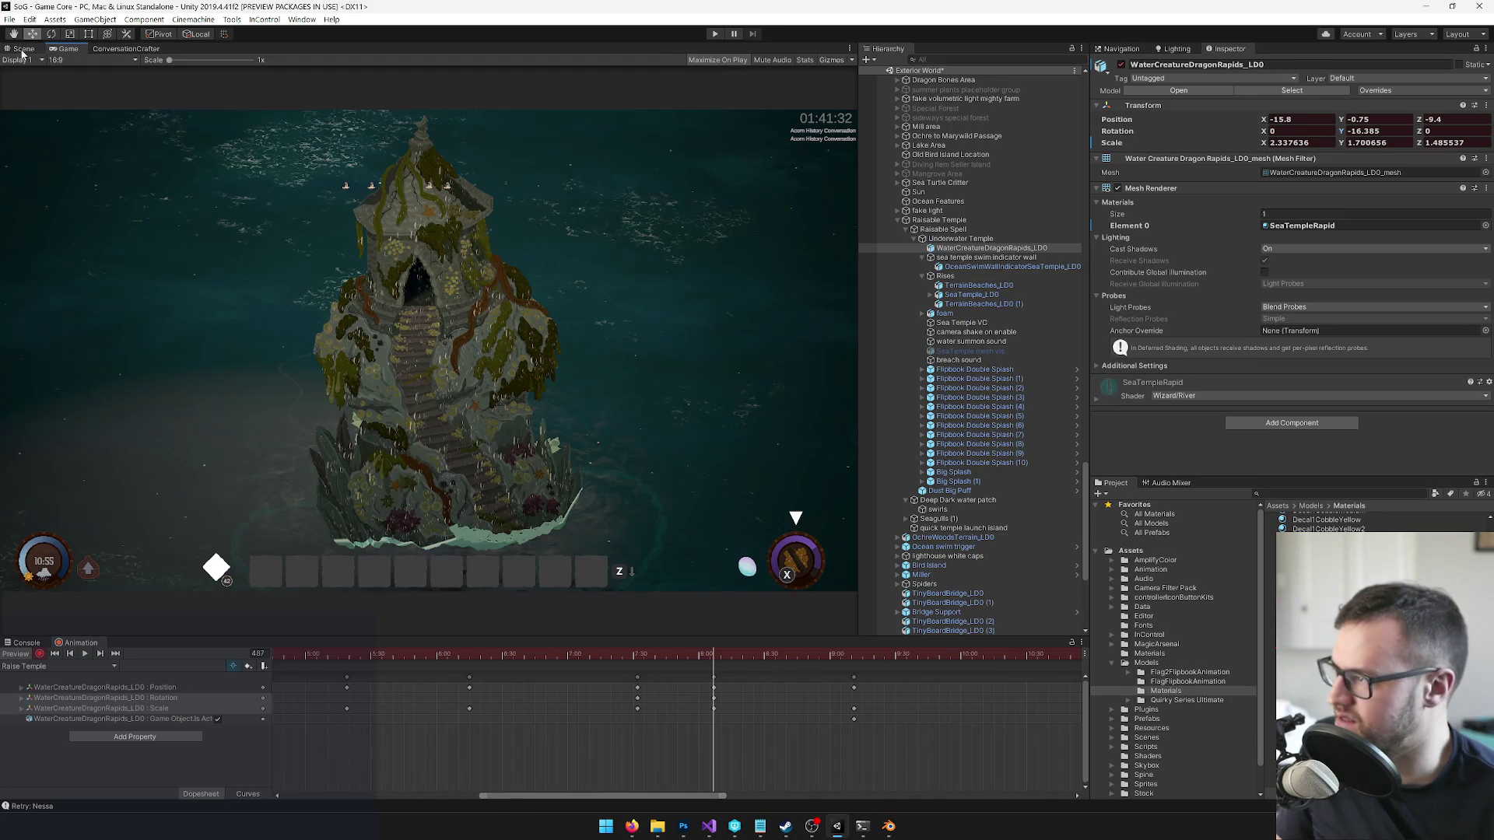
click(24, 51)
- Turn the rapids mesh to about -25° and shift it along the temple base
mouse_move(599, 398)
mouse_down()
mouse_move(604, 428)
mouse_move(618, 394)
mouse_up()
key(e)
key(w)
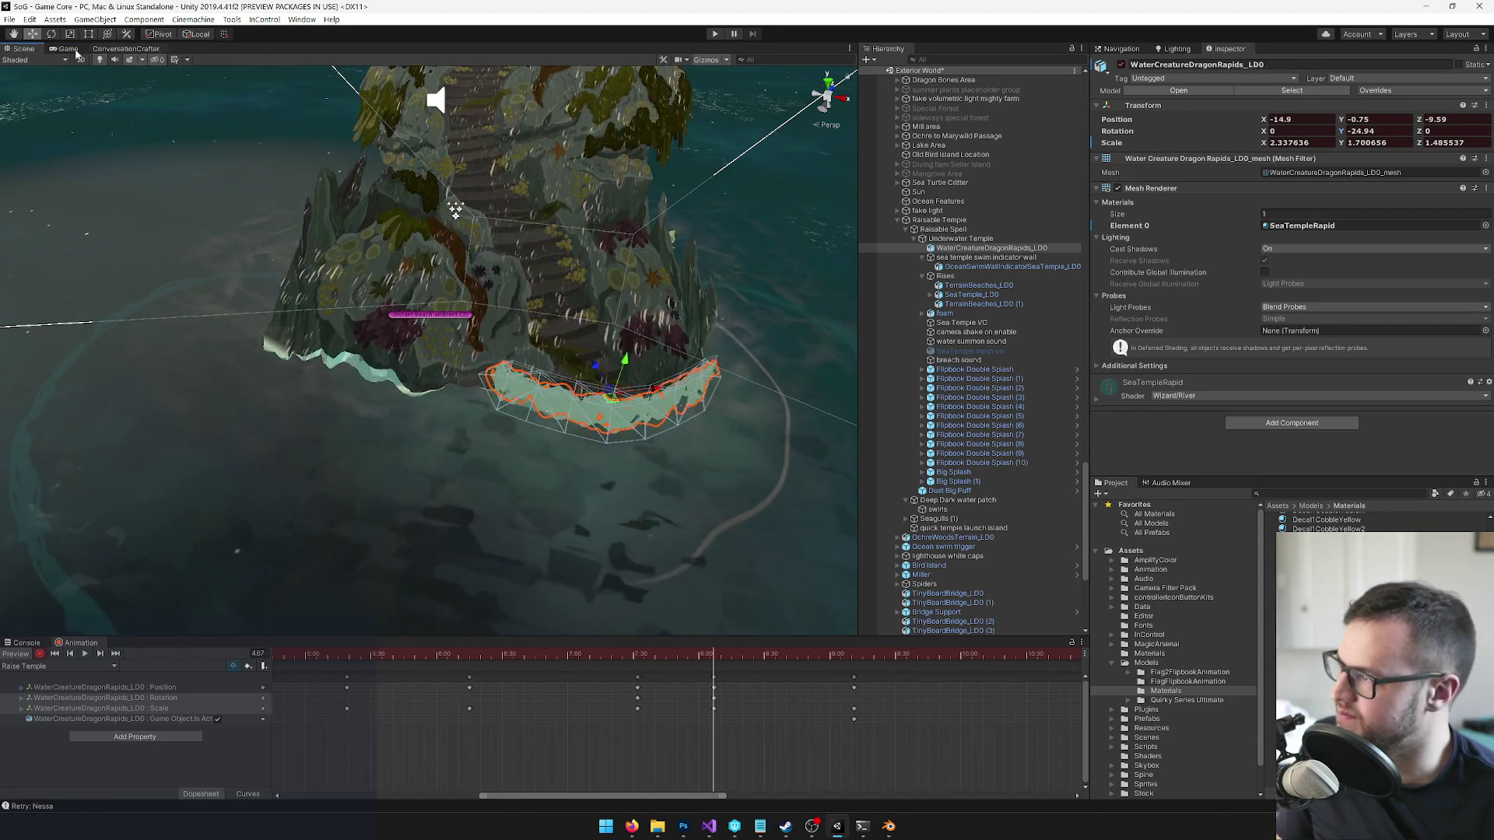
click(69, 49)
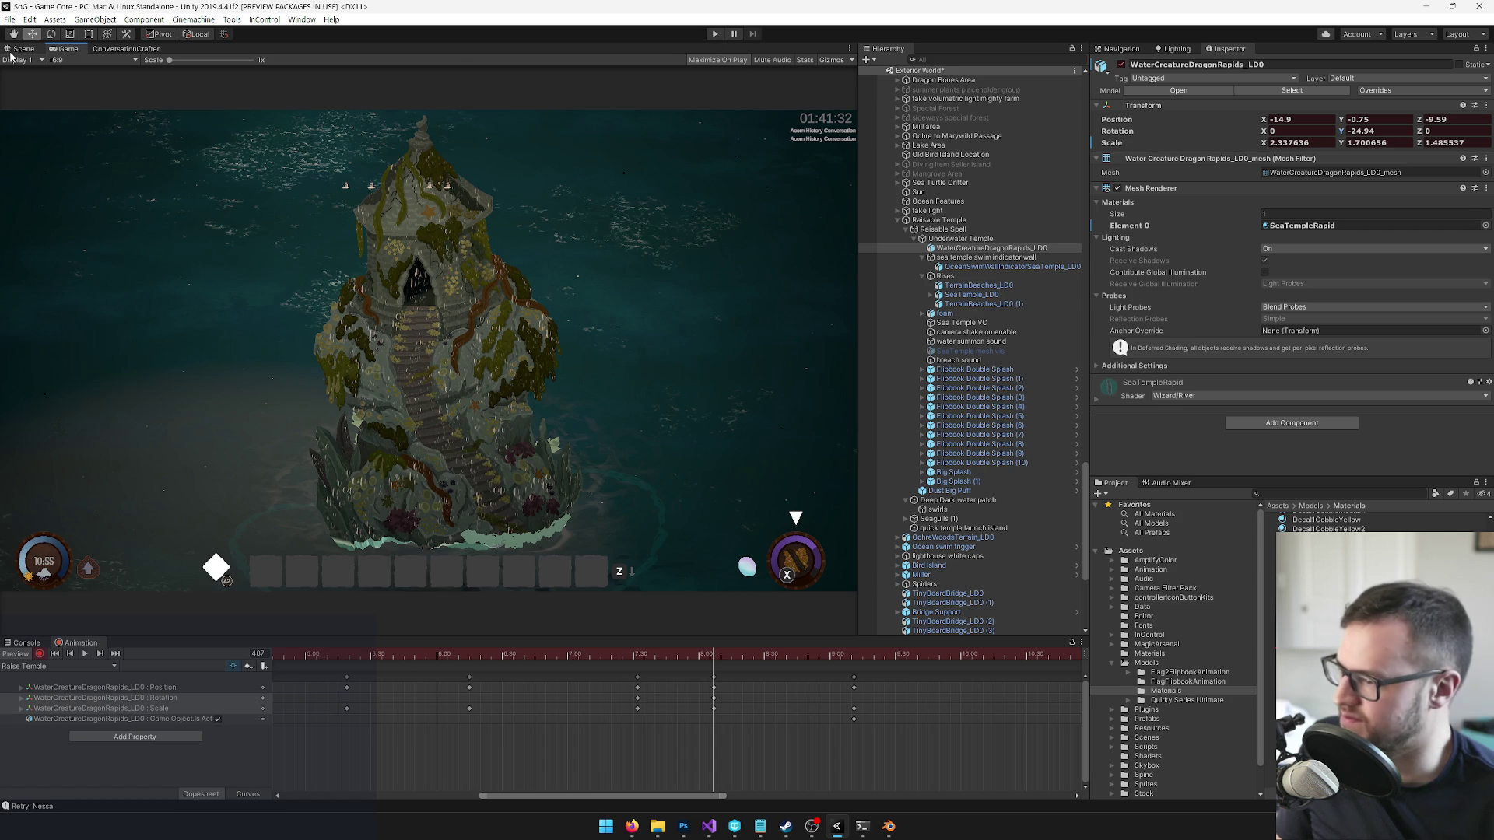
click(16, 49)
drag(611, 407, 619, 414)
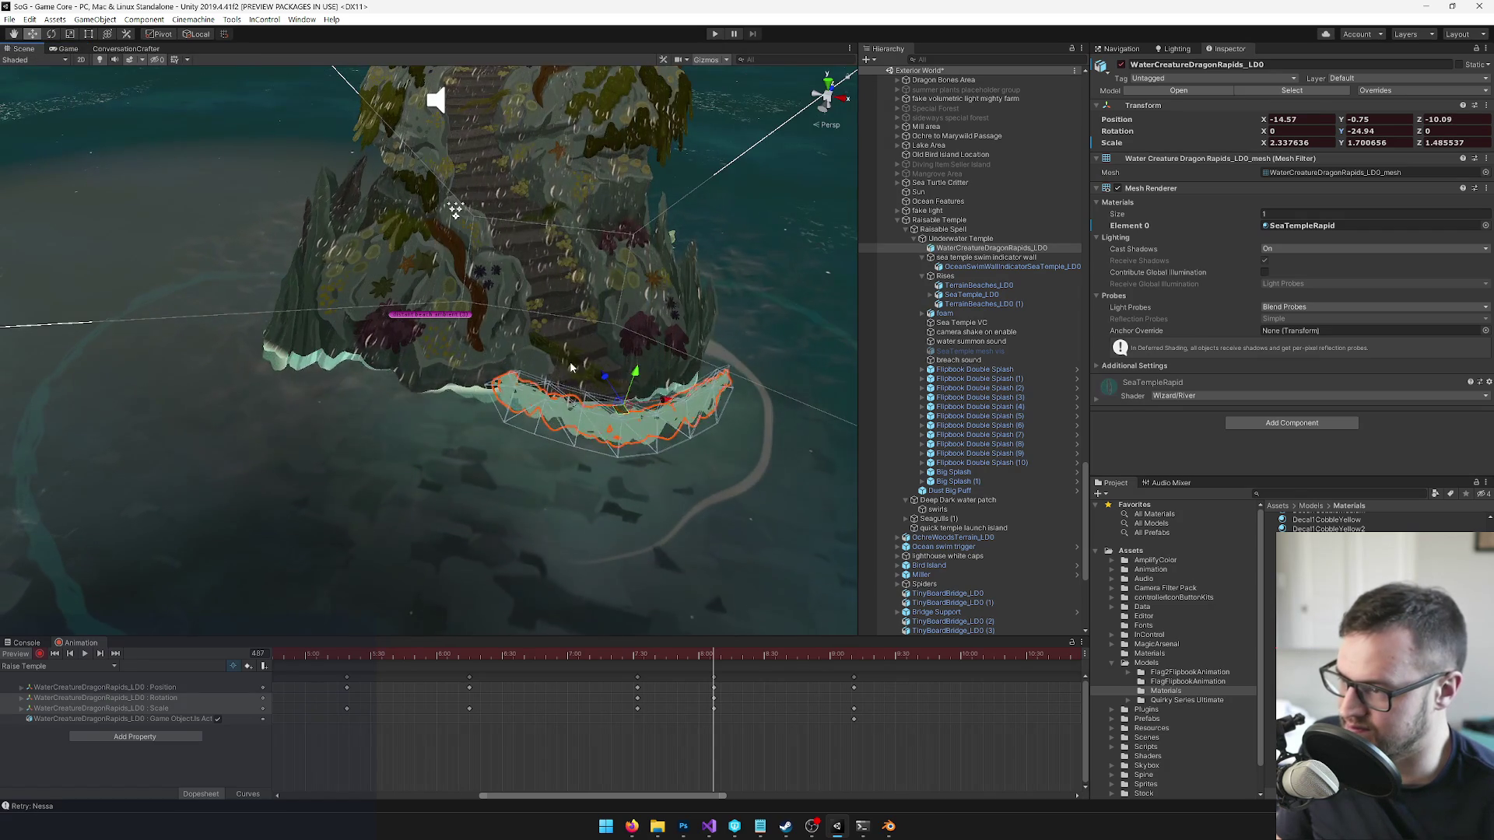
click(61, 49)
click(32, 49)
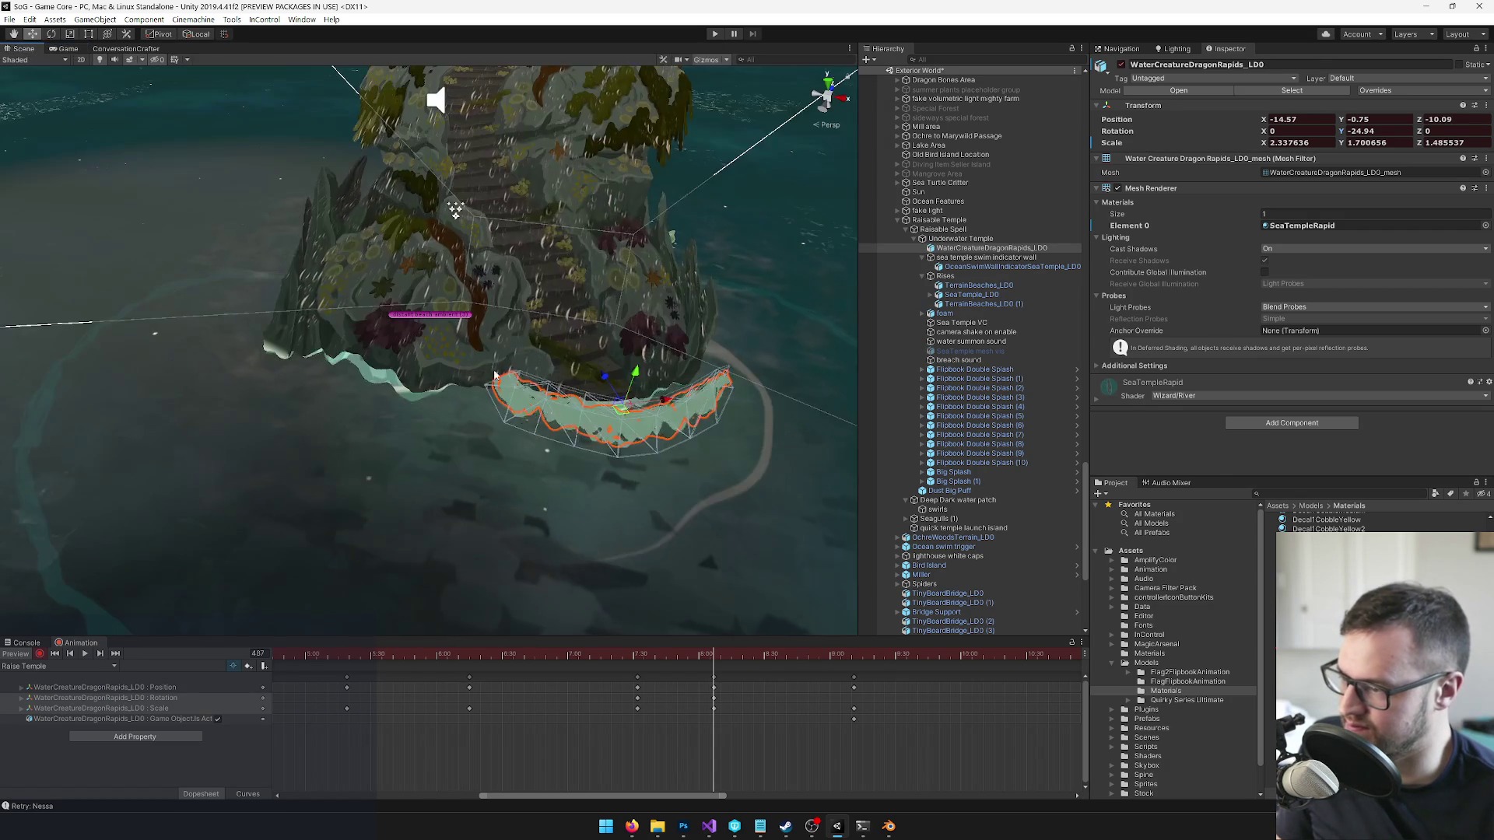
- At frame 517, nudge the shrinking rapids mesh into place and check it in the Game view
drag(717, 660, 855, 667)
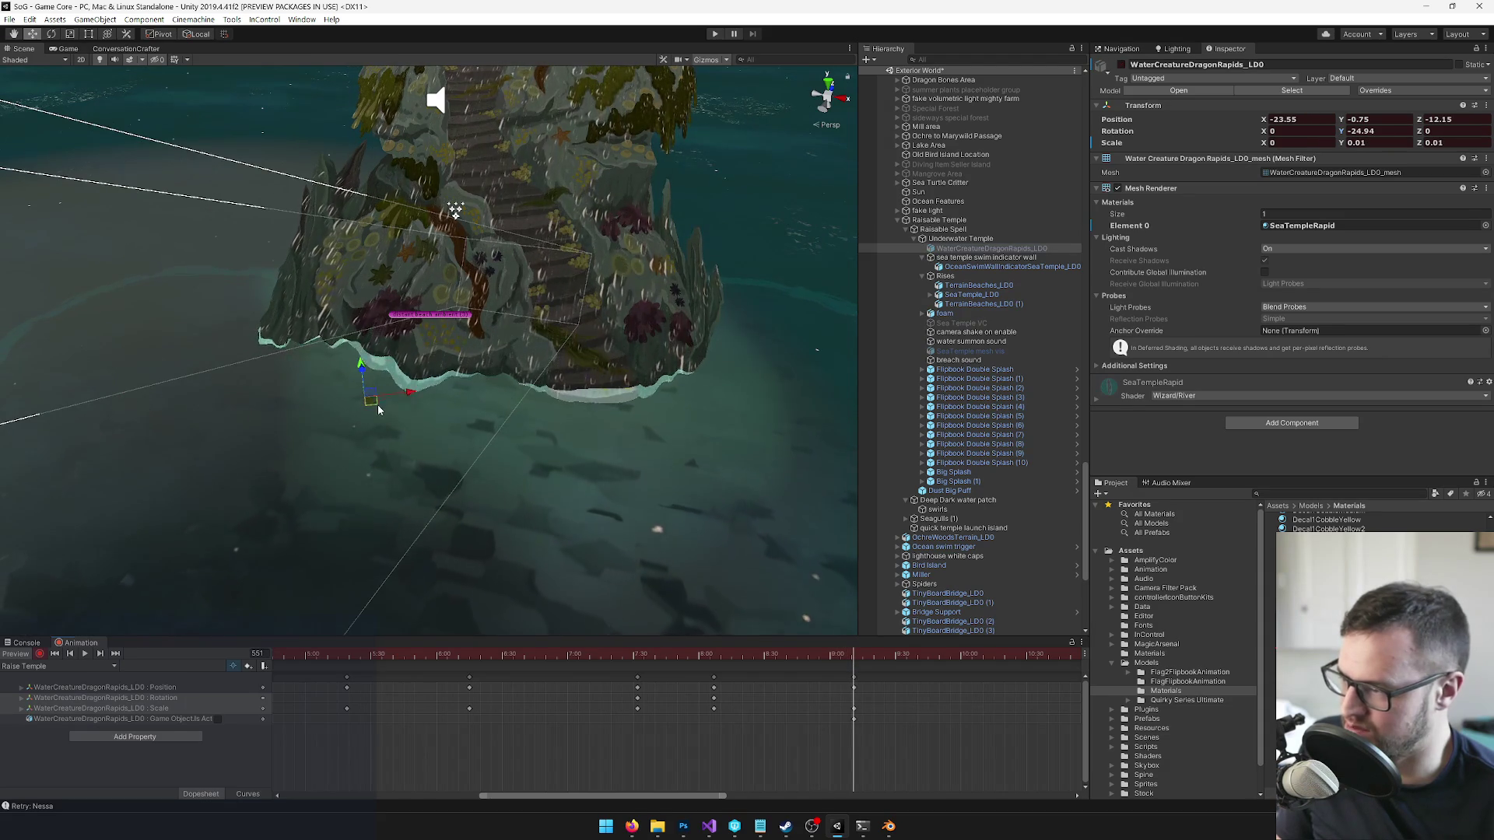
drag(826, 656, 782, 658)
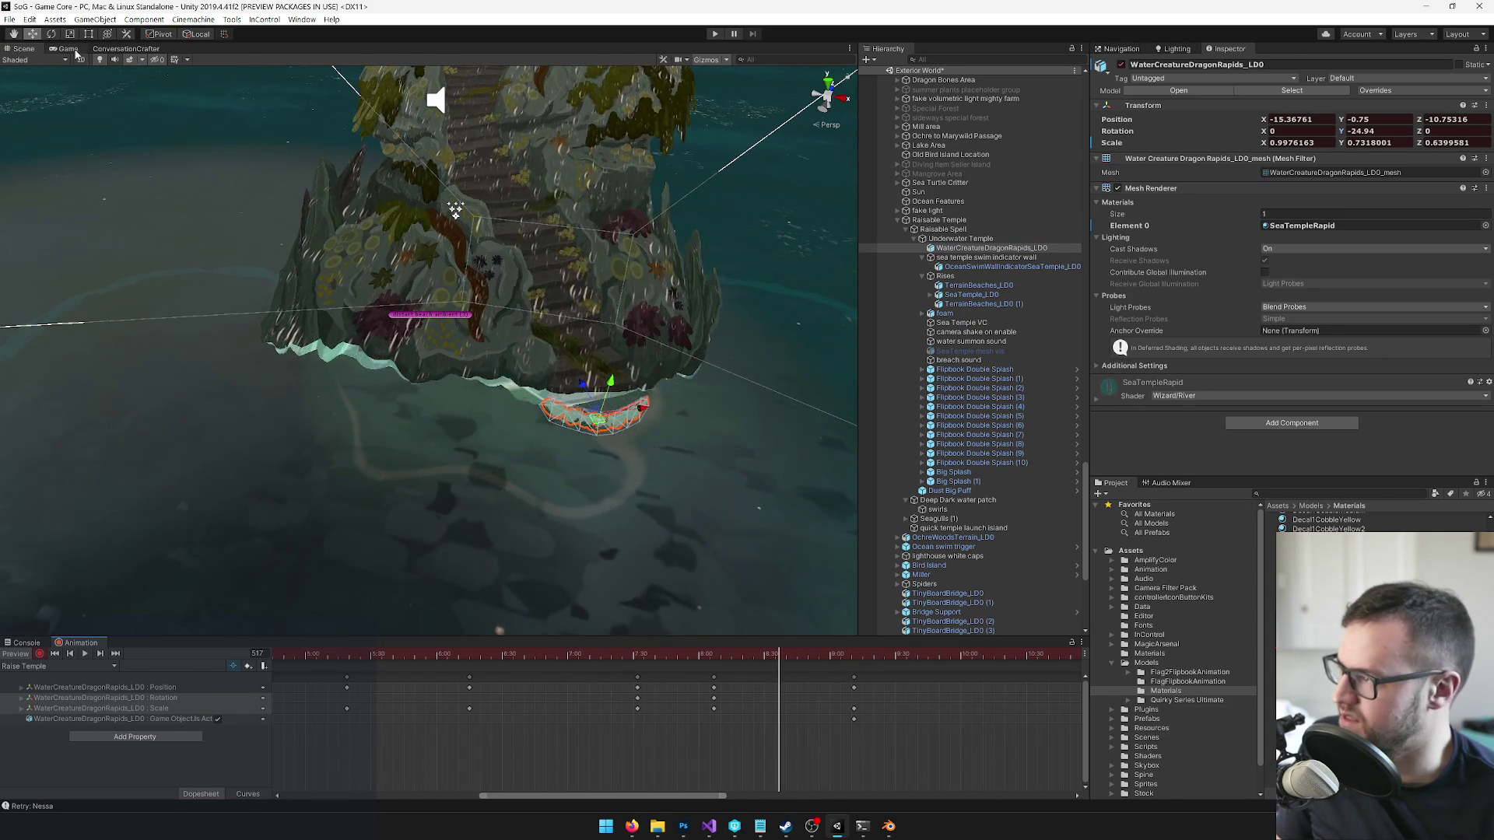
click(68, 49)
click(24, 49)
key(r)
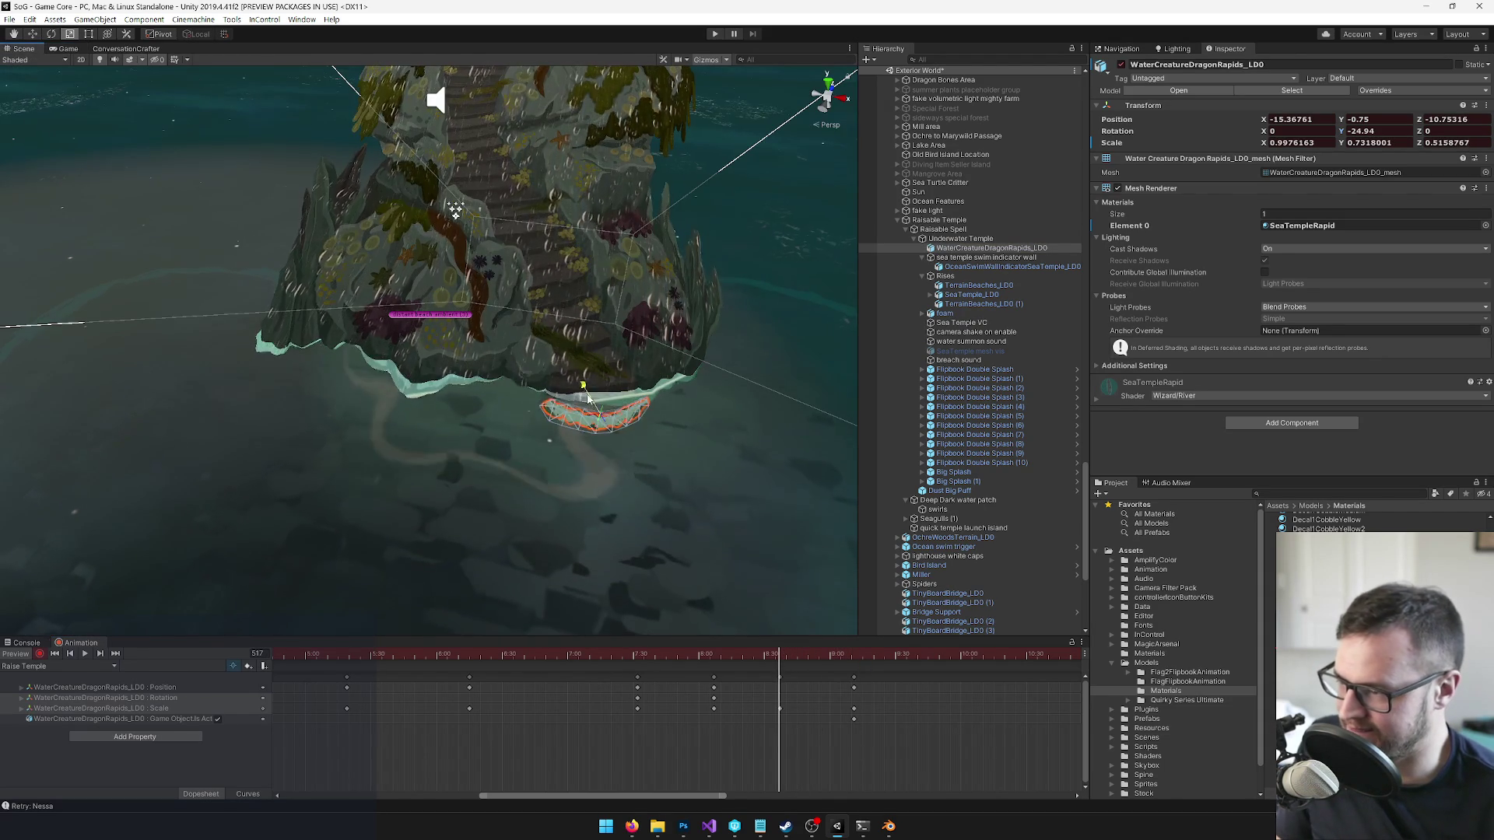
key(w)
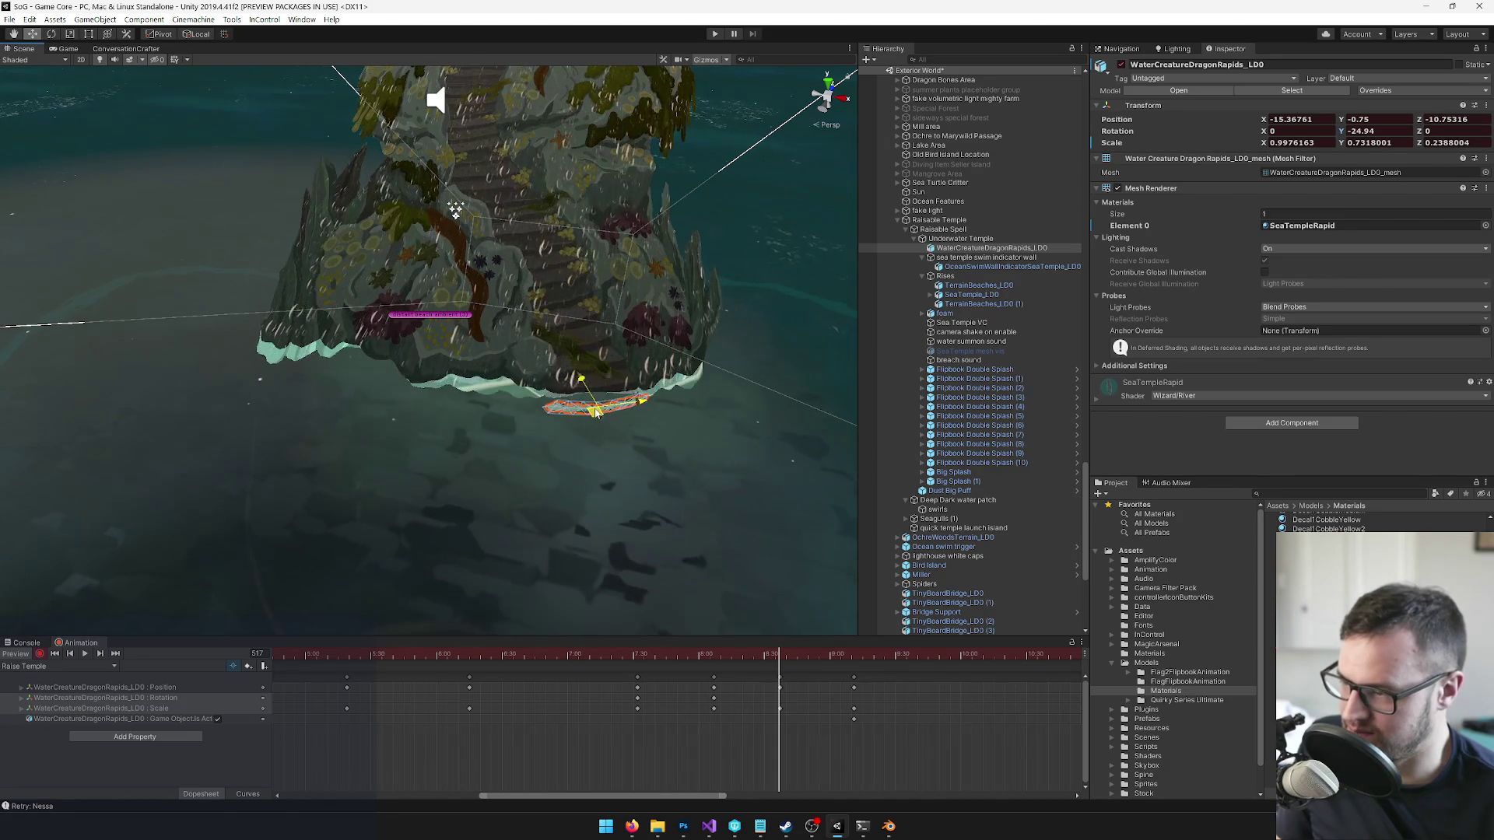
drag(594, 405, 592, 402)
click(69, 49)
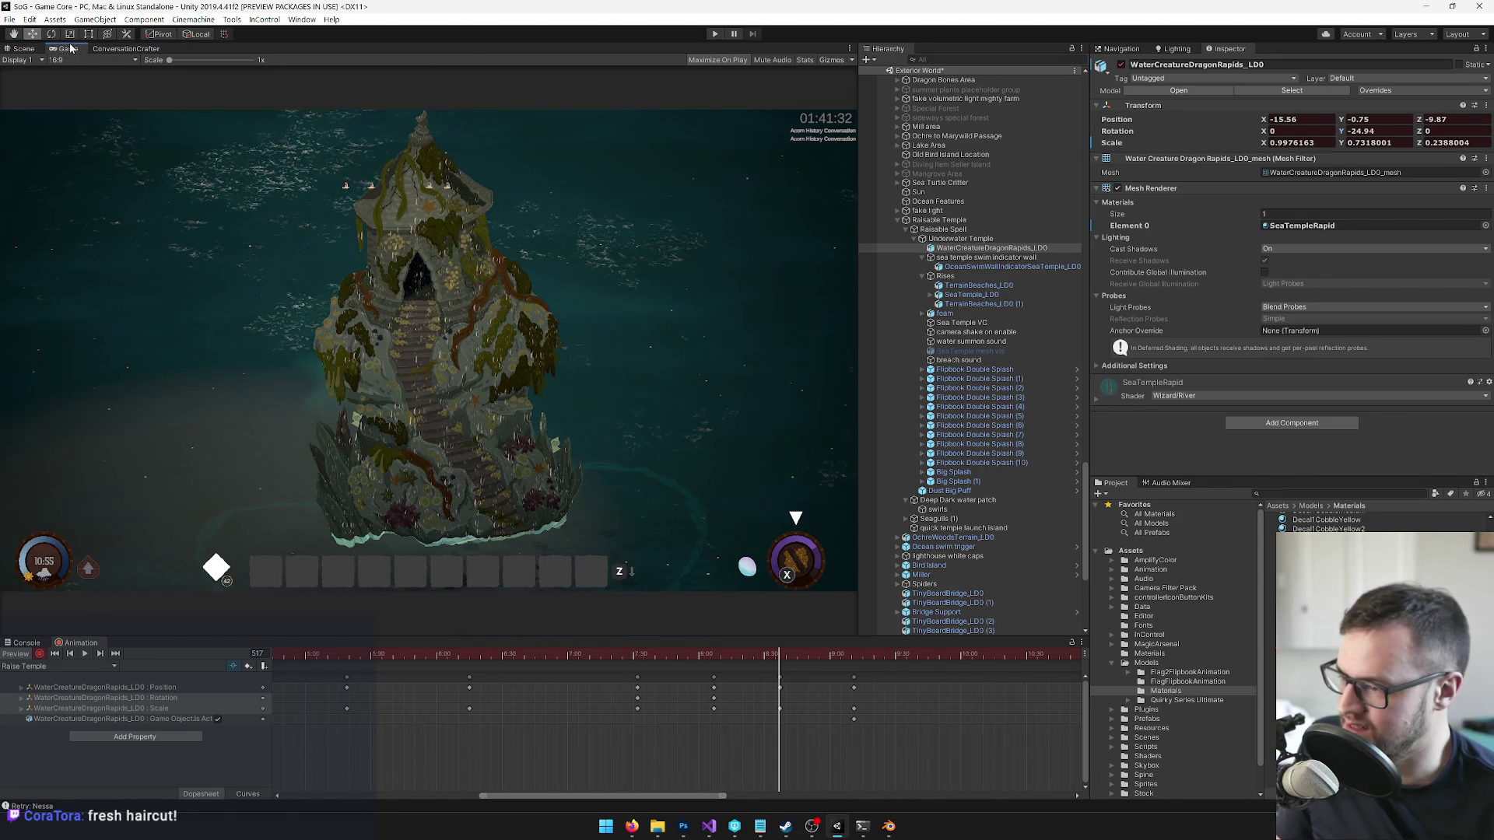
- At frame 543, move the rapids mesh toward the temple edge, then scrub back to frame 518
drag(784, 657, 854, 665)
key(ctrl+1)
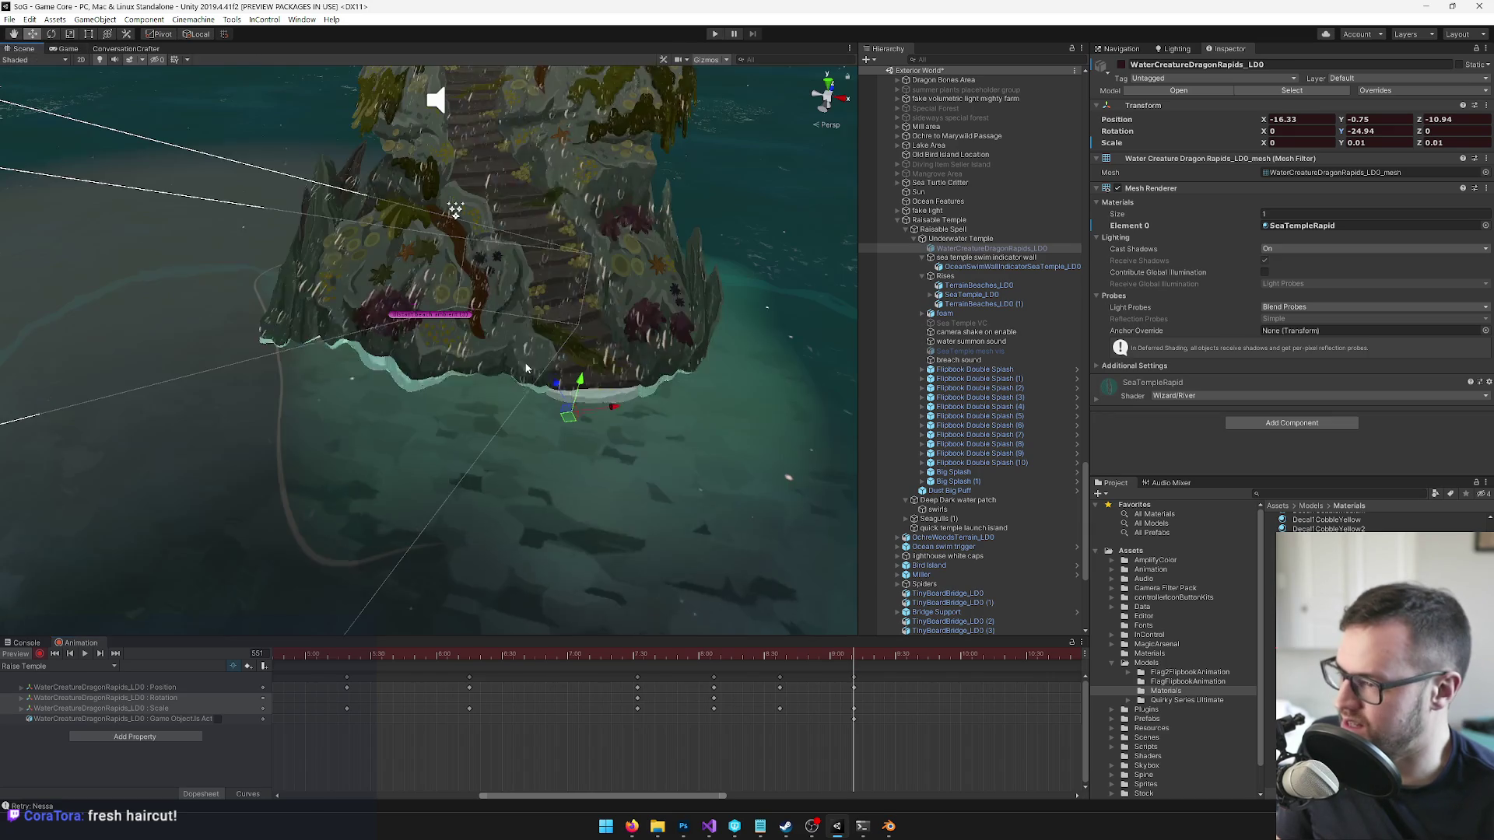
drag(567, 419, 583, 408)
click(67, 48)
mouse_move(849, 660)
mouse_down()
mouse_move(642, 663)
mouse_move(748, 671)
mouse_up()
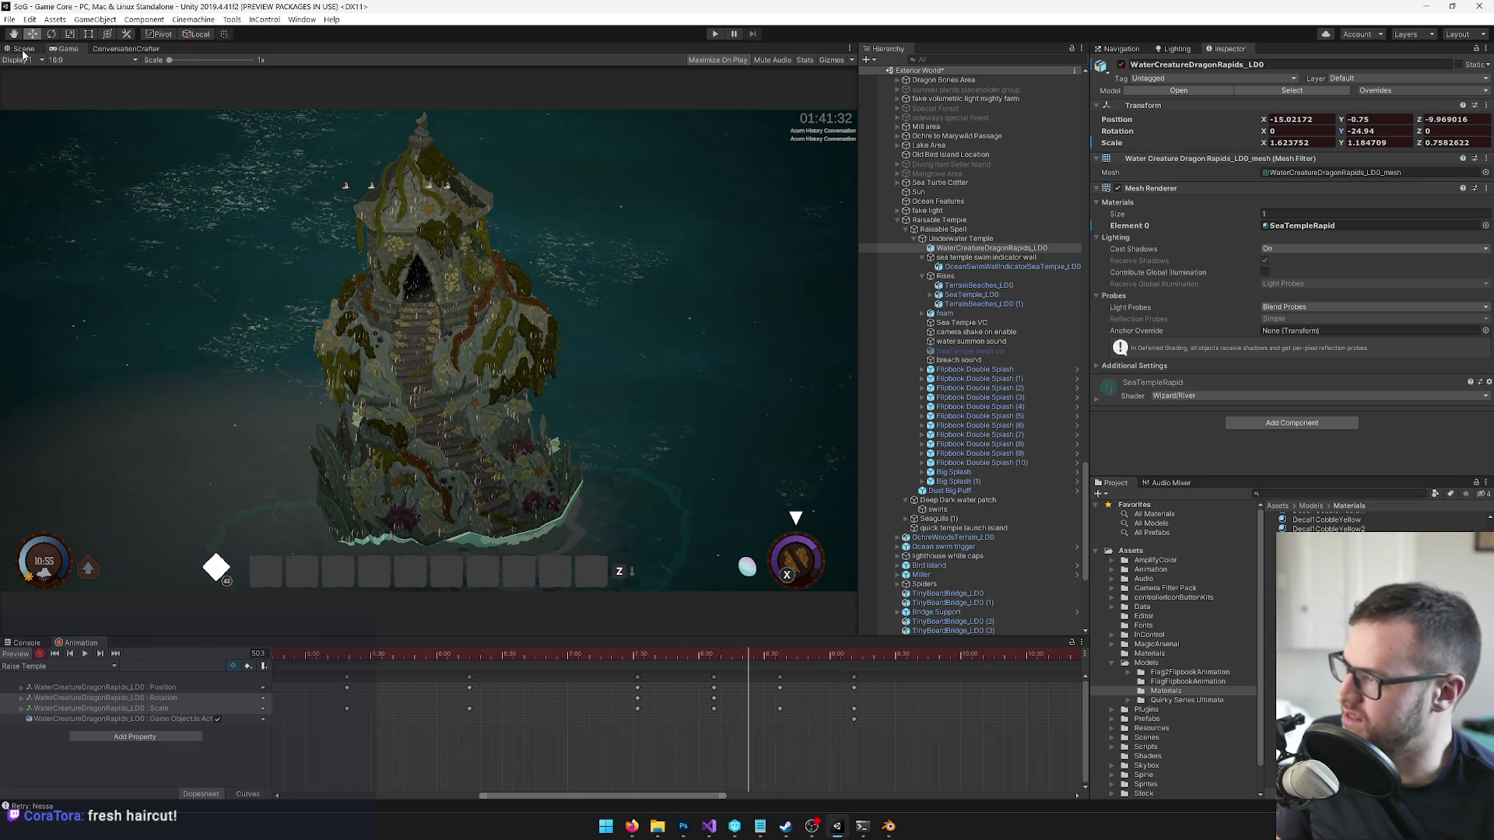
- Turn the rapids mesh to about -30°, then back to -26°, previewing each in the Game view
click(23, 50)
key(e)
mouse_move(661, 412)
mouse_down()
mouse_move(610, 441)
mouse_move(595, 393)
mouse_up()
key(w)
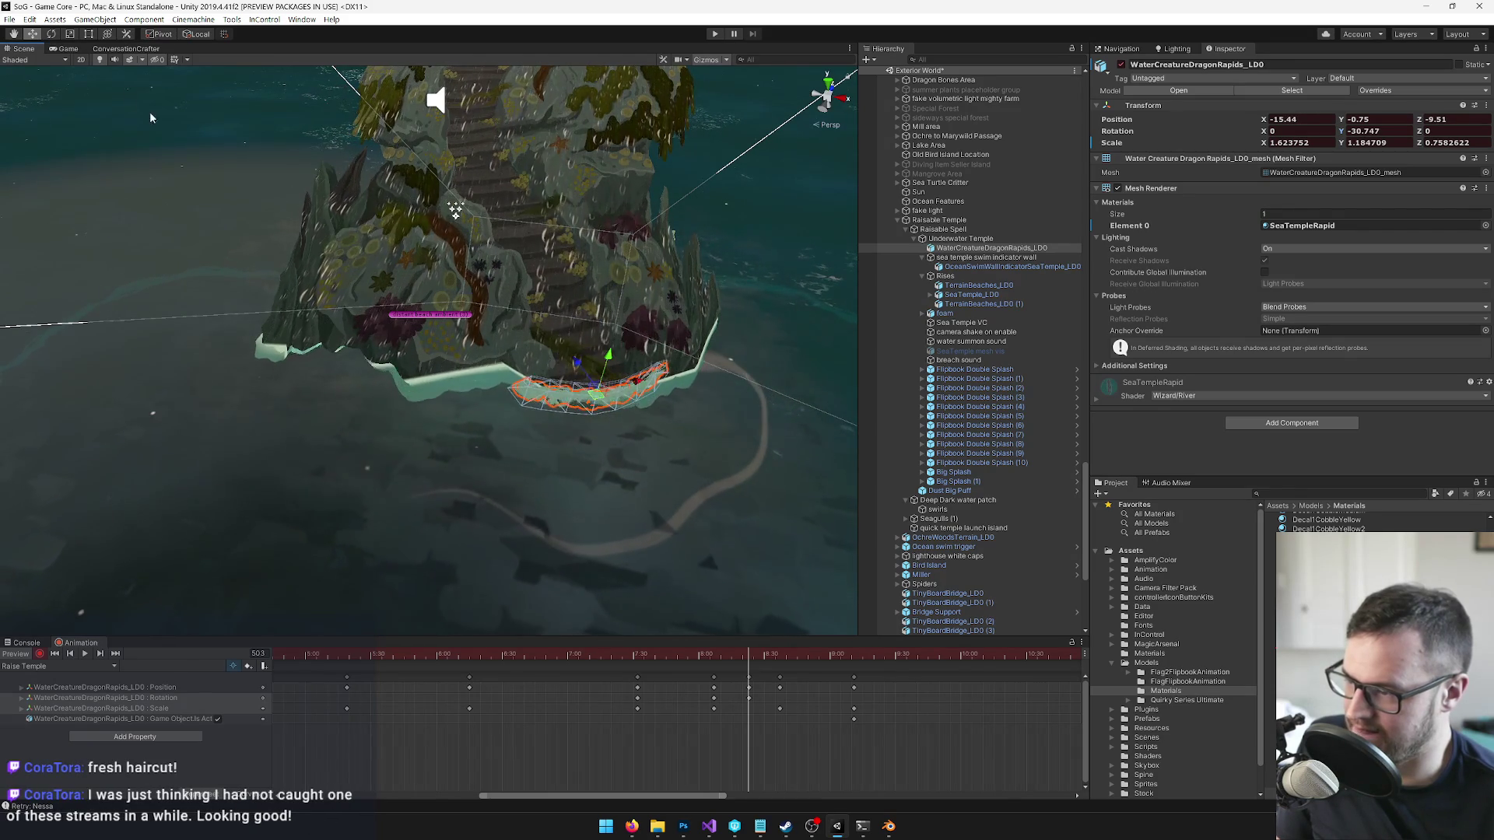
key(ctrl+2)
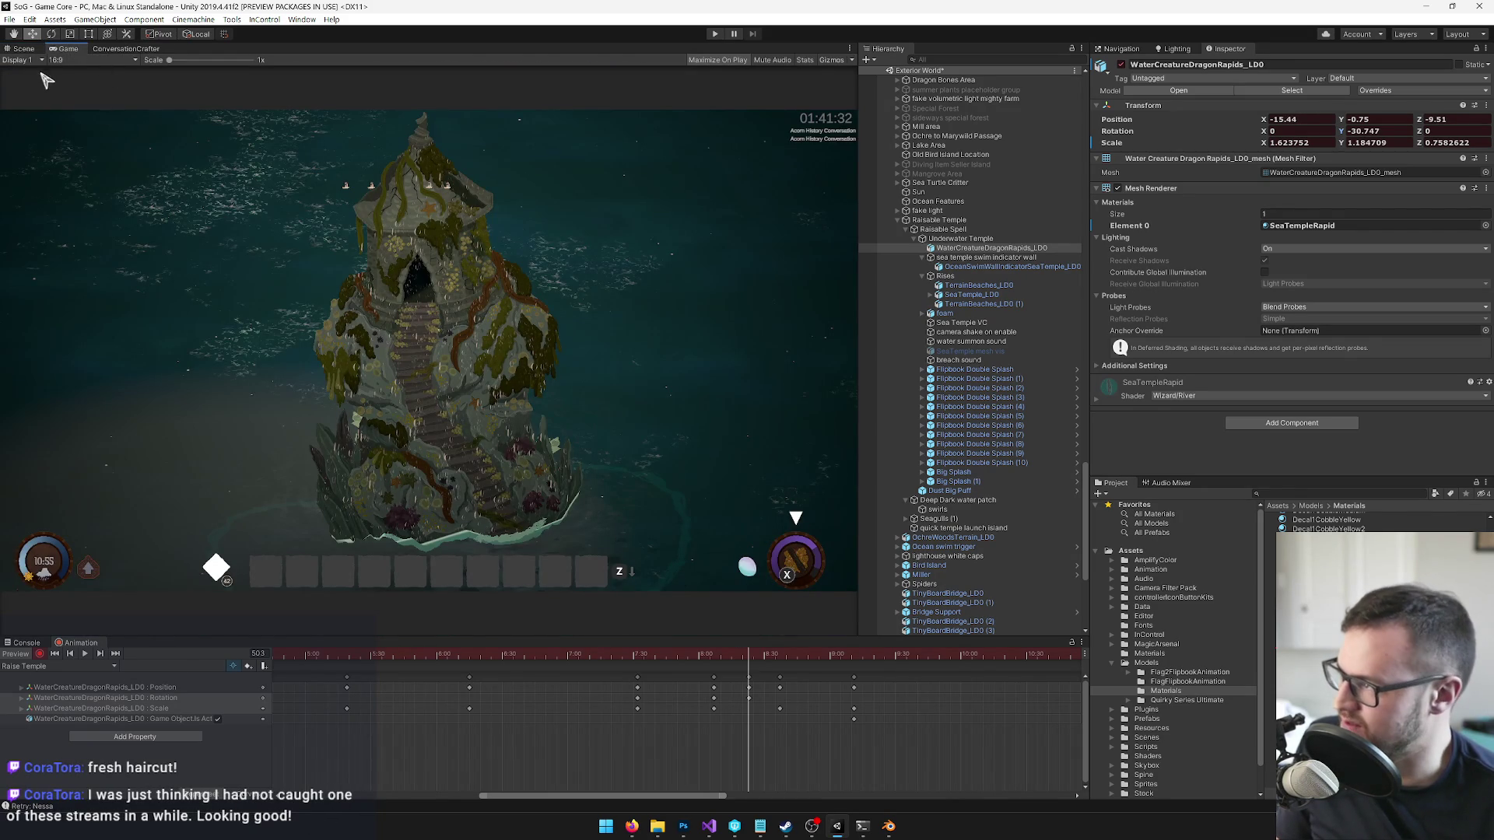
key(ctrl+1)
key(e)
drag(581, 418, 595, 407)
key(w)
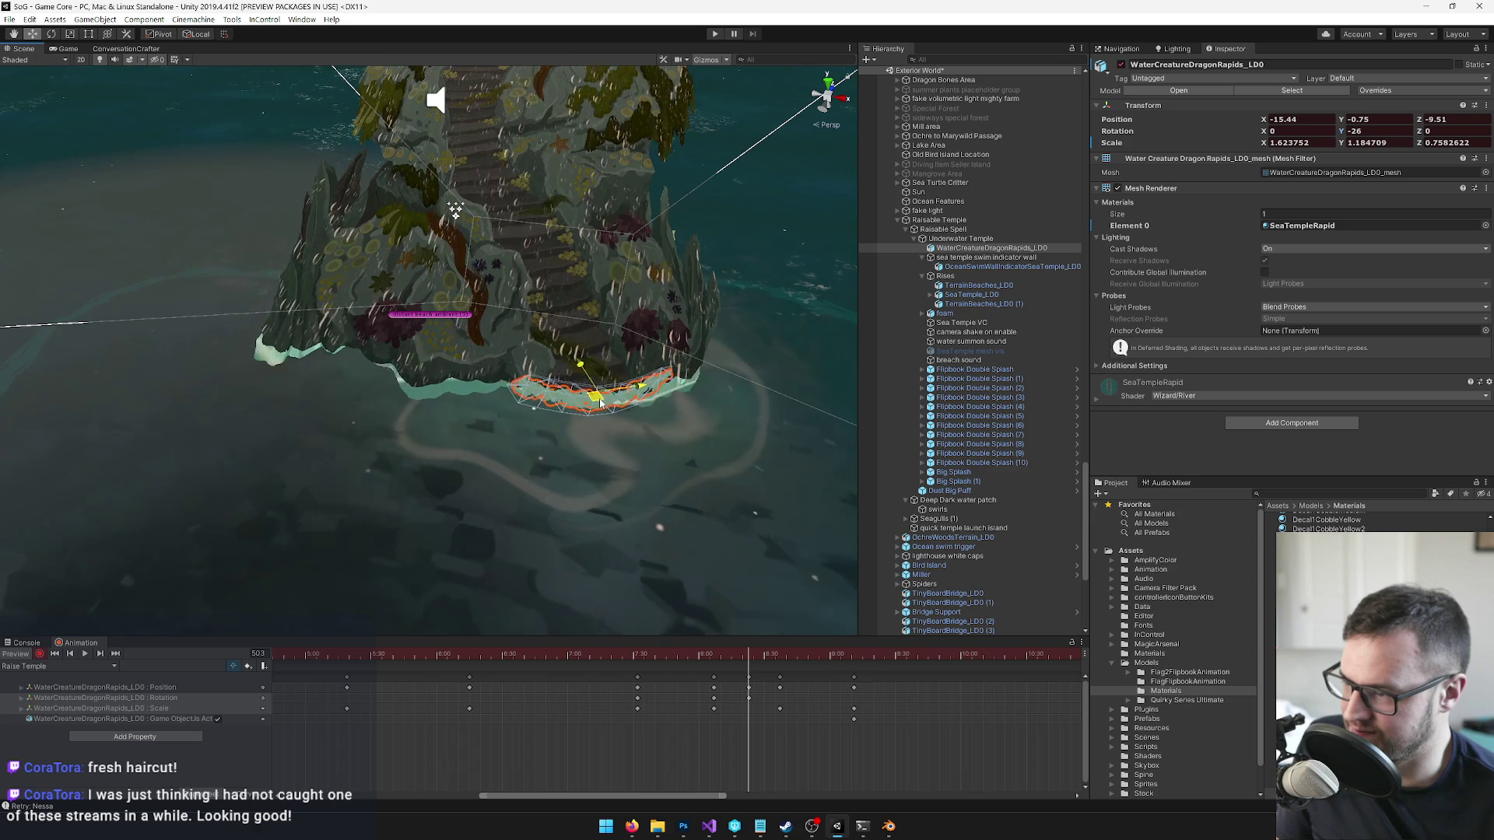
key(ctrl+2)
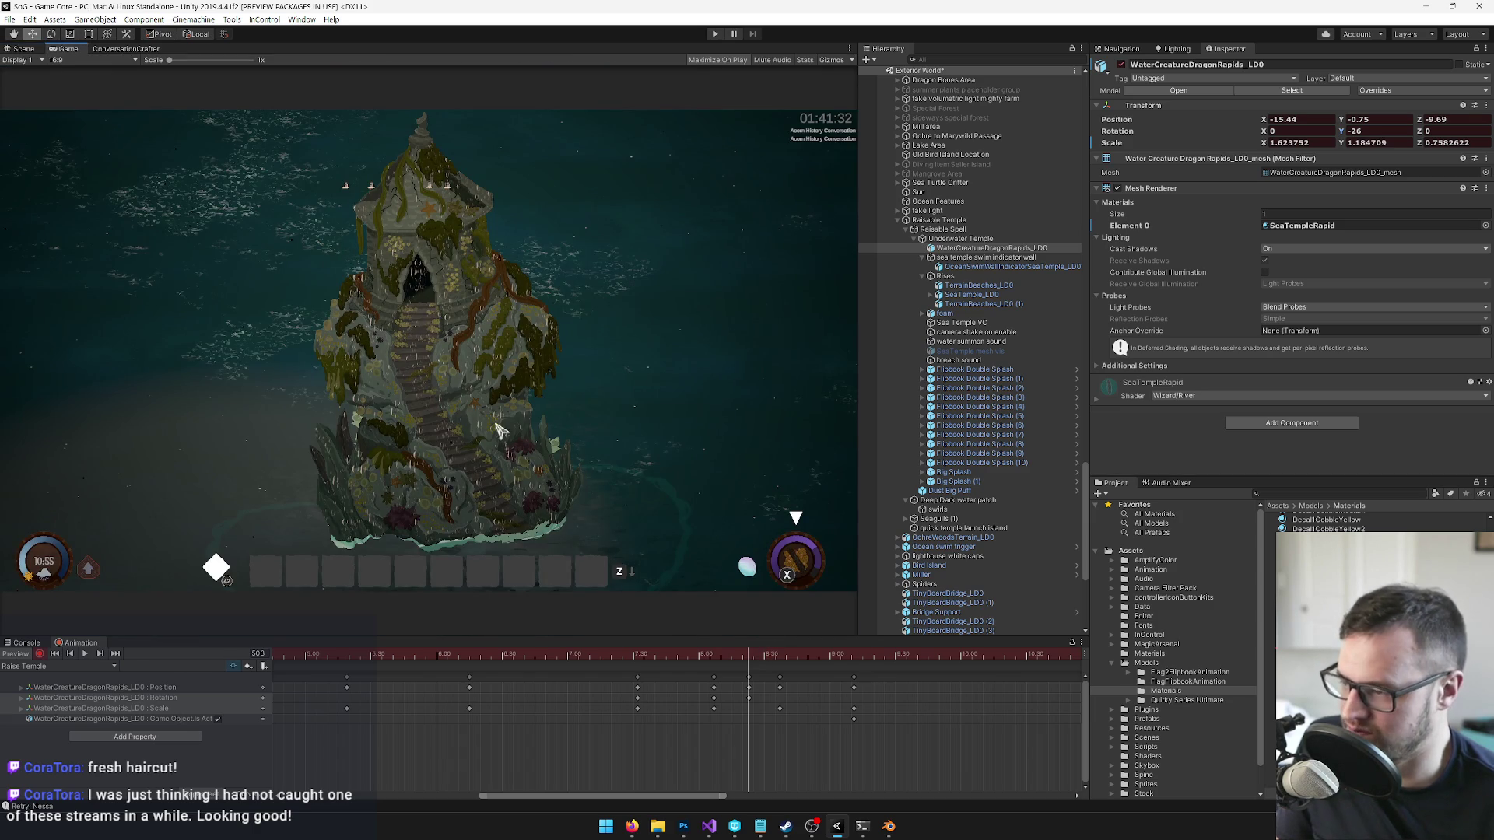
click(14, 48)
- Settle the rapids rotation at about -23.7° and scrub from frame 503 to 532
key(e)
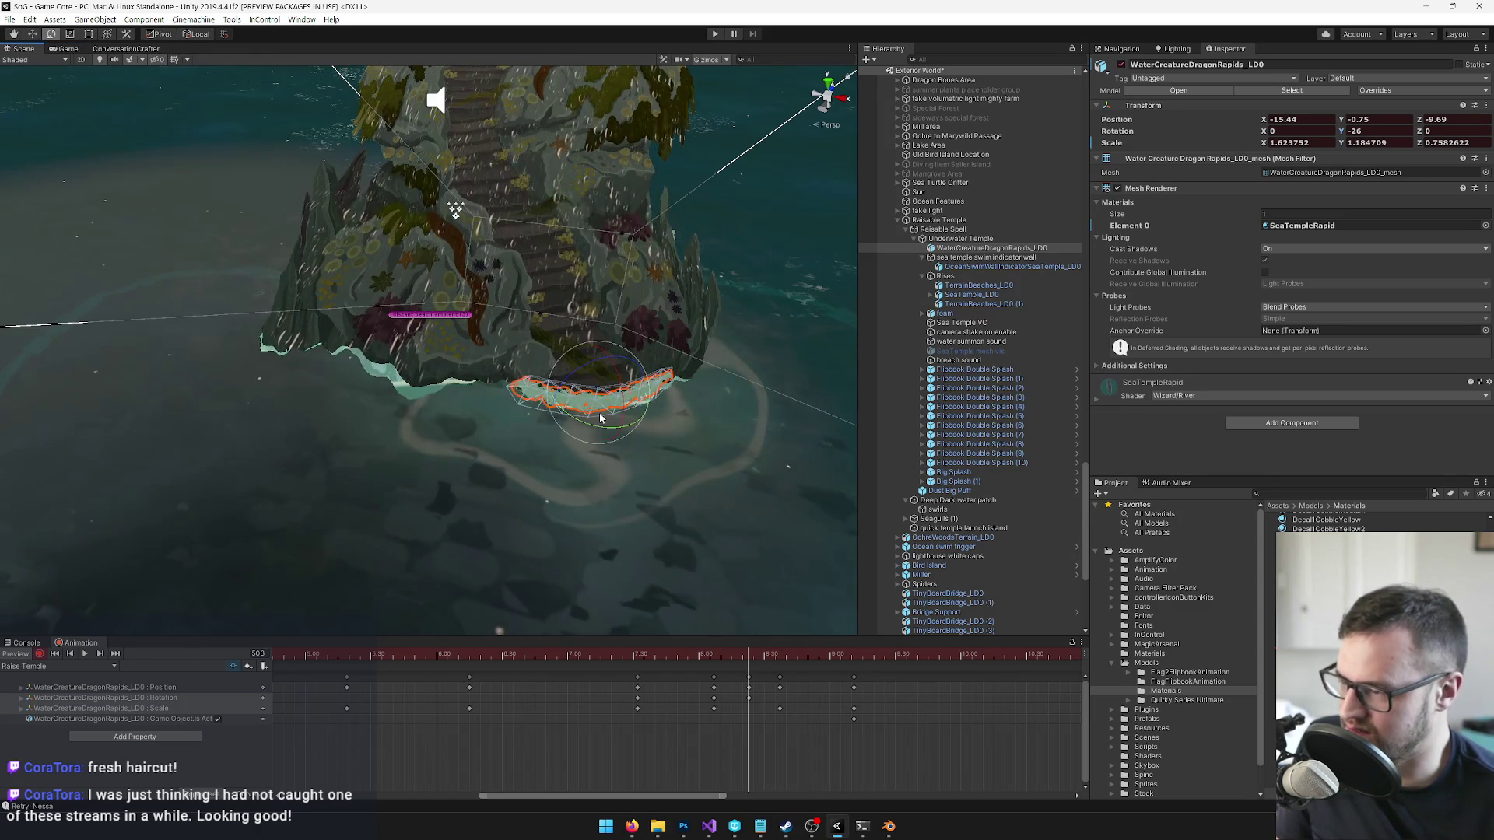
drag(582, 417, 594, 411)
key(w)
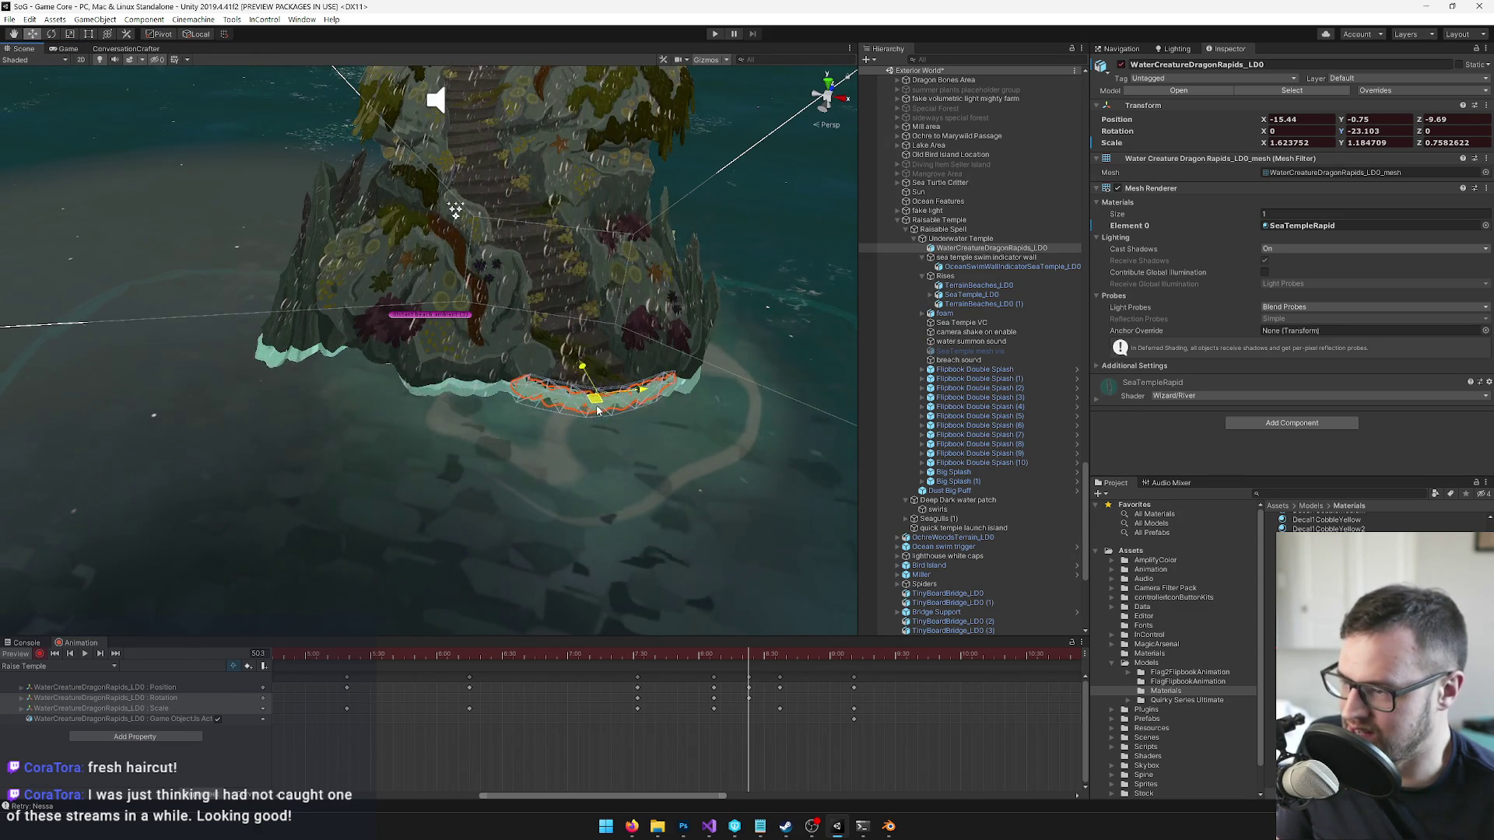
click(68, 48)
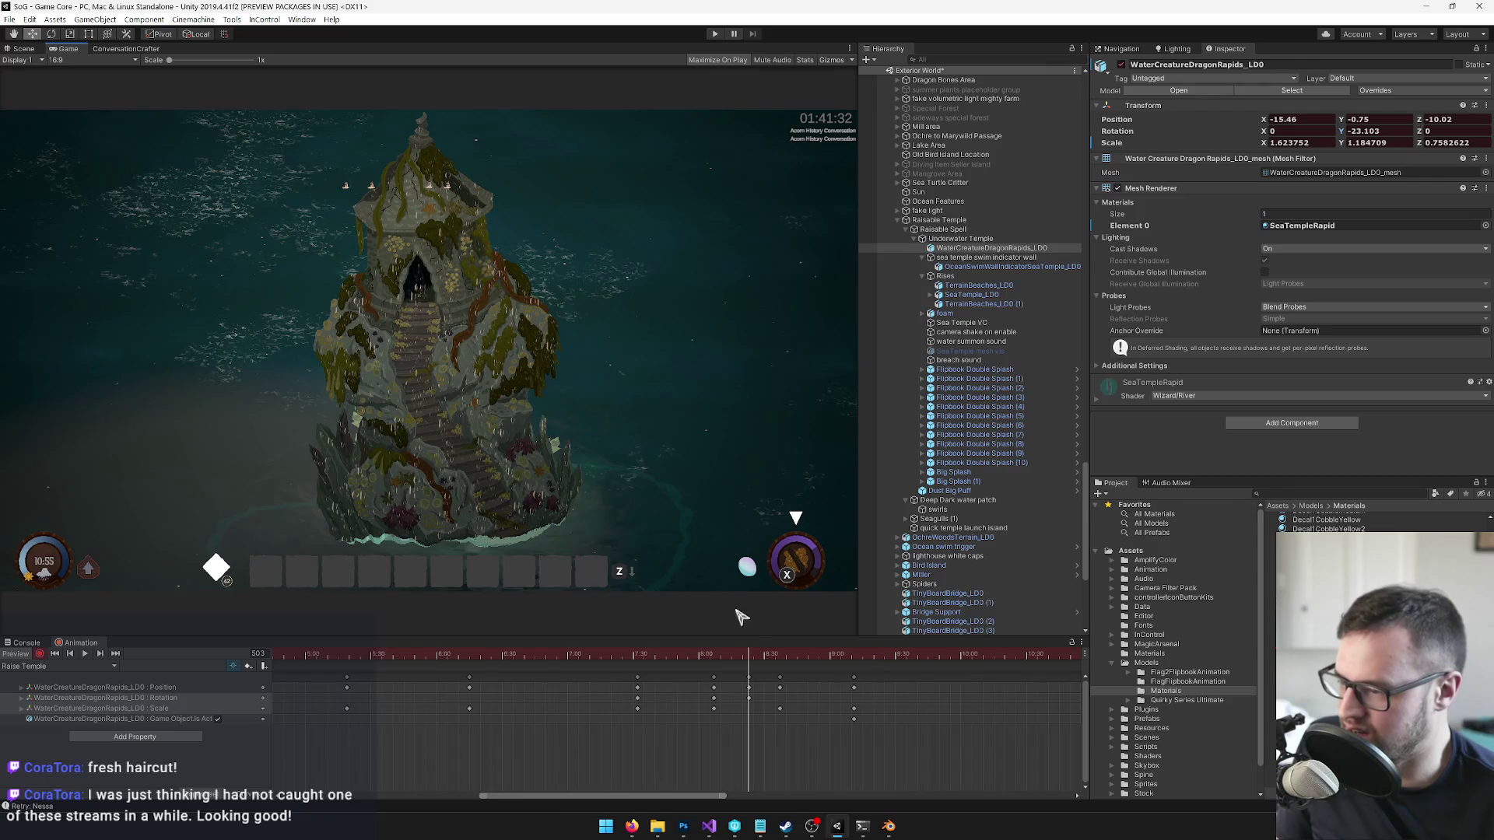
mouse_move(745, 656)
mouse_down()
mouse_move(826, 656)
mouse_move(409, 650)
mouse_move(831, 654)
mouse_move(817, 652)
mouse_up()
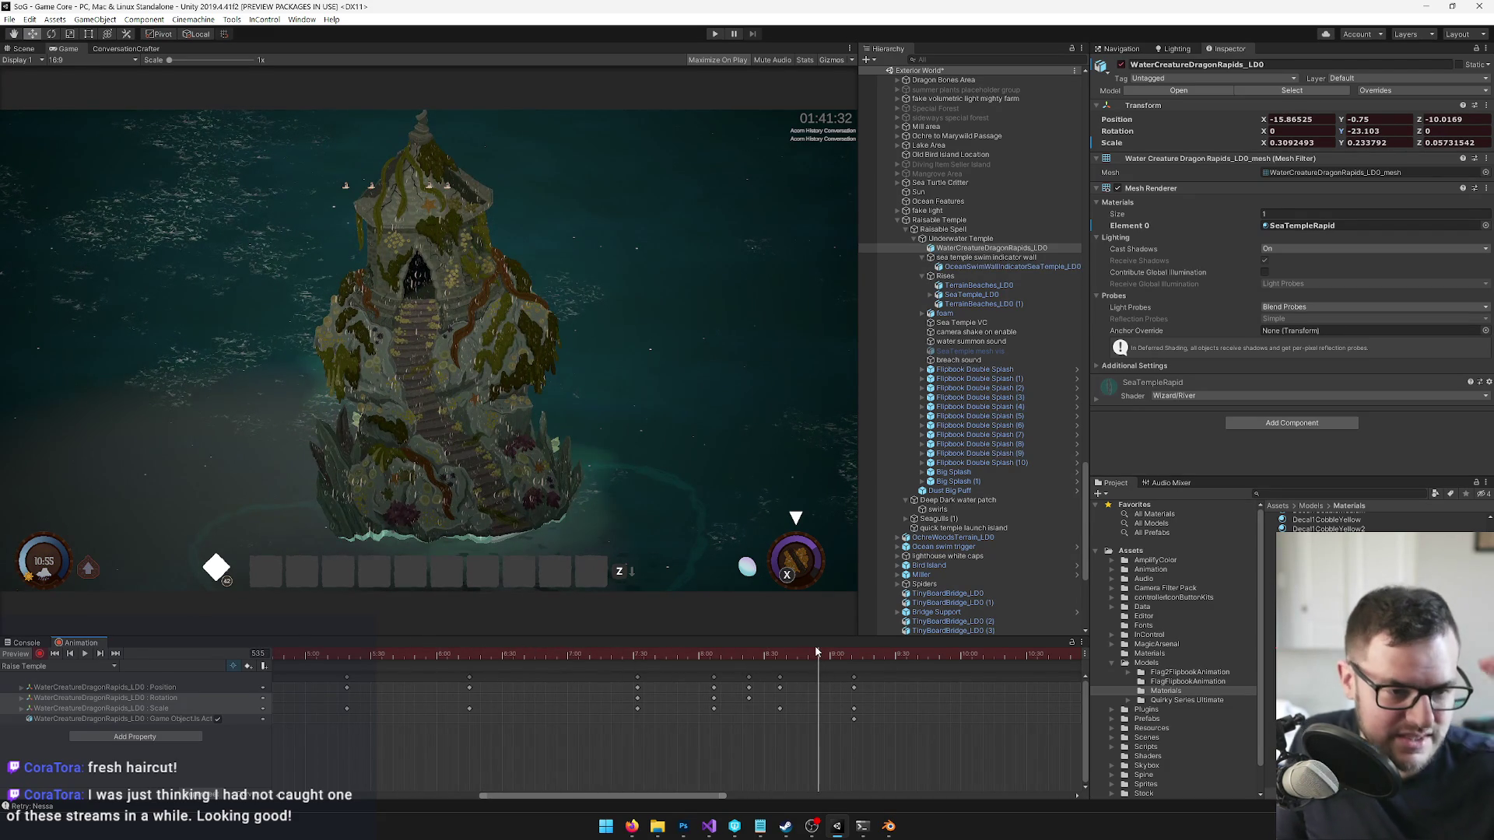
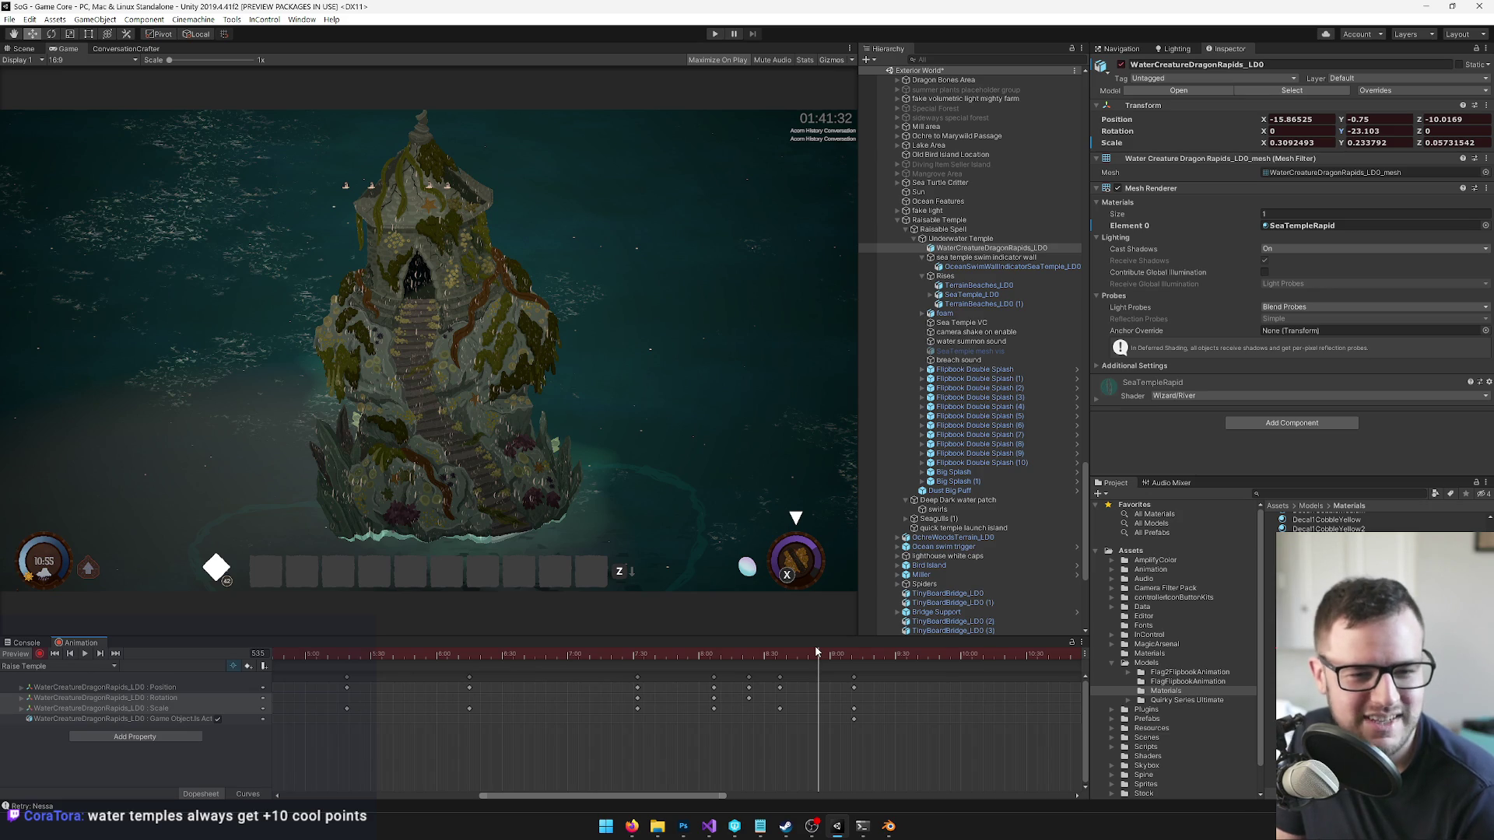
- Rewind the Raise Temple animation and shift the water rapids ring toward the temple in Scene view
mouse_move(819, 656)
mouse_down()
mouse_move(290, 667)
mouse_move(347, 667)
mouse_up()
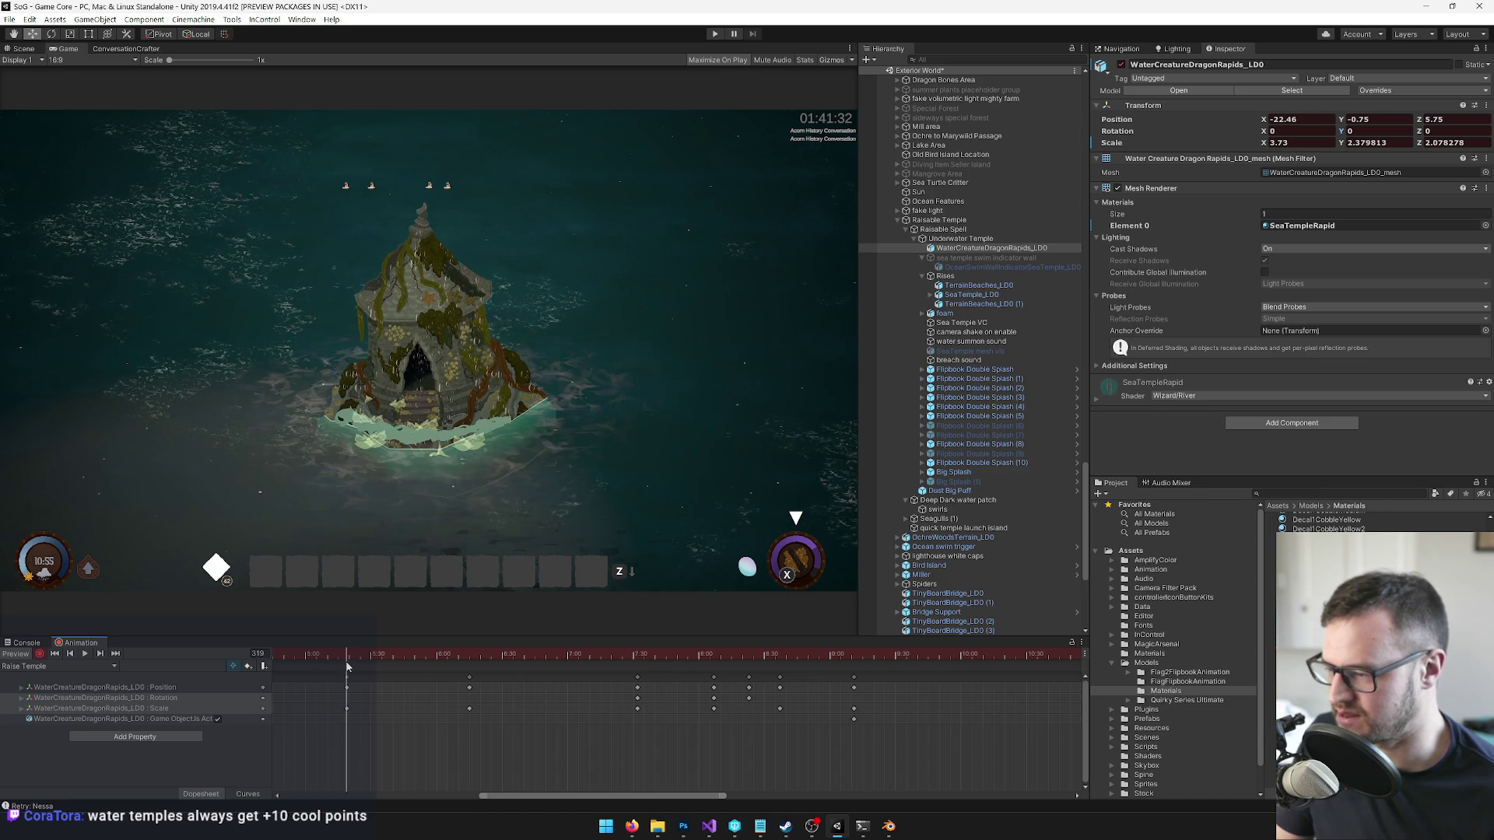
click(22, 53)
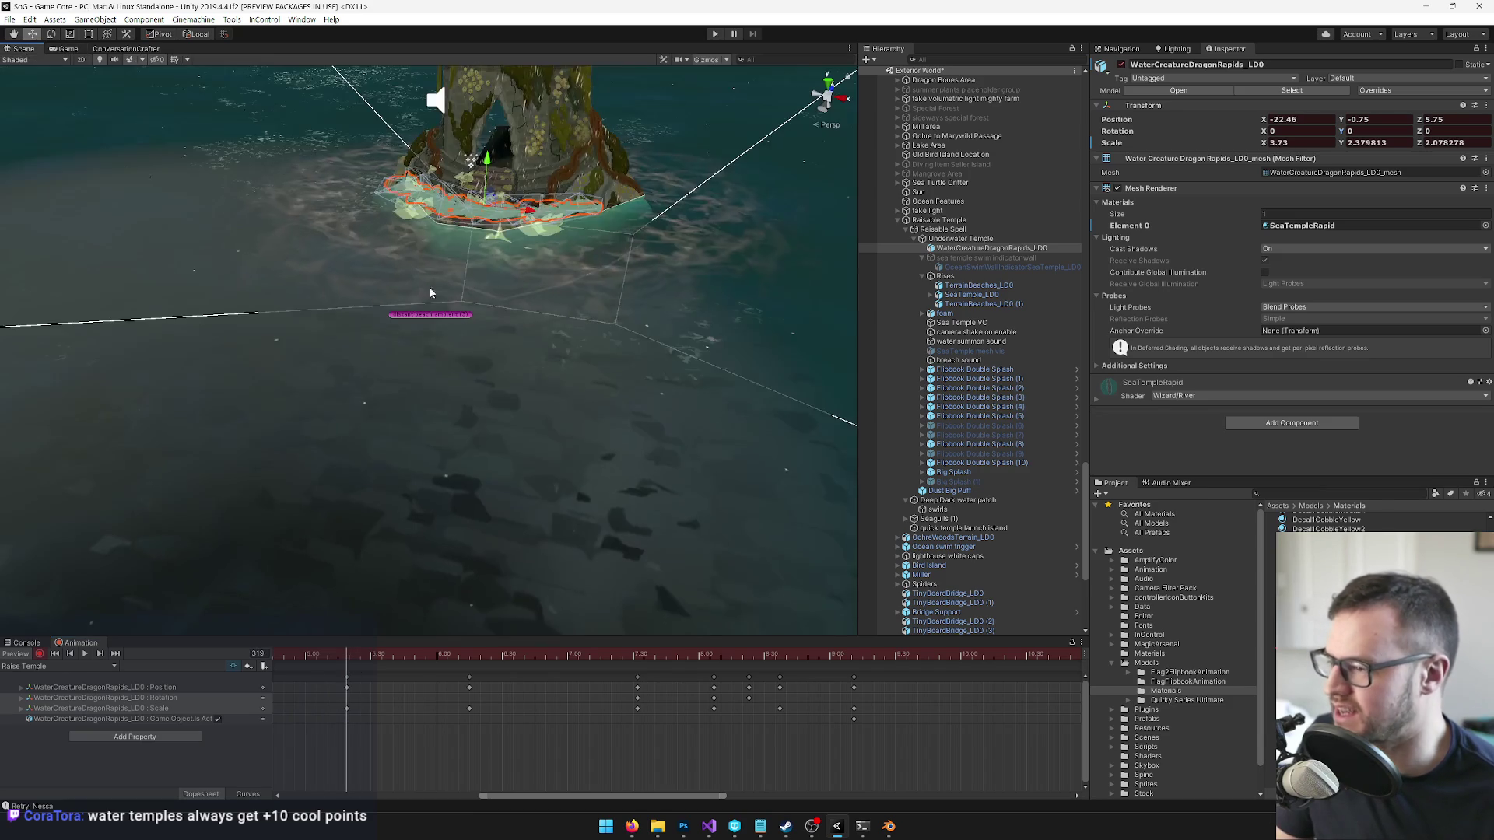
mouse_move(467, 311)
mouse_down()
mouse_move(421, 310)
mouse_move(420, 233)
mouse_up()
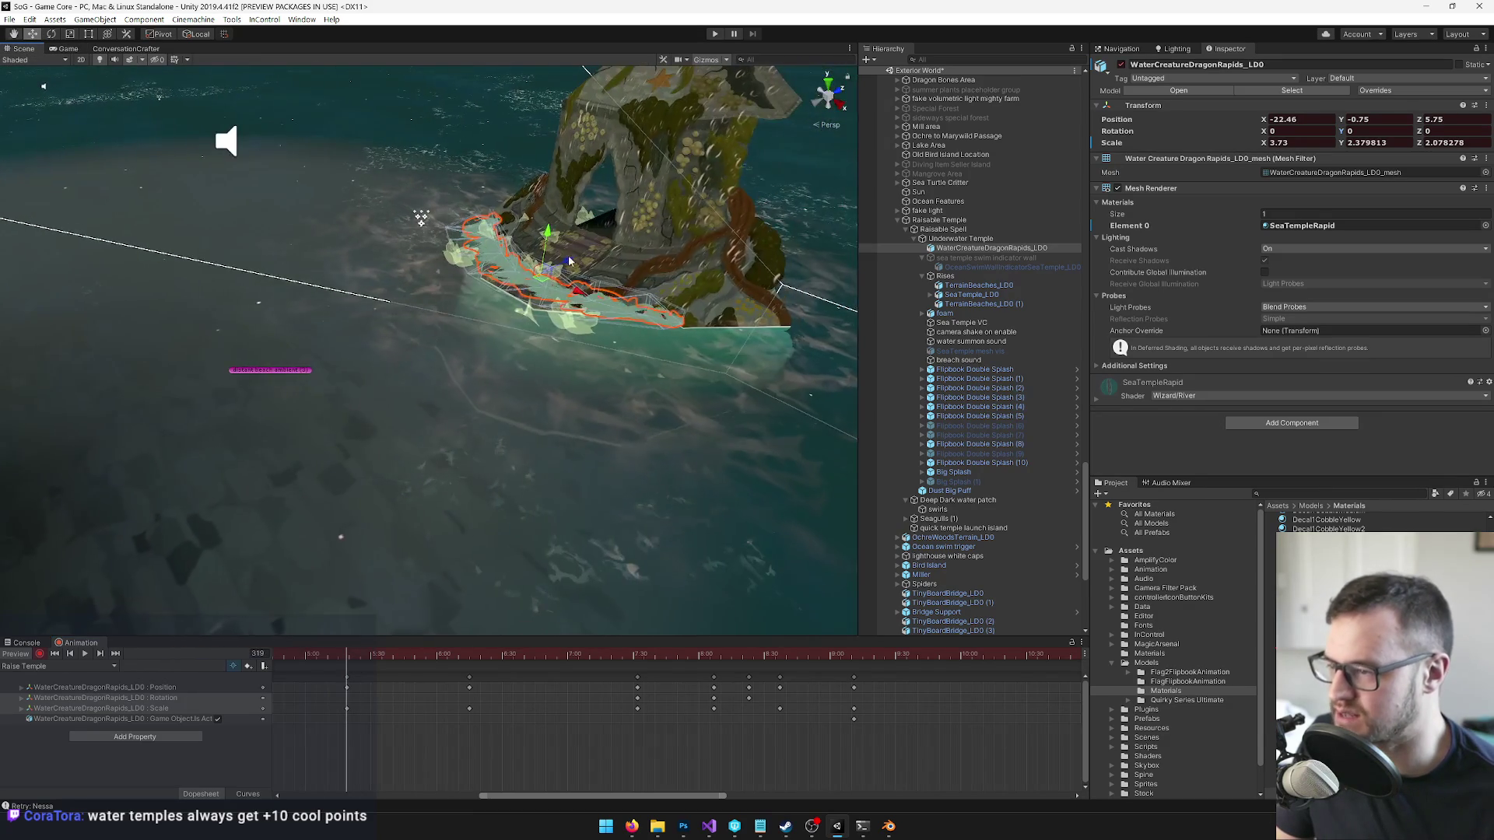
drag(591, 300, 542, 272)
- Preview the temple rising in Game view, scrubbing the timeline forward and back to an early point
click(62, 49)
mouse_move(350, 660)
mouse_down()
mouse_move(783, 680)
mouse_move(398, 689)
mouse_move(876, 695)
mouse_move(298, 682)
mouse_move(530, 684)
mouse_move(318, 691)
mouse_move(355, 688)
mouse_up()
drag(508, 795, 341, 788)
mouse_move(595, 660)
mouse_down()
mouse_move(439, 660)
mouse_move(898, 675)
mouse_move(1062, 707)
mouse_move(502, 690)
mouse_move(563, 686)
mouse_move(829, 707)
mouse_move(434, 707)
mouse_up()
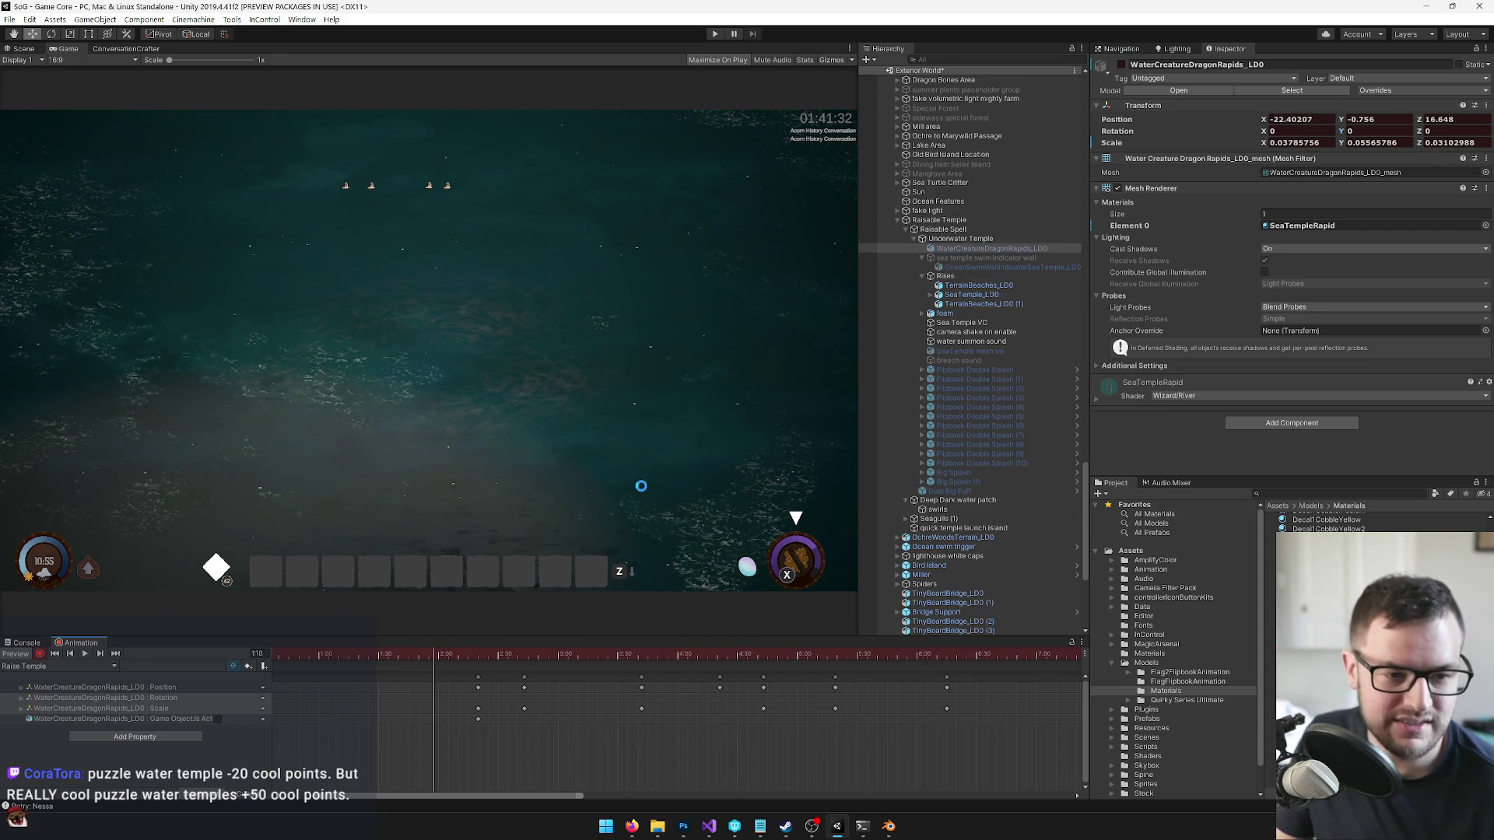
- Save the animation changes (Ctrl+S), stop recording keys, and reset the playhead to frame 0
key(ctrl+s)
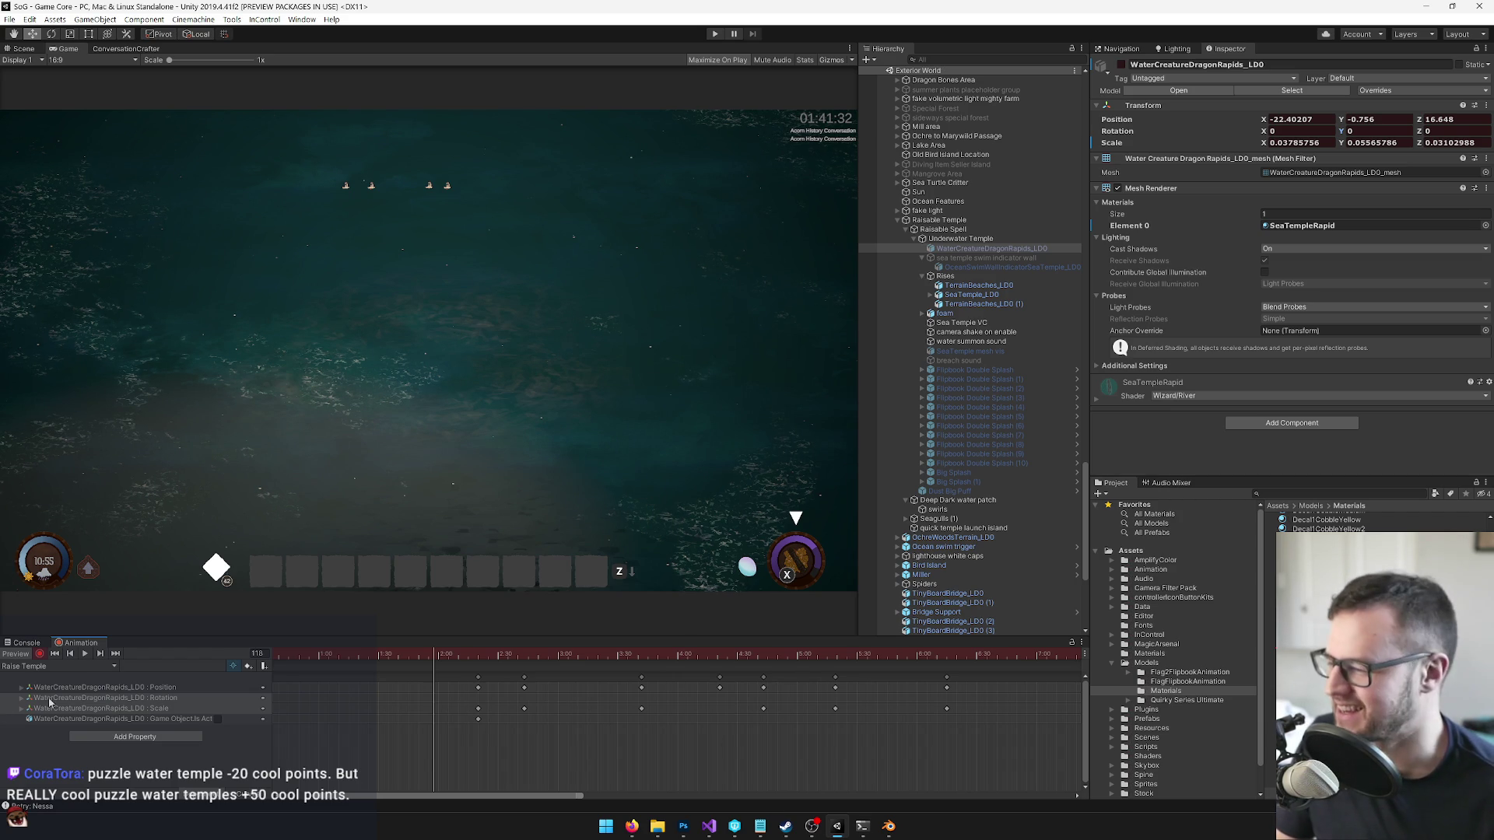
click(39, 653)
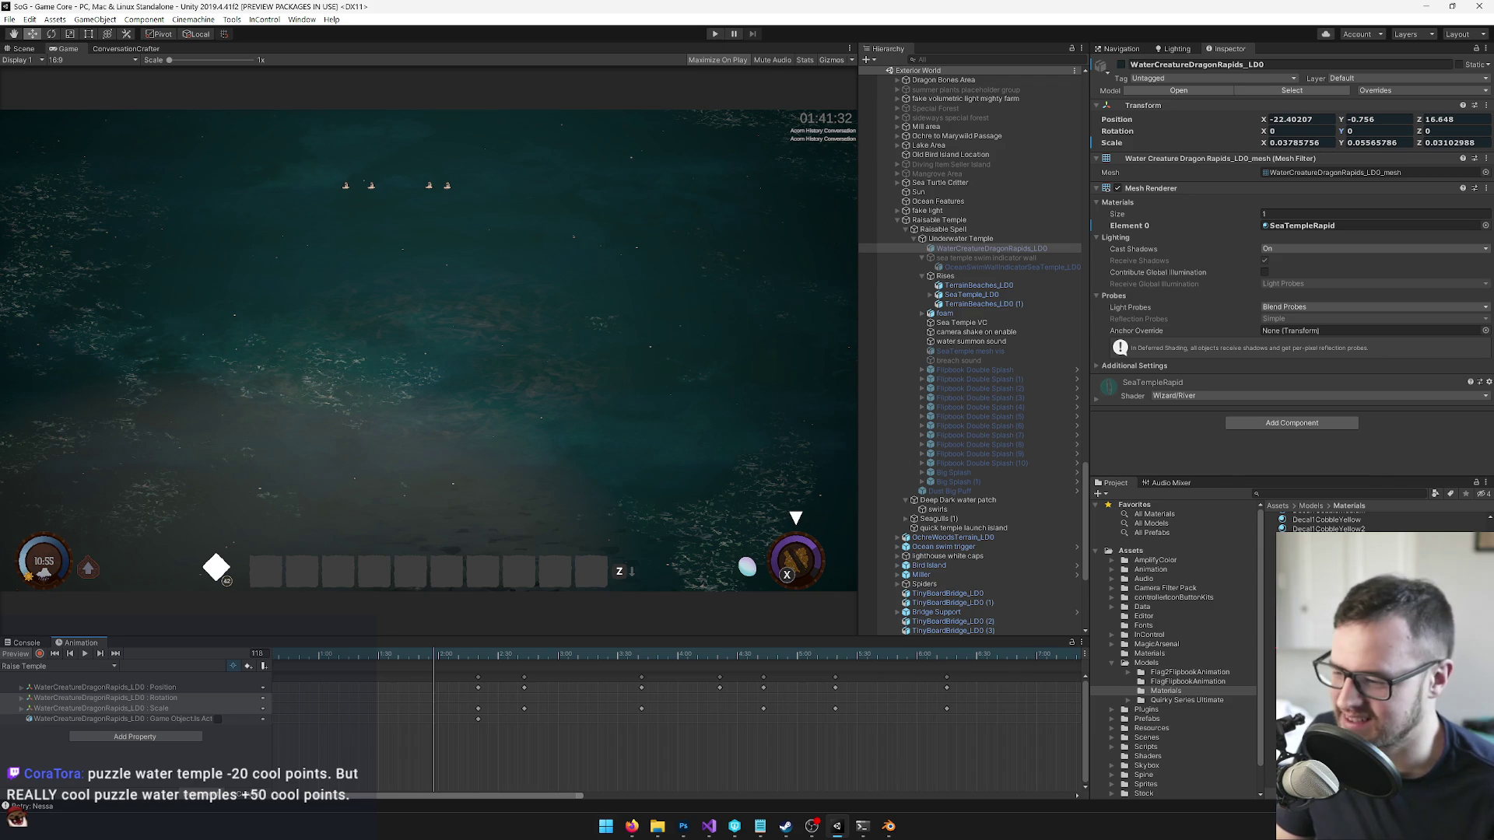
drag(503, 793, 471, 792)
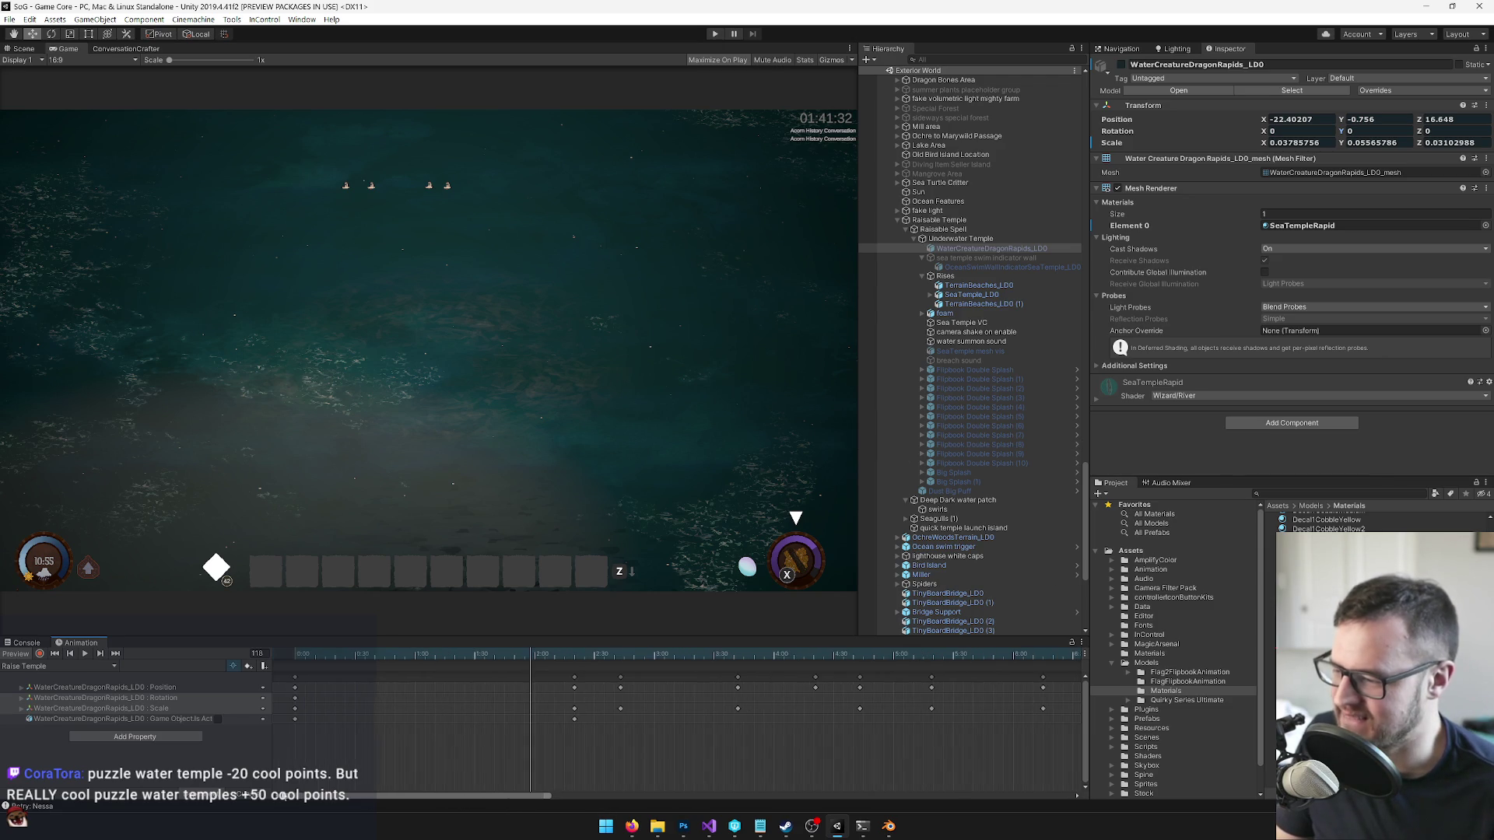
click(313, 656)
click(264, 656)
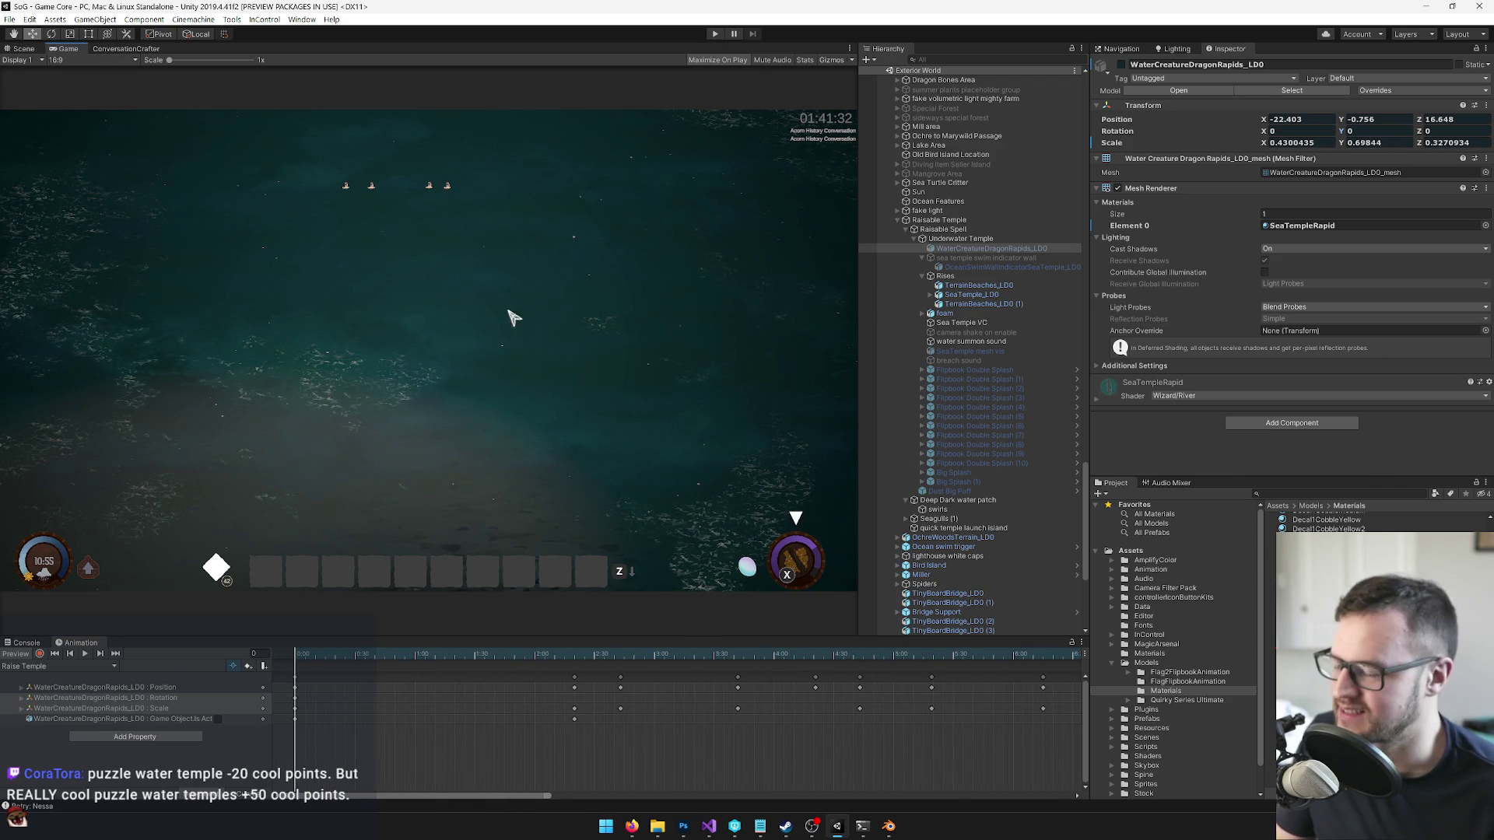
- Check the repositioned water rapids over the temple site in the Scene and Game views
click(23, 48)
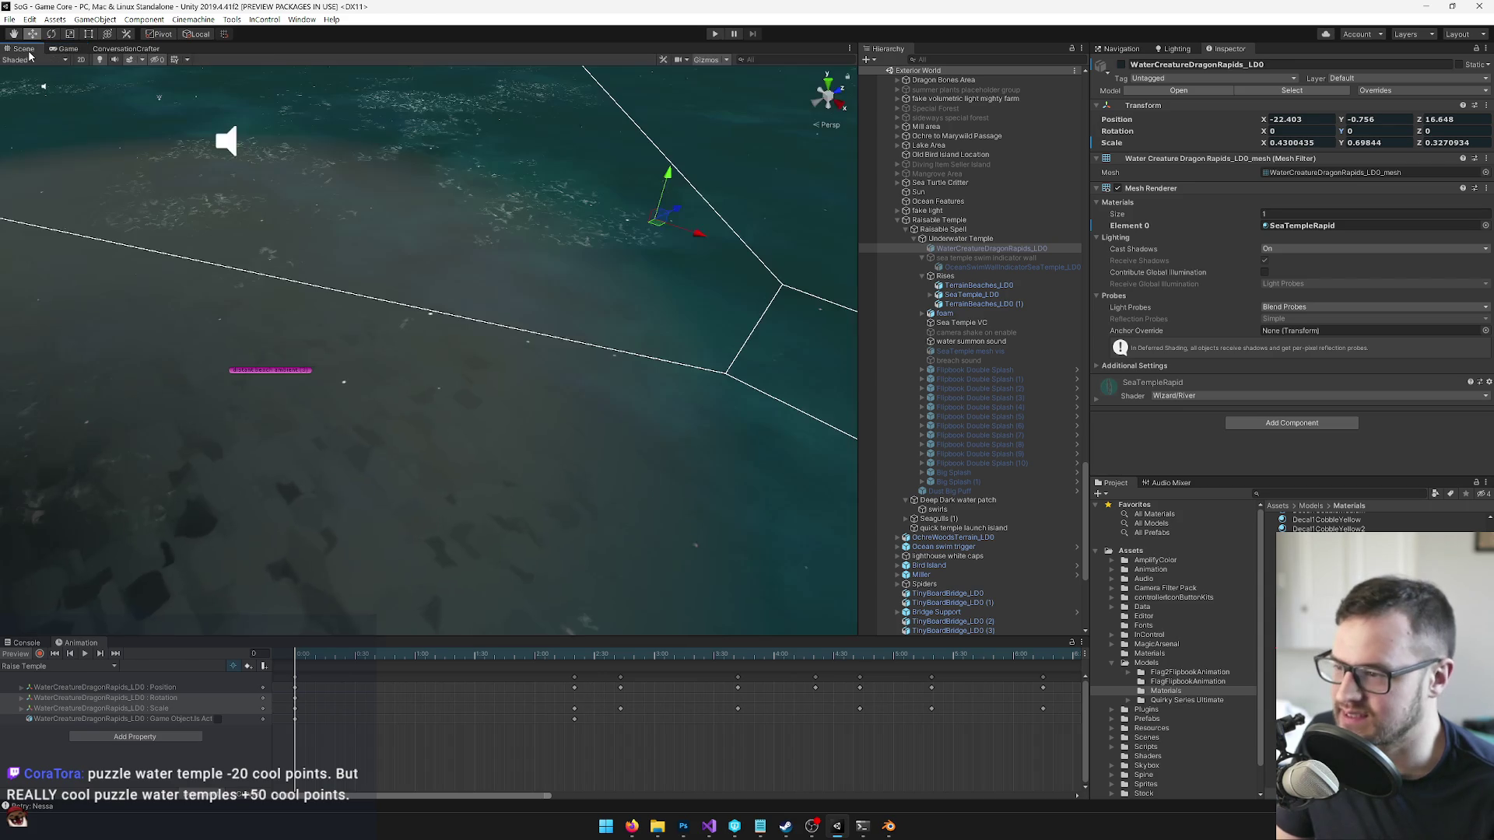
scroll(505, 349, up, 3)
drag(504, 352, 619, 370)
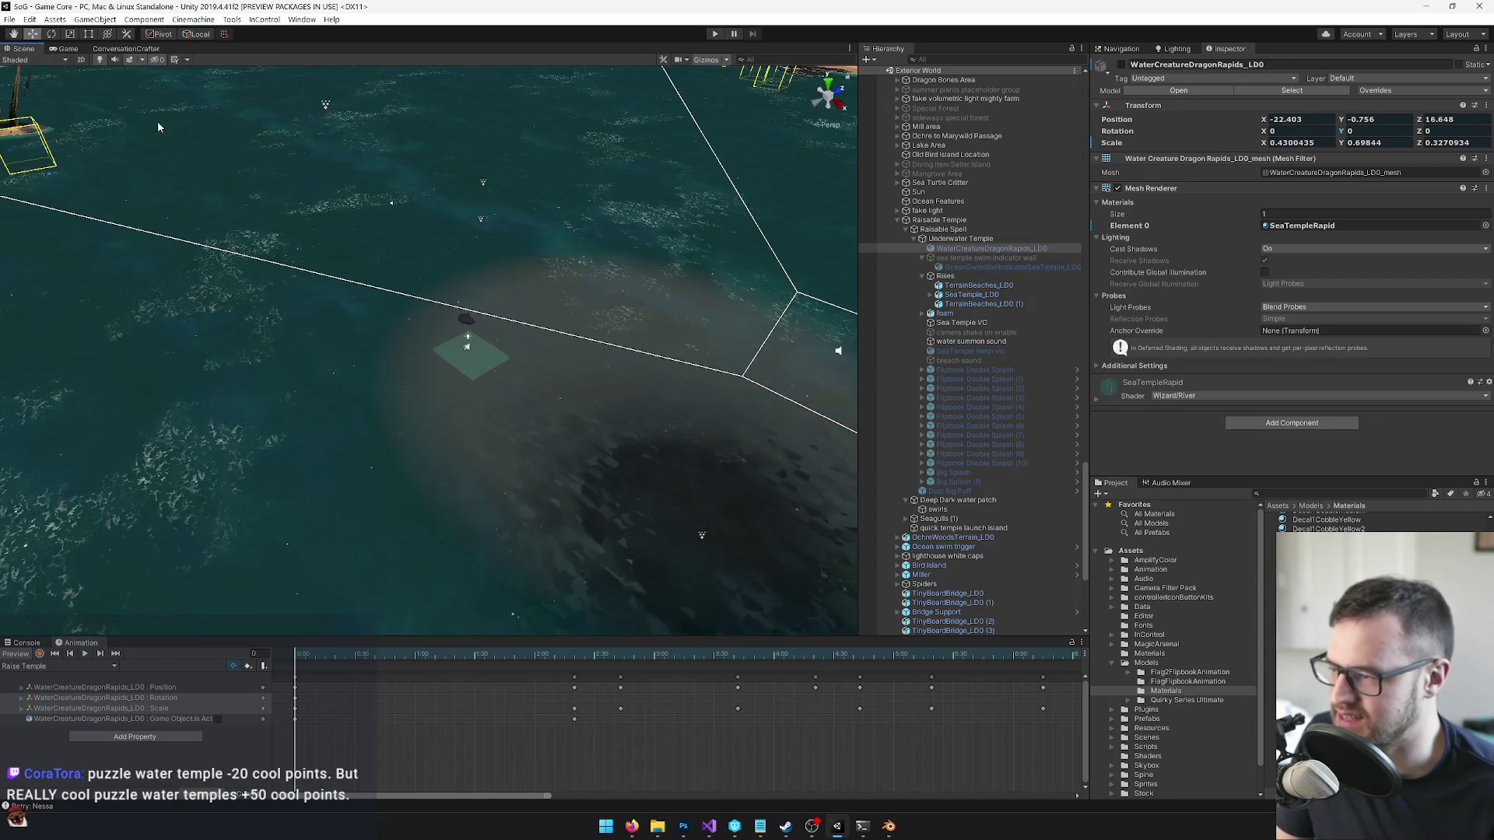
click(68, 48)
click(16, 49)
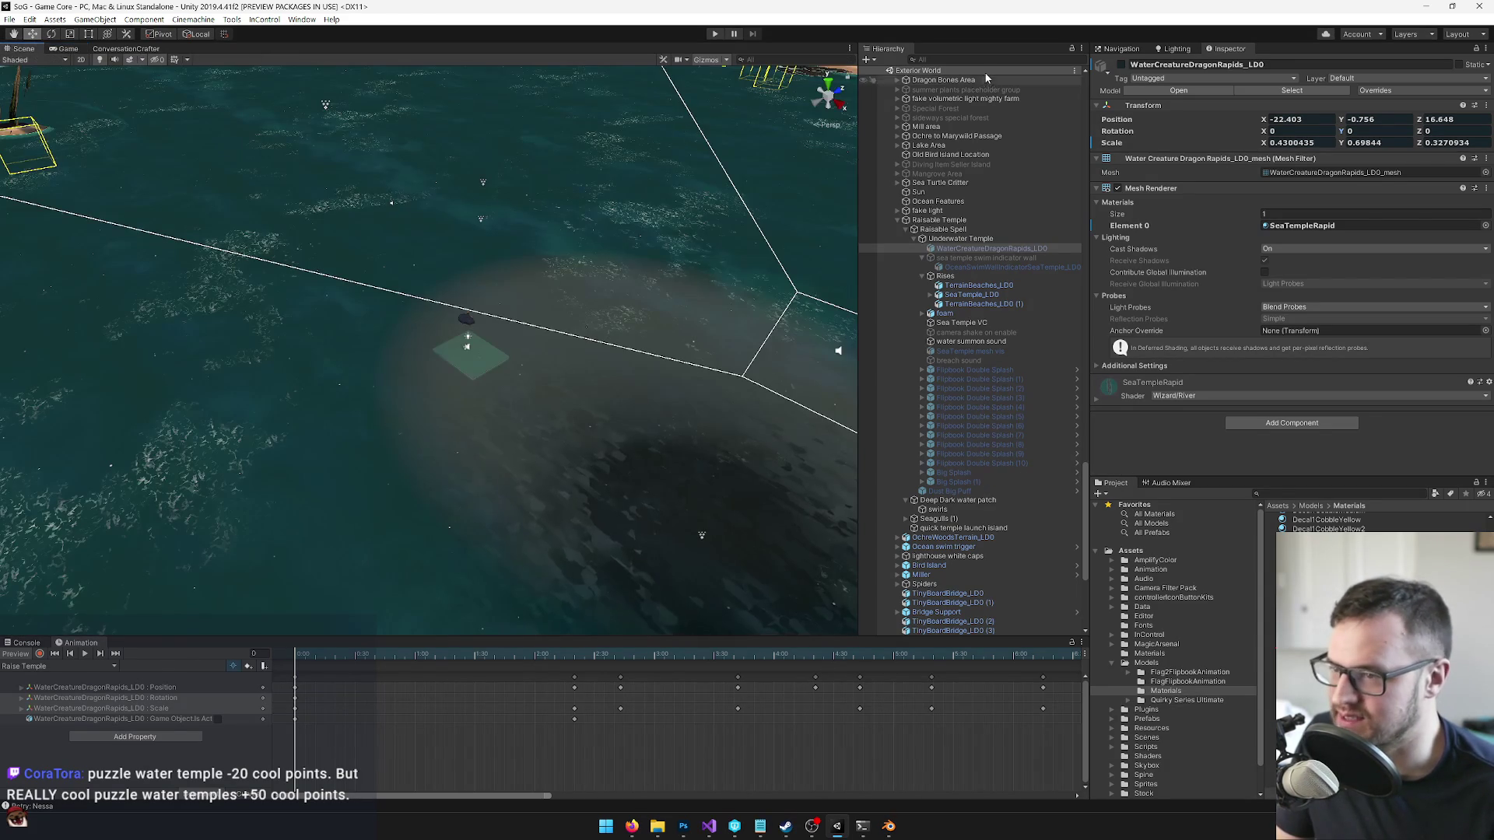
scroll(984, 233, down, 10)
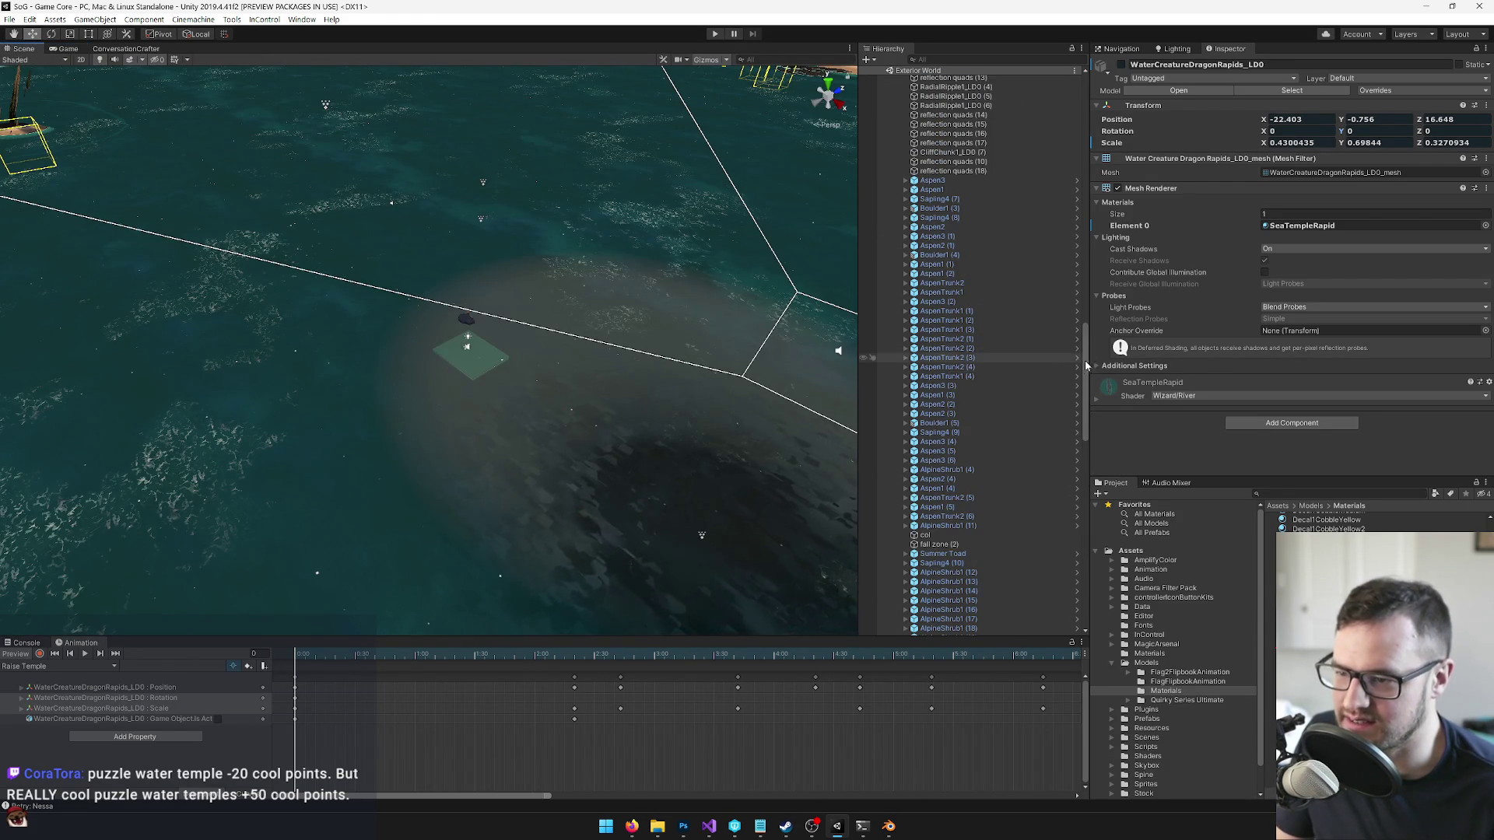
- Select and frame the Player object, nudge it slightly along X, and check it in Game view
mouse_move(1085, 354)
mouse_down()
mouse_move(1035, 203)
mouse_move(921, 95)
mouse_up()
click(921, 94)
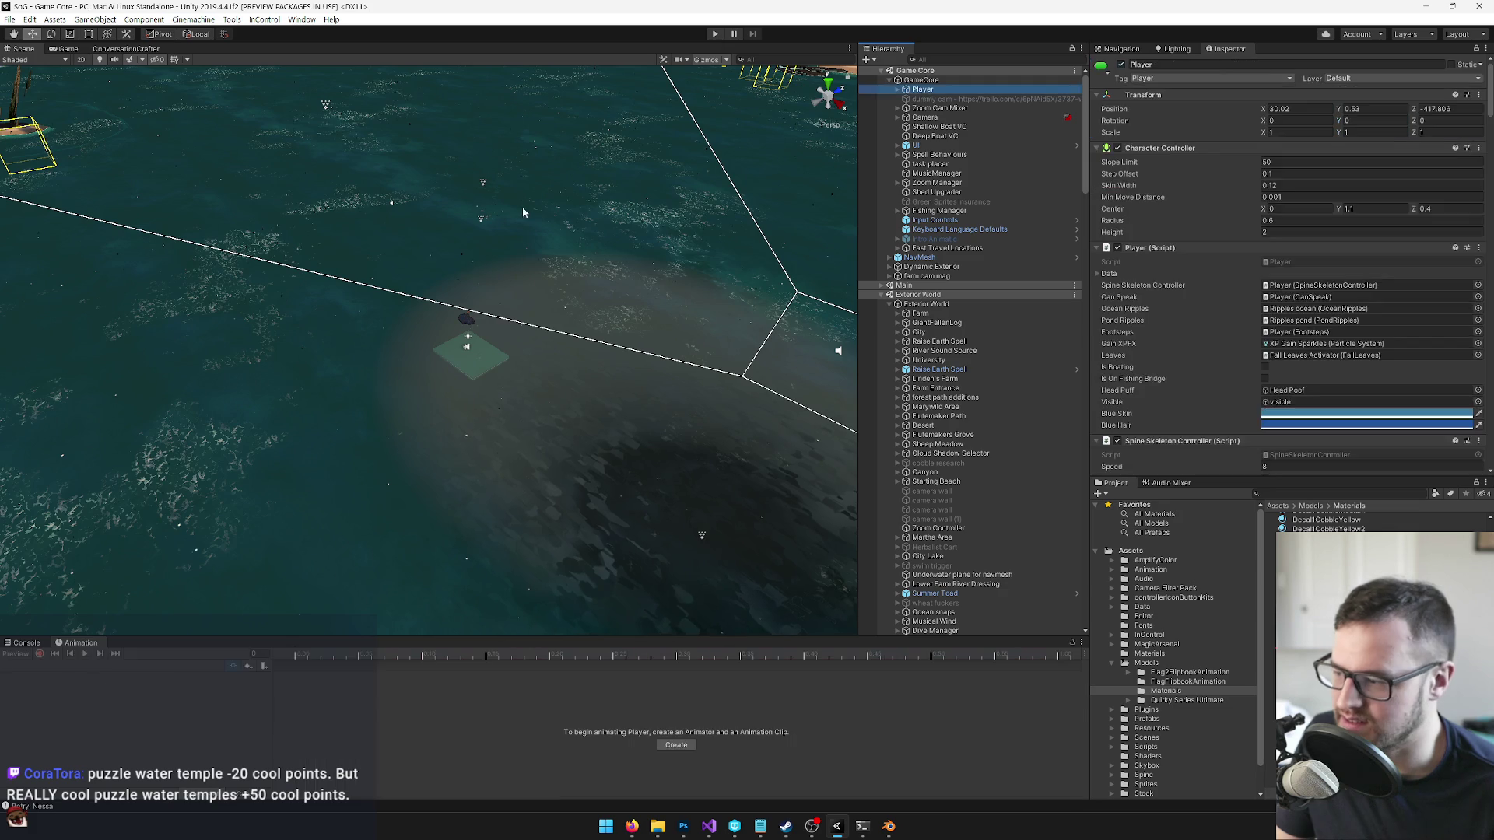
key(f)
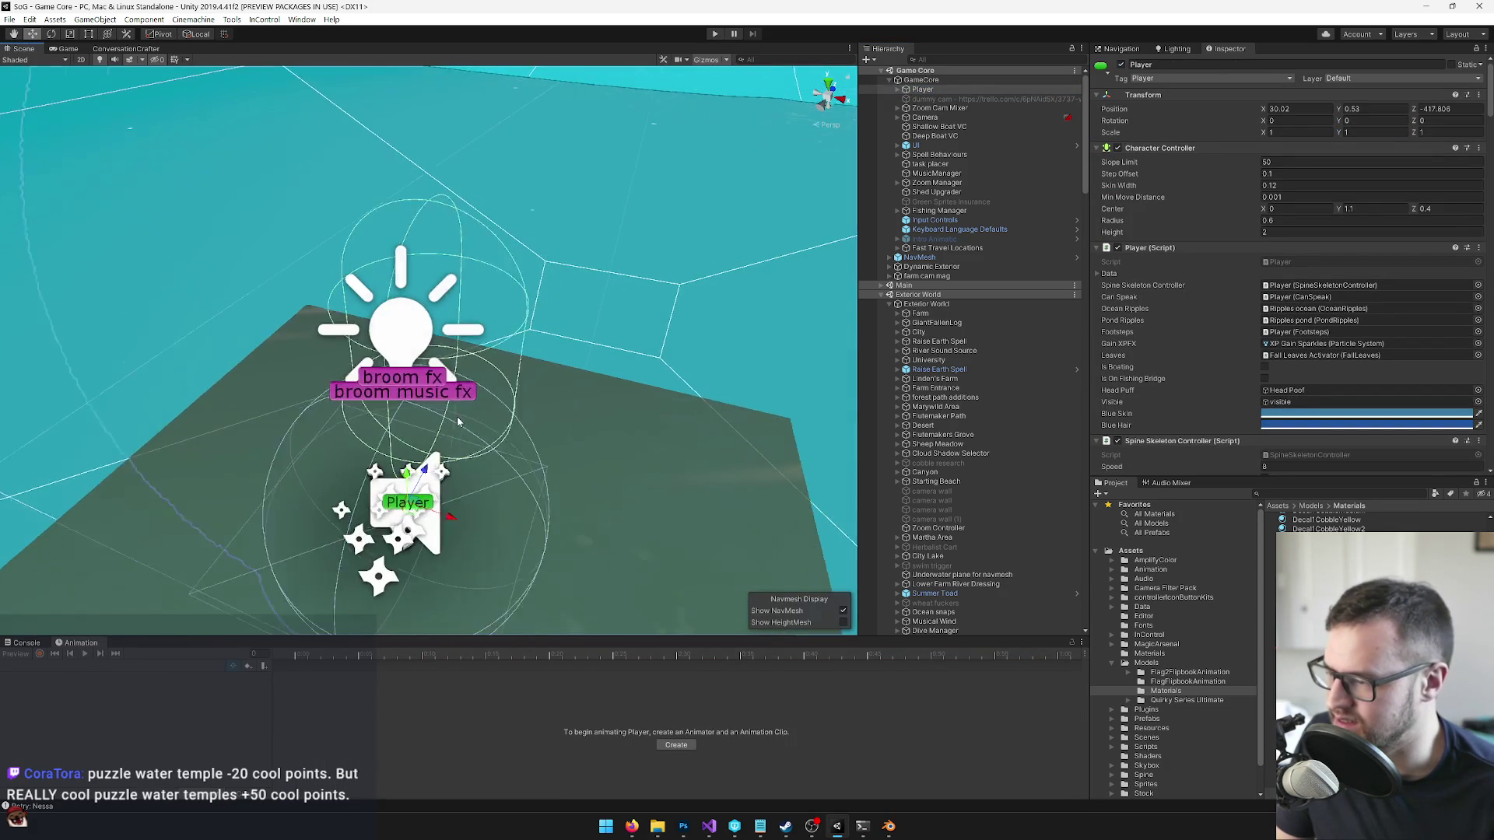
drag(449, 458, 443, 459)
click(63, 49)
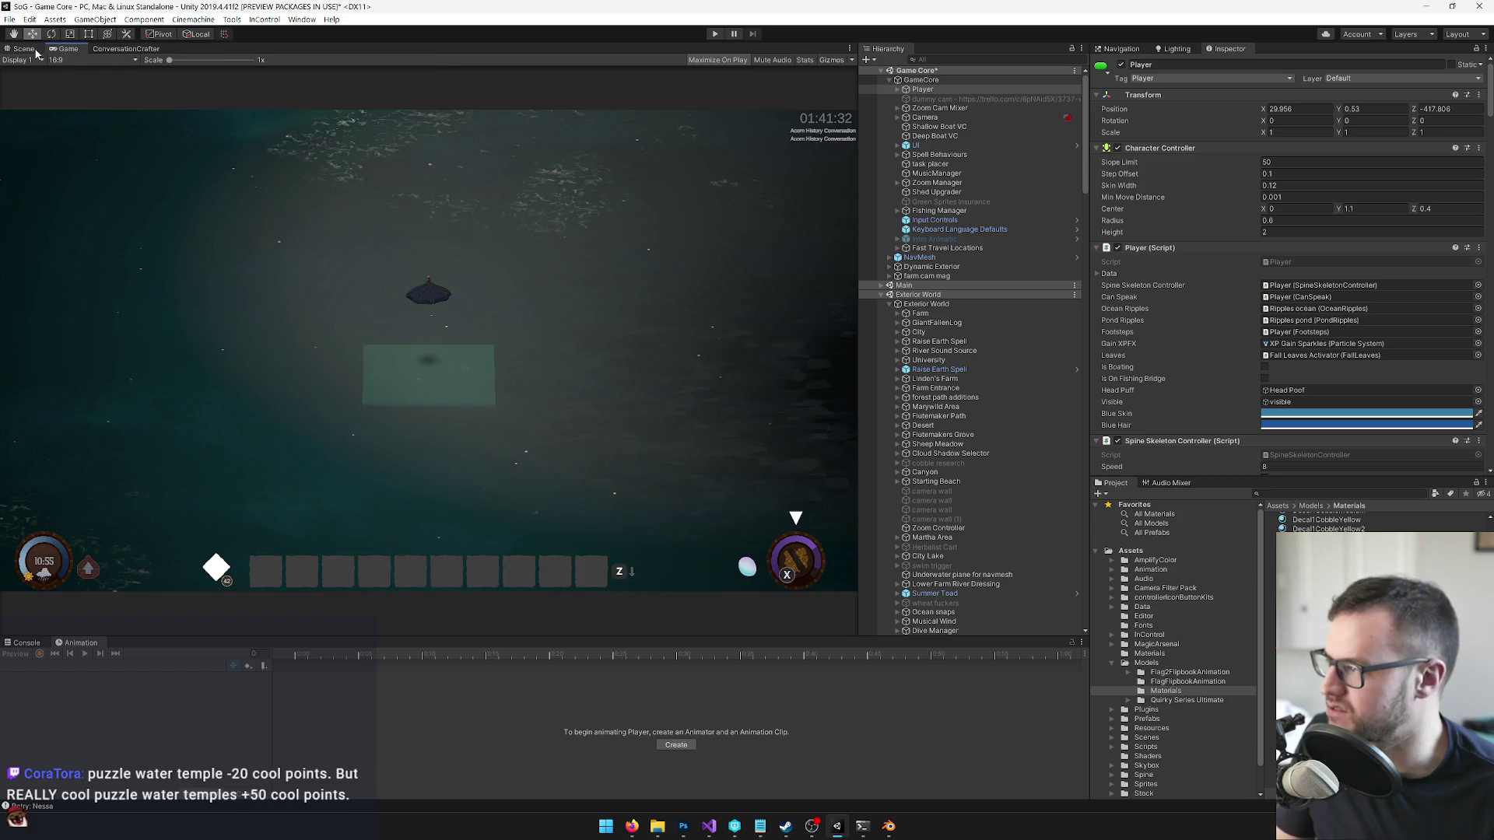
click(38, 50)
- Expand the Boating Area - Ocean and East City River Dressing groups and select Raisable Temple
drag(151, 122, 359, 540)
scroll(887, 350, down, 10)
click(897, 290)
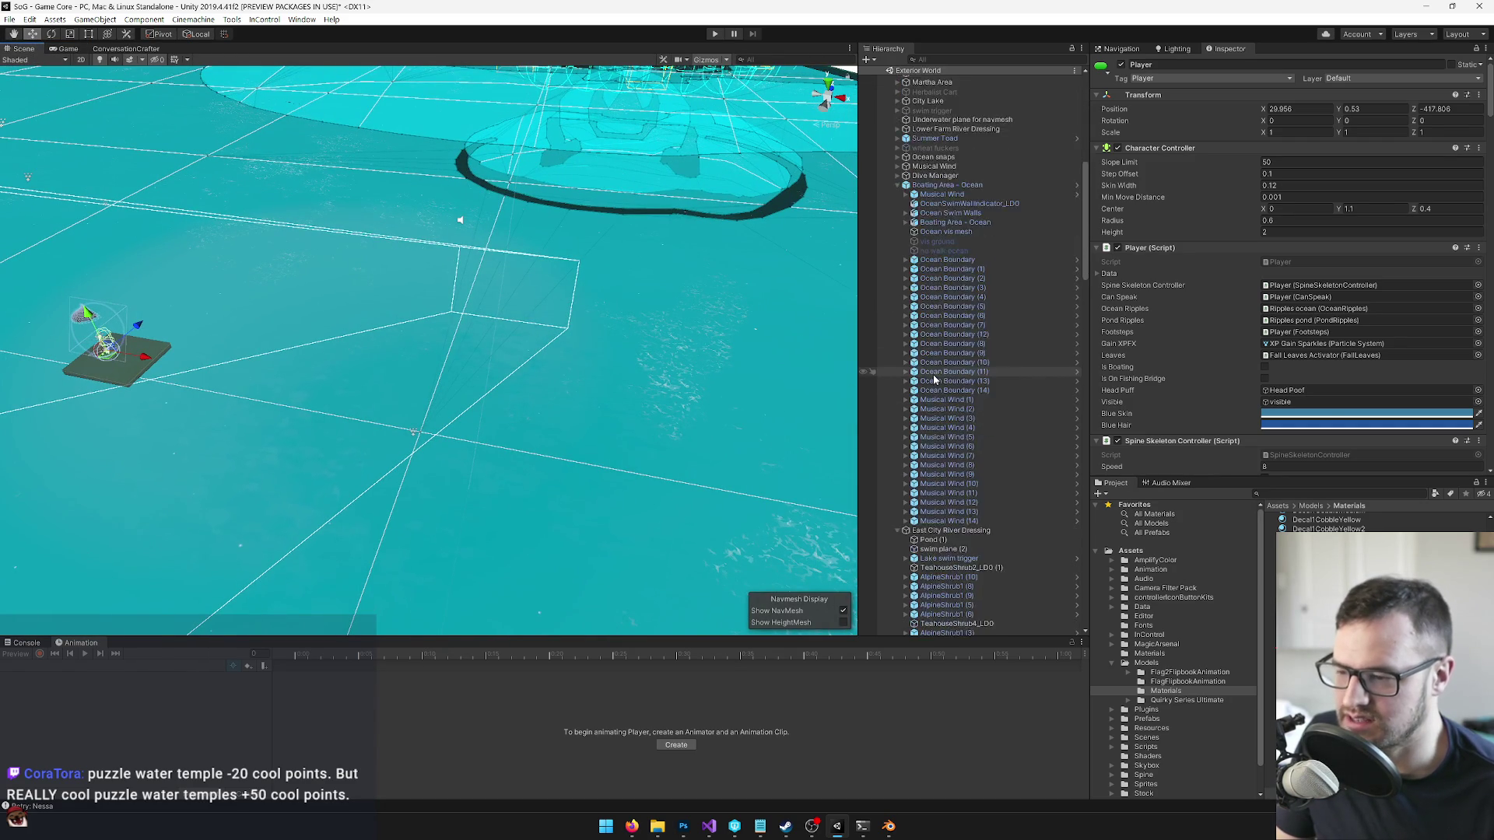
click(897, 289)
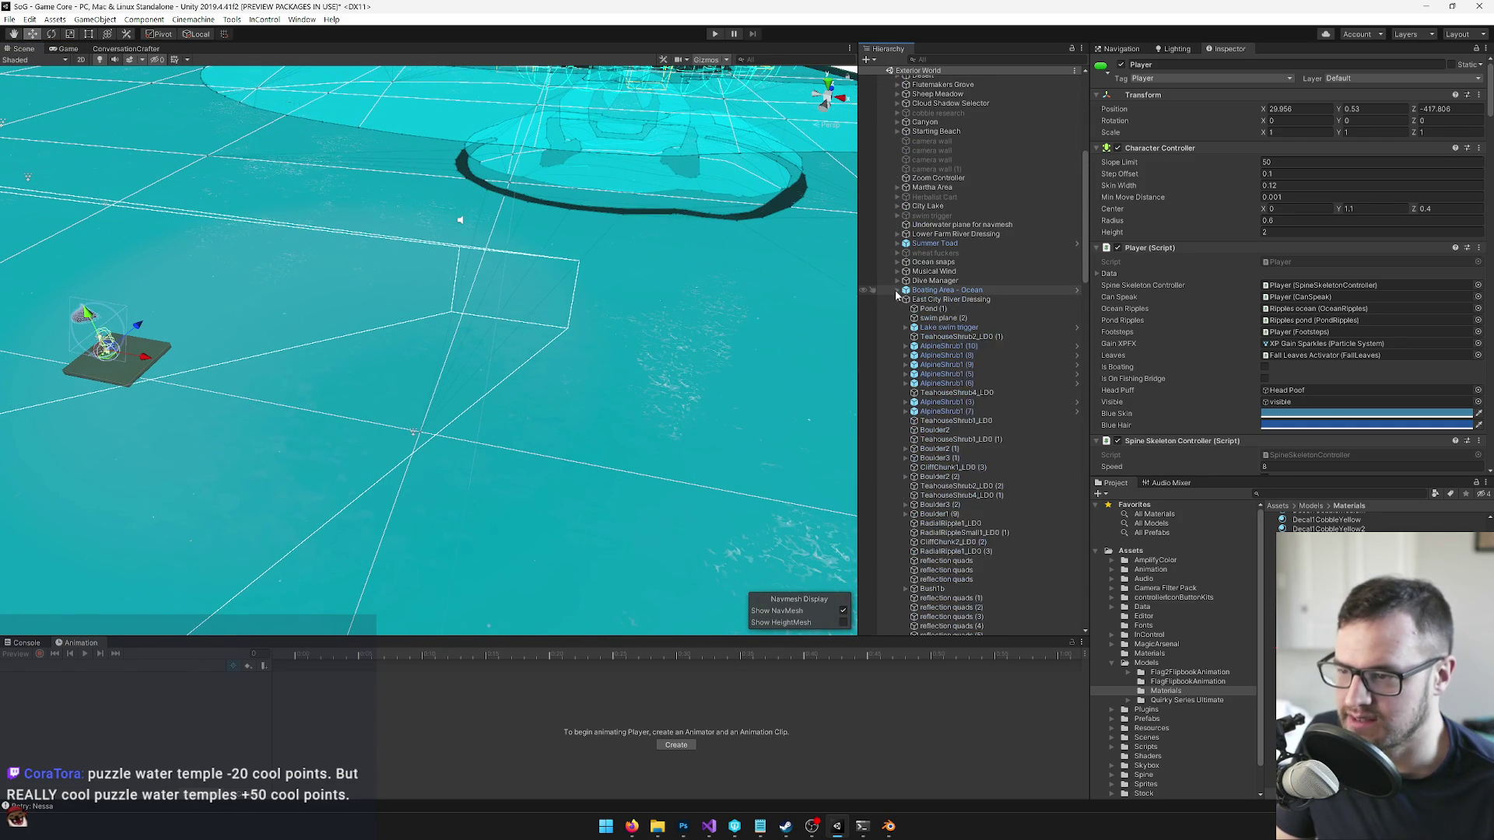
click(897, 300)
click(897, 300)
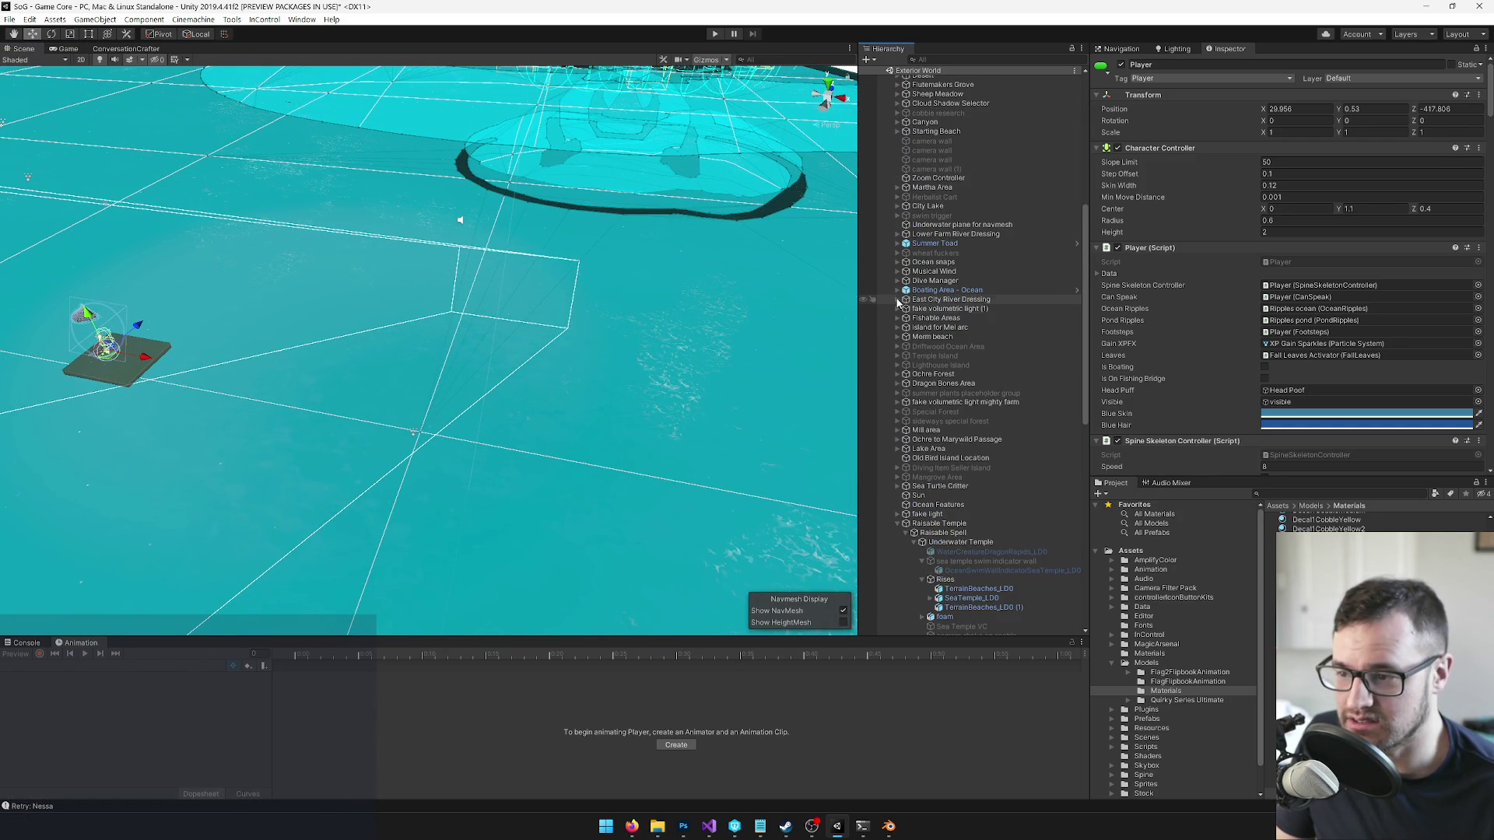
click(957, 526)
scroll(957, 526, down, 4)
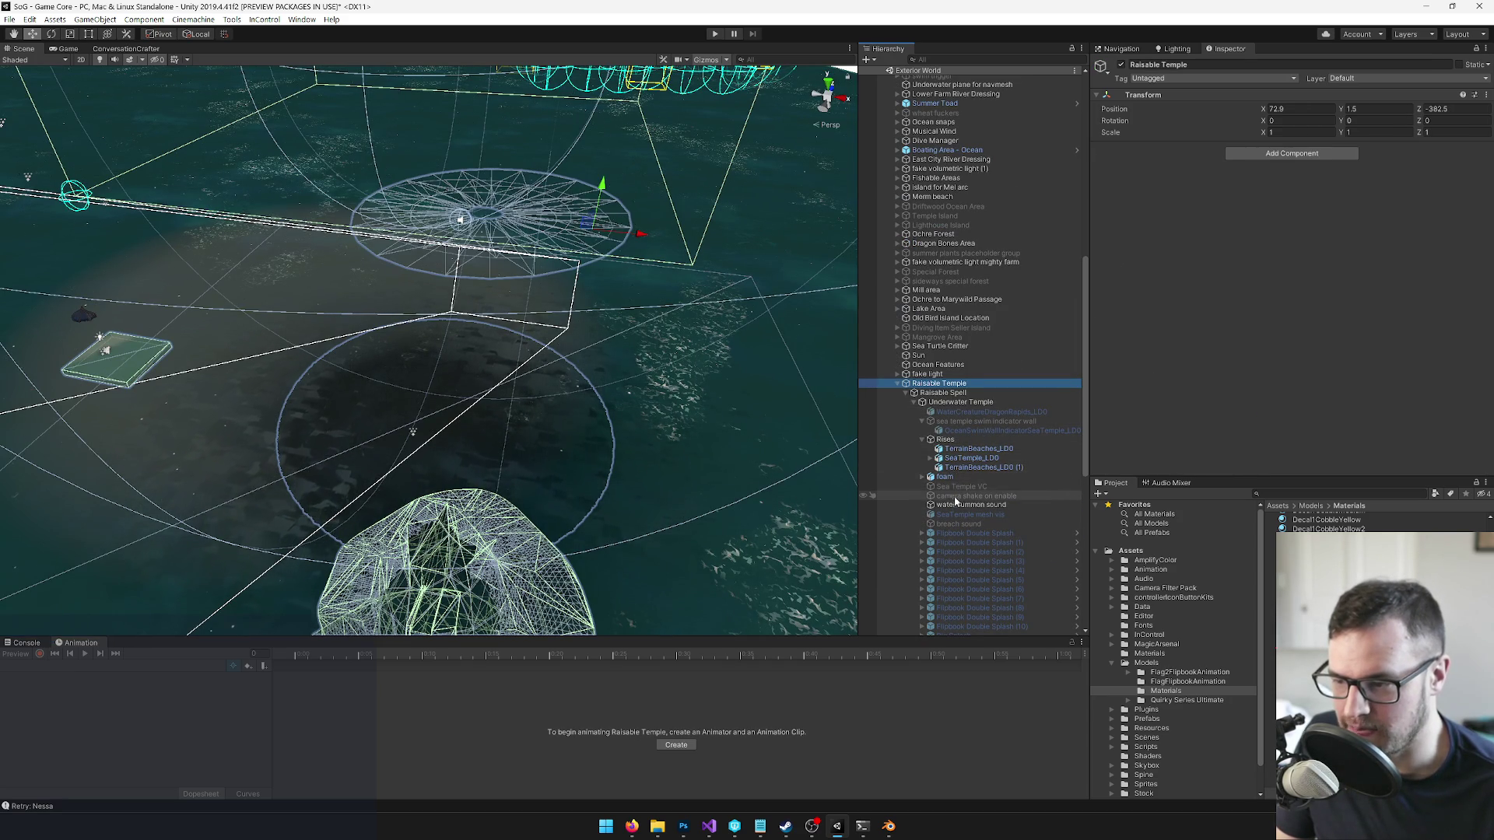
- With recording on, key the breach sound object's active state at frame 92
click(955, 523)
click(39, 654)
mouse_move(319, 660)
mouse_down()
mouse_move(367, 662)
mouse_move(397, 683)
mouse_up()
double_click(392, 683)
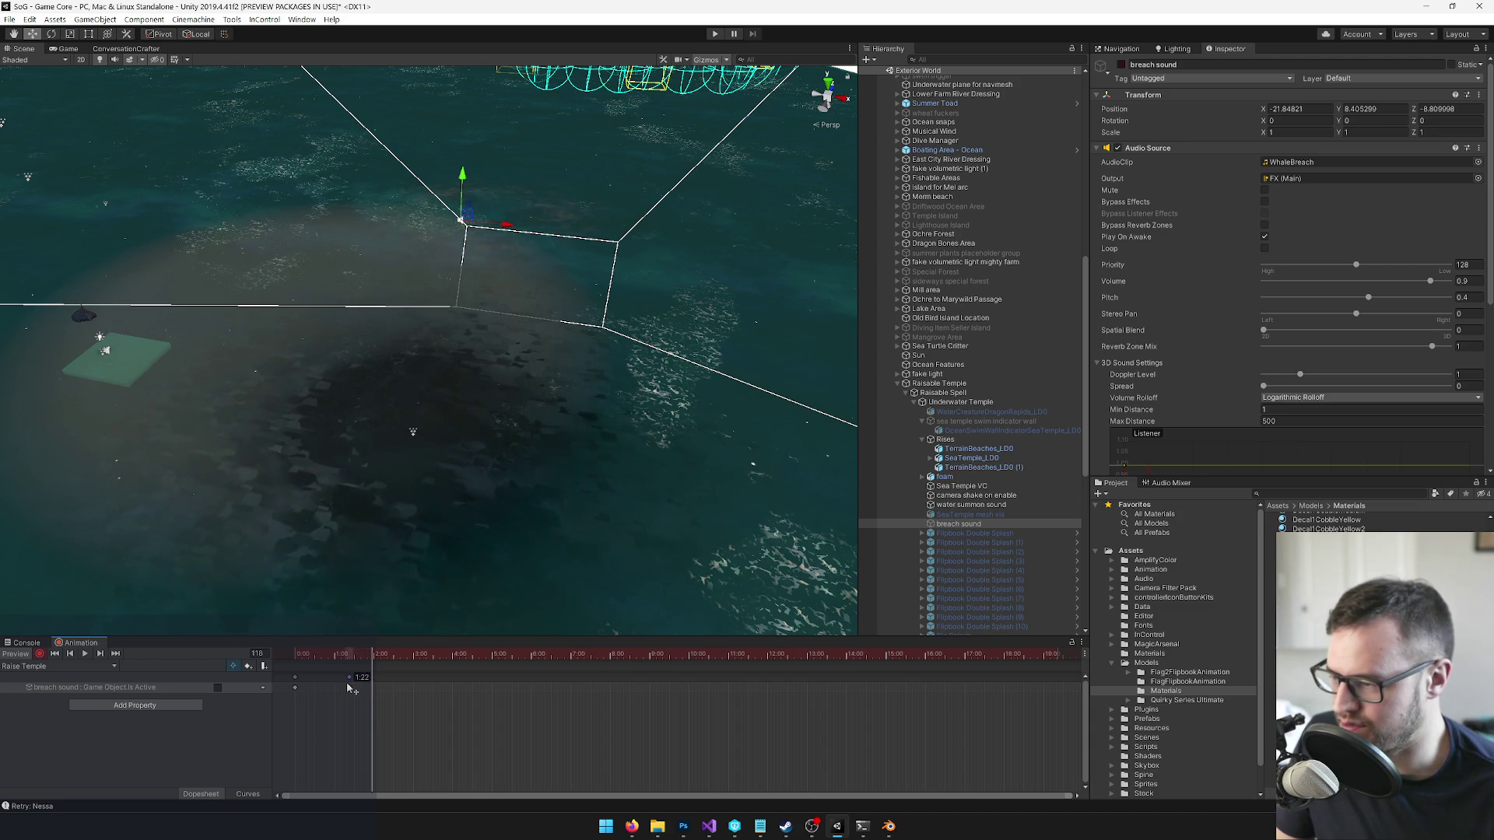
- Move the breach sound keyframe to about 1:29 and stop recording
drag(354, 655, 247, 662)
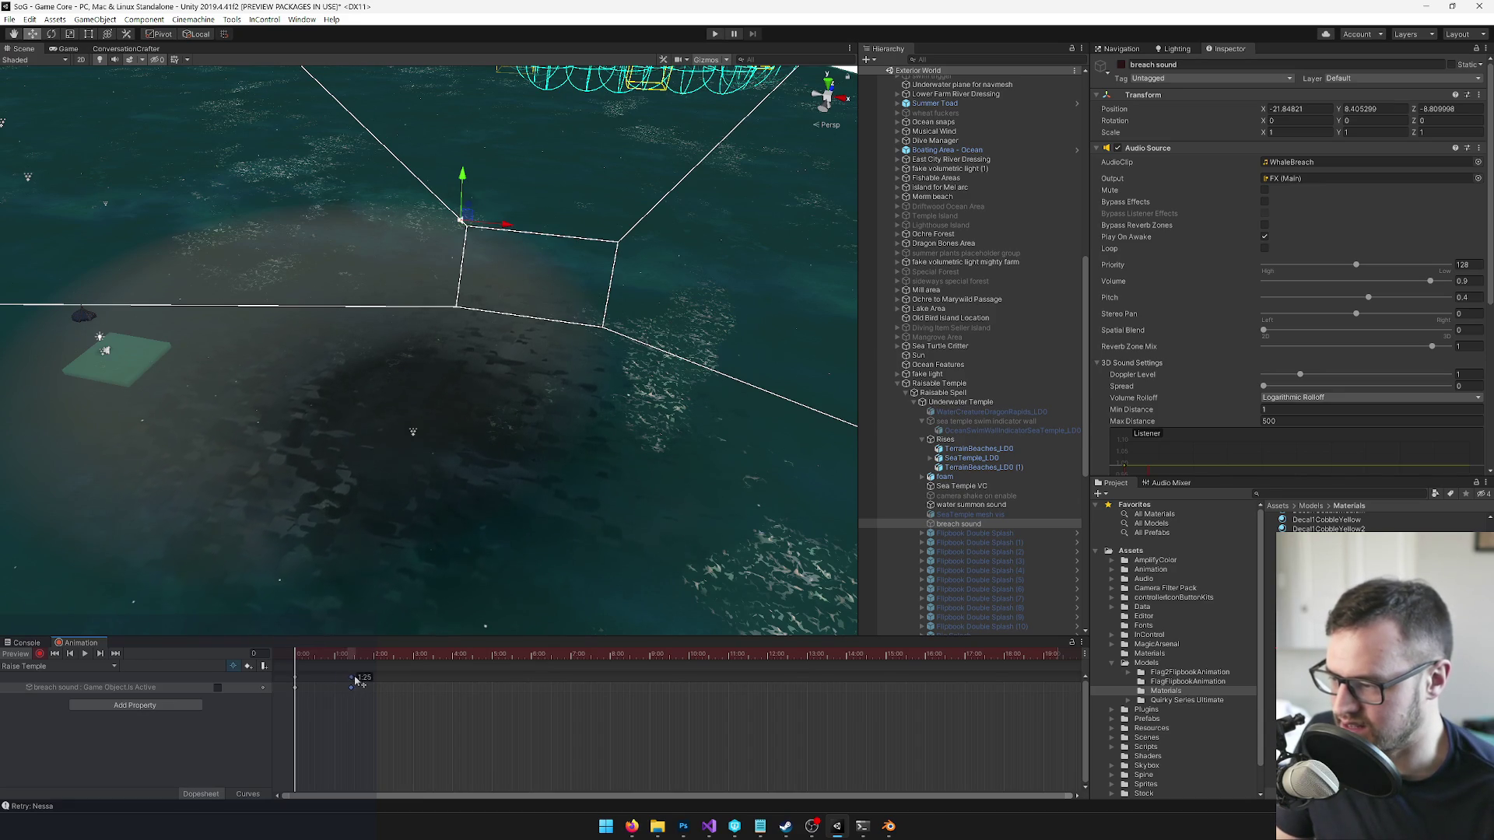
drag(357, 682, 355, 683)
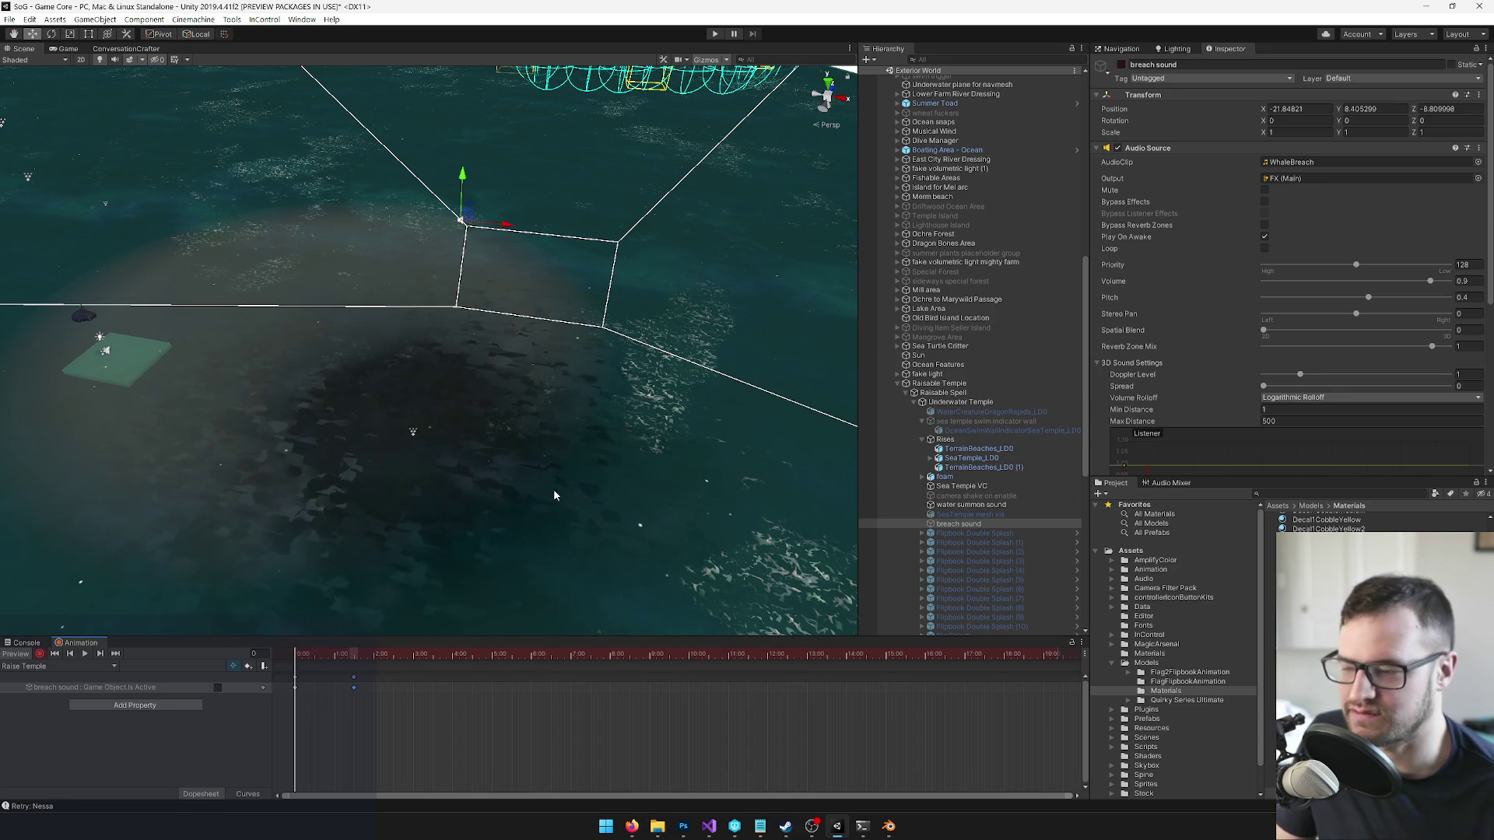
scroll(355, 681, up, 2)
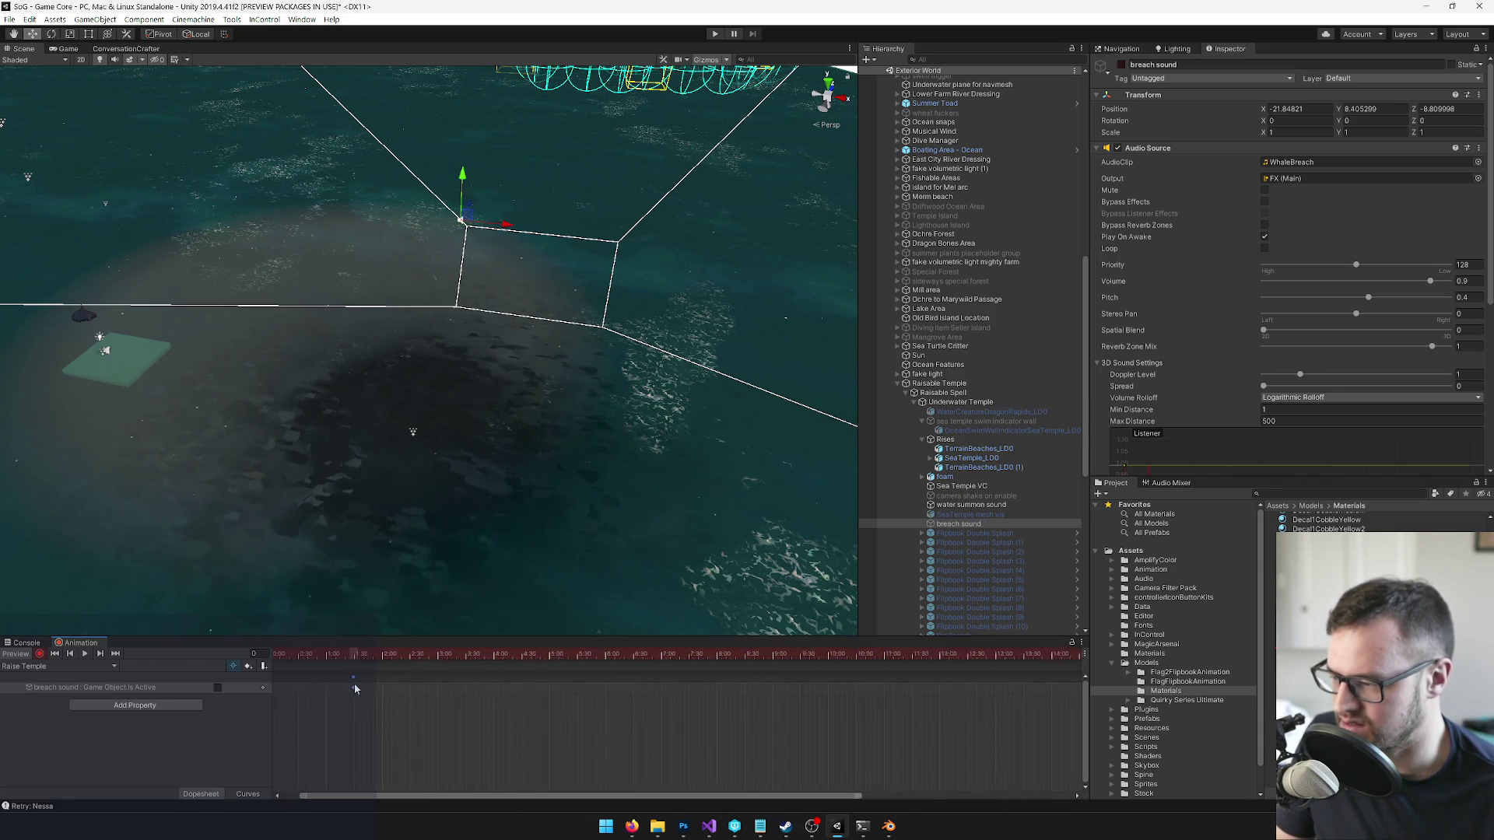
drag(470, 416, 490, 412)
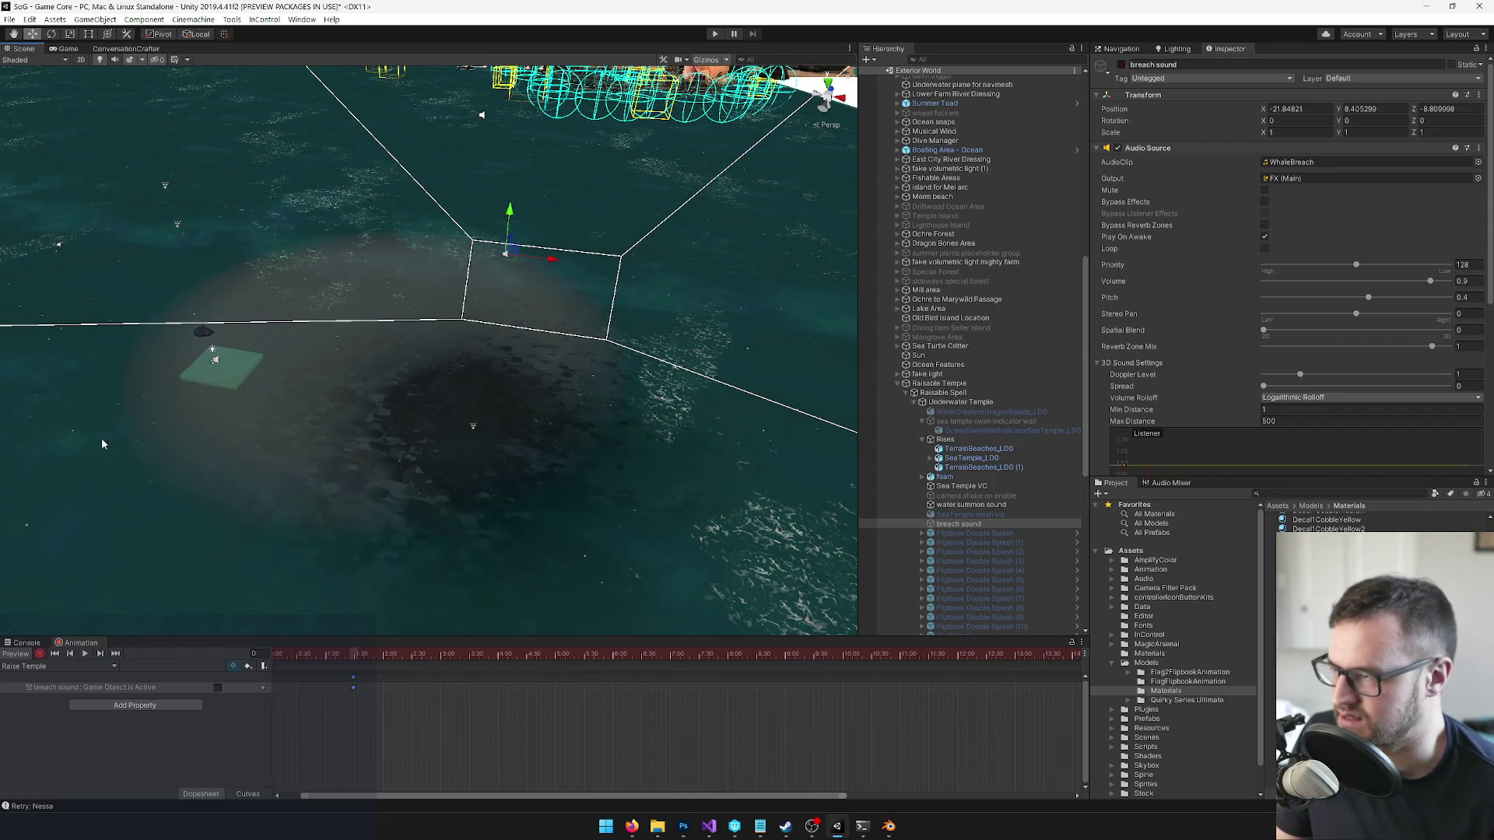
click(39, 655)
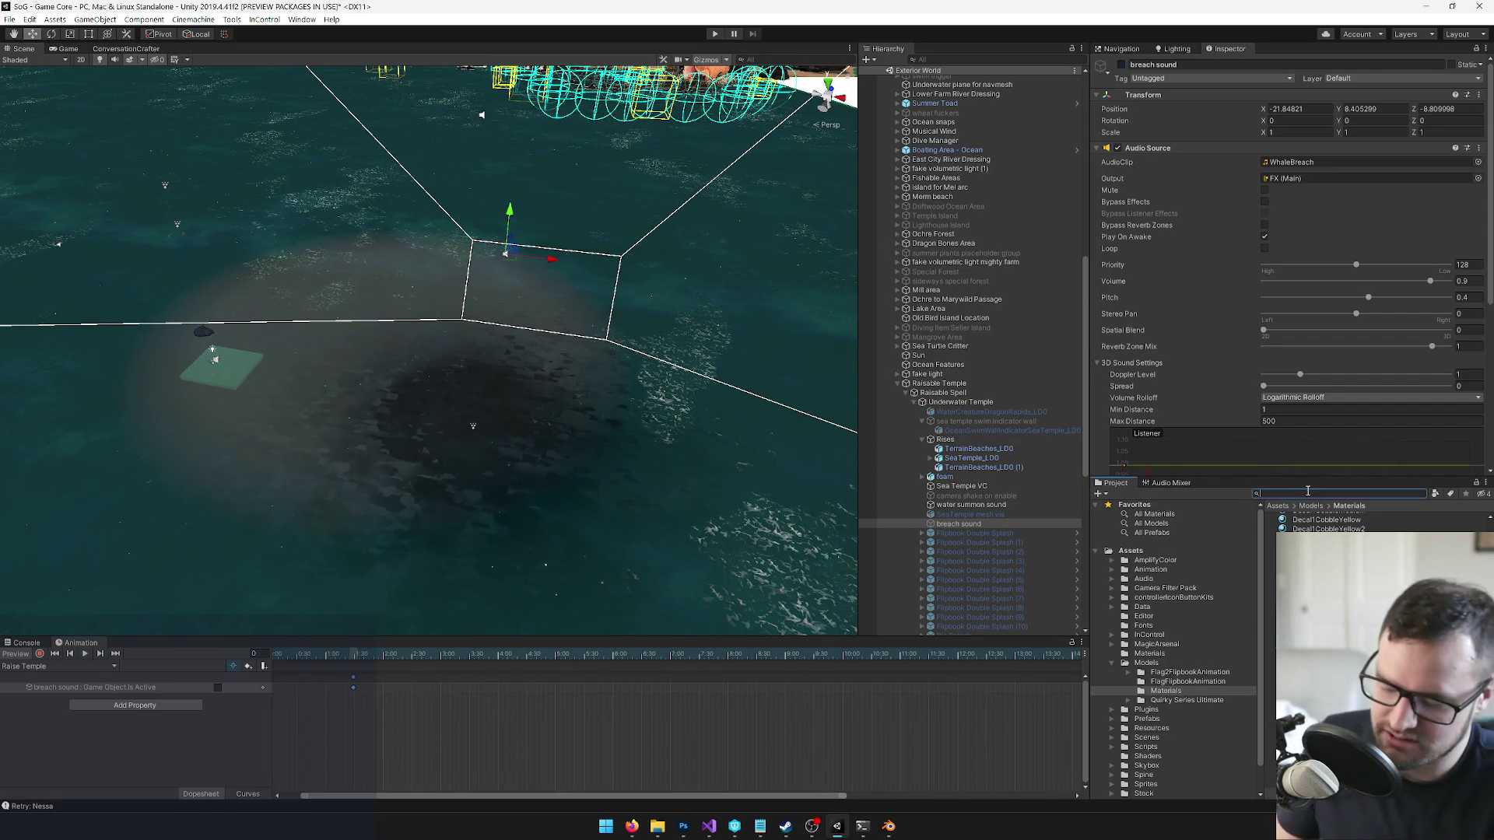
- Check out the TempleRaiser song data found via 'temp', then search the project for 'castshouid'
text(templera)
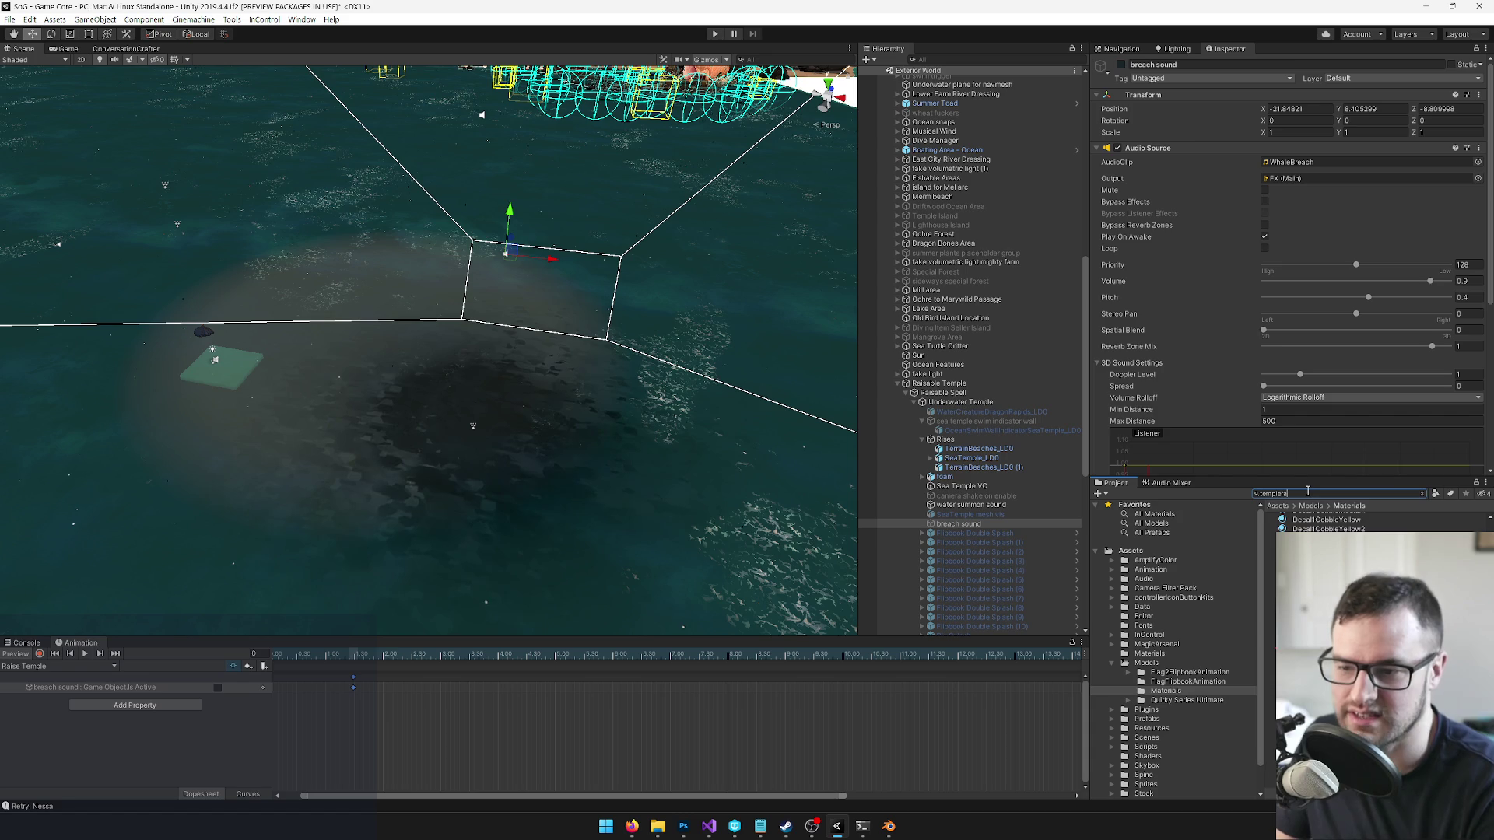
click(1294, 525)
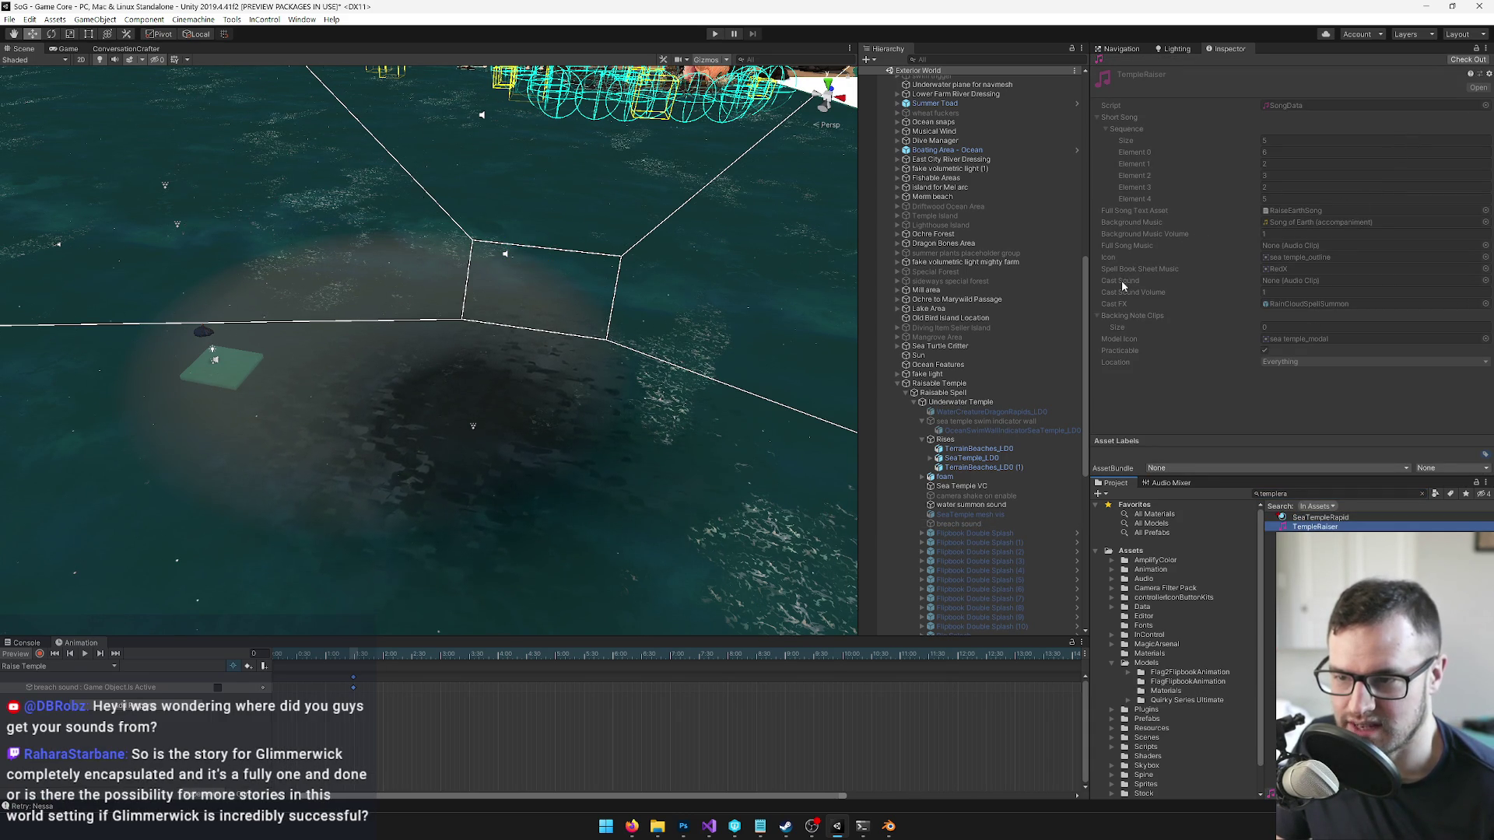
click(1463, 60)
click(1343, 495)
text(cast)
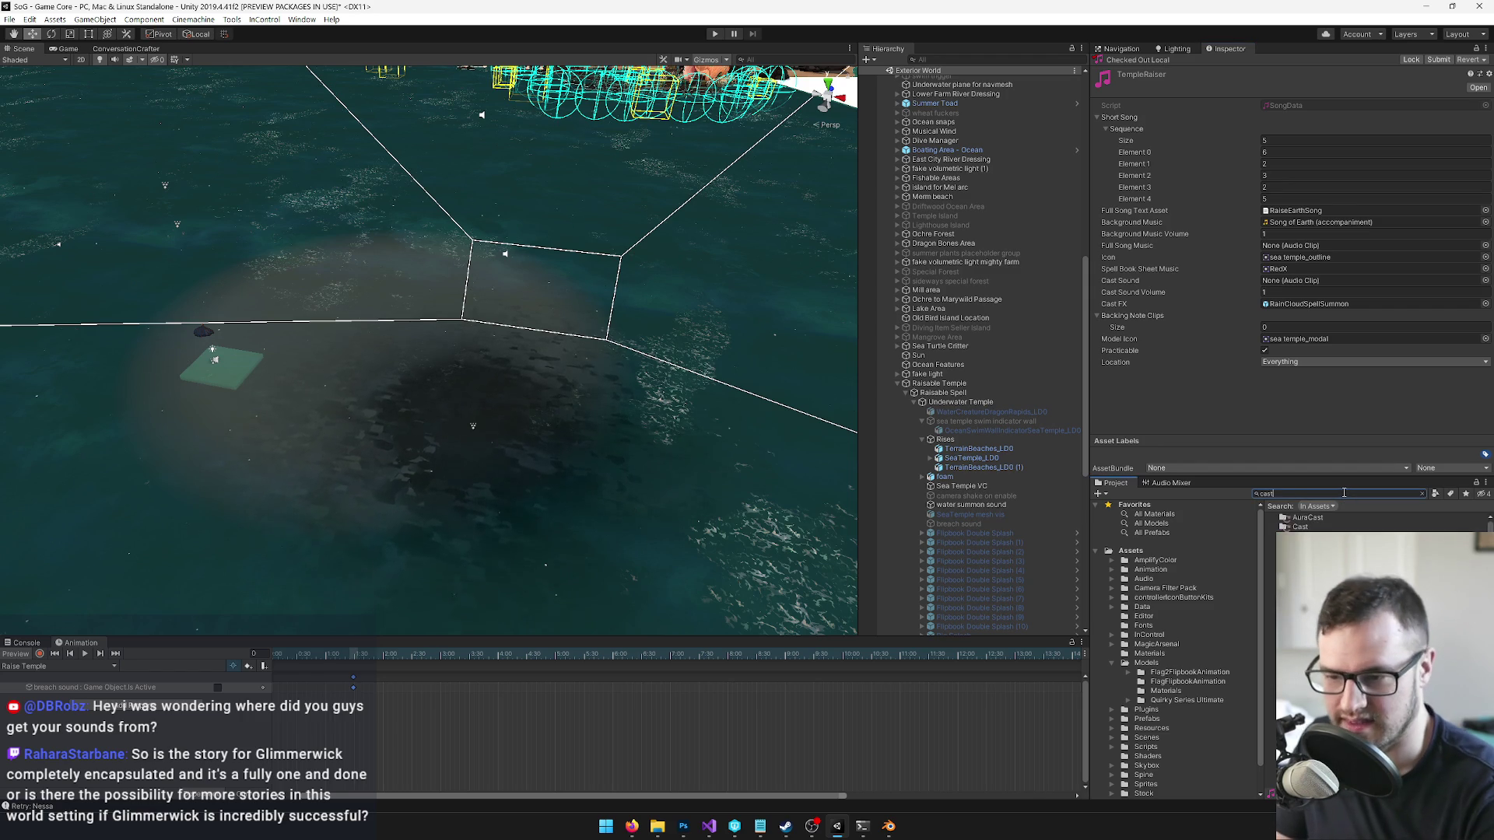
text(shad)
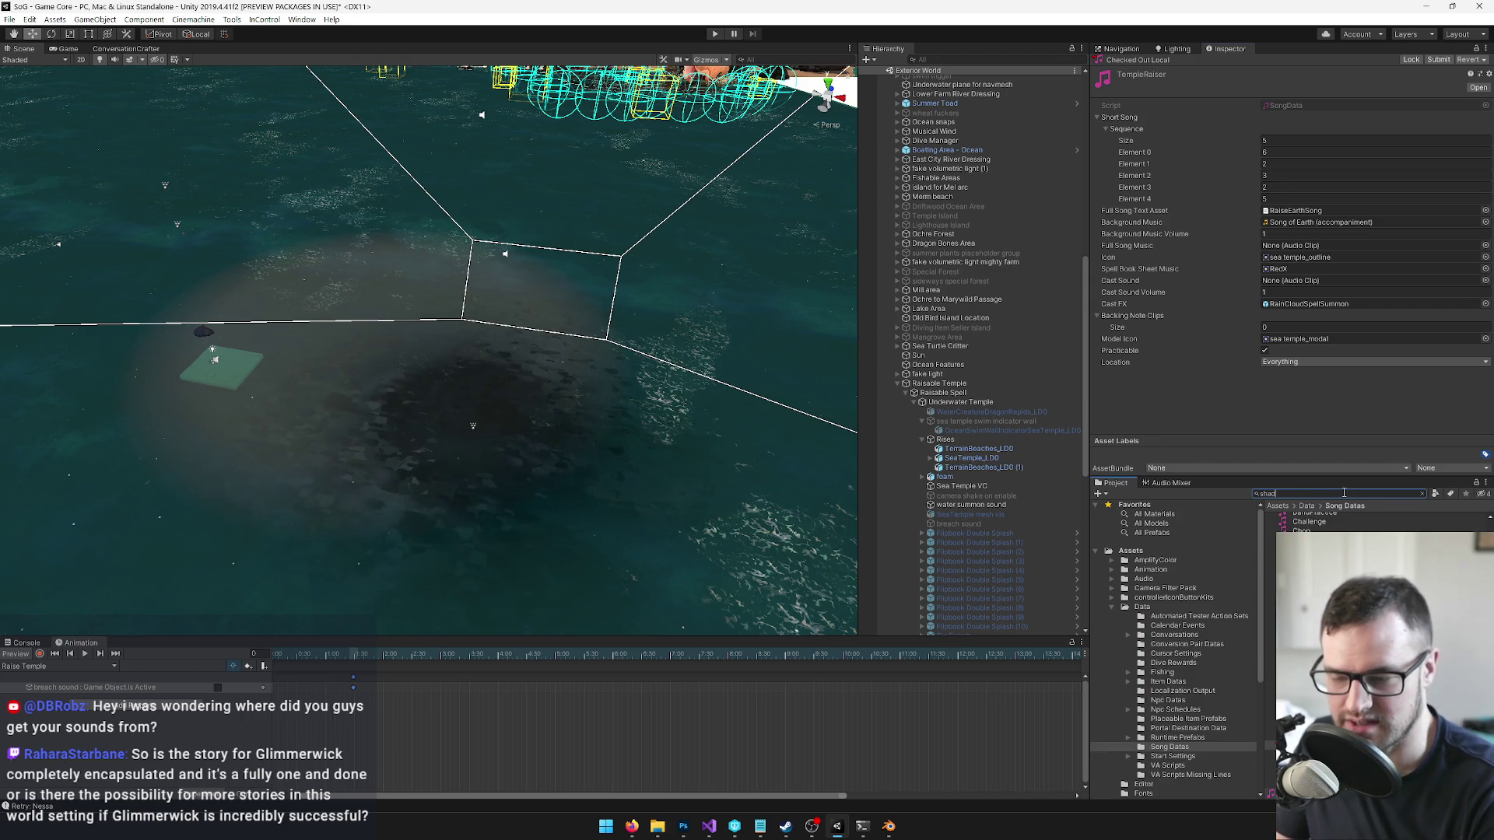
text(ow)
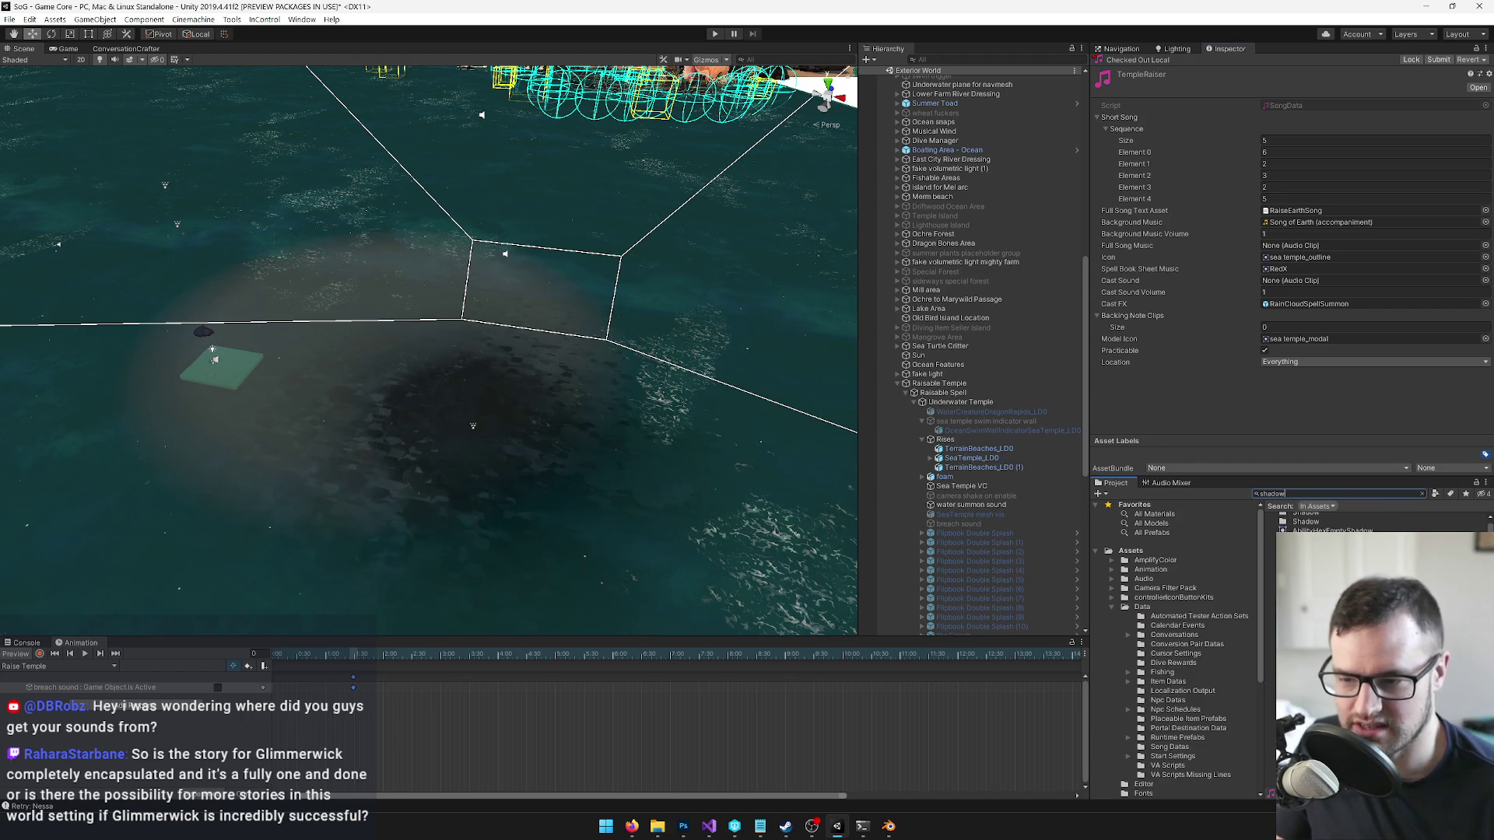
text(uid)
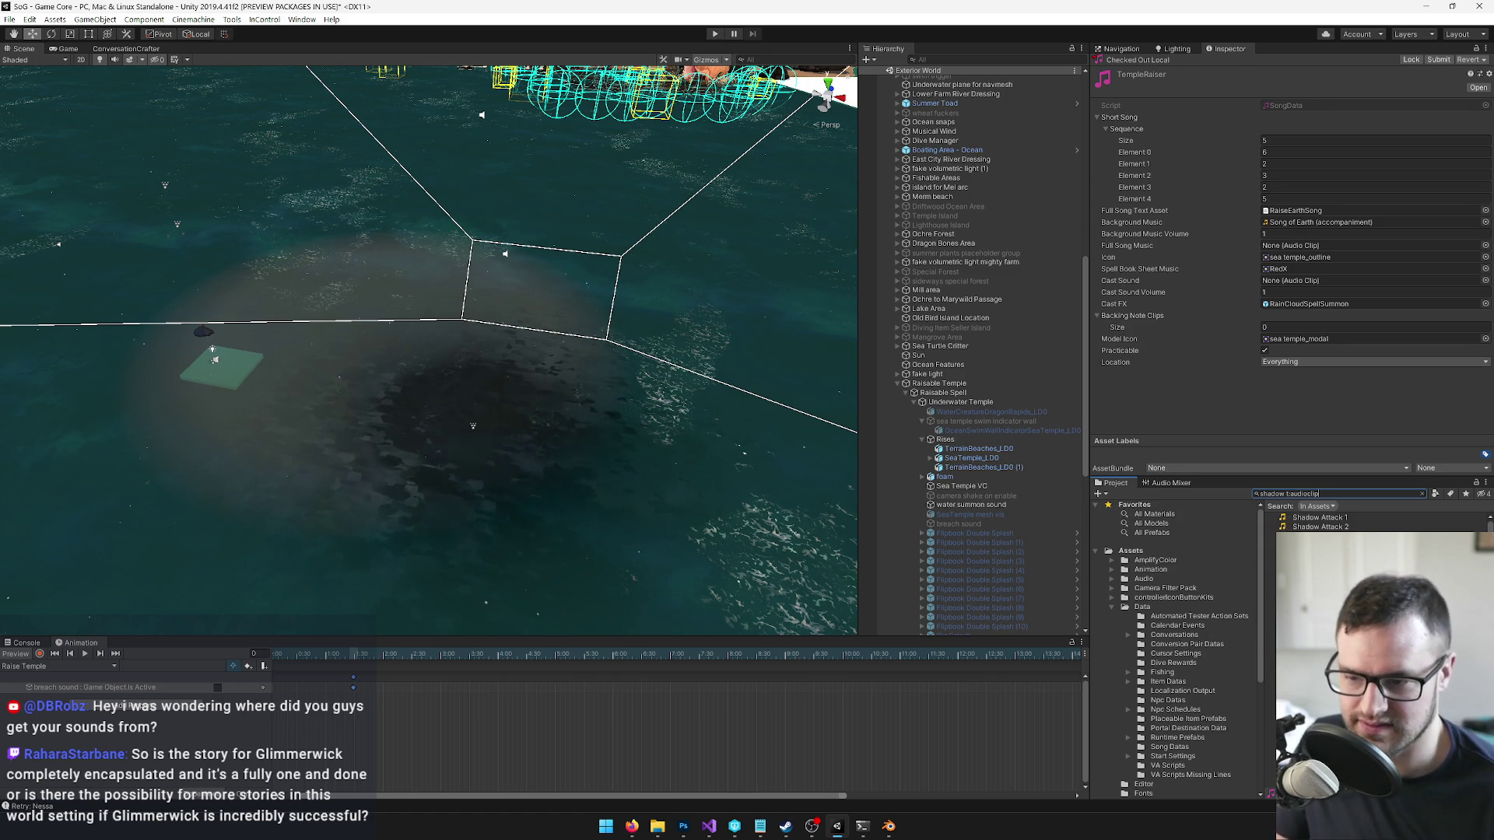
- Preview the Shadow Attack 1 and Shadow Spell 02 sounds, passing Shadow Cast Loop 2 and Shadow Spell 01
click(1326, 518)
click(1446, 348)
click(1339, 582)
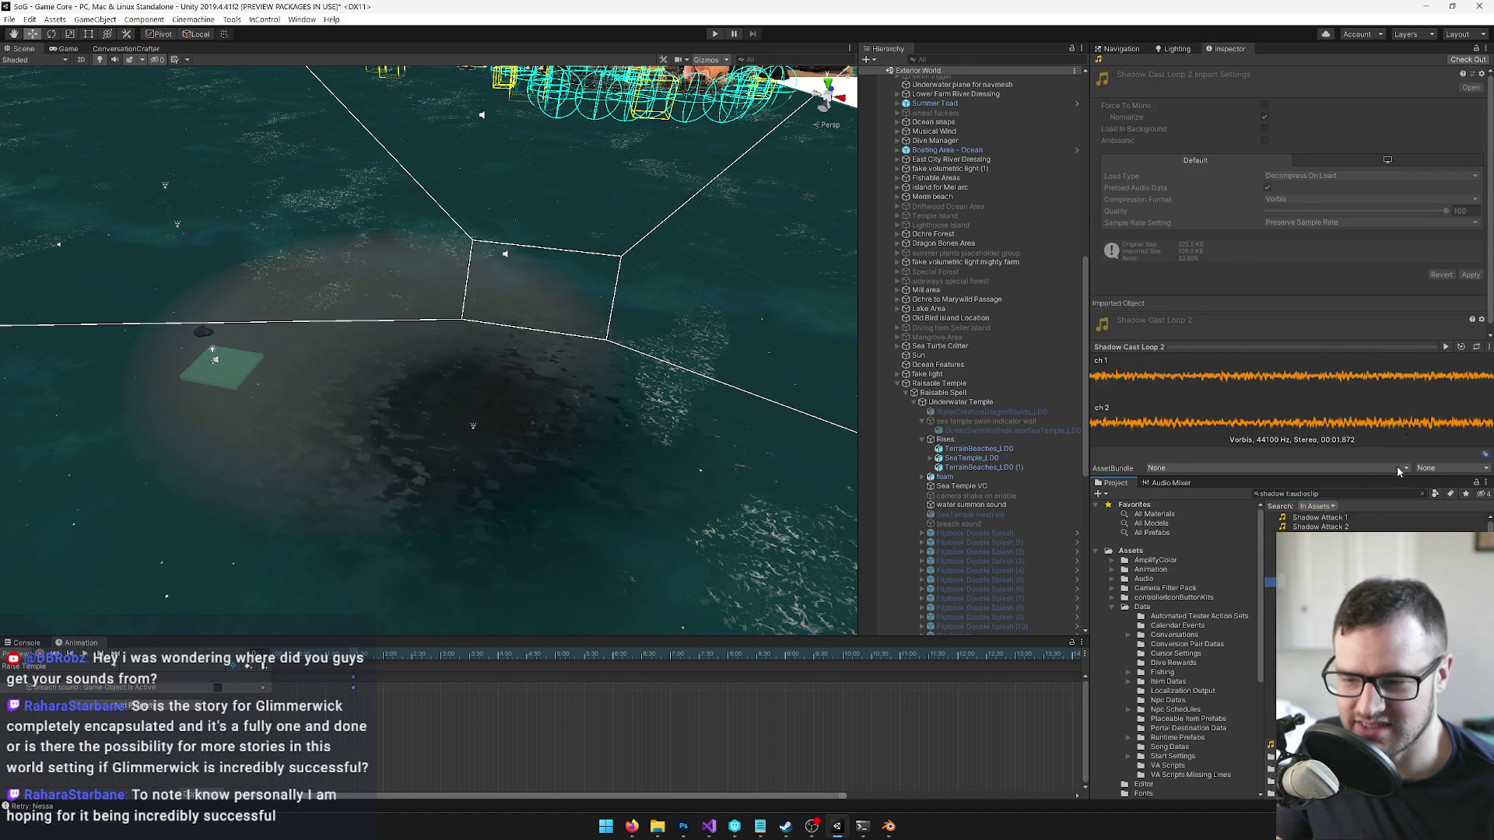
click(1339, 591)
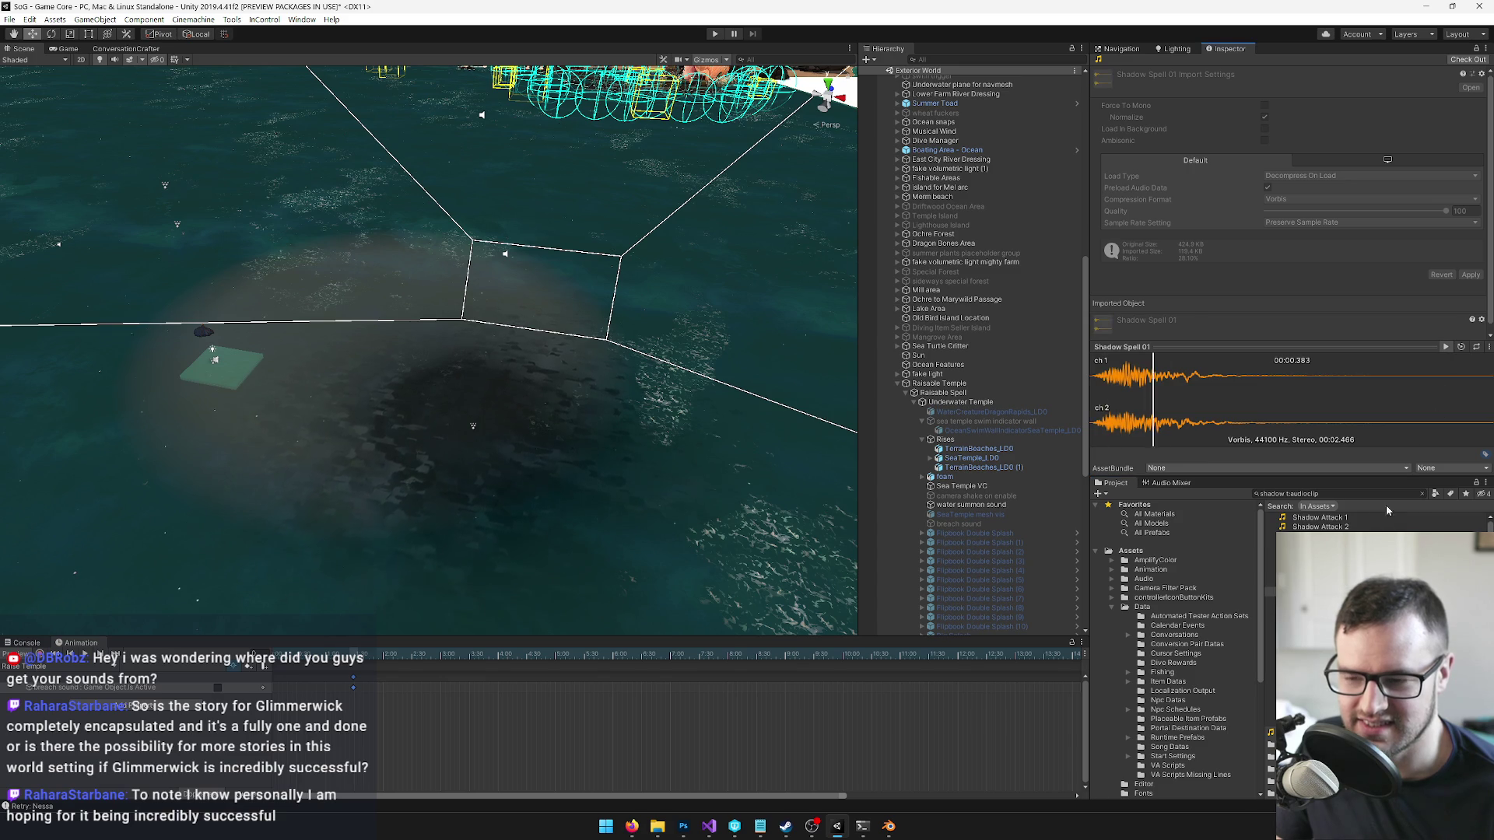
click(1339, 600)
click(1446, 347)
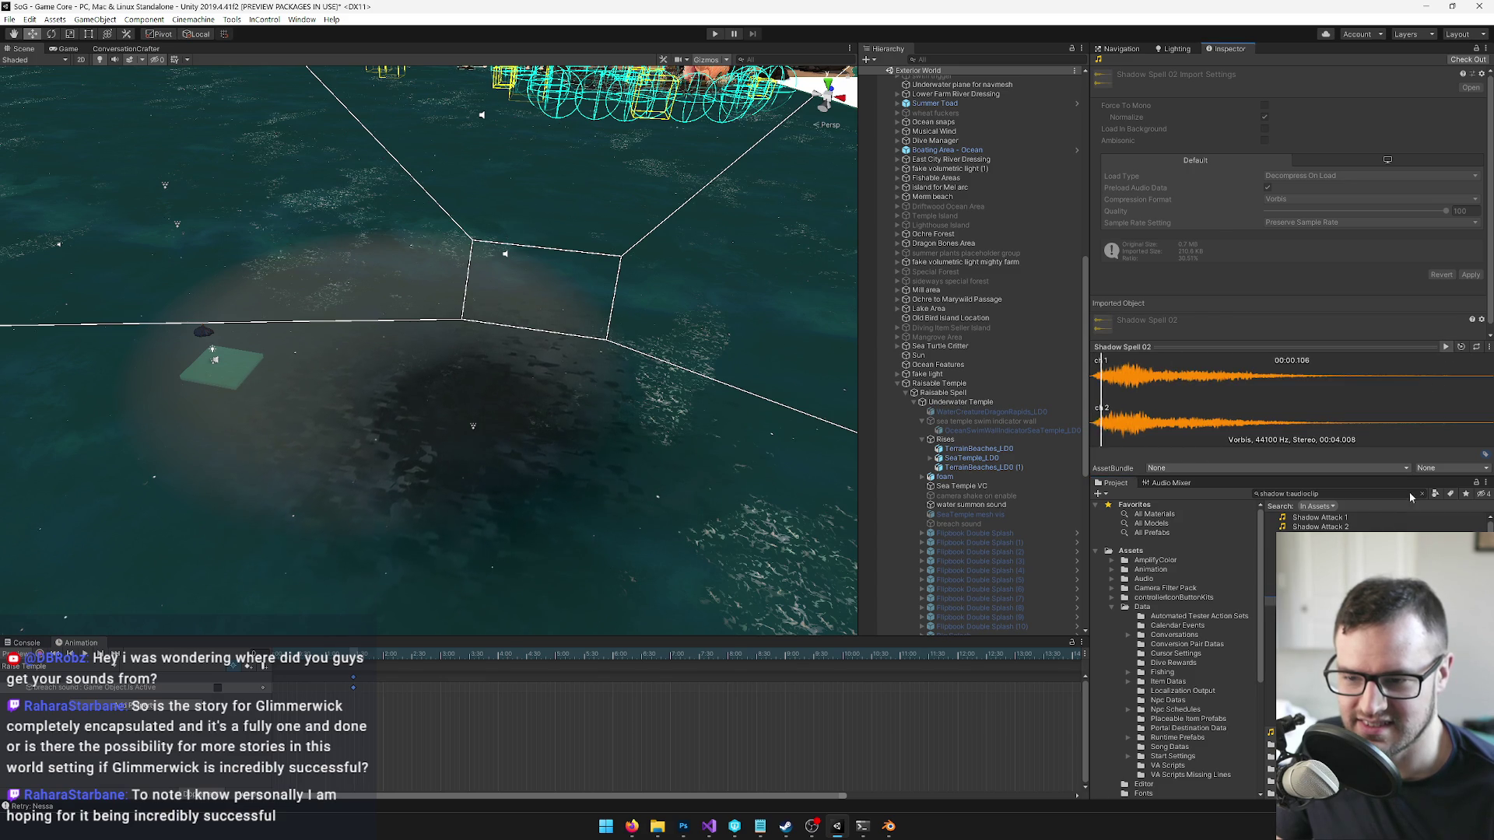
- Audition Shadow Spell 03 and 04, then replay Shadow Spell 03
key(Down)
click(1446, 347)
key(Down)
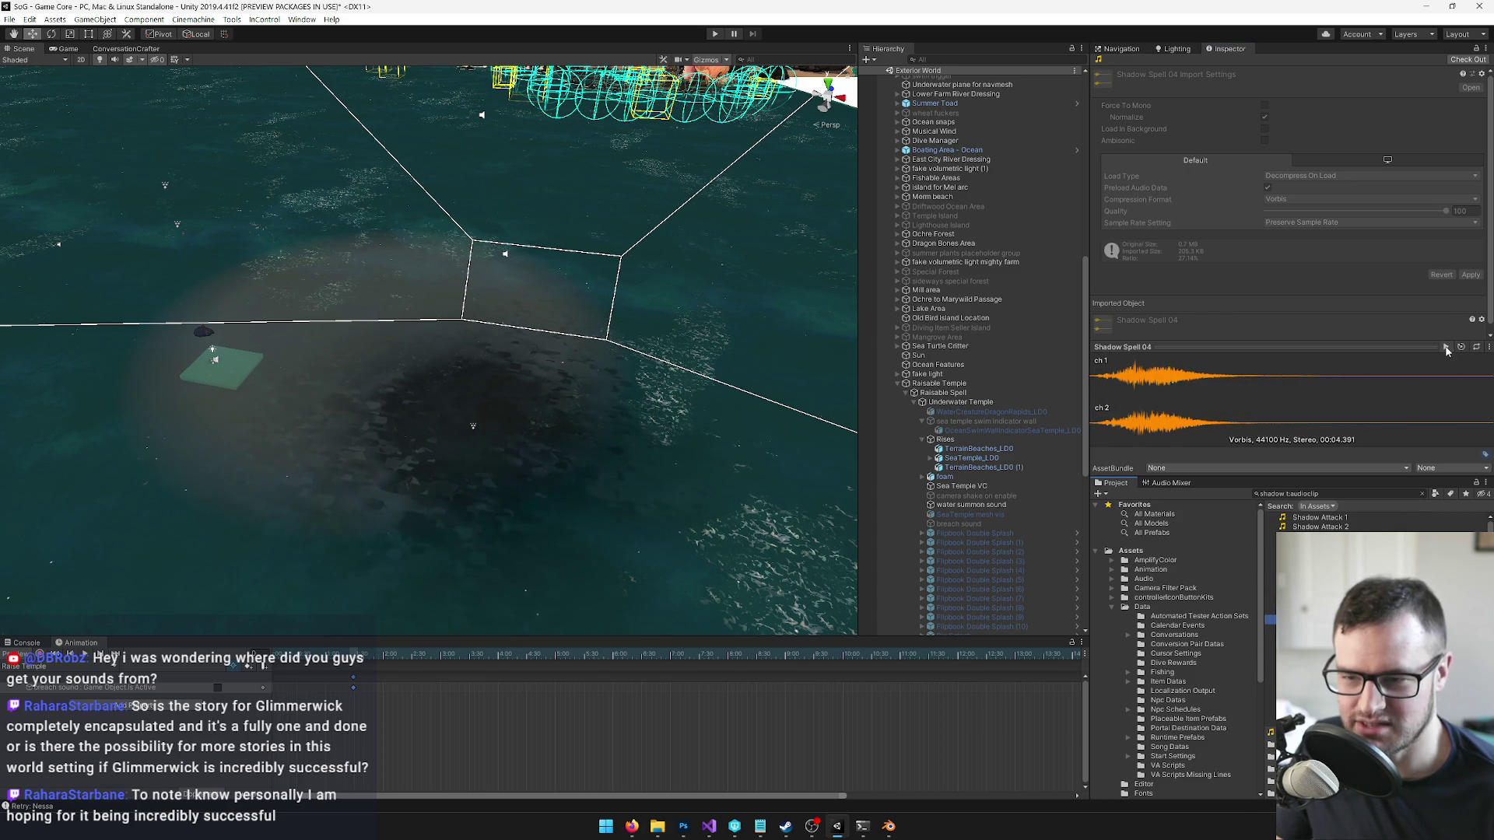
click(1446, 347)
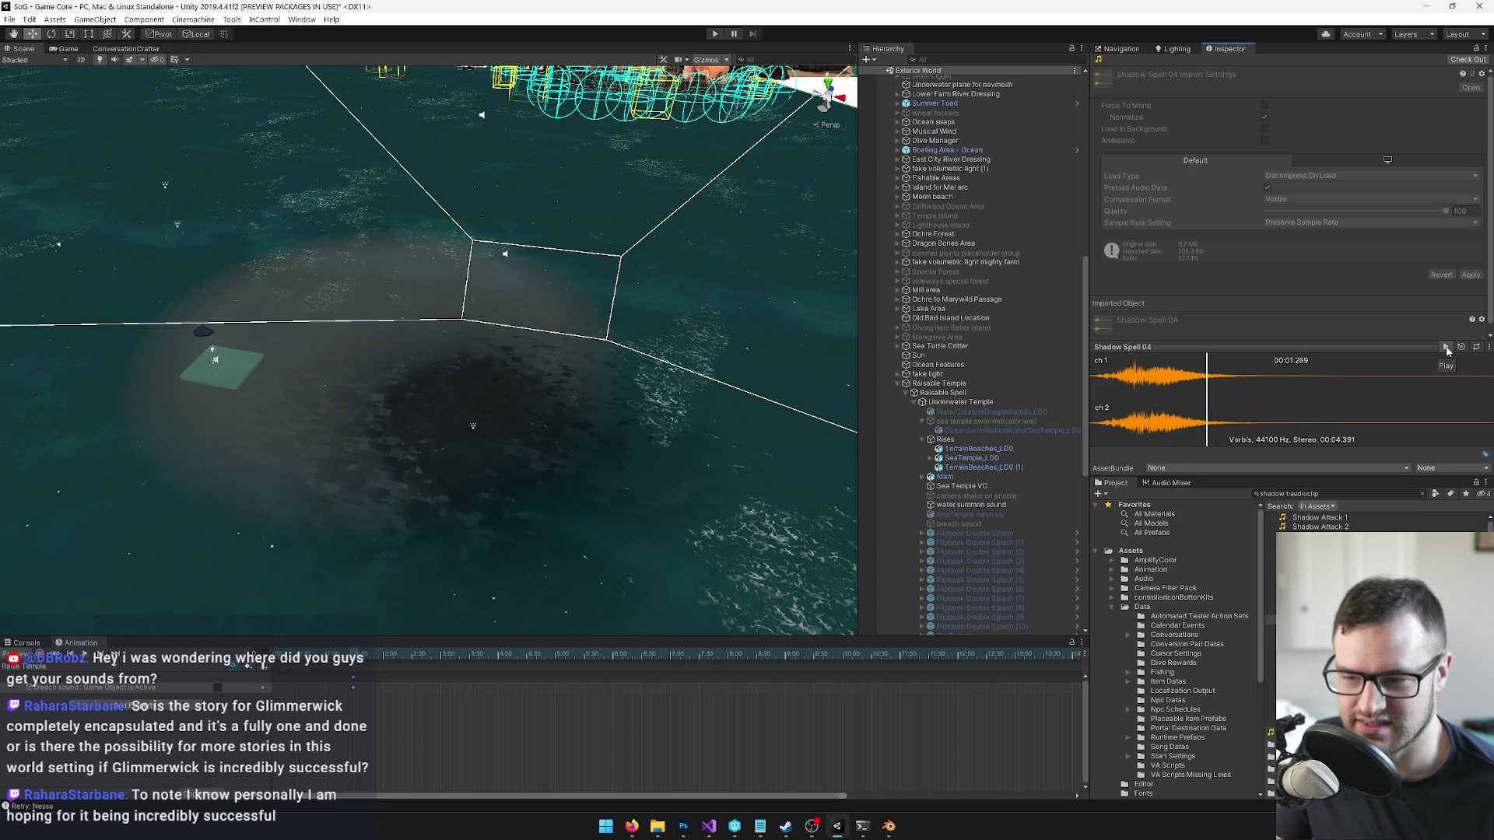
key(Up)
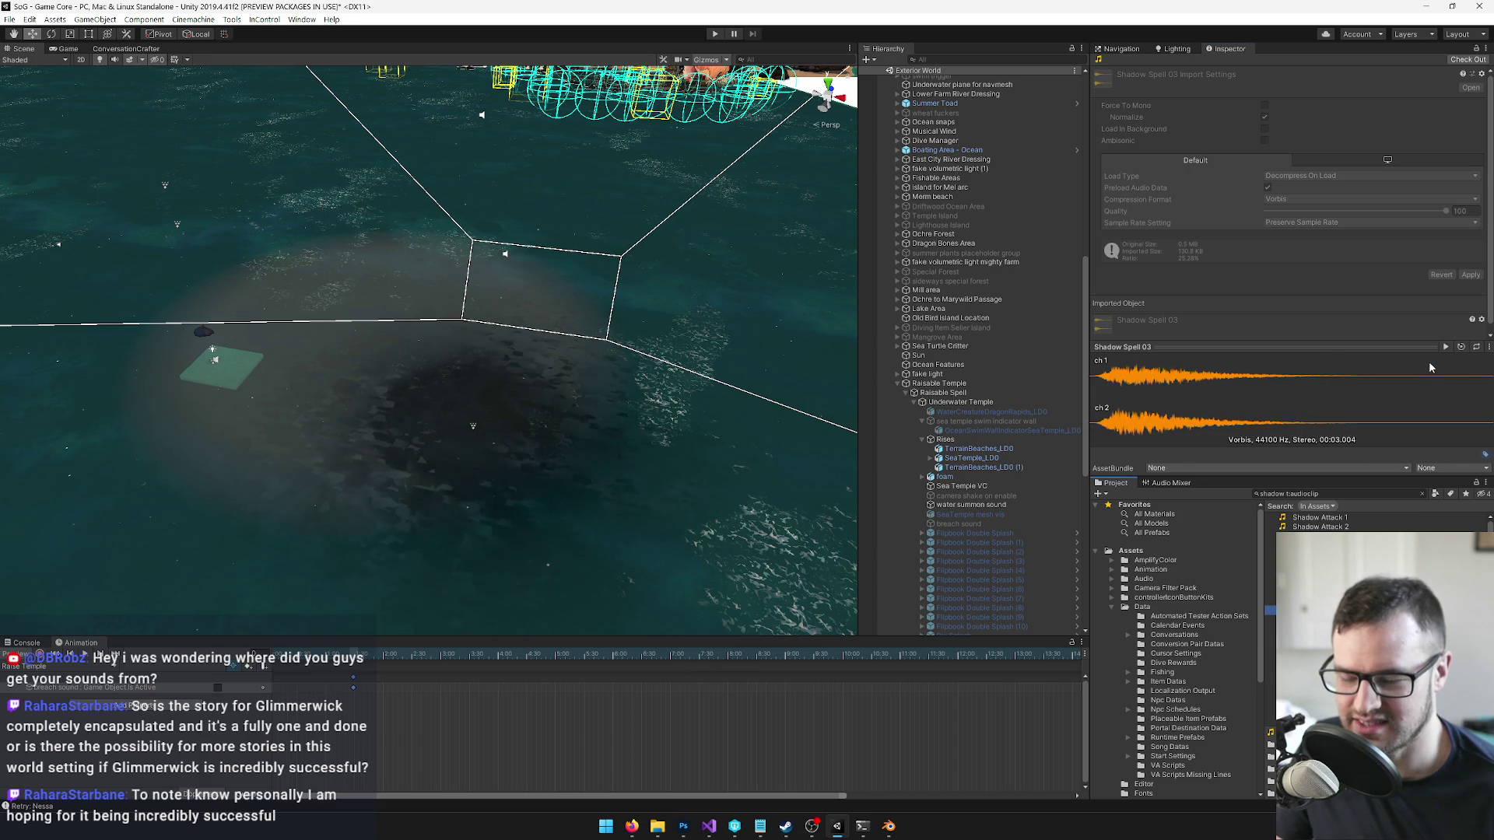
click(1446, 348)
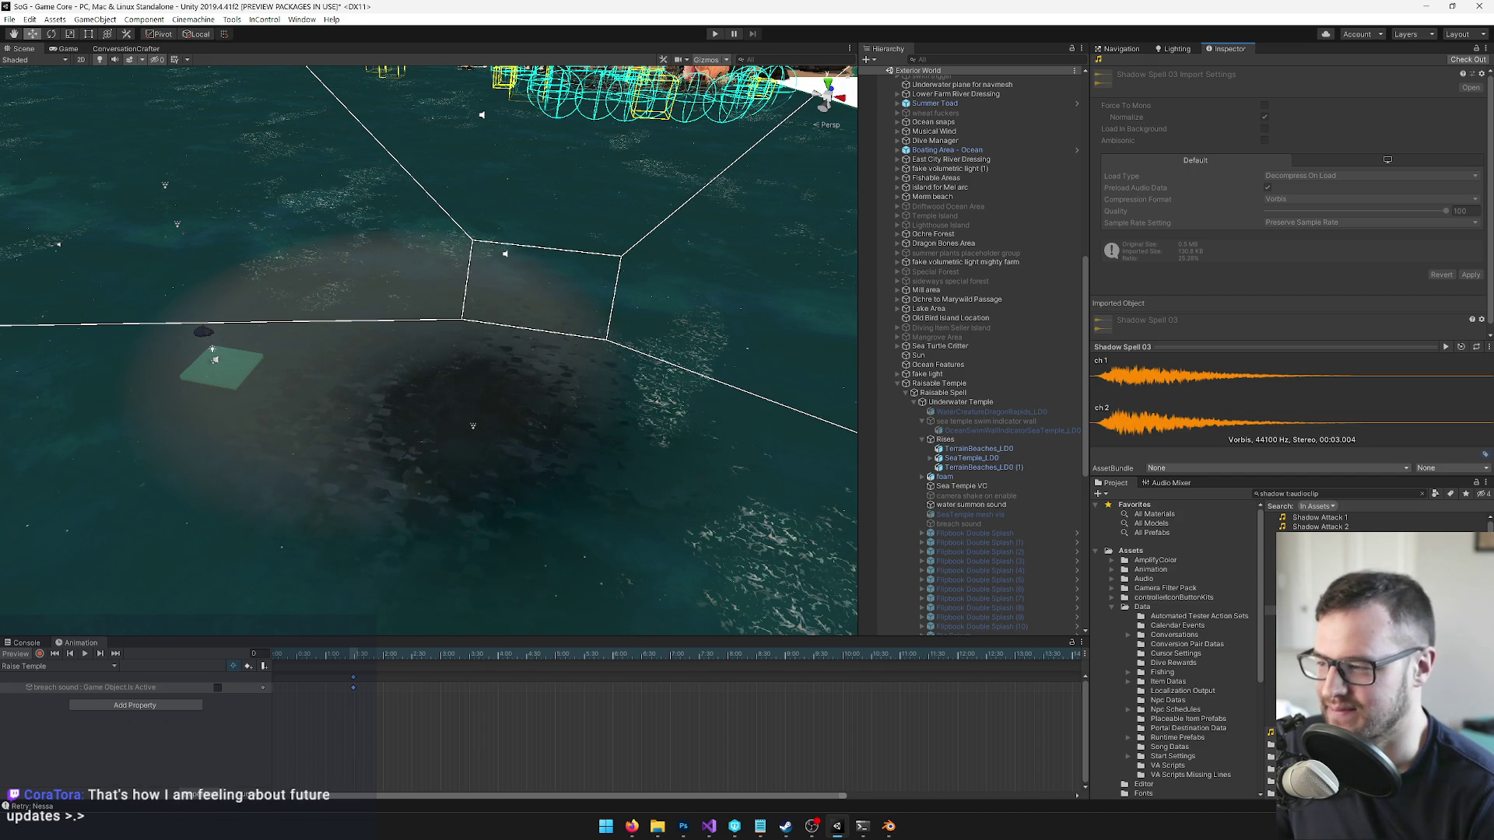
alt+drag(506, 280, 595, 239)
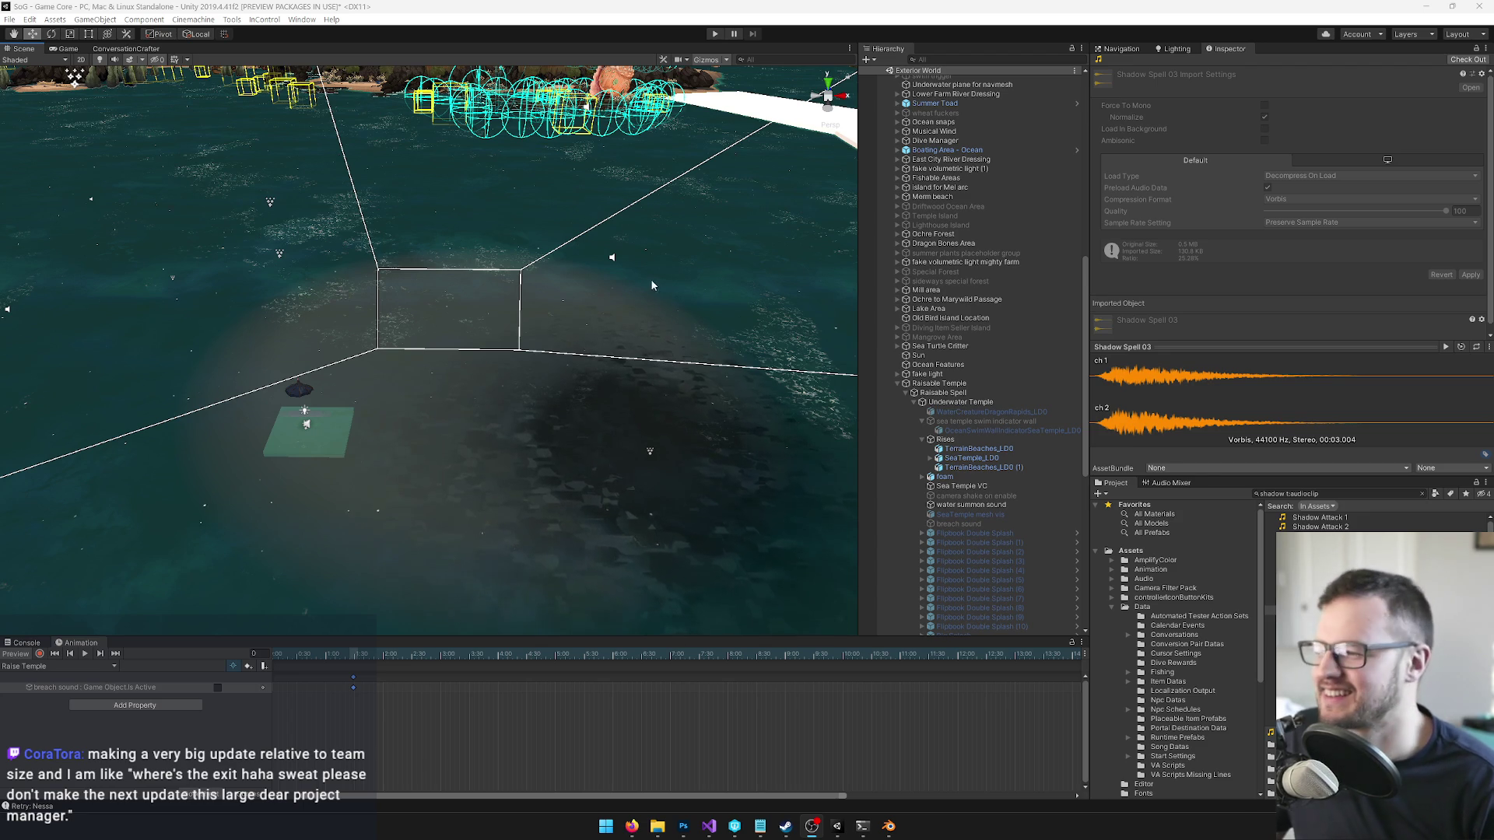
- Orbit over the sea temple area and select the Deep Dark water patch
mouse_move(600, 311)
mouse_down()
mouse_move(654, 324)
mouse_move(590, 278)
mouse_move(507, 351)
mouse_up()
click(502, 348)
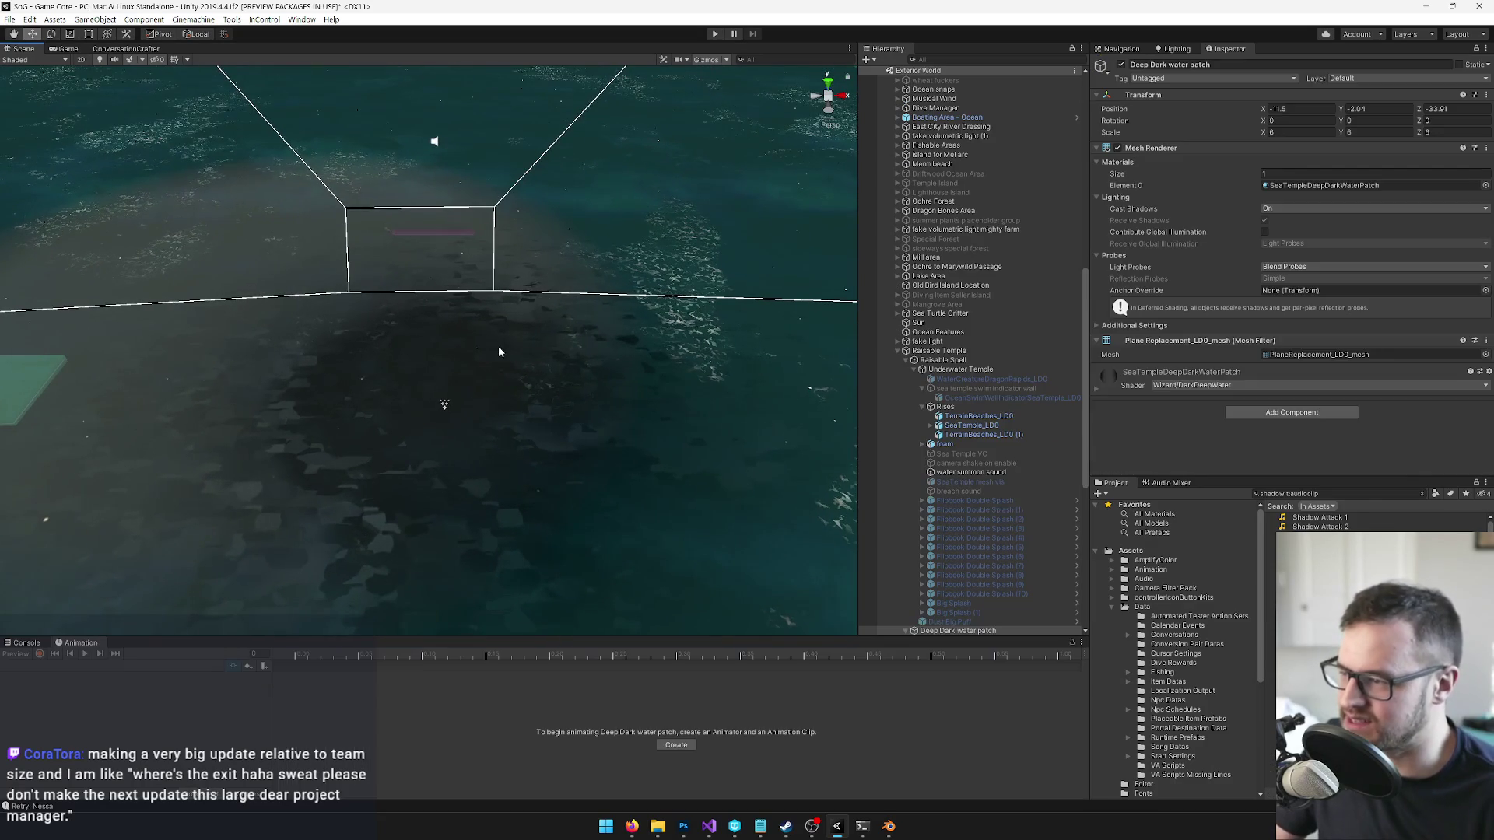
- Open the SeaTempleDeepDarkWaterPatch material and glance at the patch in Game view
click(1308, 188)
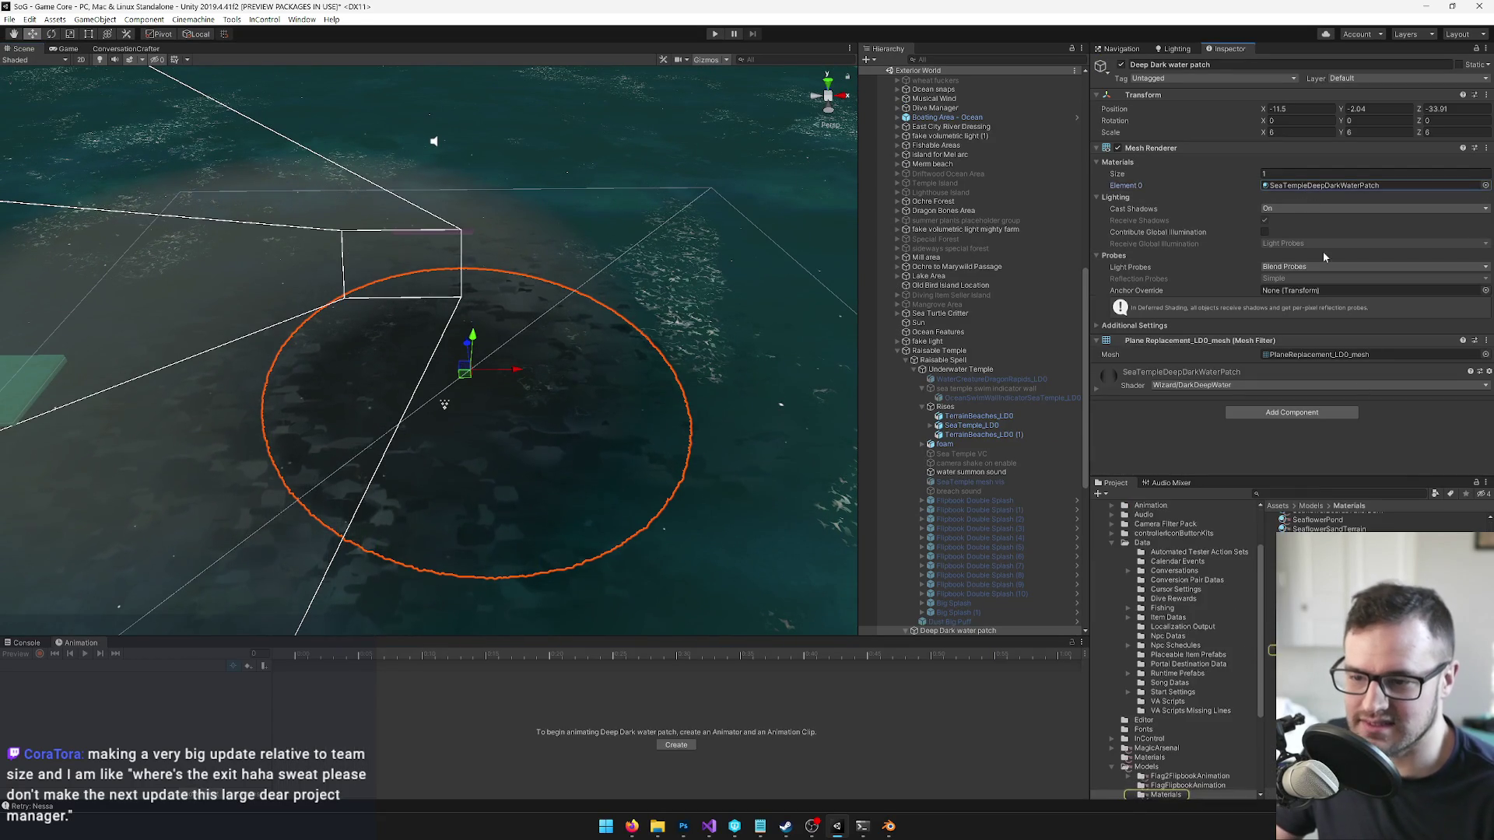
double_click(1309, 186)
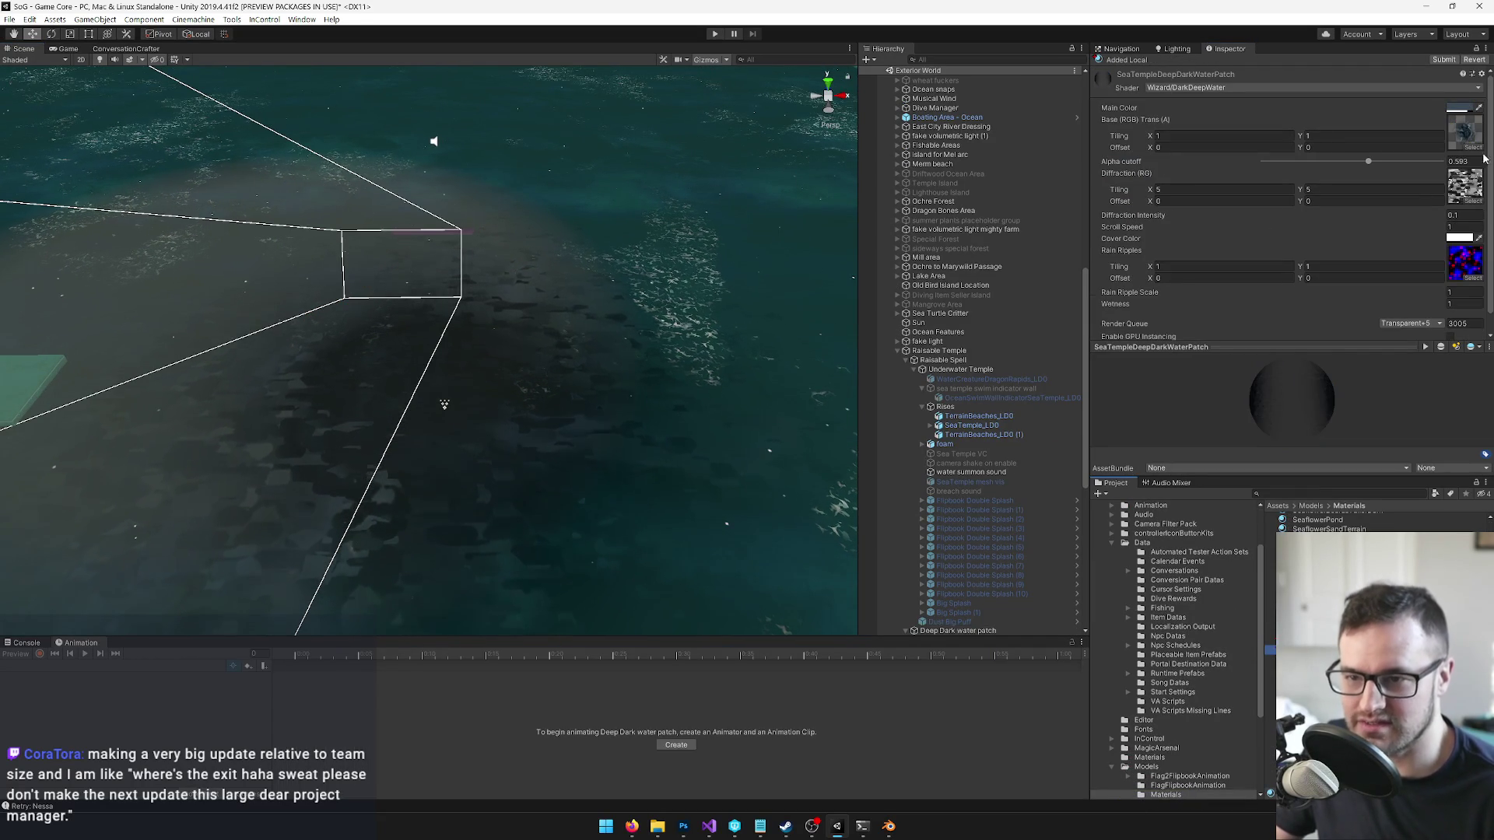
click(58, 49)
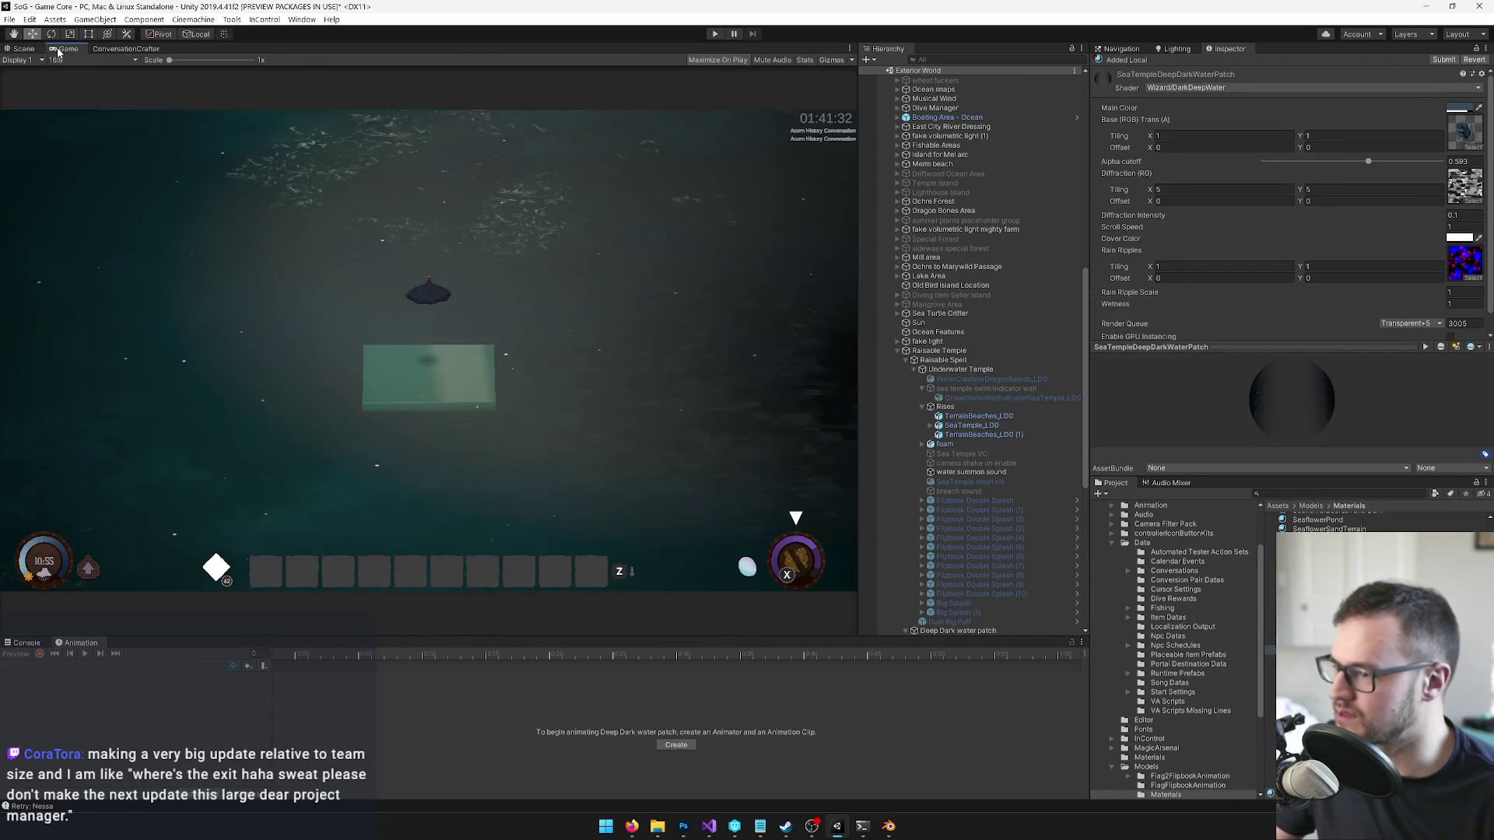
click(37, 53)
- Set the material's Main Color to 394A57 with alpha 222 and check it in Game view
click(1457, 107)
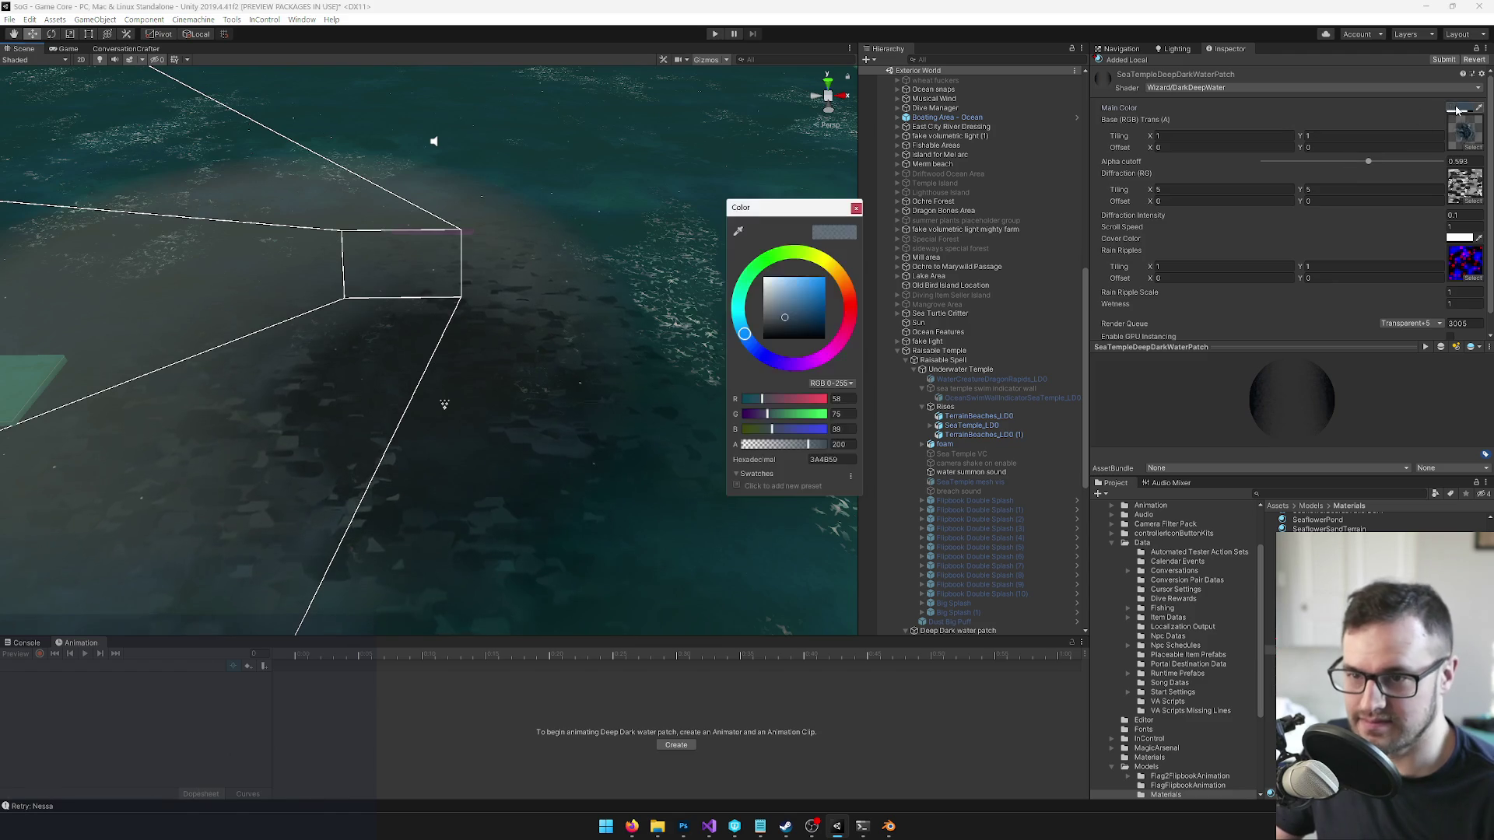
drag(786, 320, 784, 318)
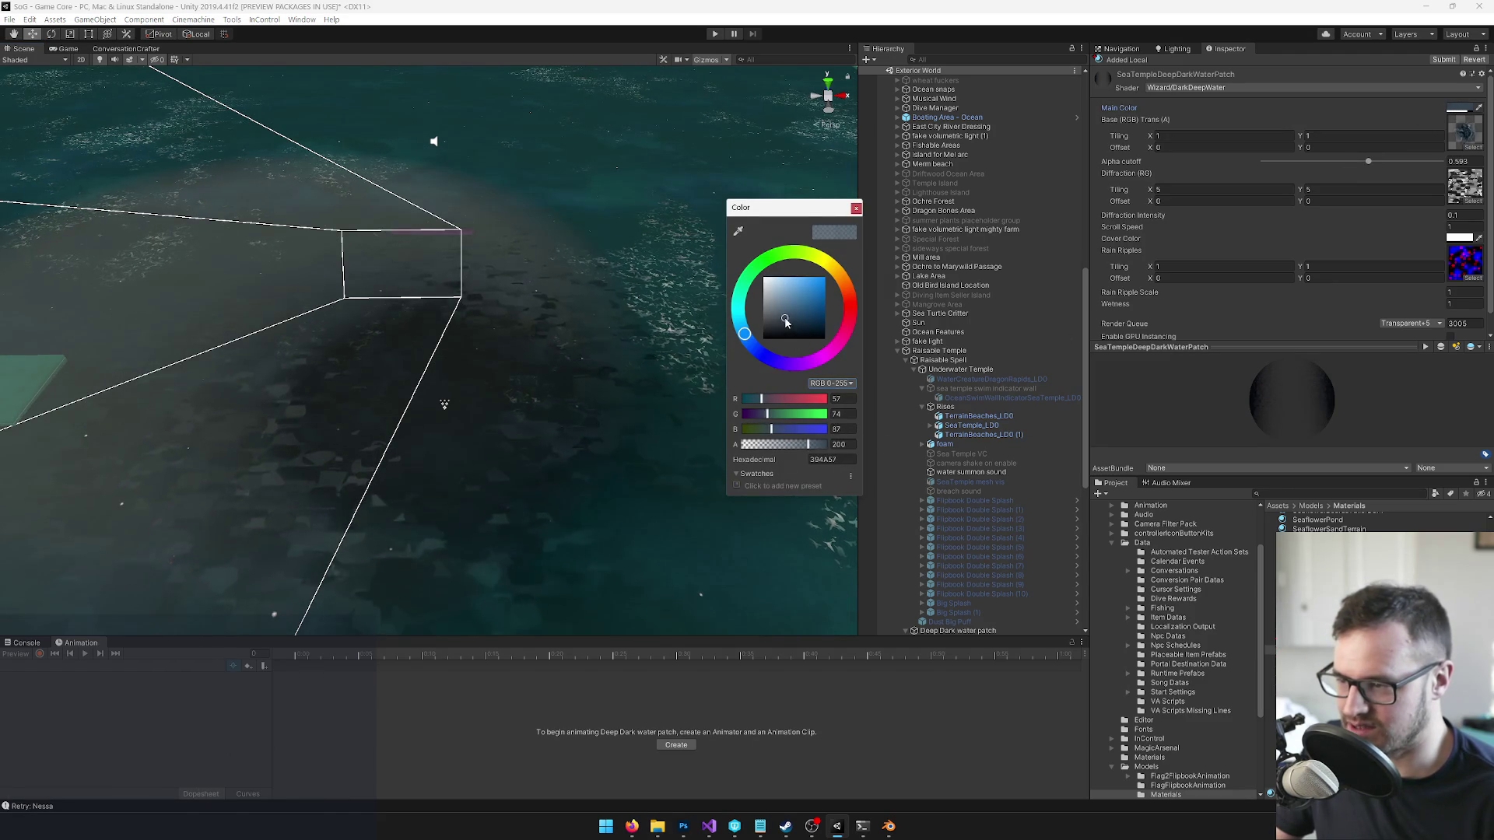
drag(808, 444, 816, 447)
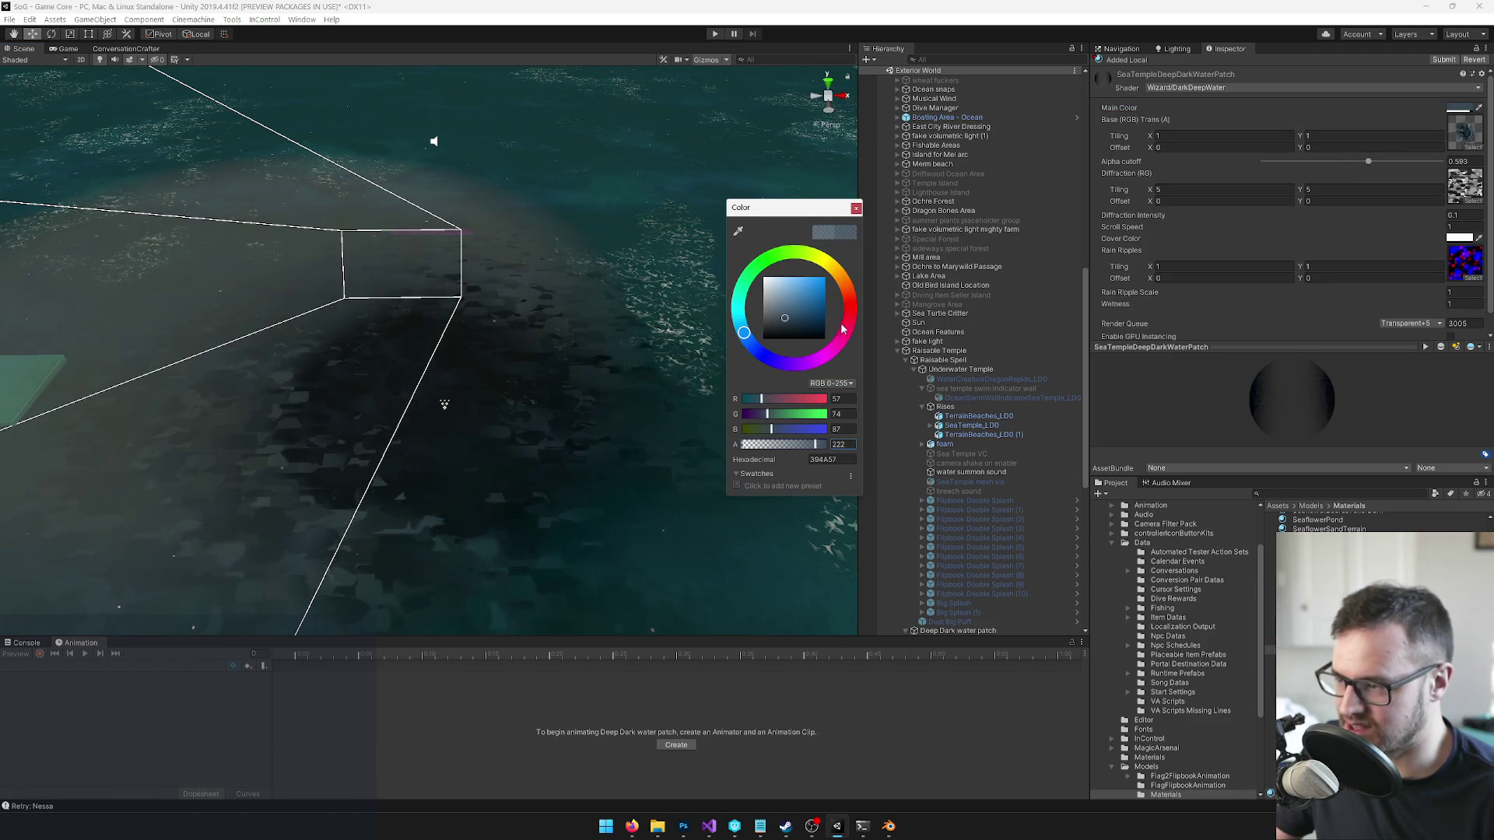
click(856, 208)
click(73, 50)
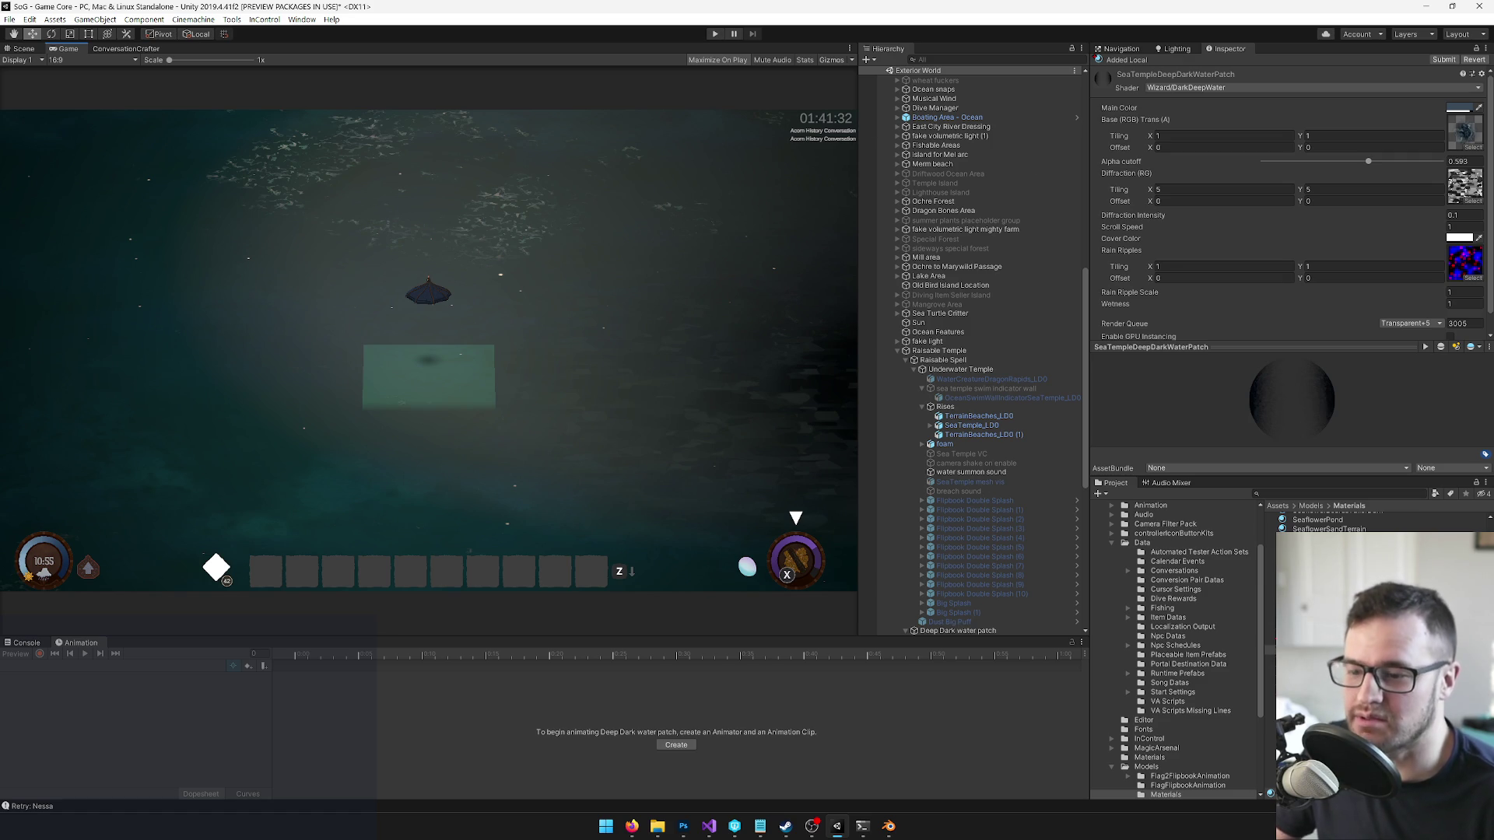
- Find TempleRaiser by searching 'temp' and bring up the Full Song Music audio clip picker
click(1310, 494)
text(tem)
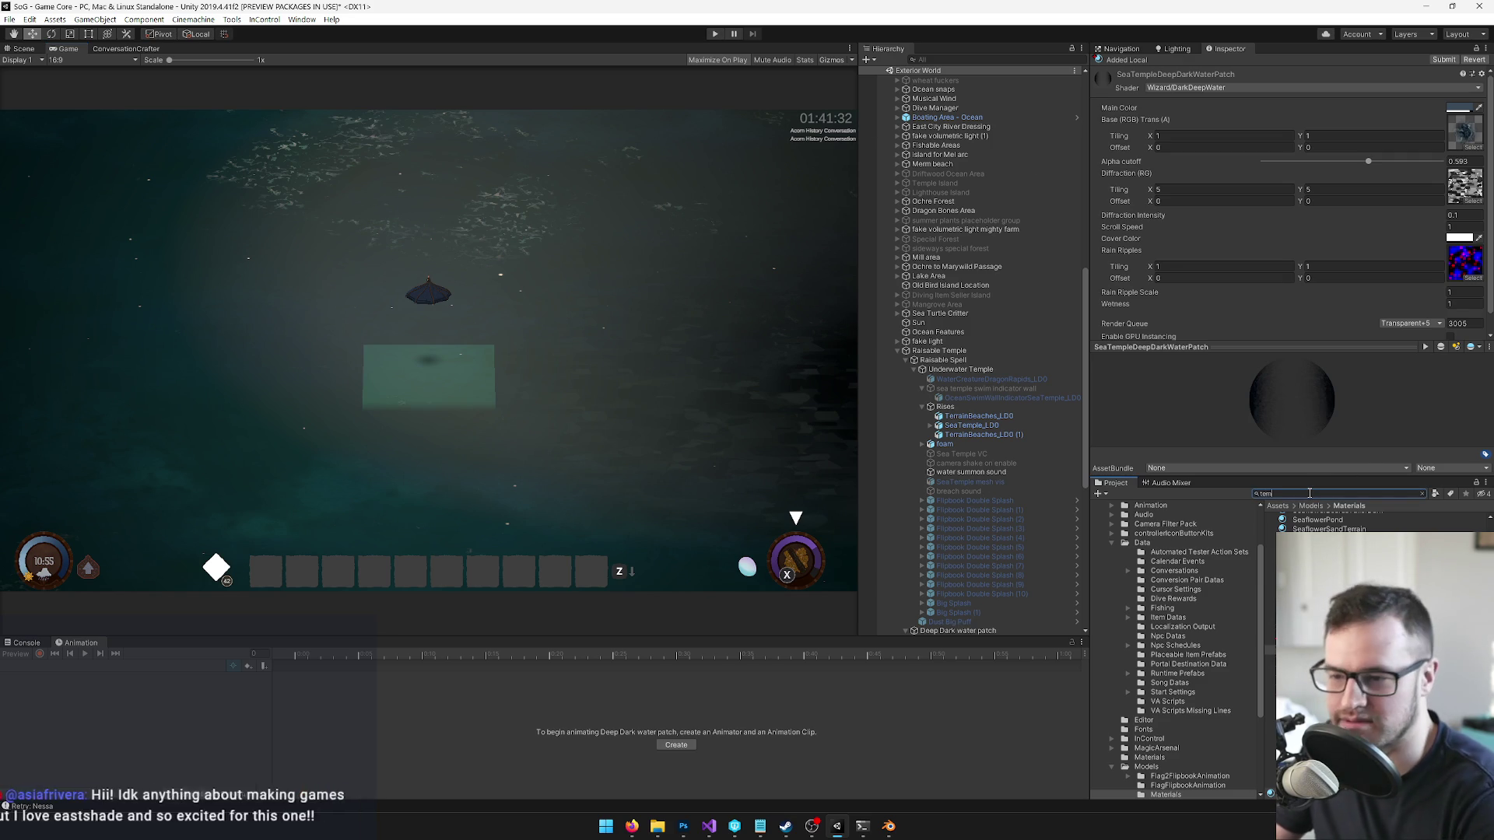
text(plerais)
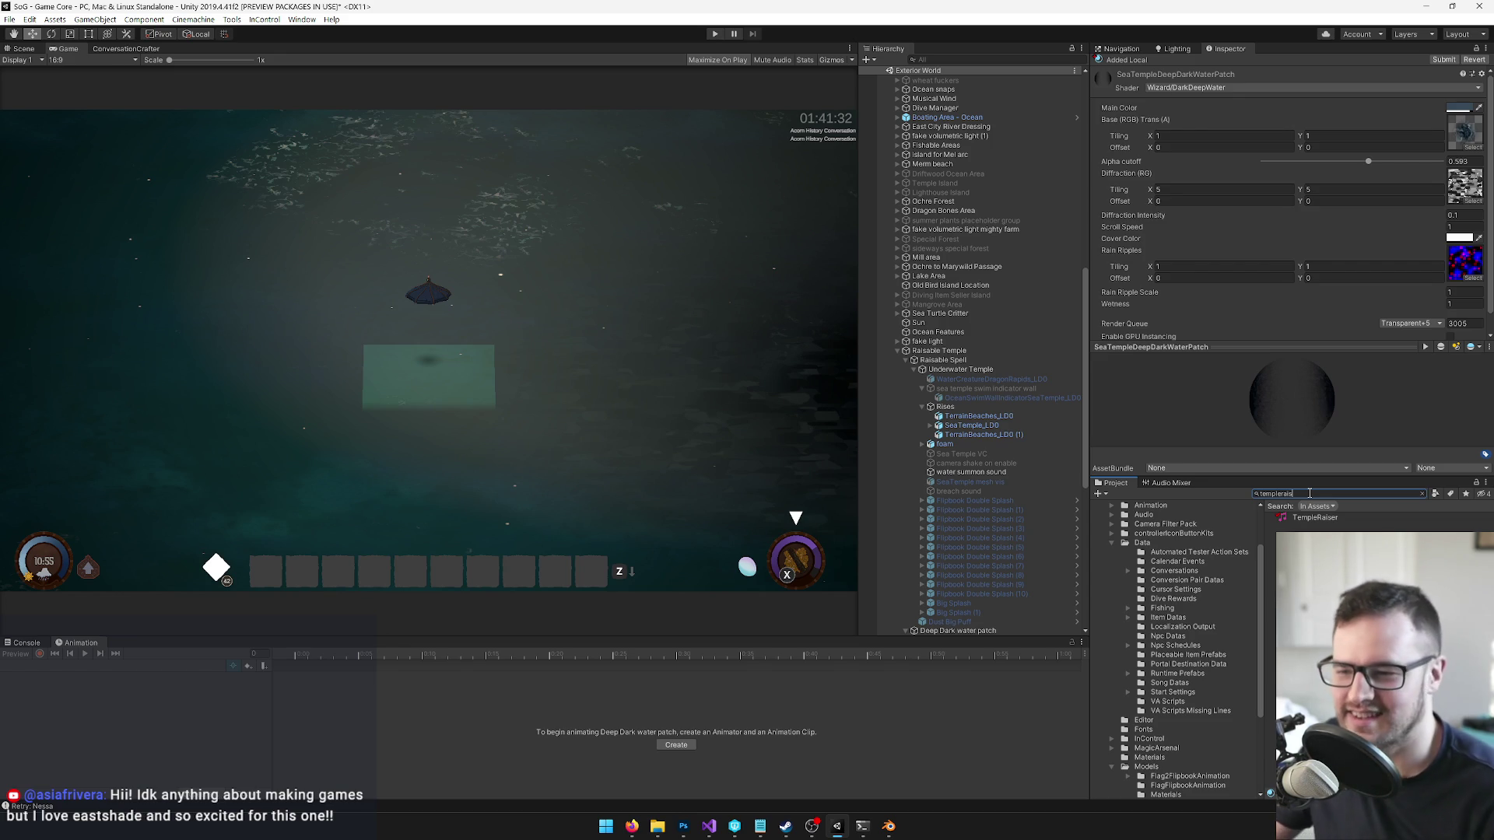
click(1335, 518)
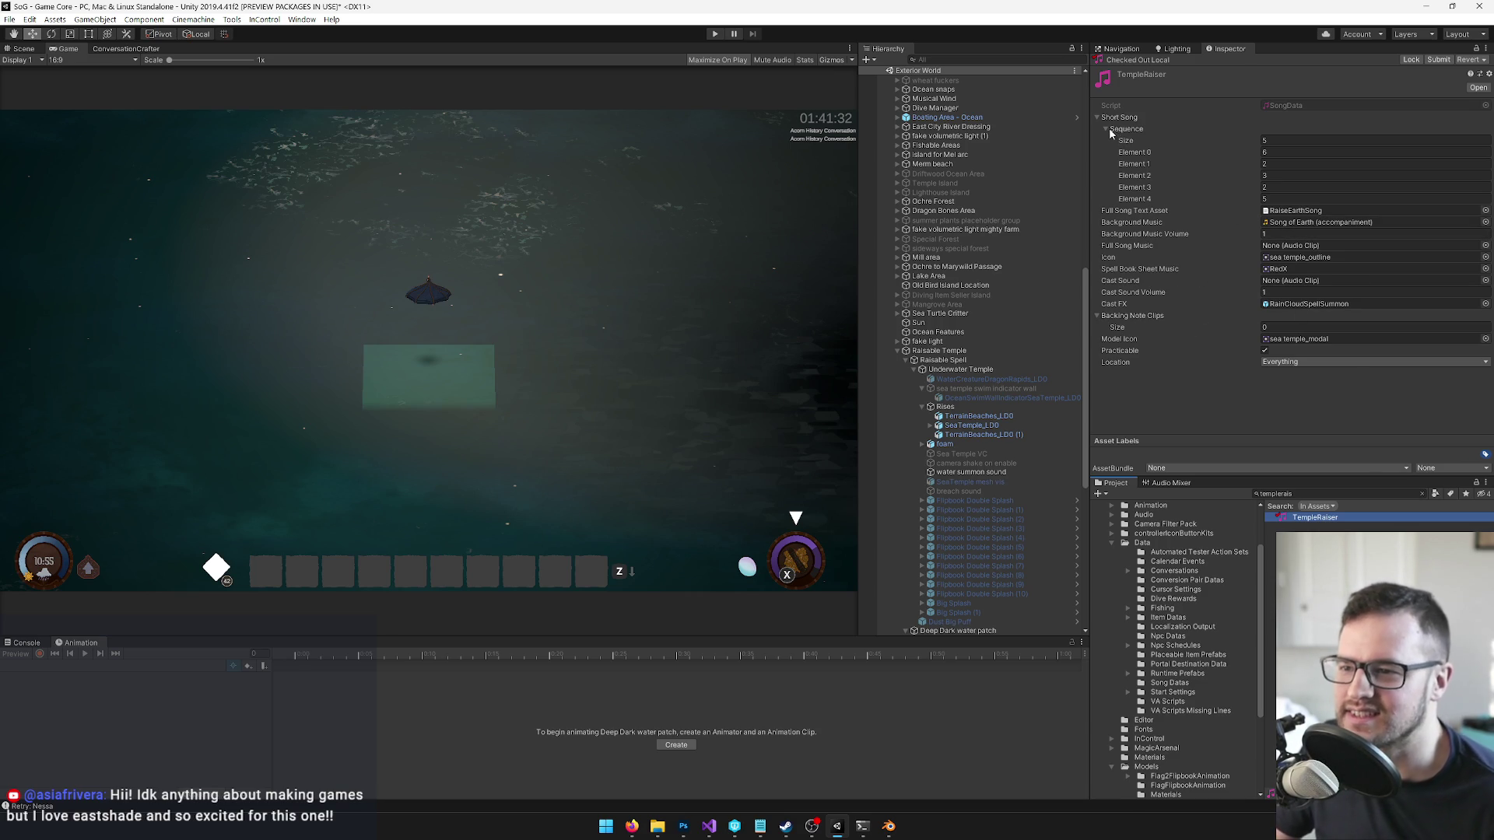
click(1485, 245)
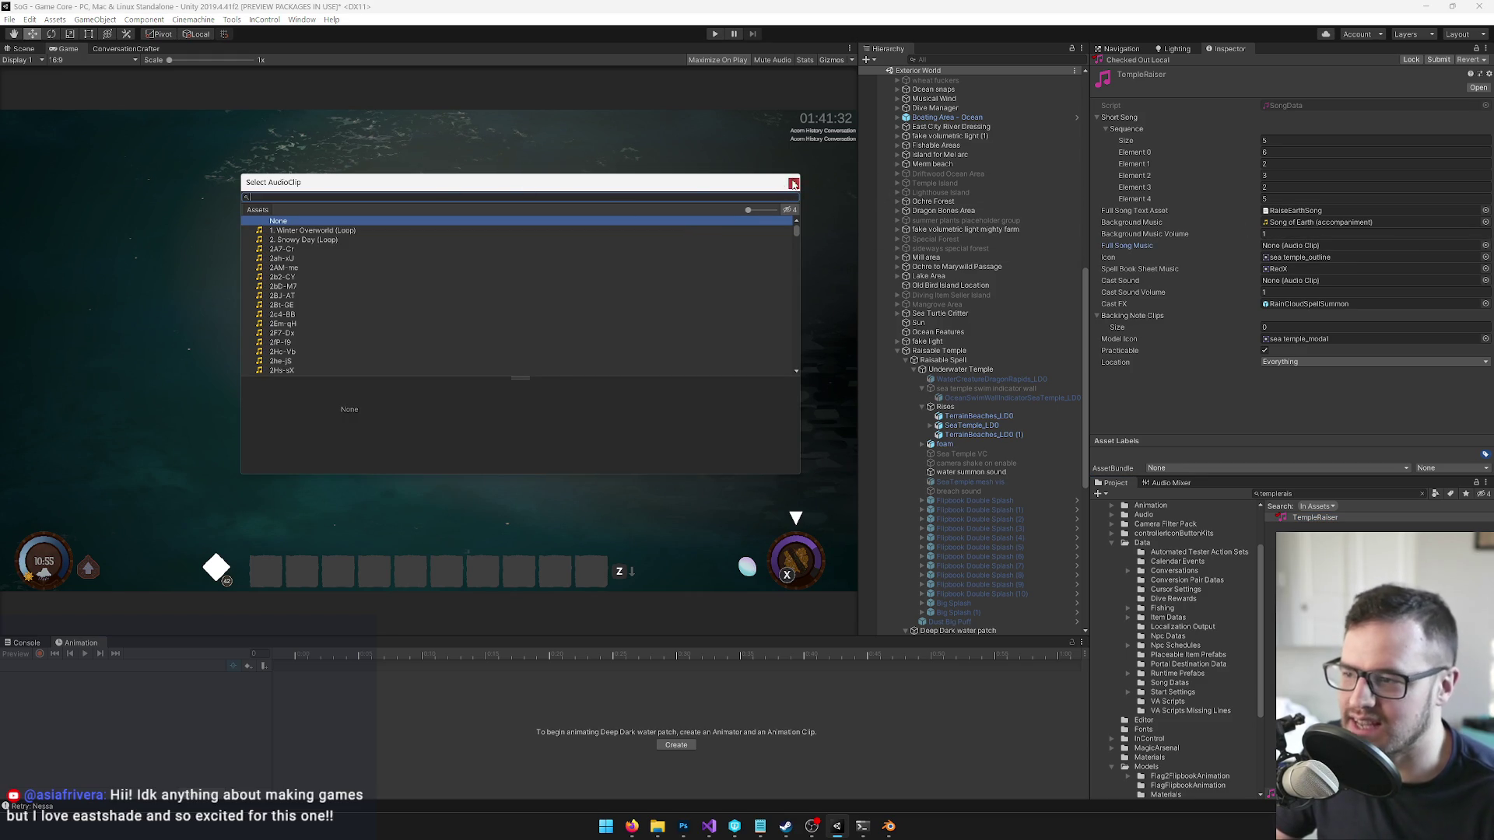
- Close the clip picker, search the project for 'shadow t:audioclip', and unlock the Inspector
click(794, 184)
click(1308, 493)
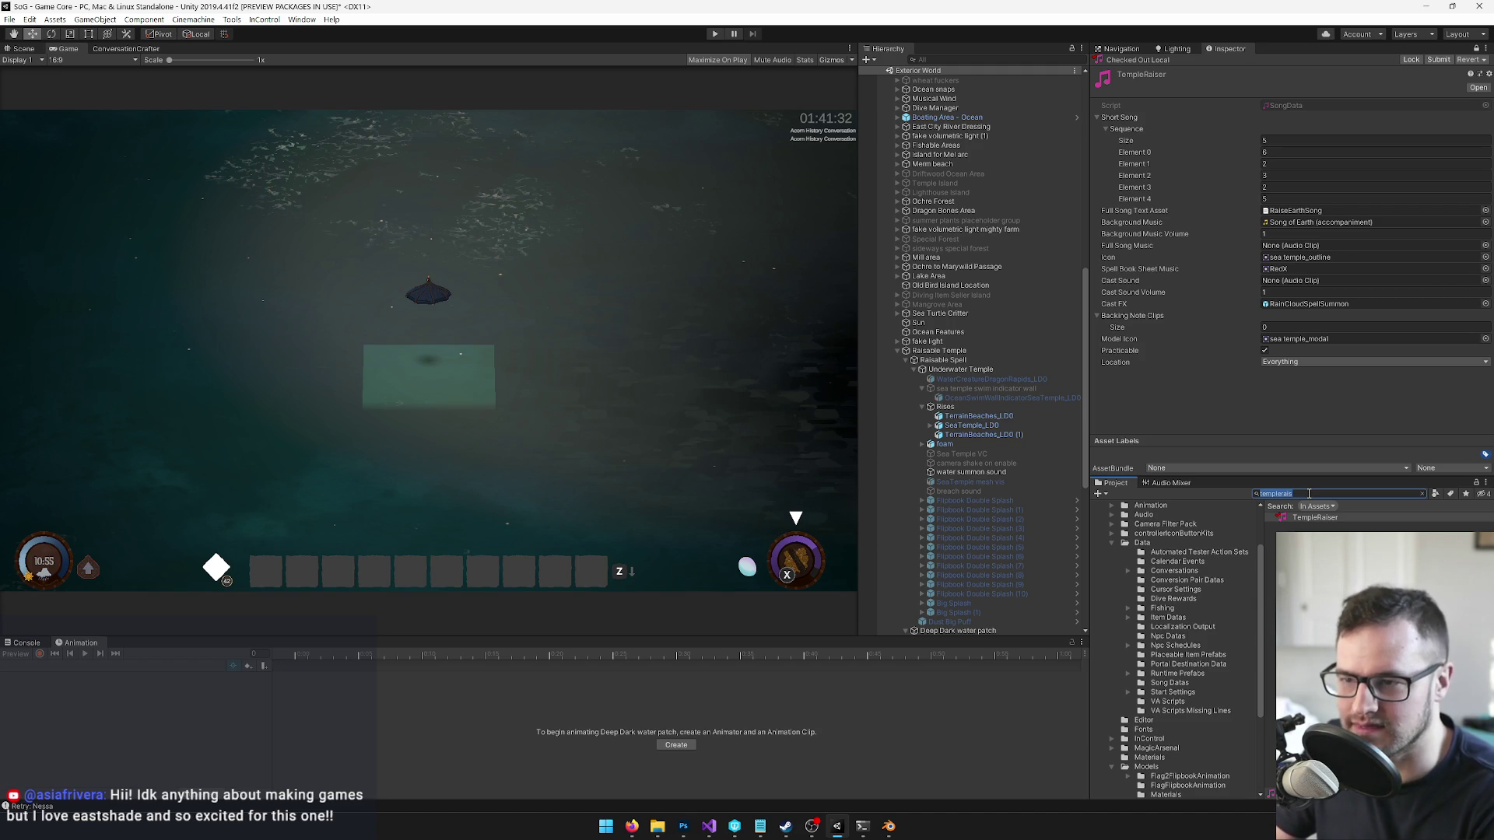
text(shadow t:au)
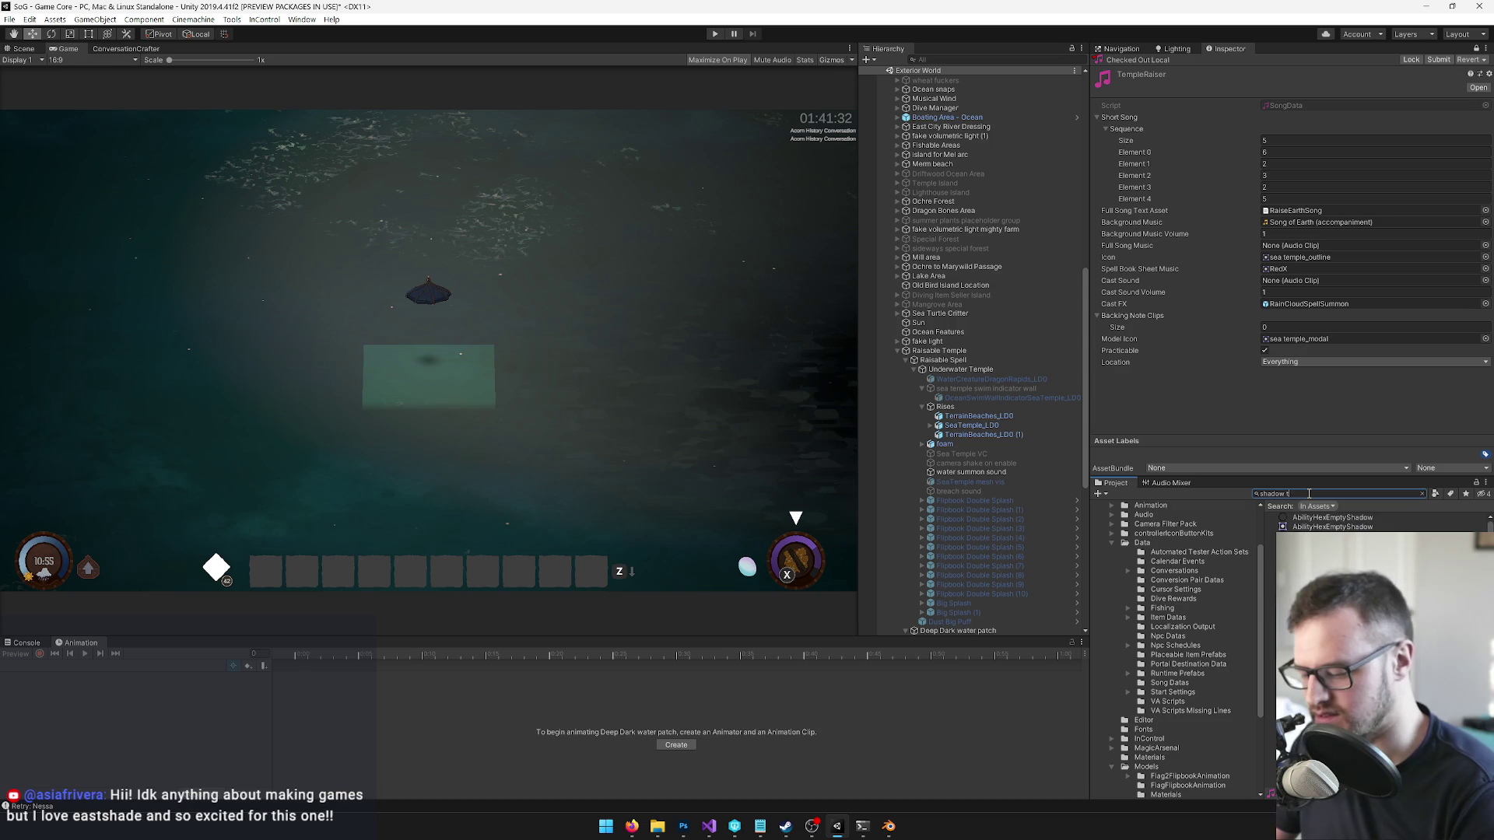
text(dioclip)
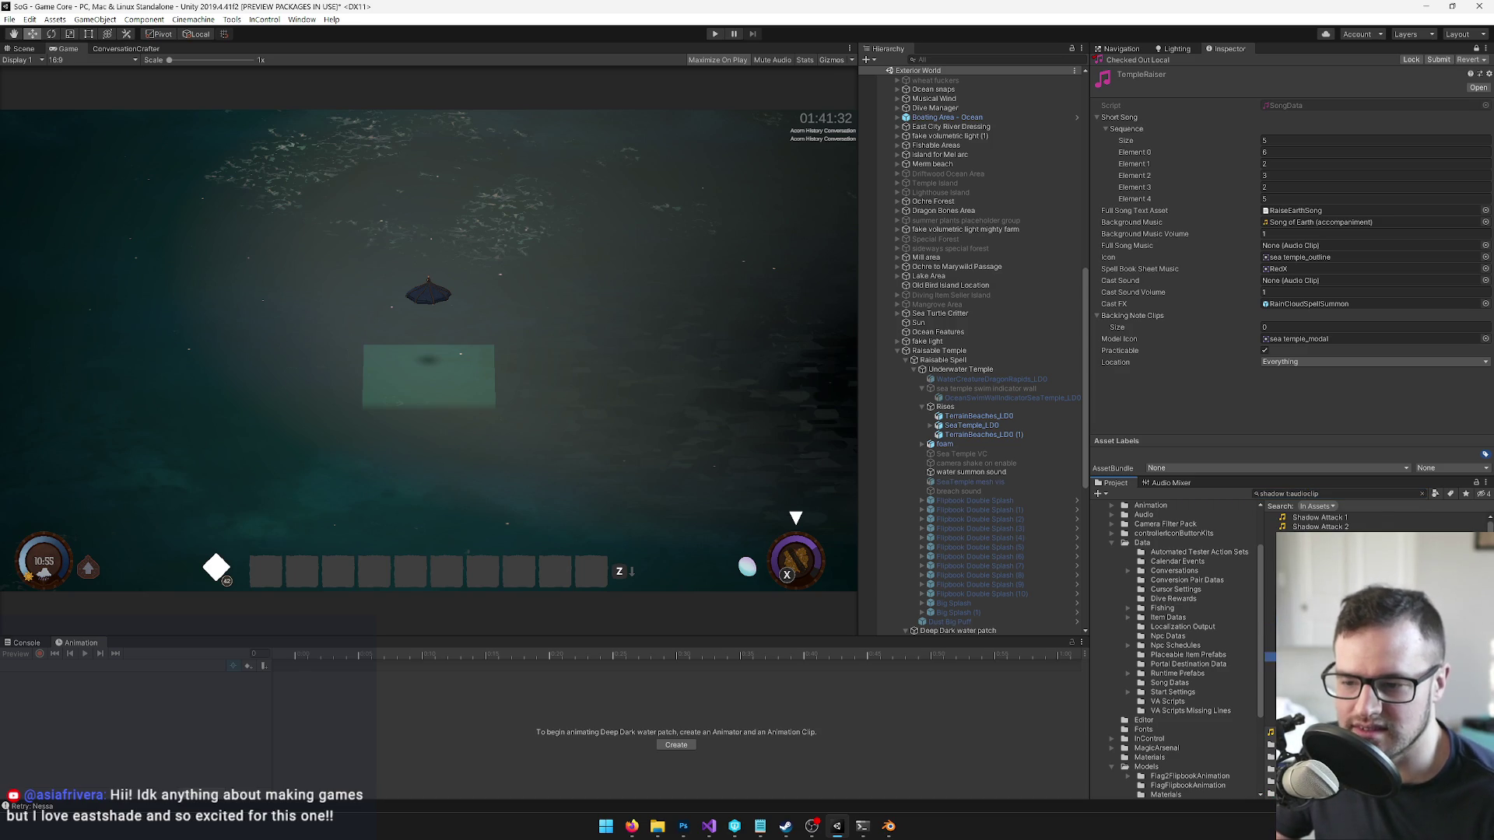
click(1477, 48)
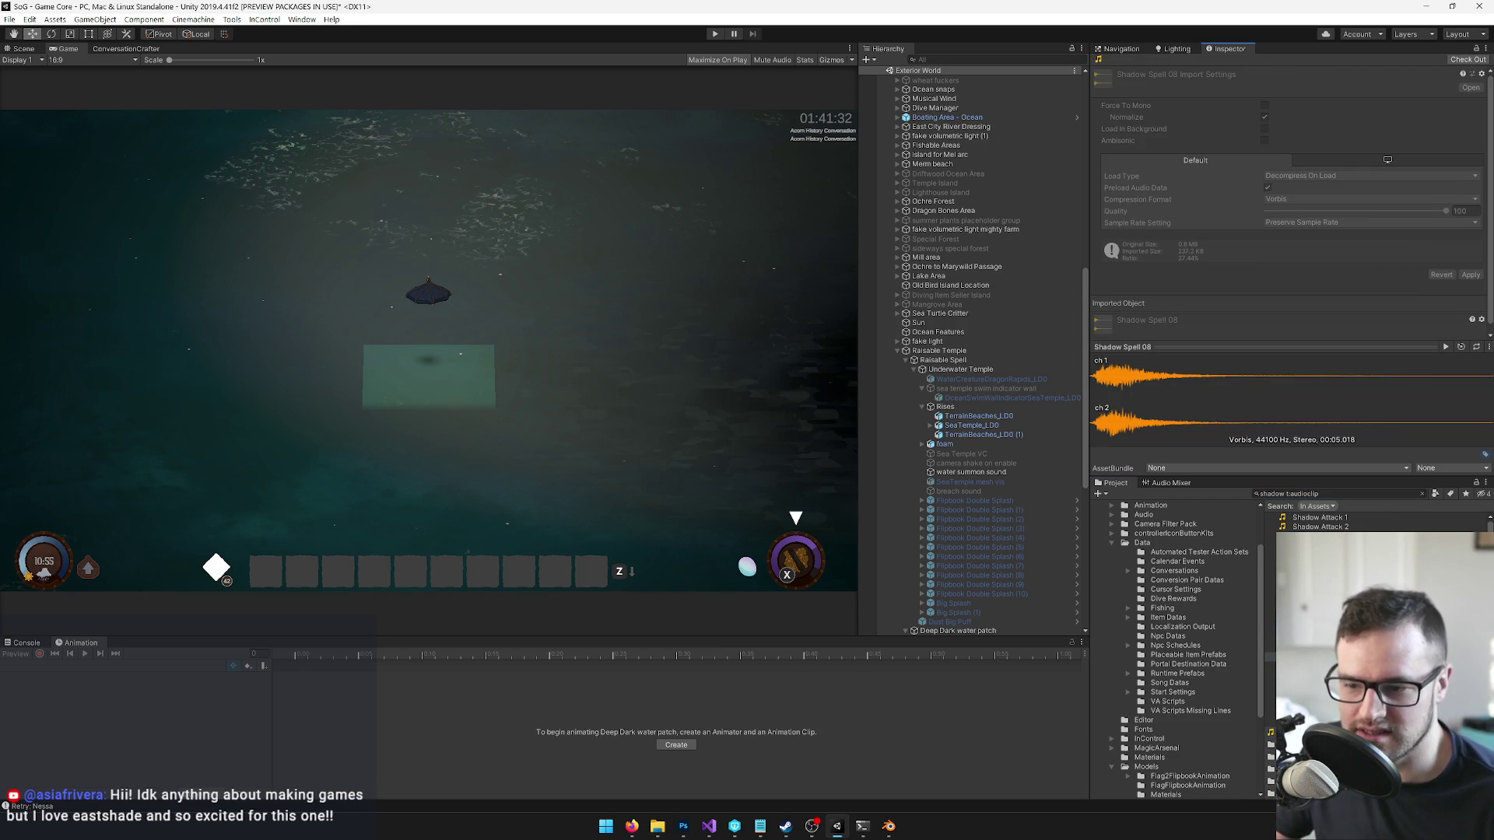
- Preview the Shadow Spell clips 08 through 13 in turn
click(1446, 347)
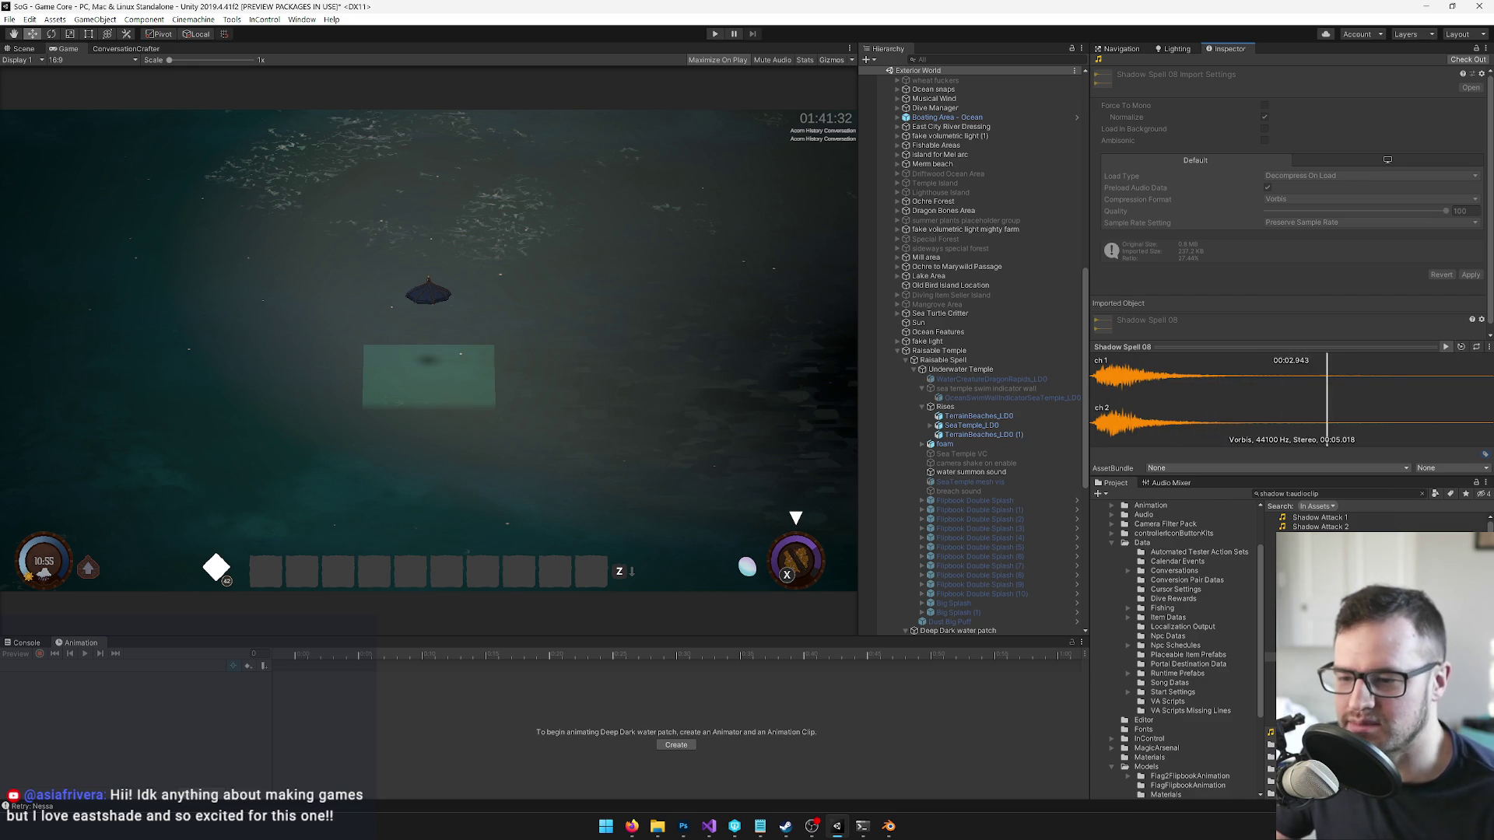
click(1323, 676)
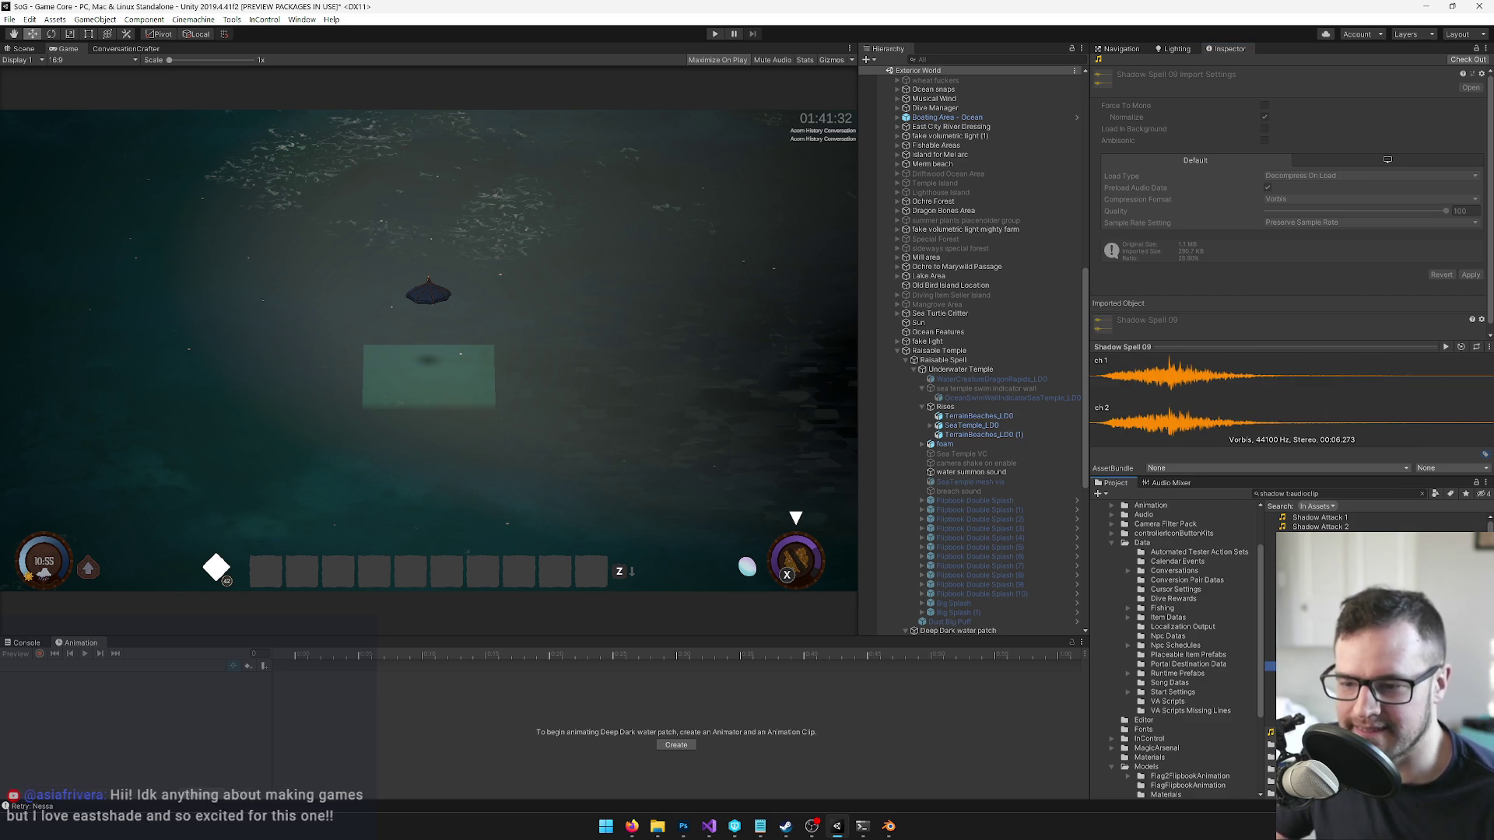
key(Down)
key(Down)
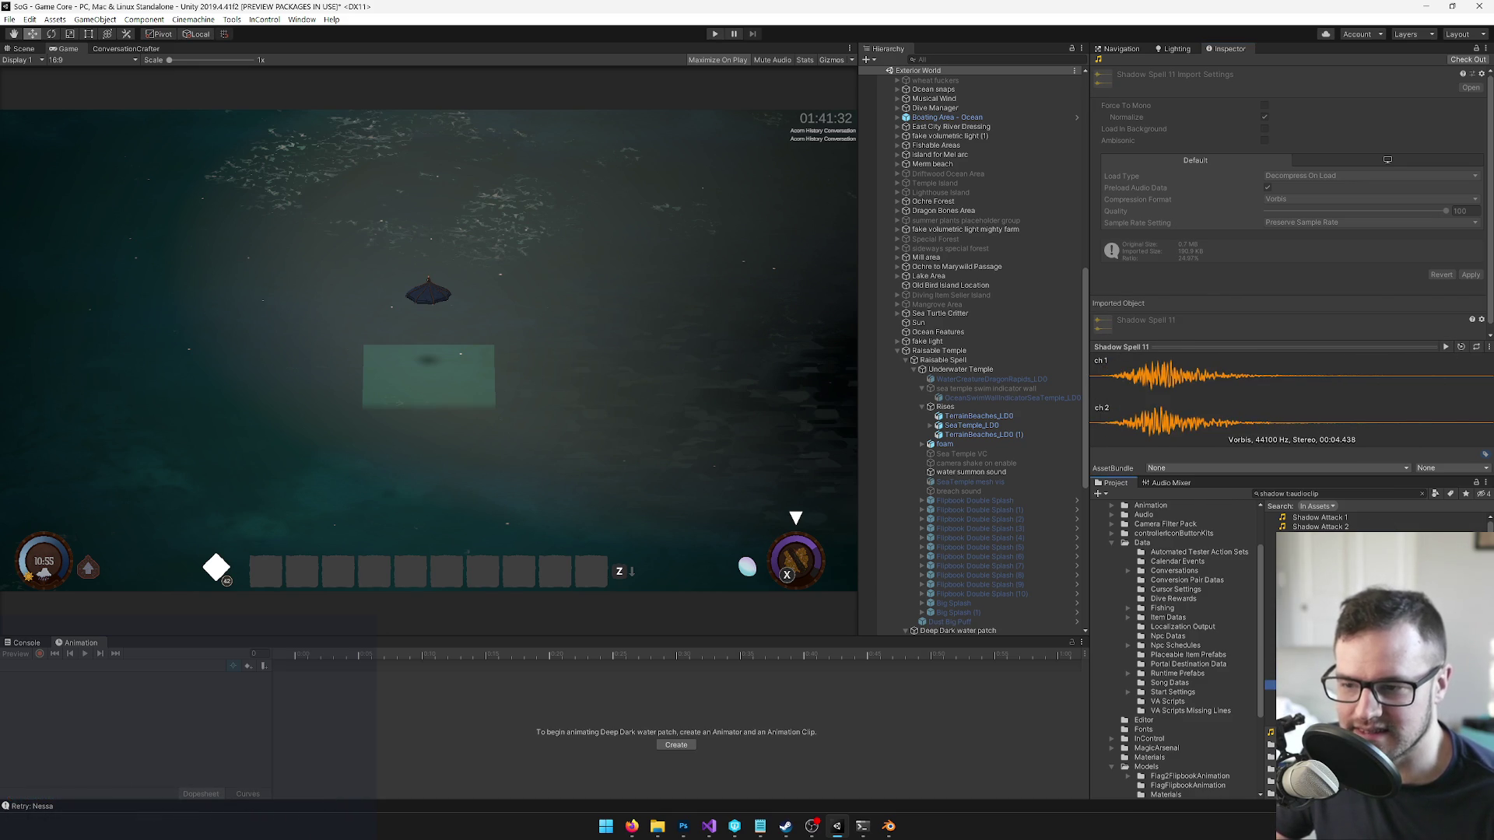
click(1445, 347)
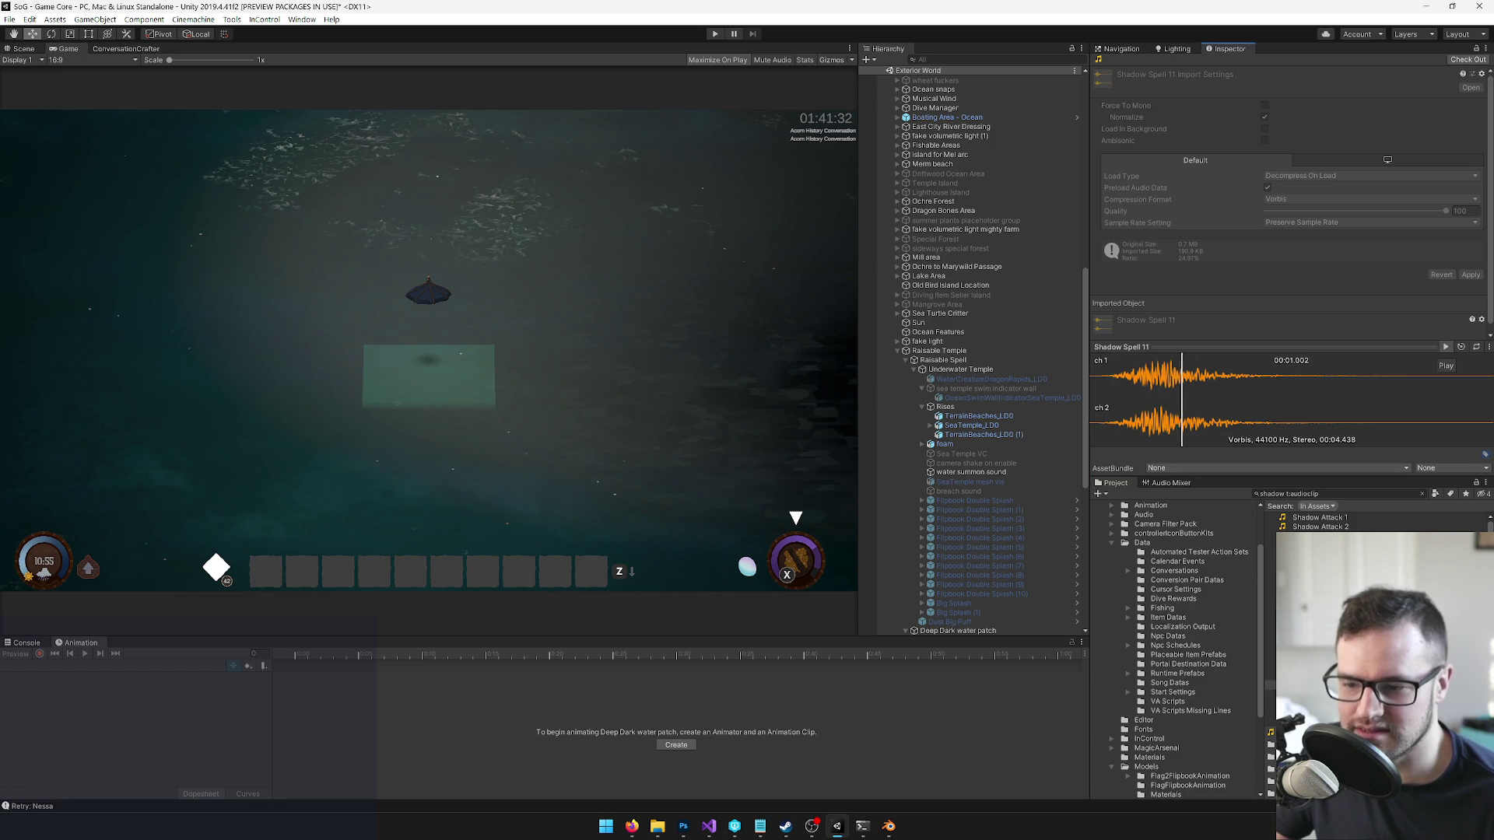
key(Down)
click(1446, 347)
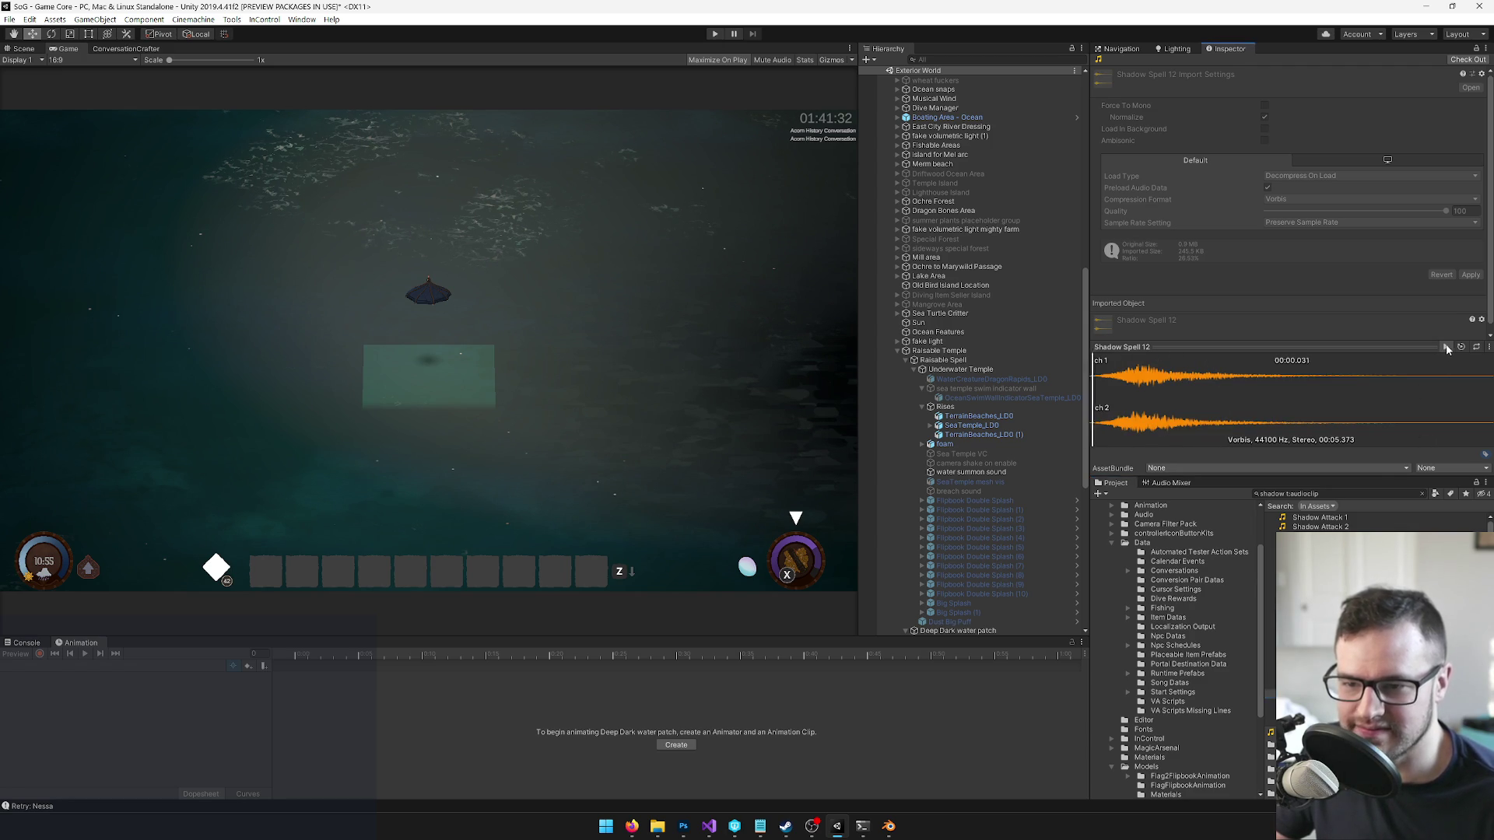
key(Down)
click(1445, 348)
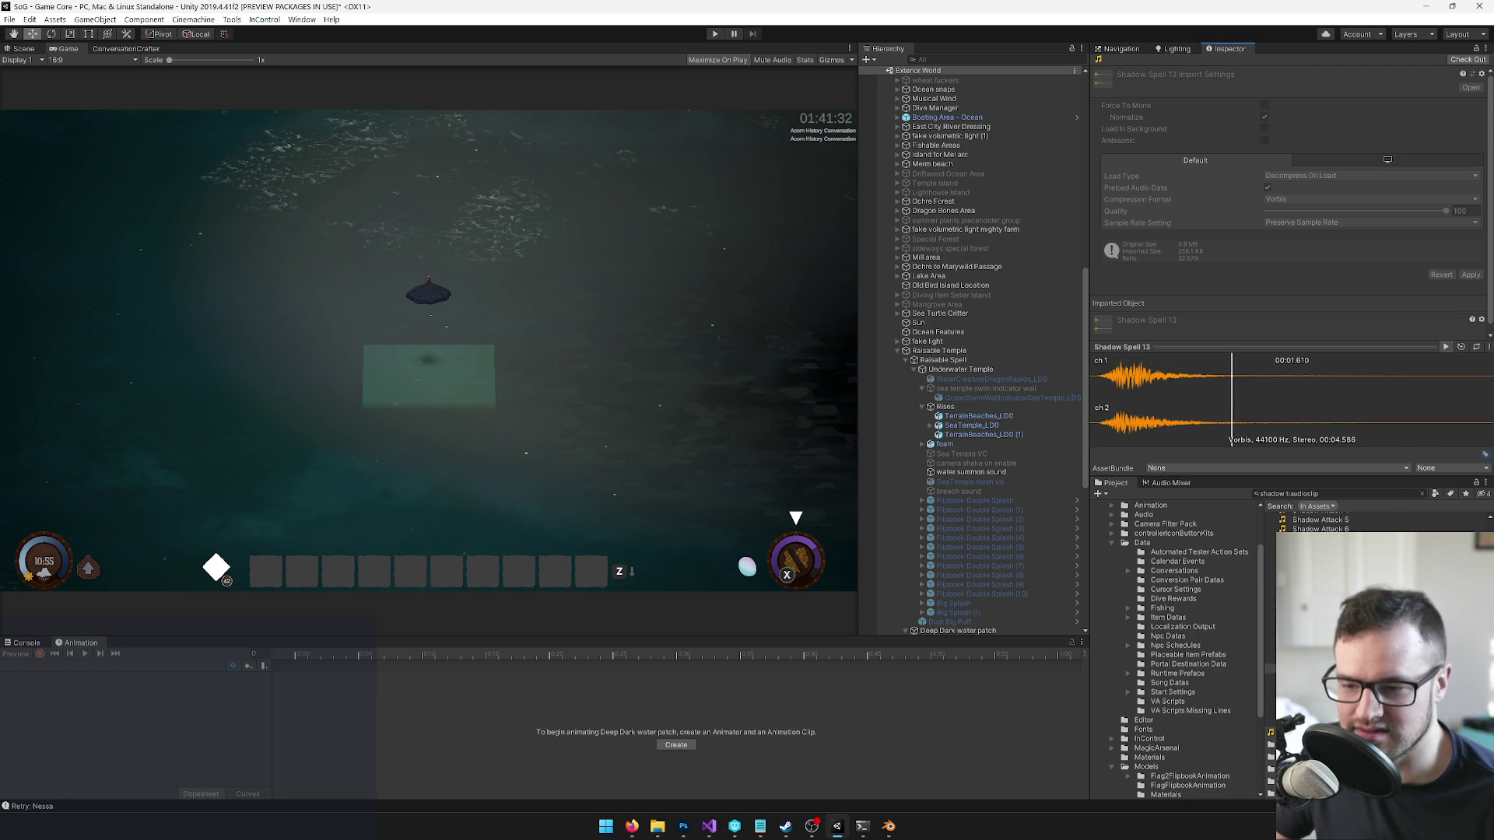
- Audition Shadow Spell 14, 15 and 19, settling back on Shadow Spell 14
key(Down)
click(1446, 347)
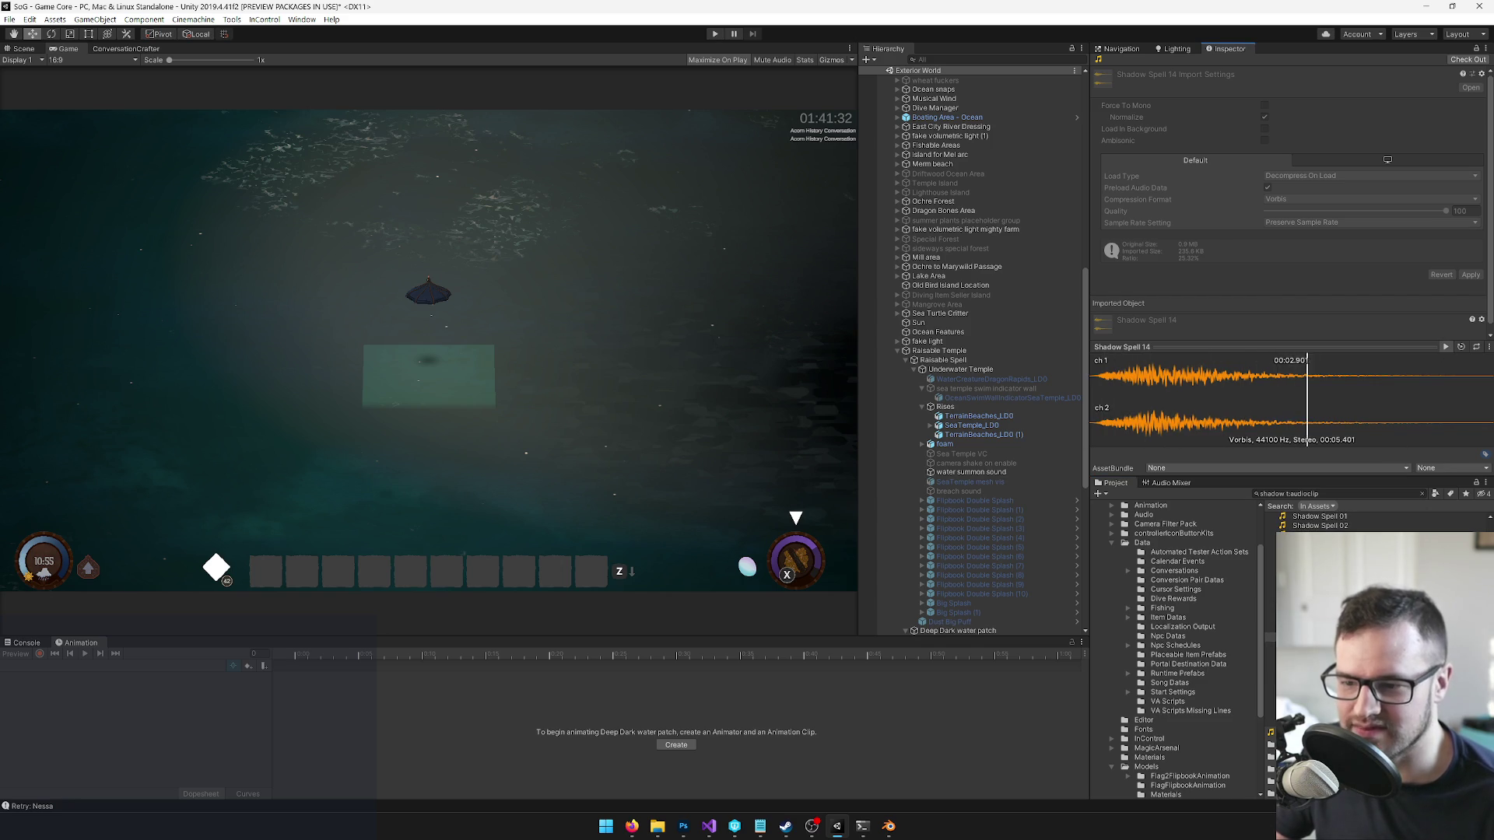
key(Down)
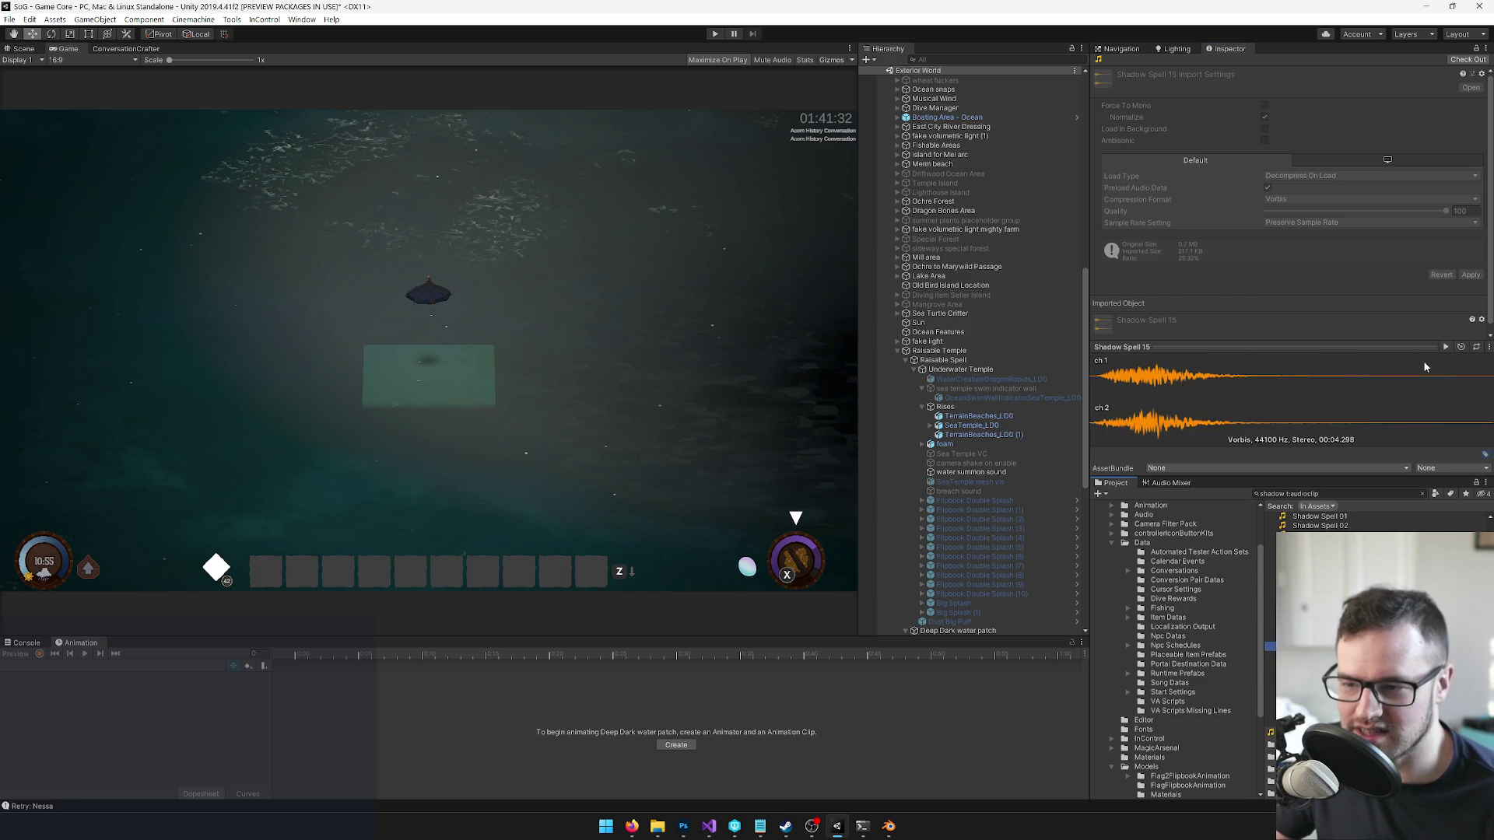
click(1445, 347)
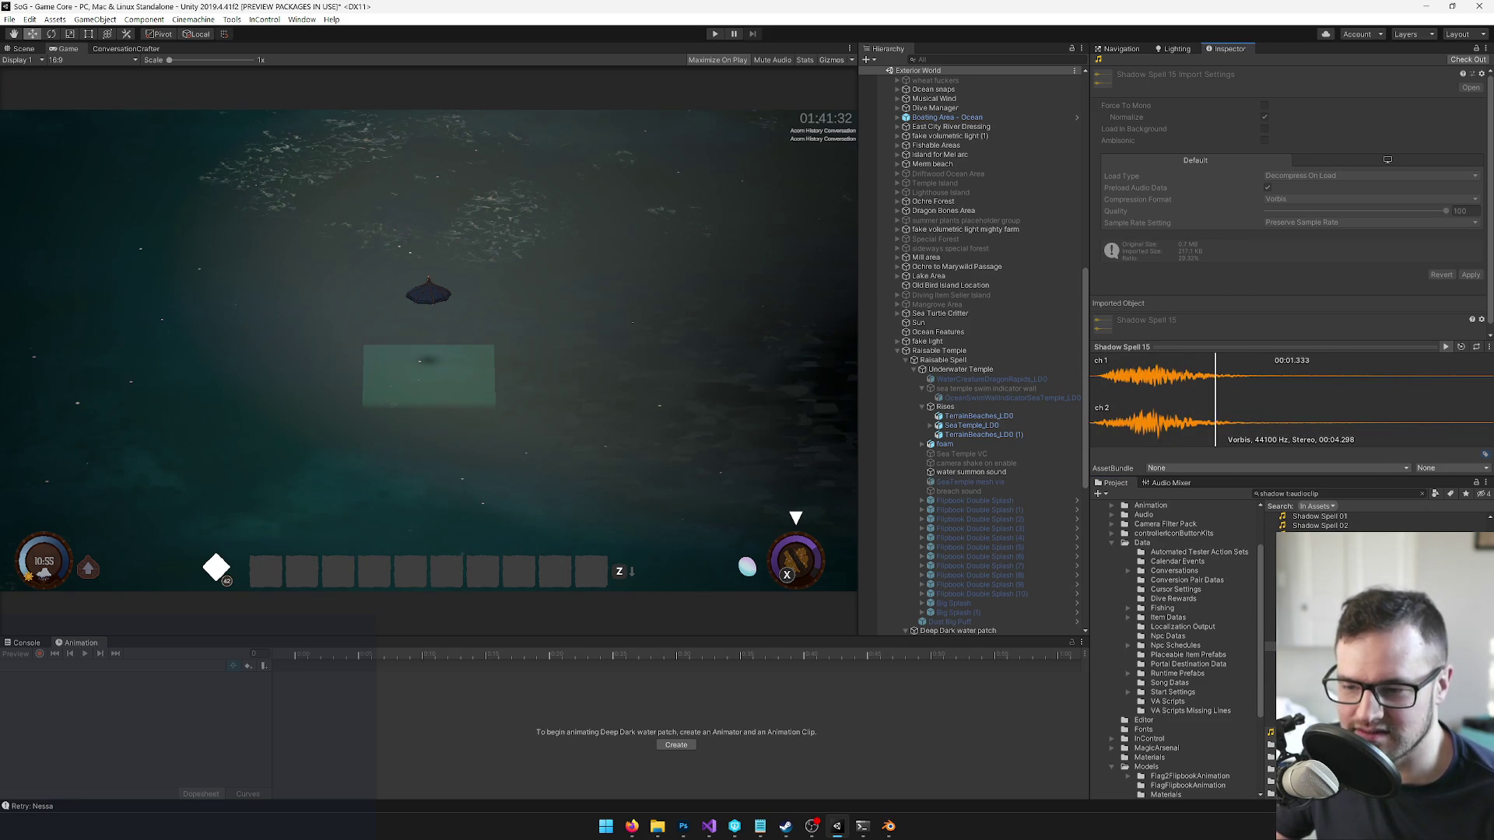
key(Up)
click(1446, 347)
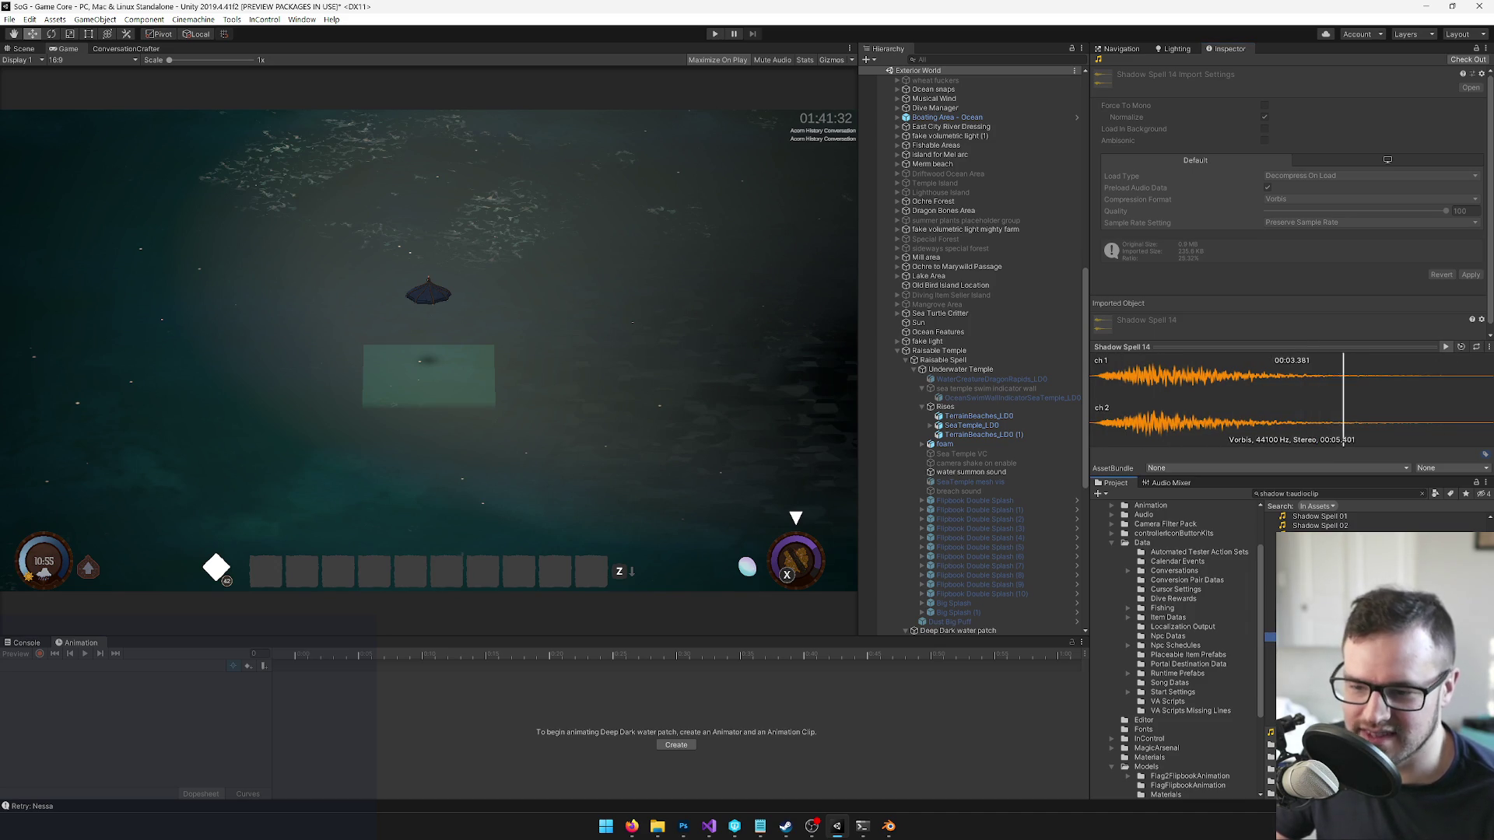
key(Down)
key(Down)
key(Down)
click(1446, 347)
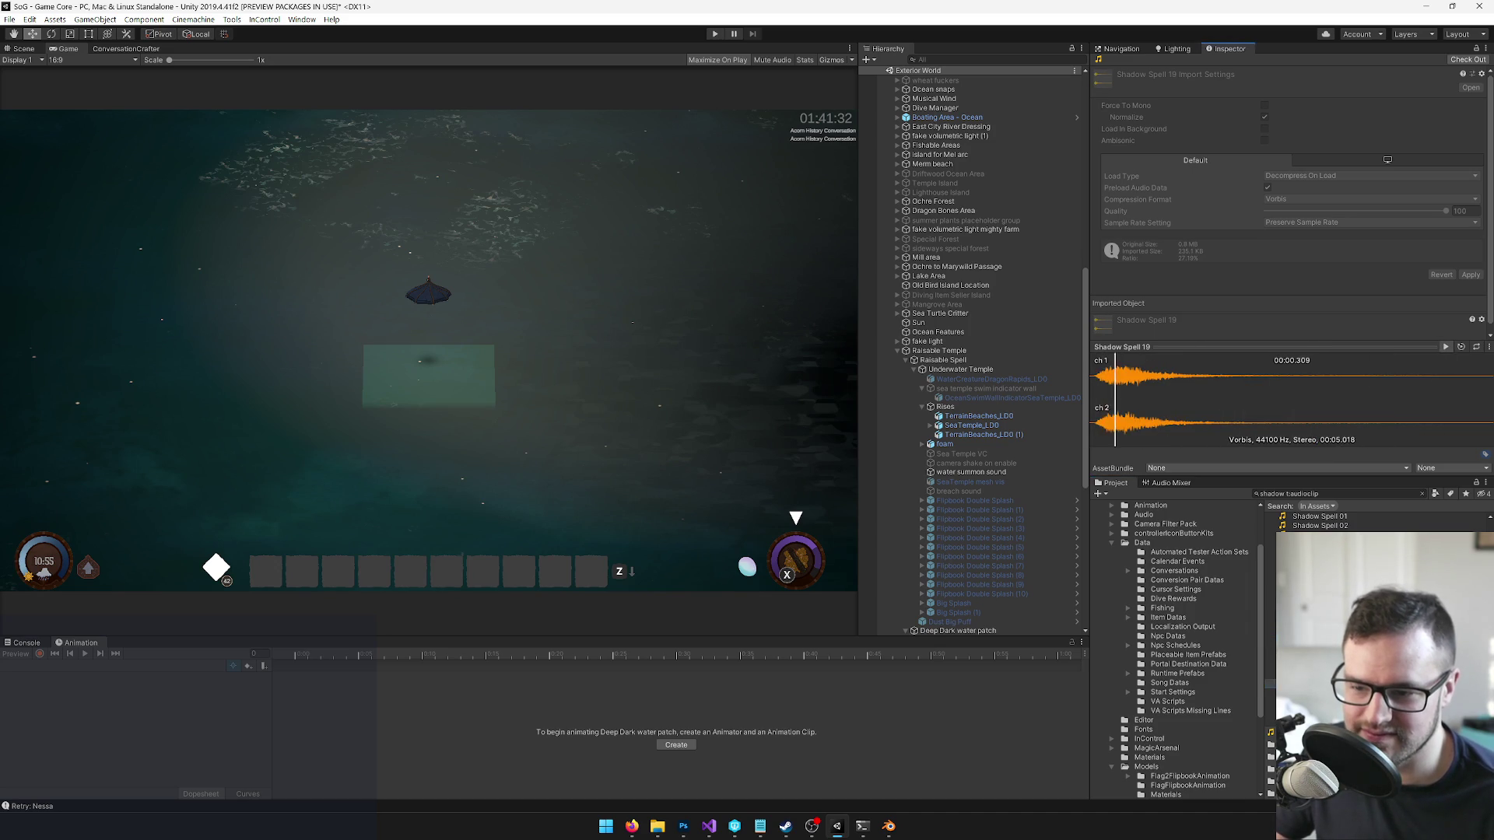
key(Up)
key(Up)
key(Up)
click(1446, 347)
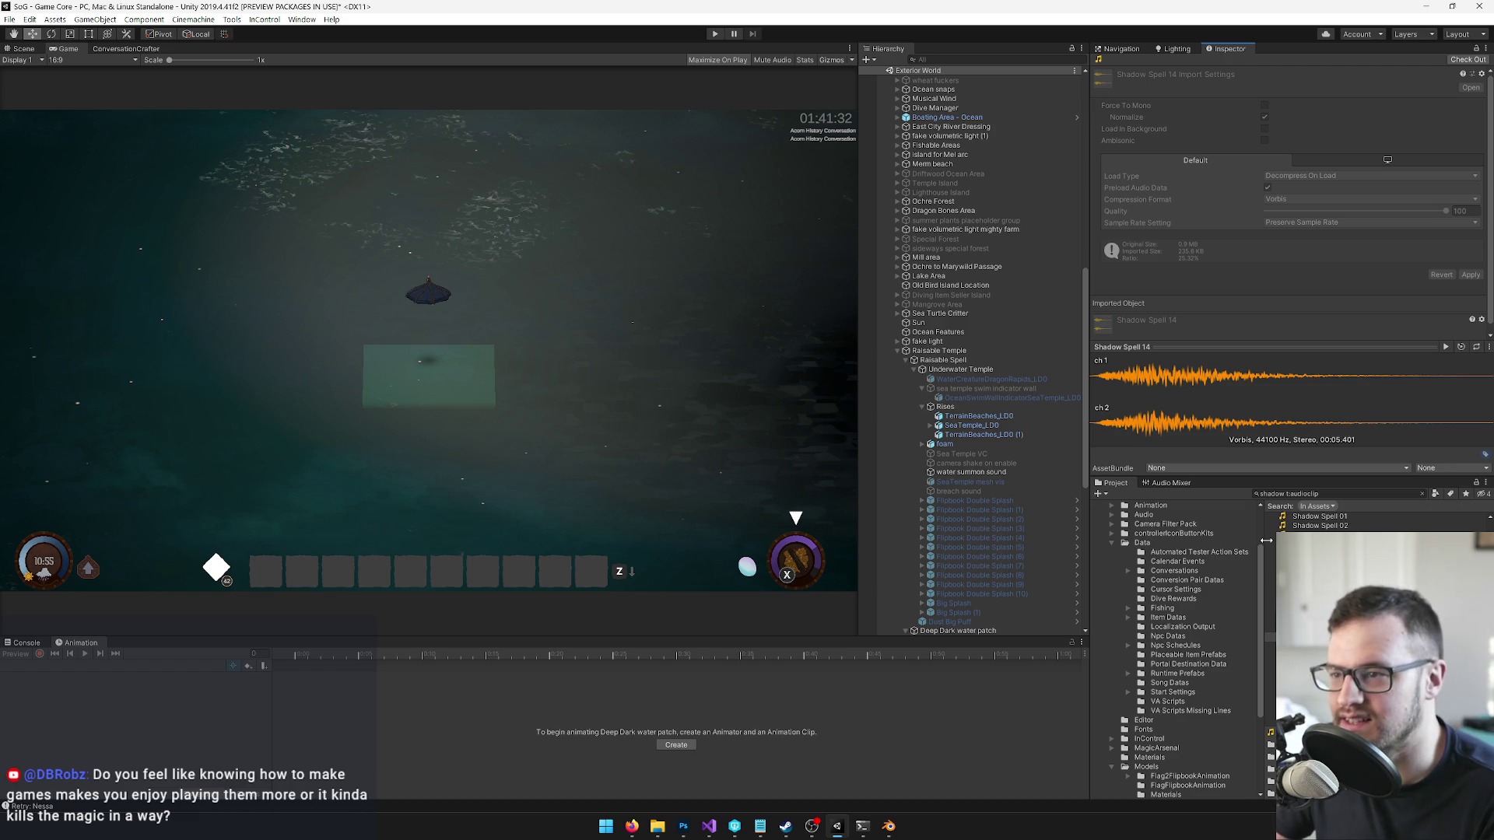
- Search the Project for TempleRaiser and select its song data
click(1350, 494)
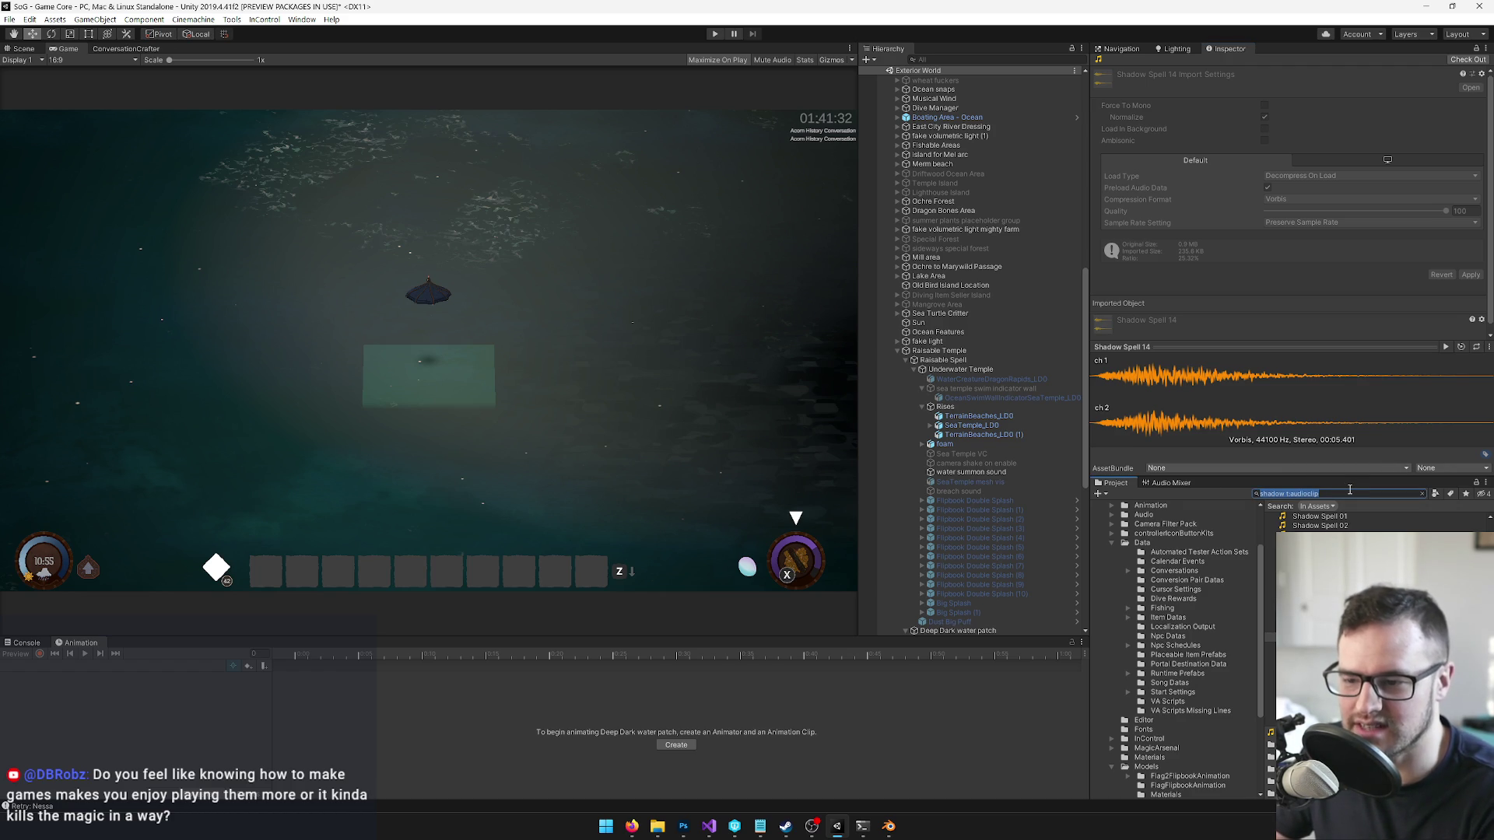
text(templerais)
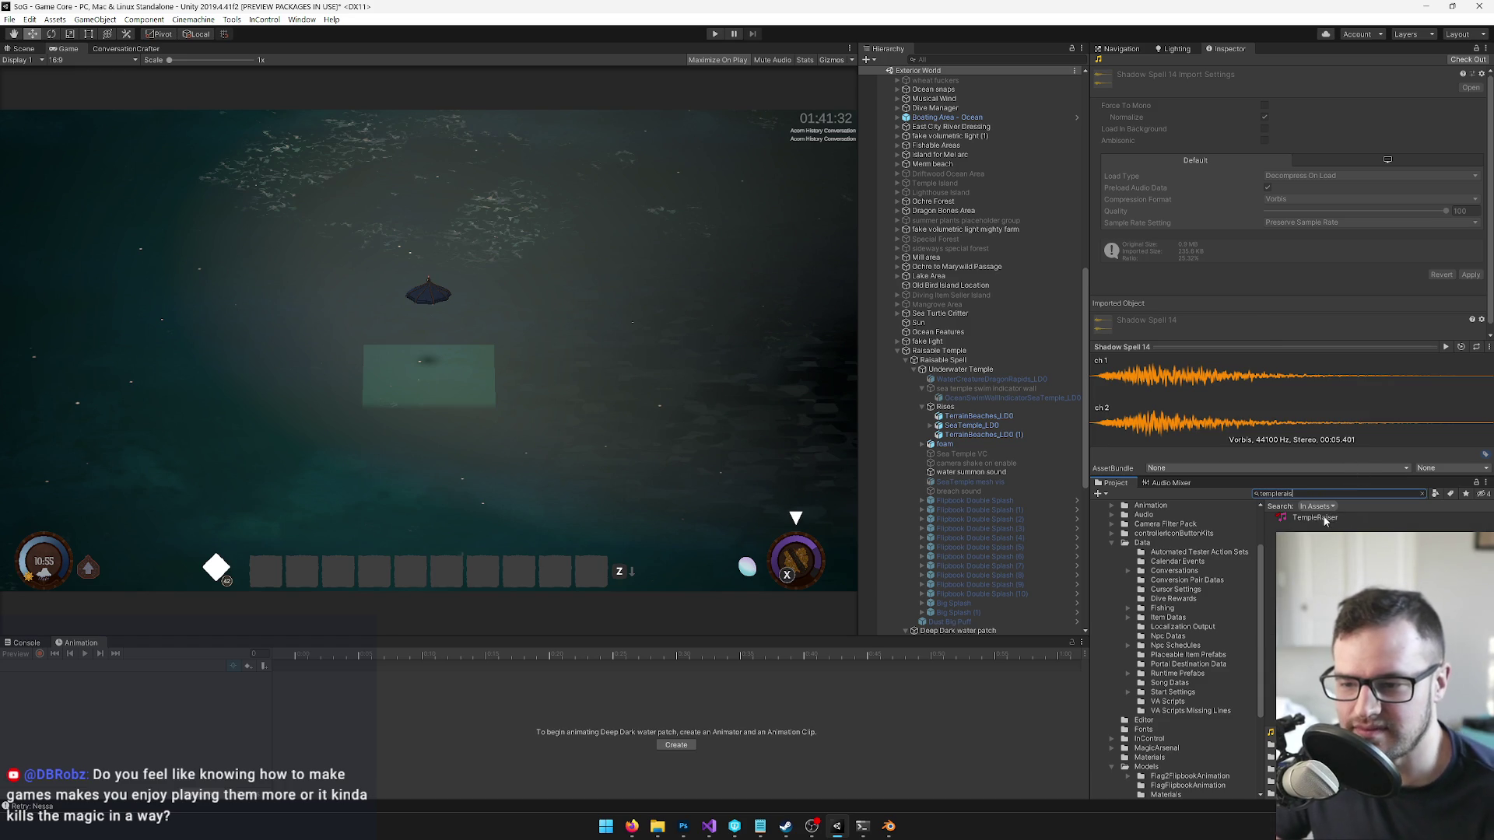
click(1323, 518)
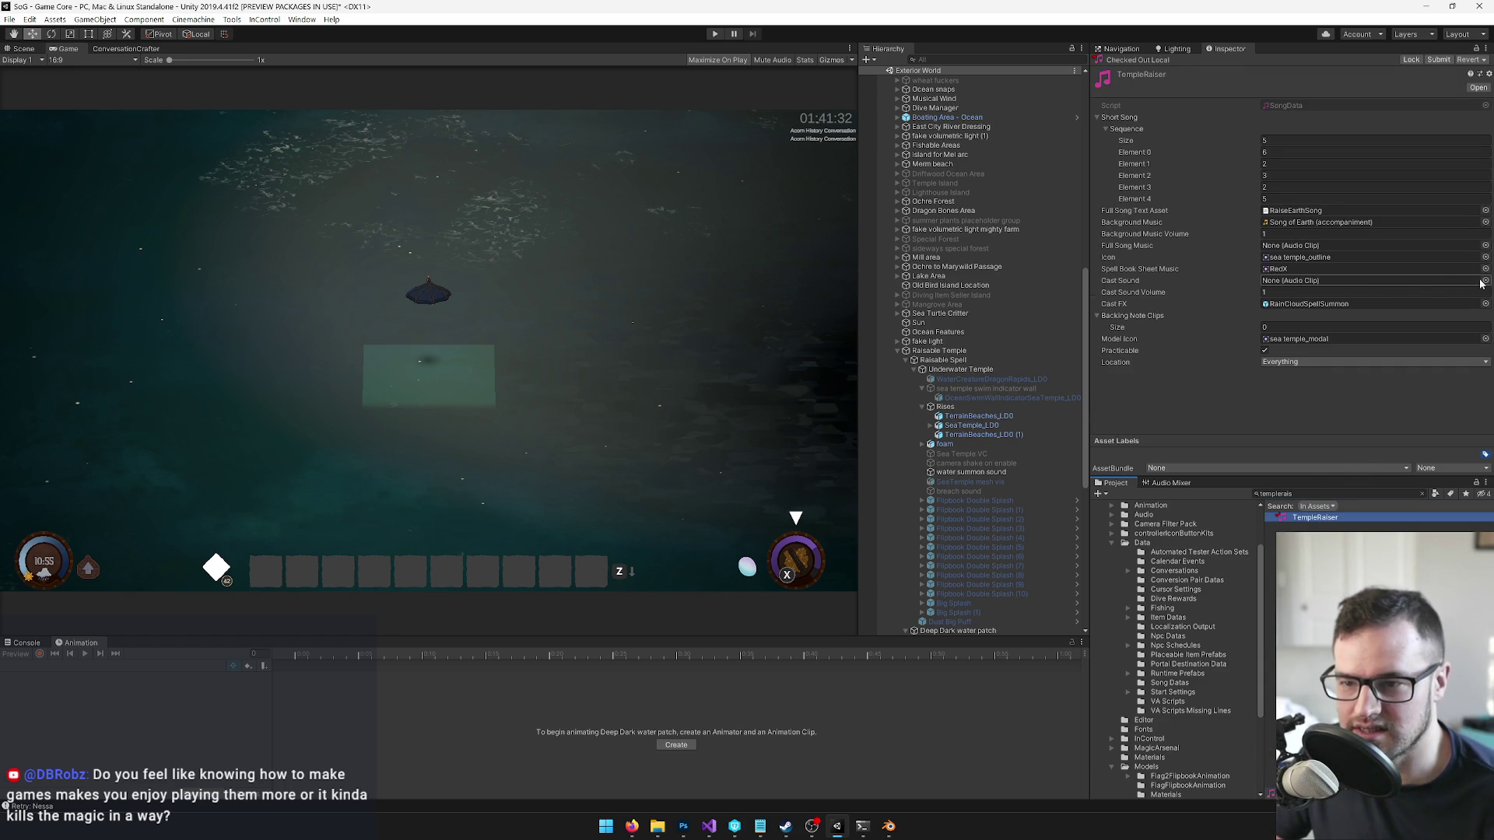
- Set TempleRaiser's Cast Sound to Shadow Spell 14 and Cast Sound Volume to 0.5
click(1485, 280)
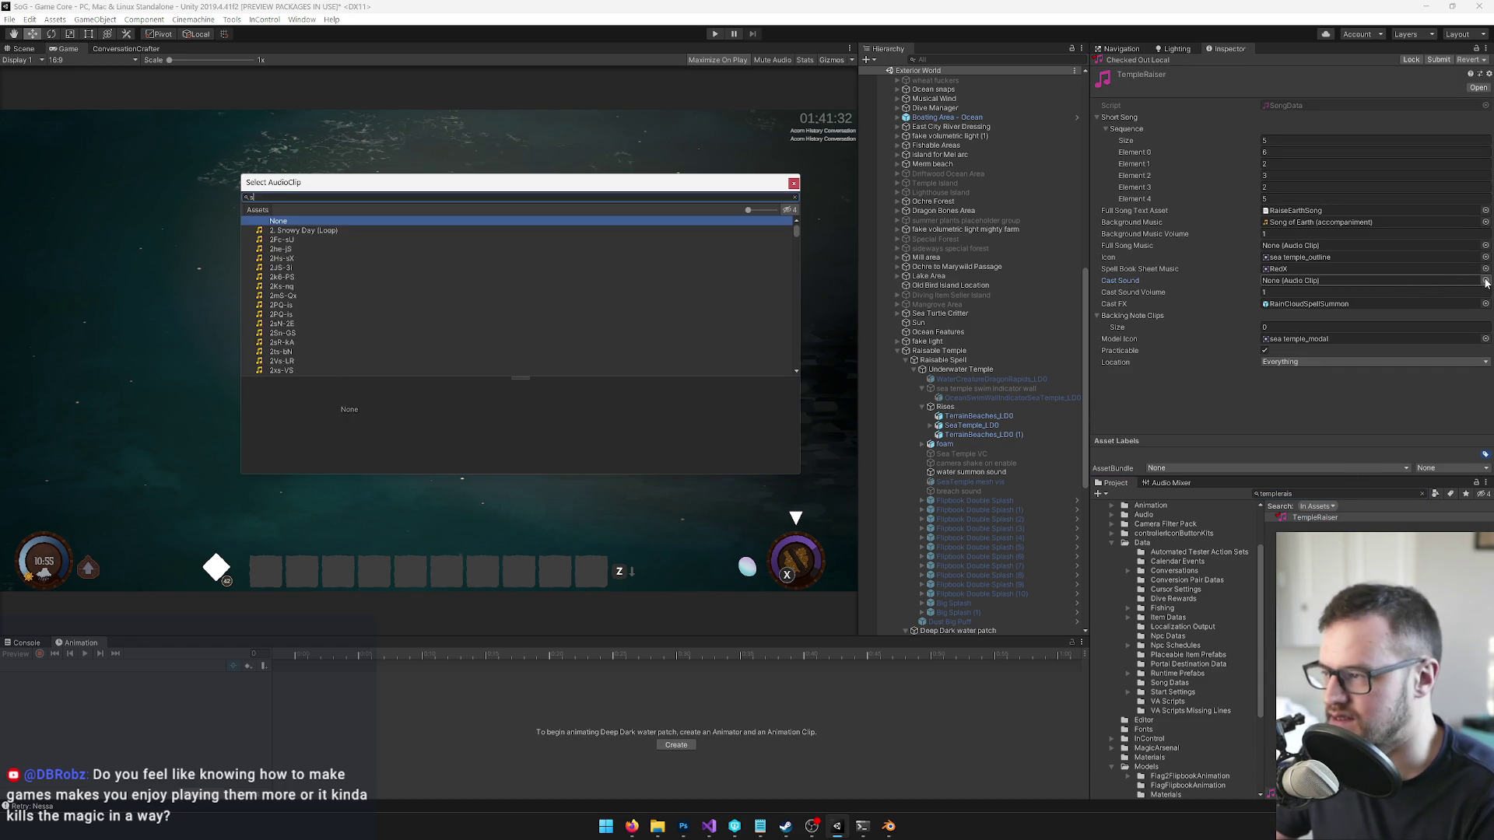
text(hadow spell)
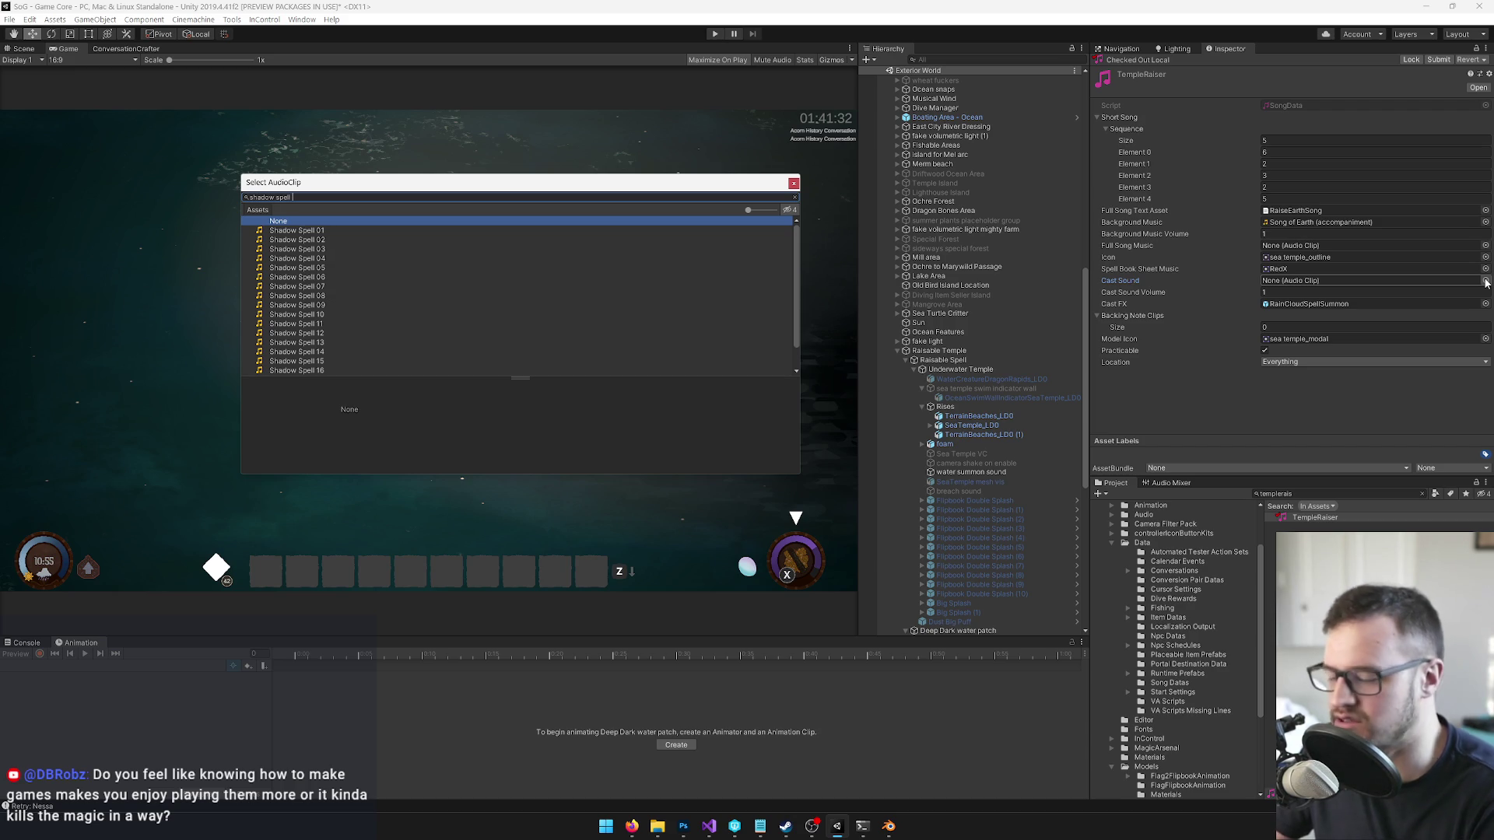
text(14)
double_click(320, 231)
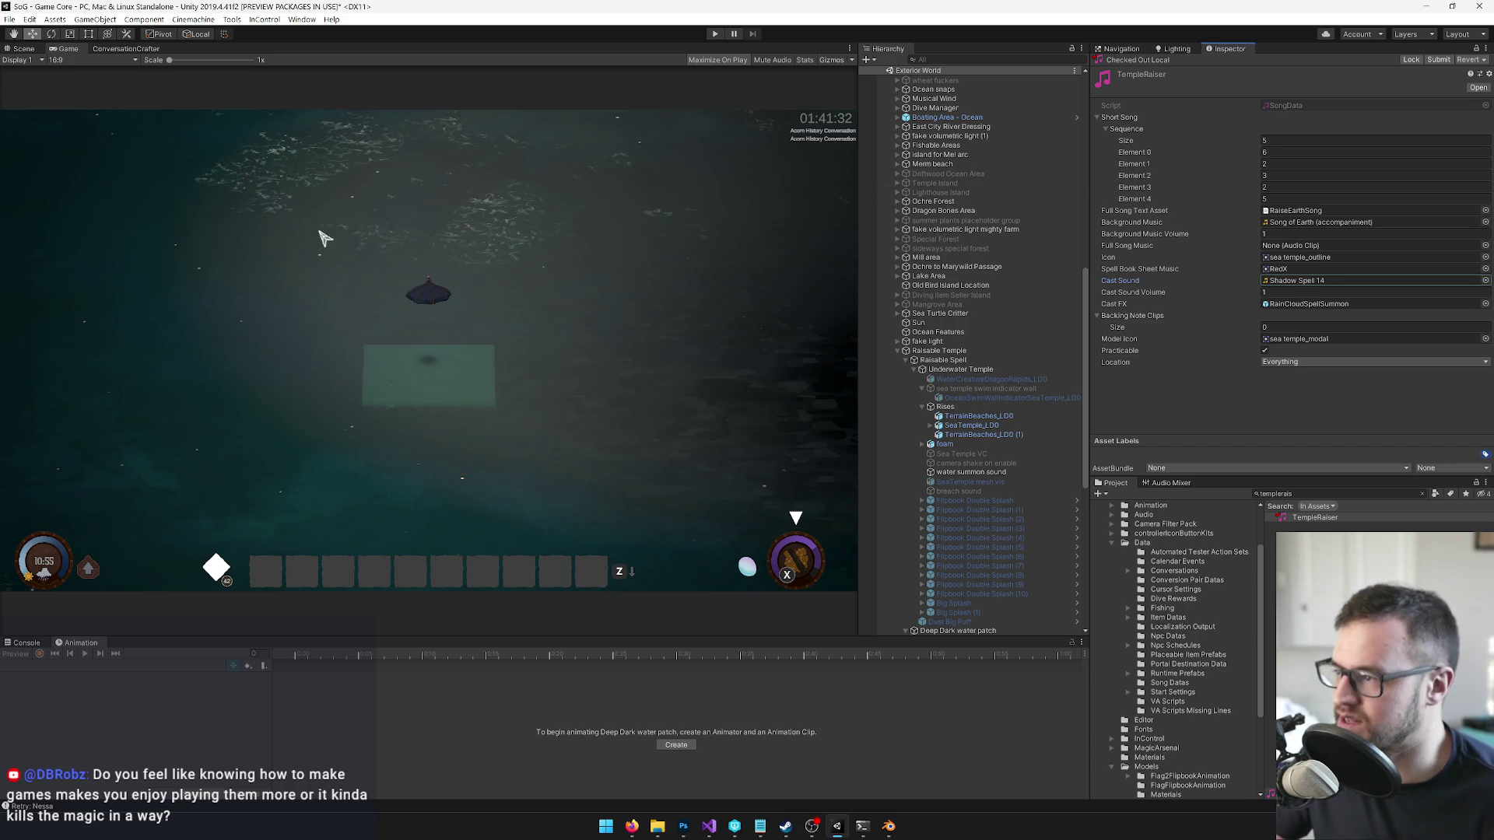
click(1284, 291)
key(BackSpace)
text(0.5)
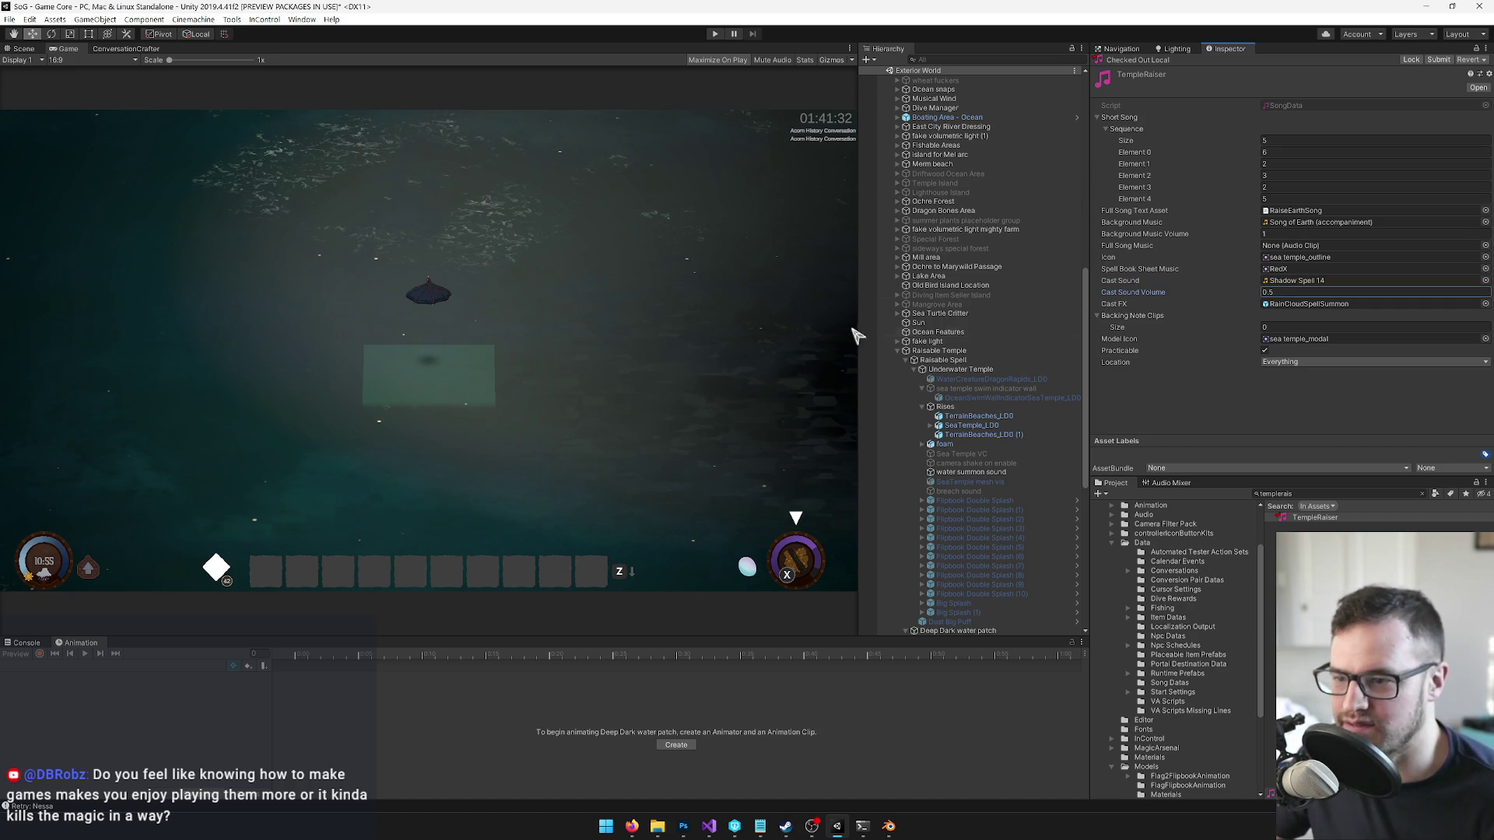
click(10, 19)
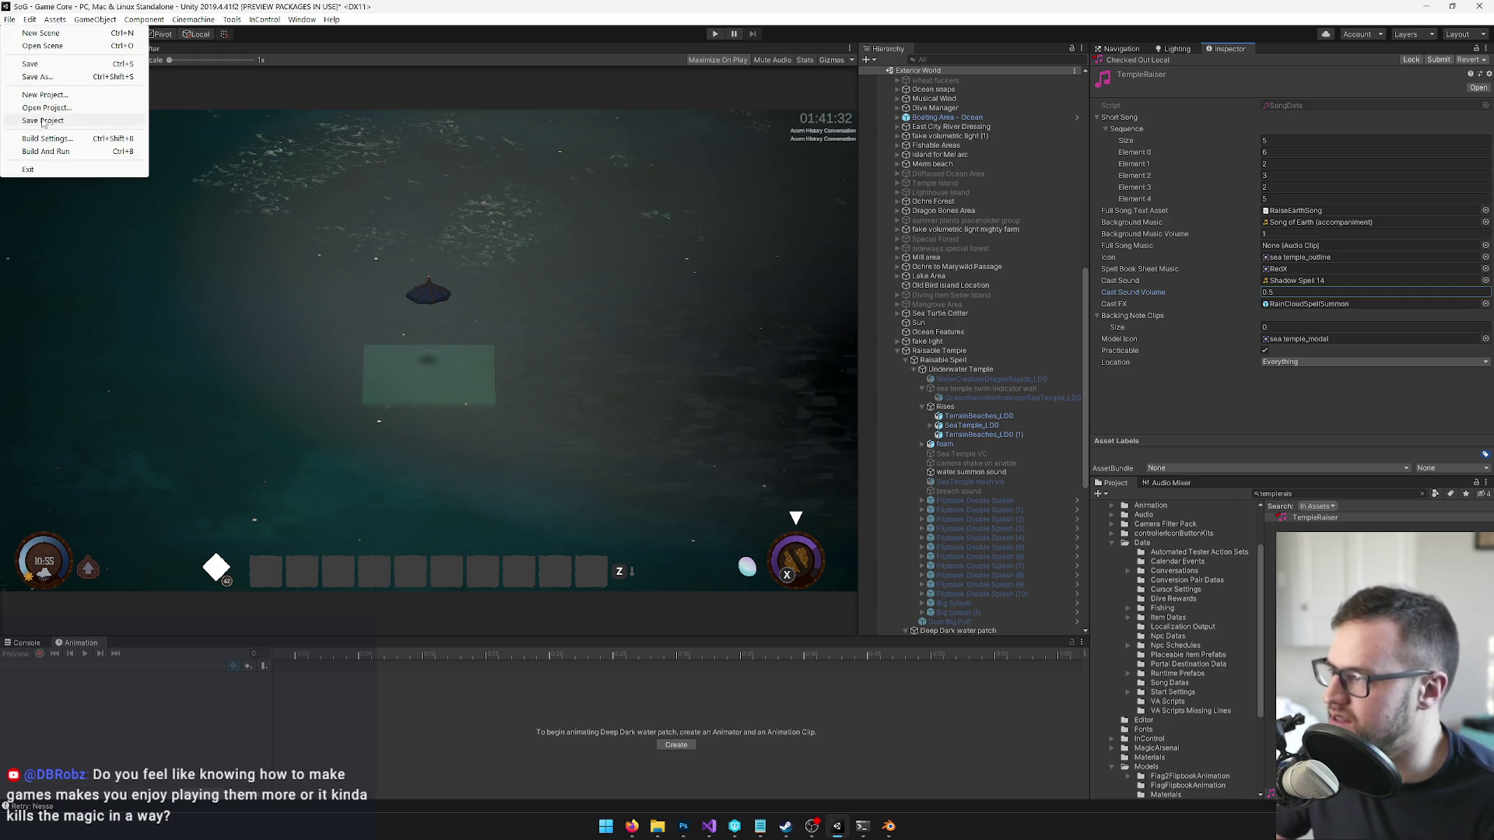
- Use File > Save Project to keep the TempleRaiser cast sound changes
click(43, 120)
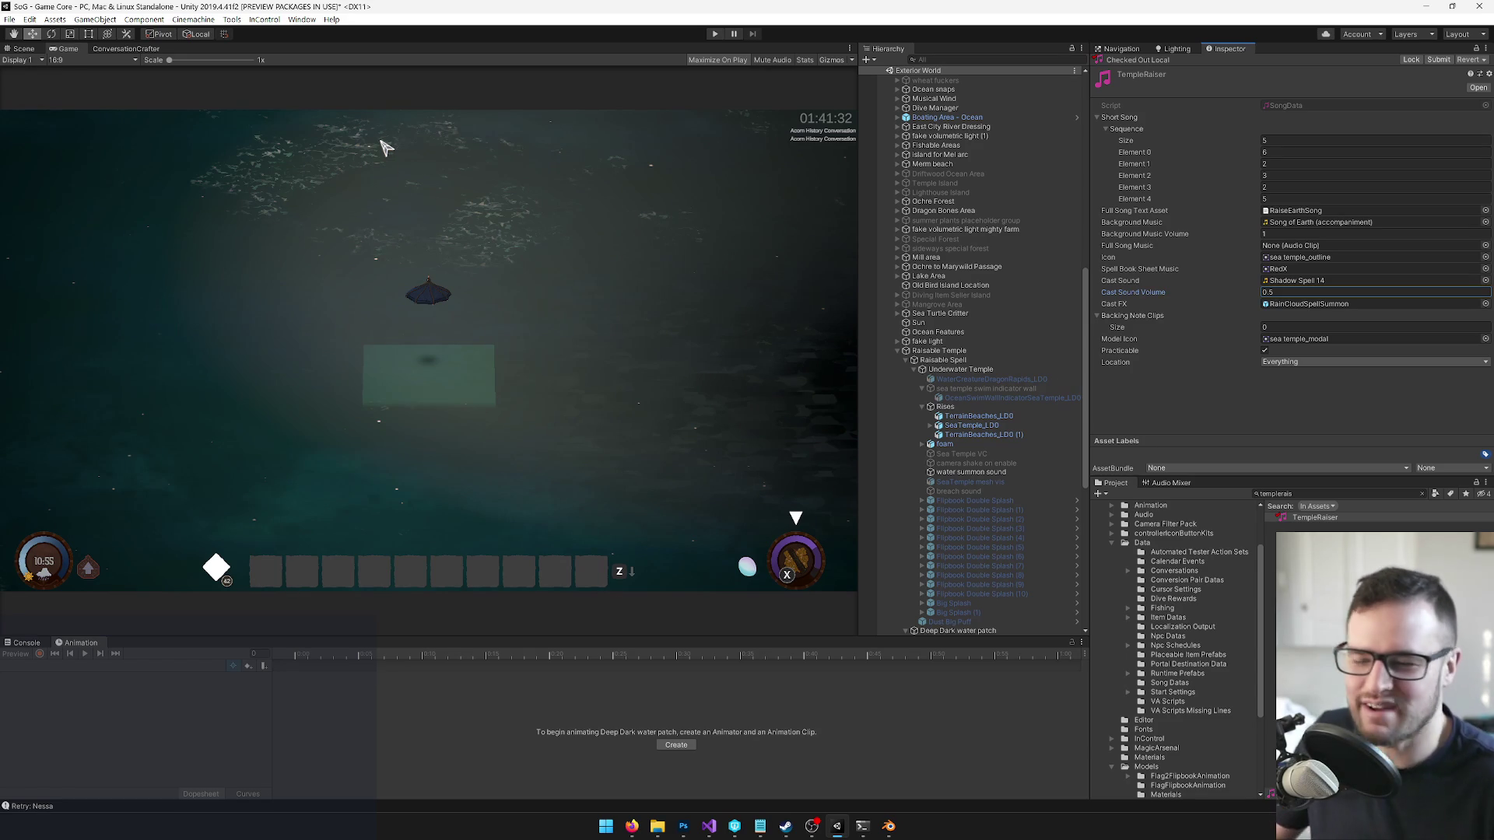
click(469, 216)
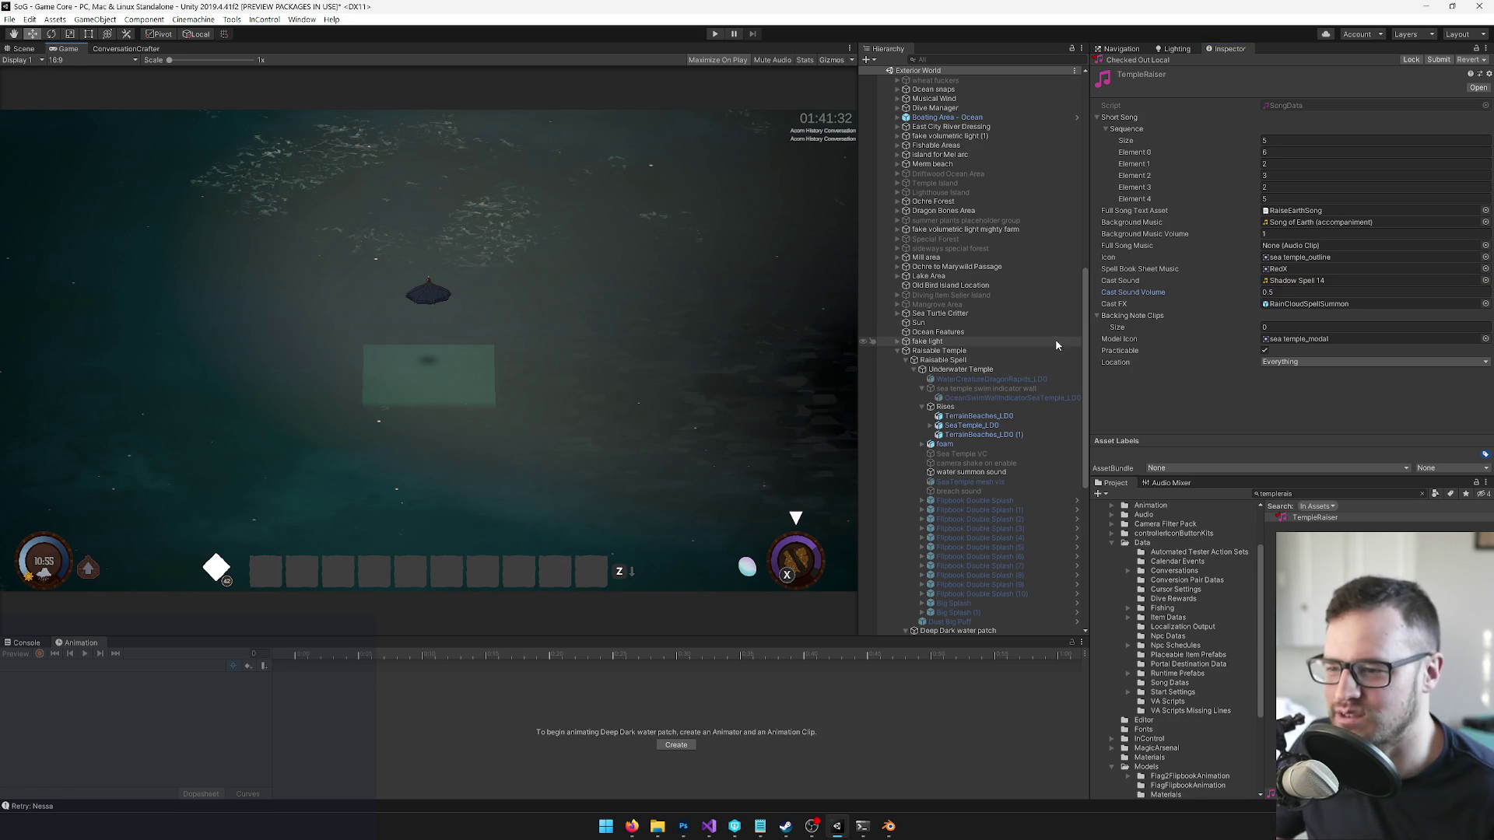
scroll(1085, 328, up, 1)
drag(1084, 327, 1084, 333)
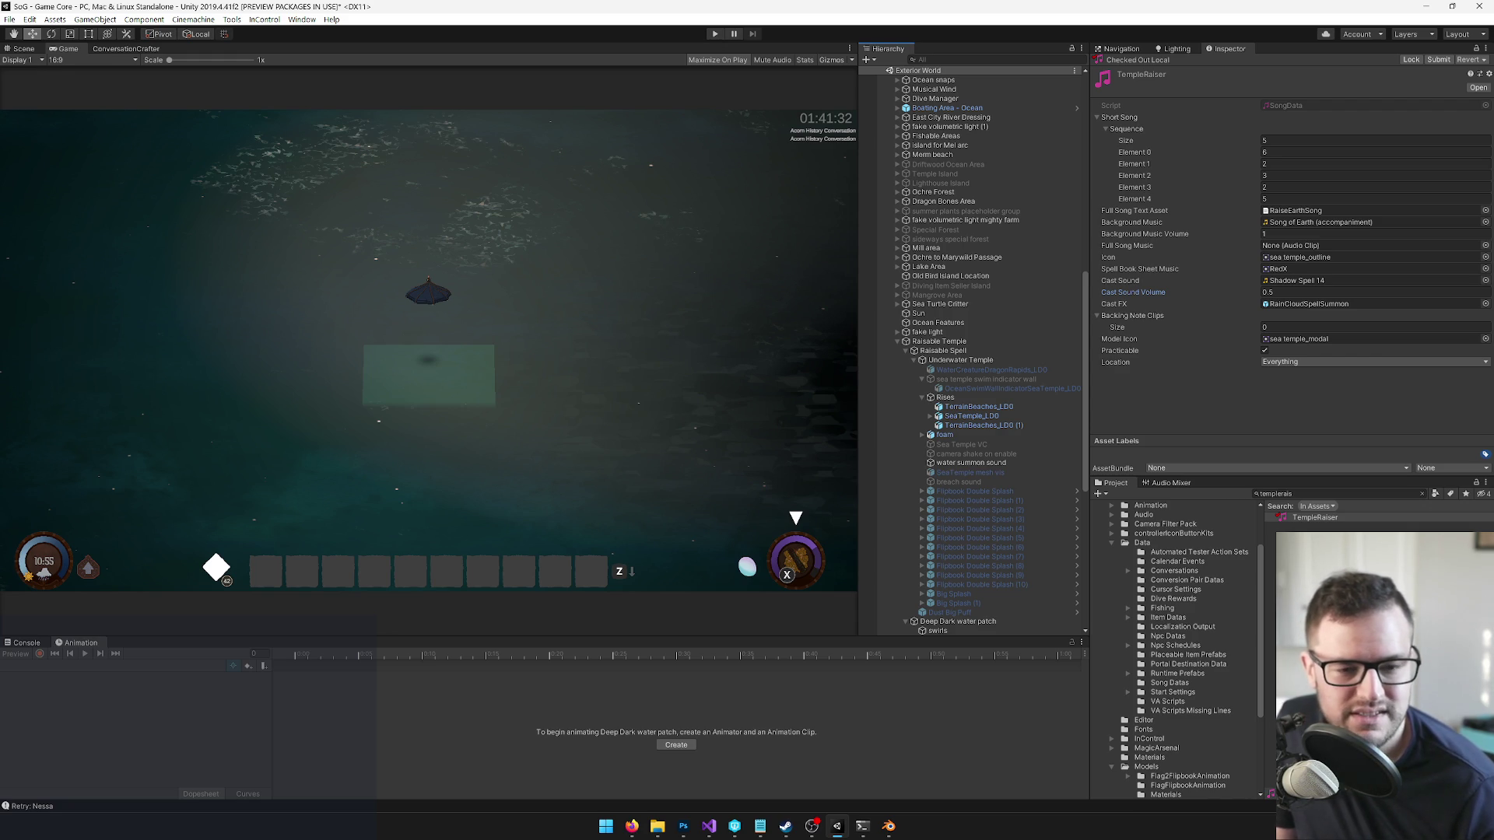
key(alt+Tab)
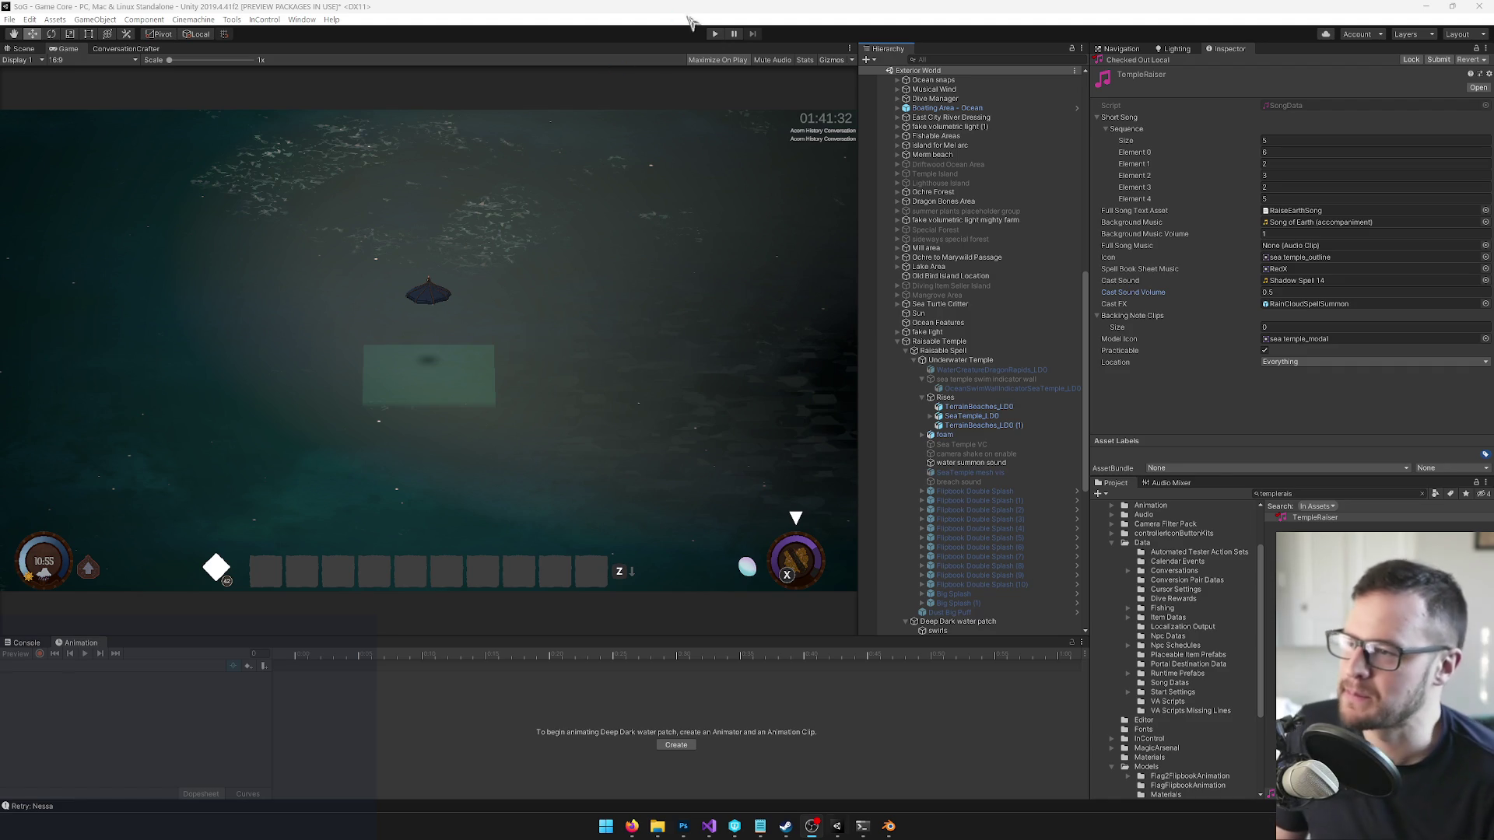
click(714, 33)
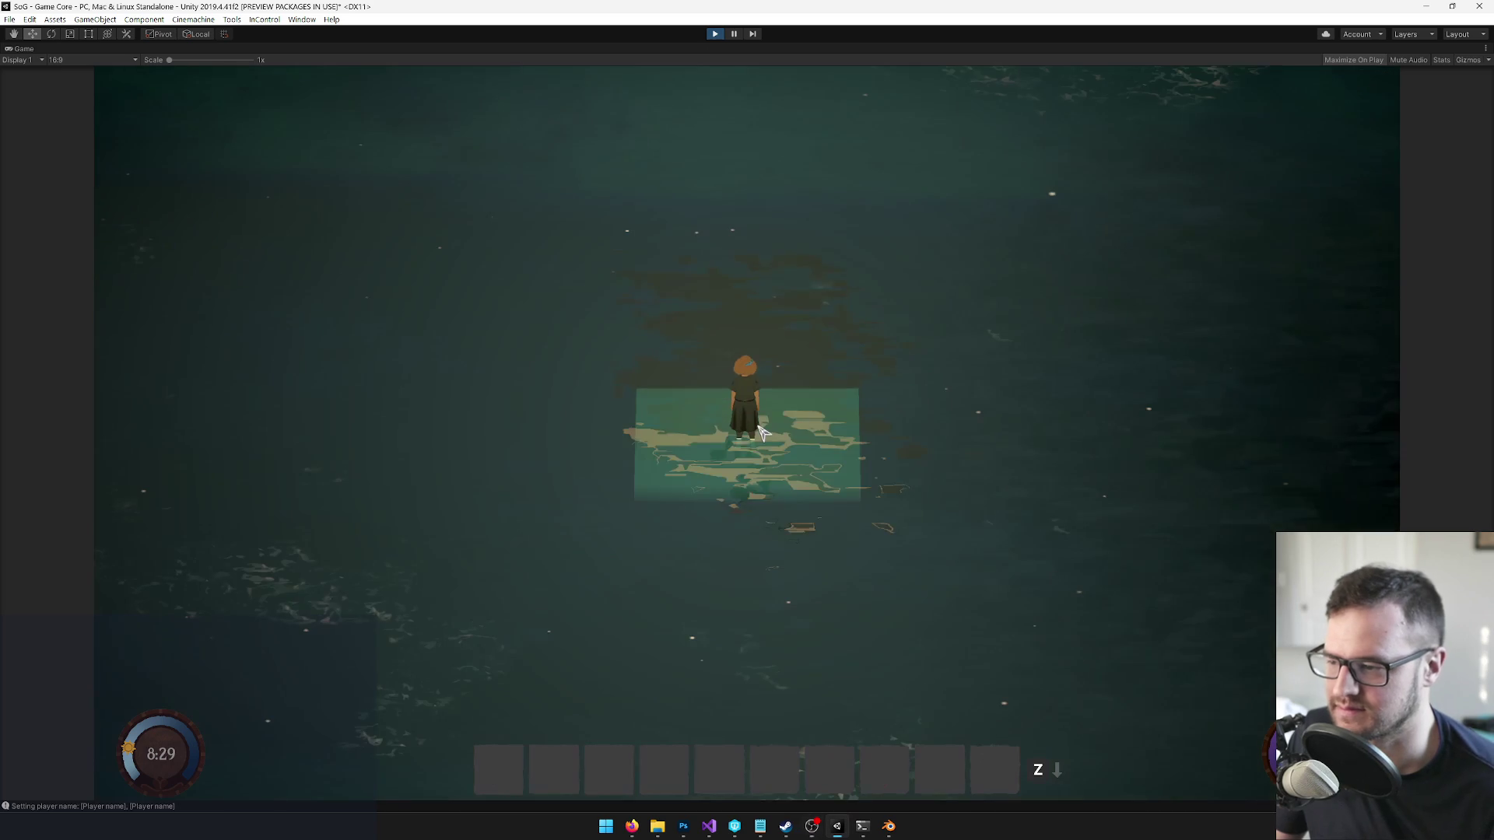
- Test-play the scene by summoning the boat and steering it across the water
click(830, 524)
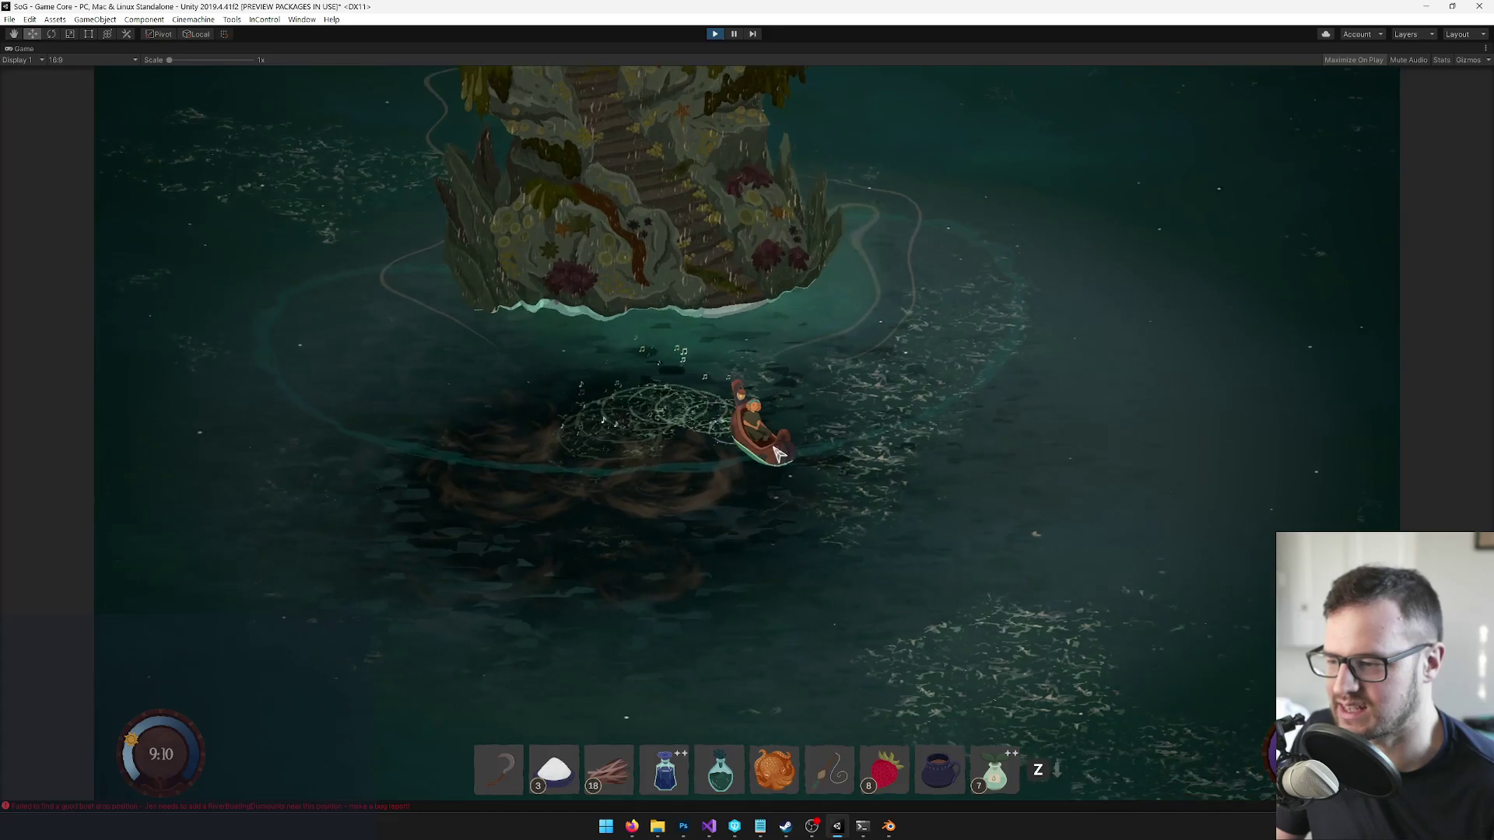
key(e)
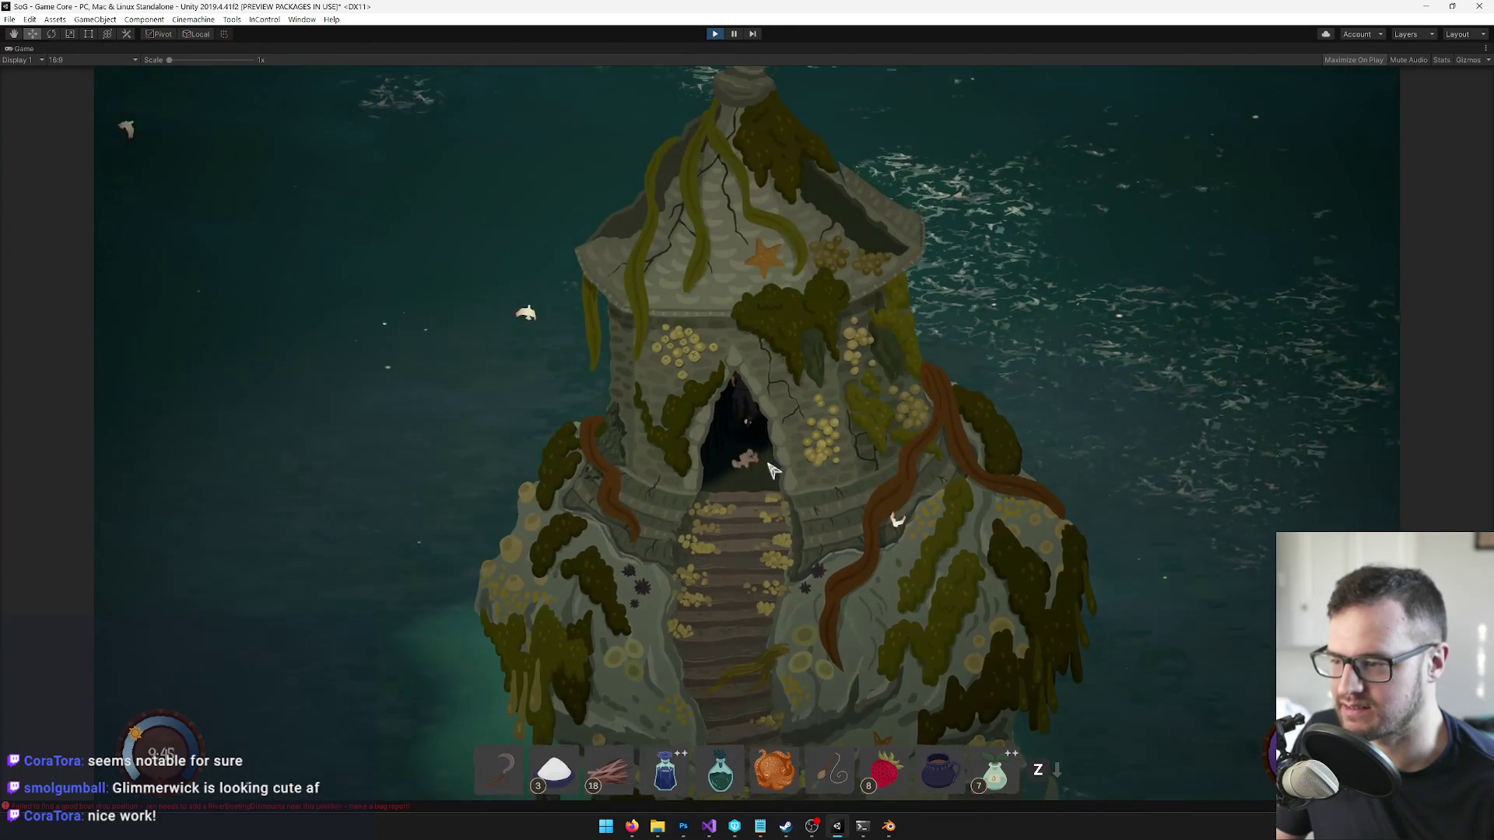
click(714, 36)
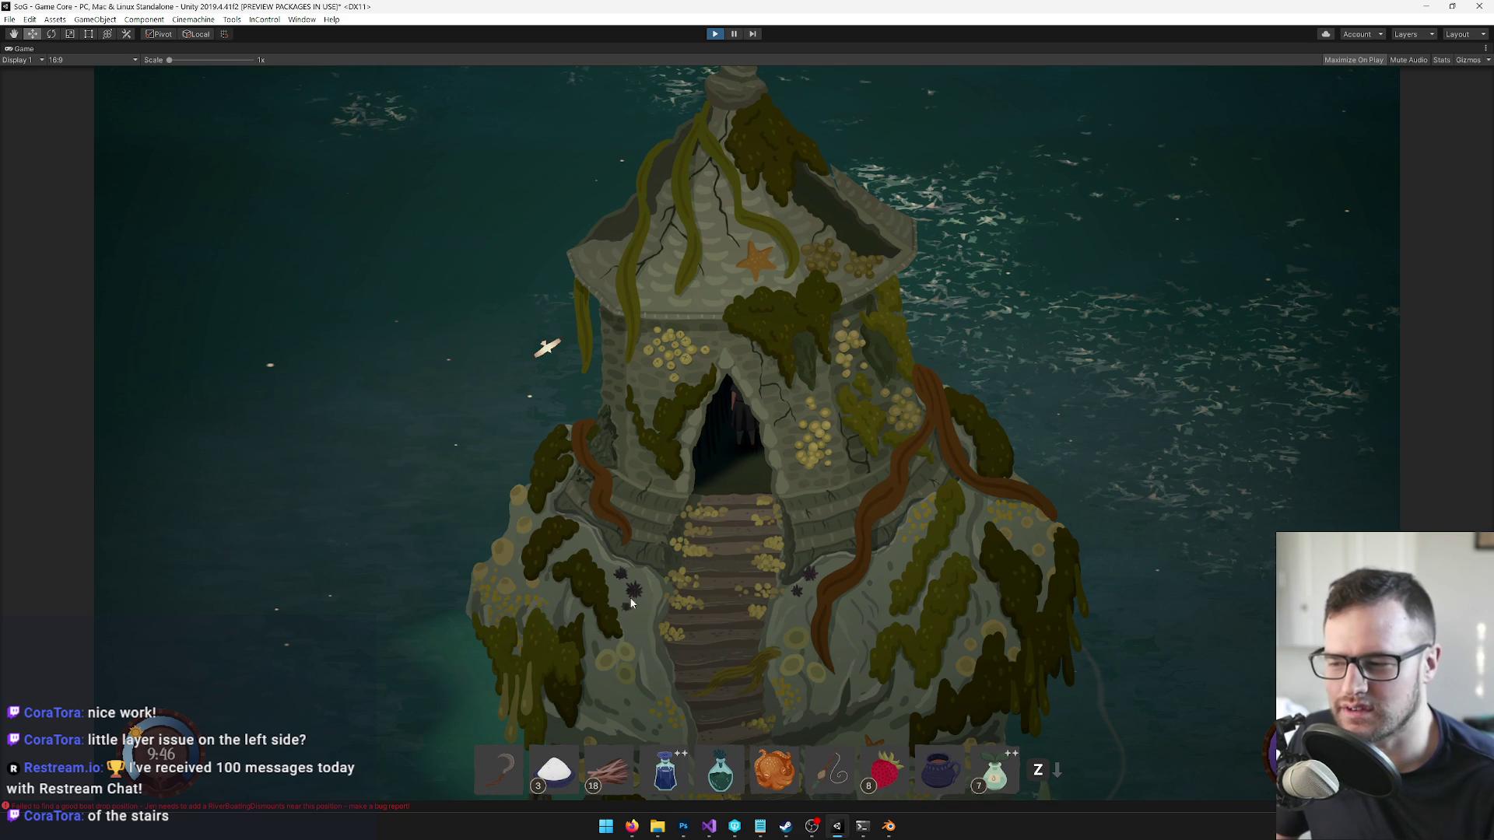
- Exit Play mode with Ctrl+P and switch to the Blender window
key(ctrl+p)
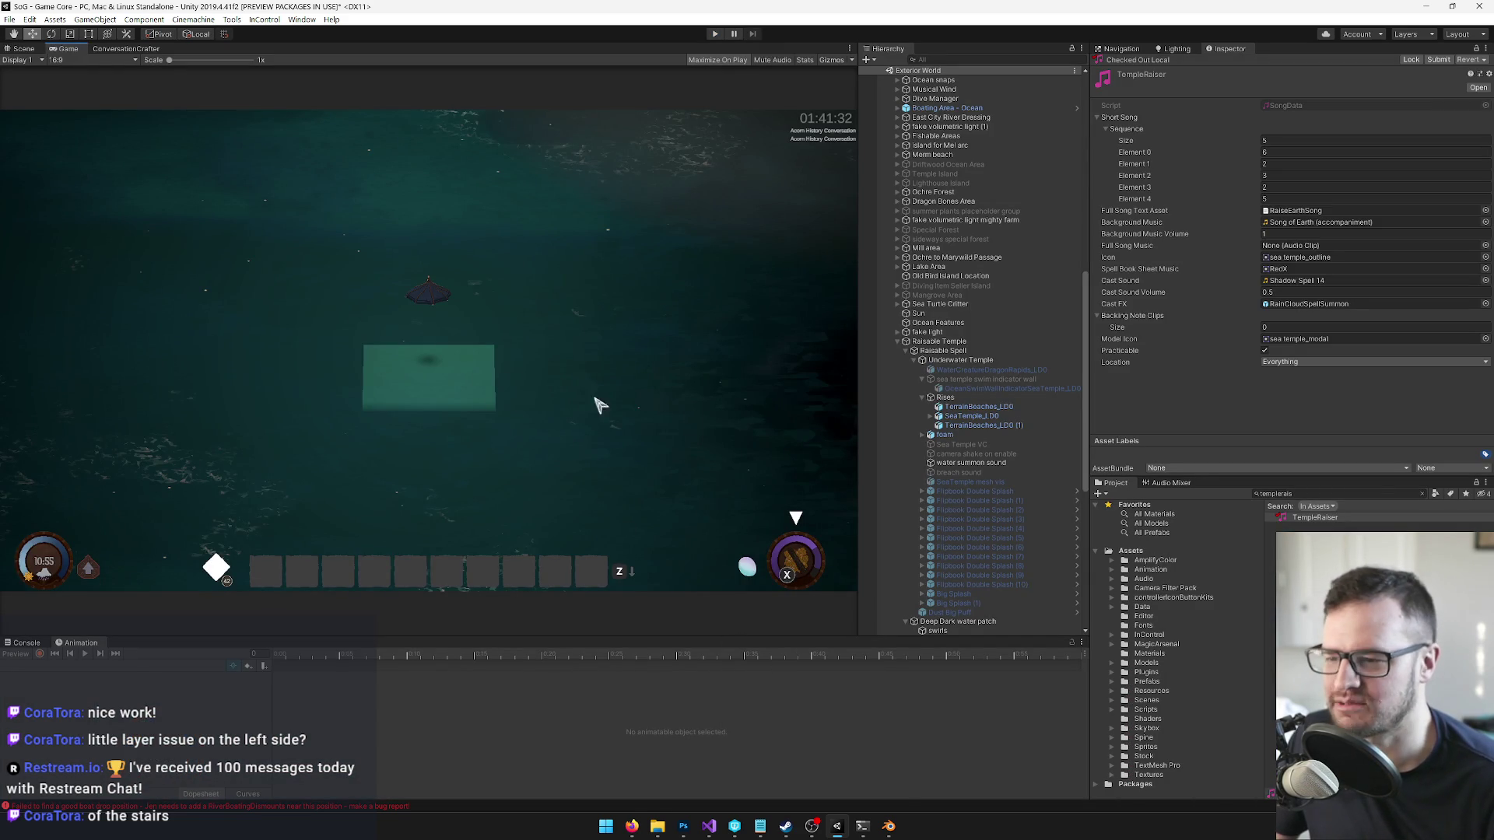
mouse_move(889, 825)
click(943, 753)
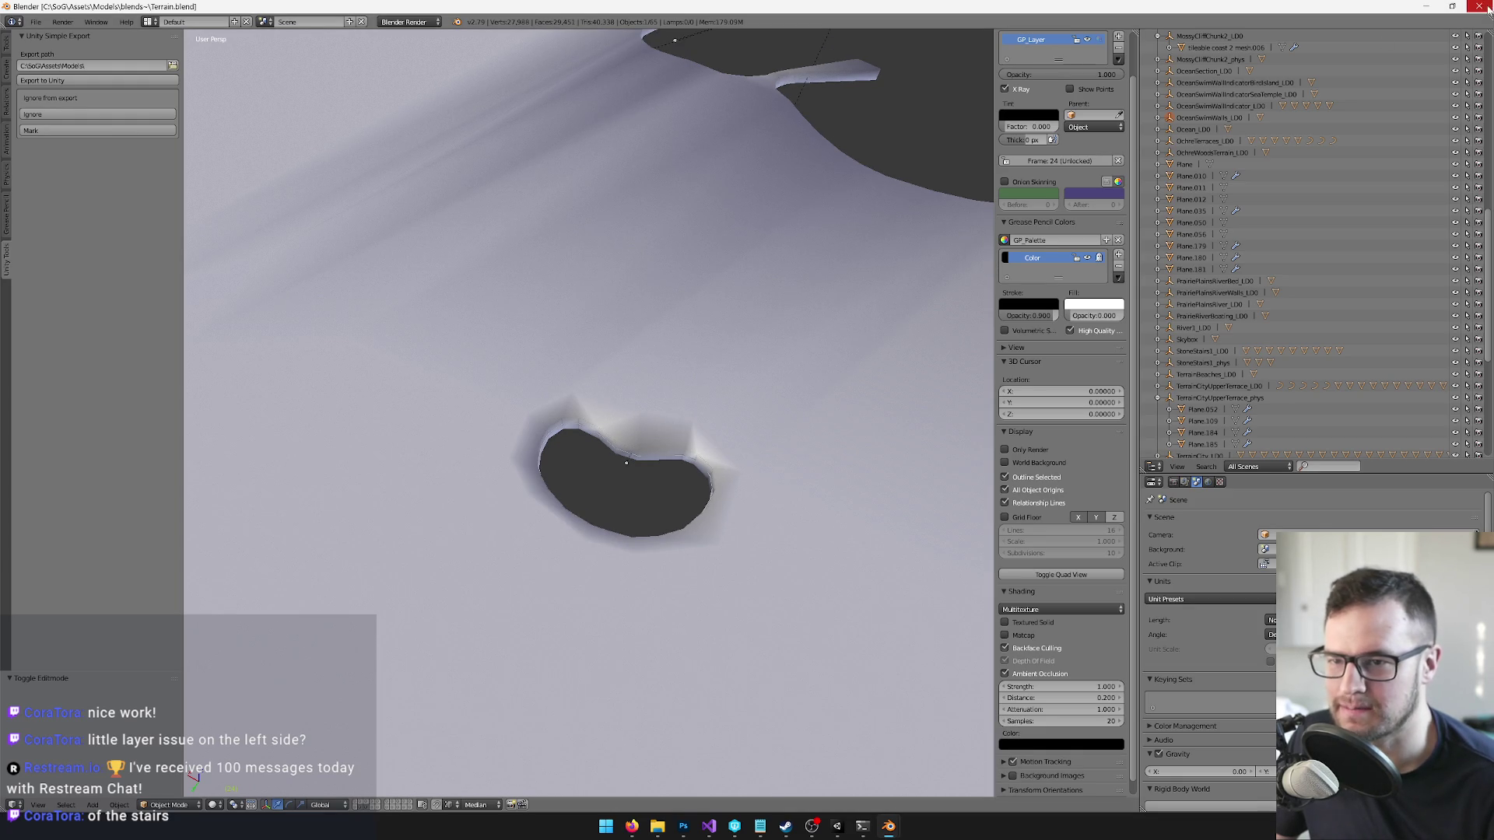
- Select a single vertex on the white temple mesh and move it lower
key(alt+Tab)
key(alt+Tab)
scroll(556, 420, down, 5)
key(KP_Decimal)
key(KP_8)
key(KP_8)
key(KP_8)
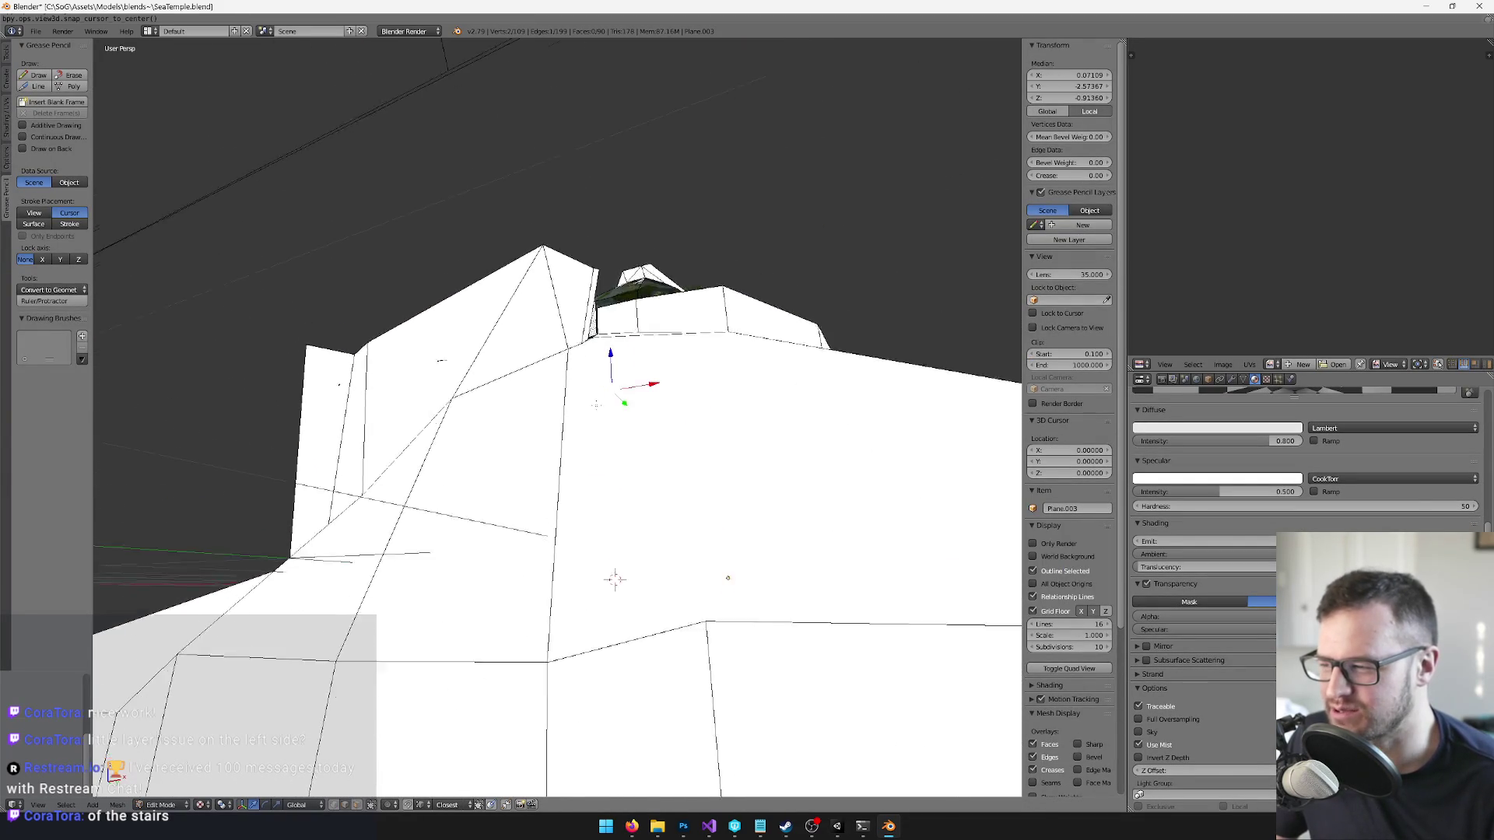
right_click(574, 334)
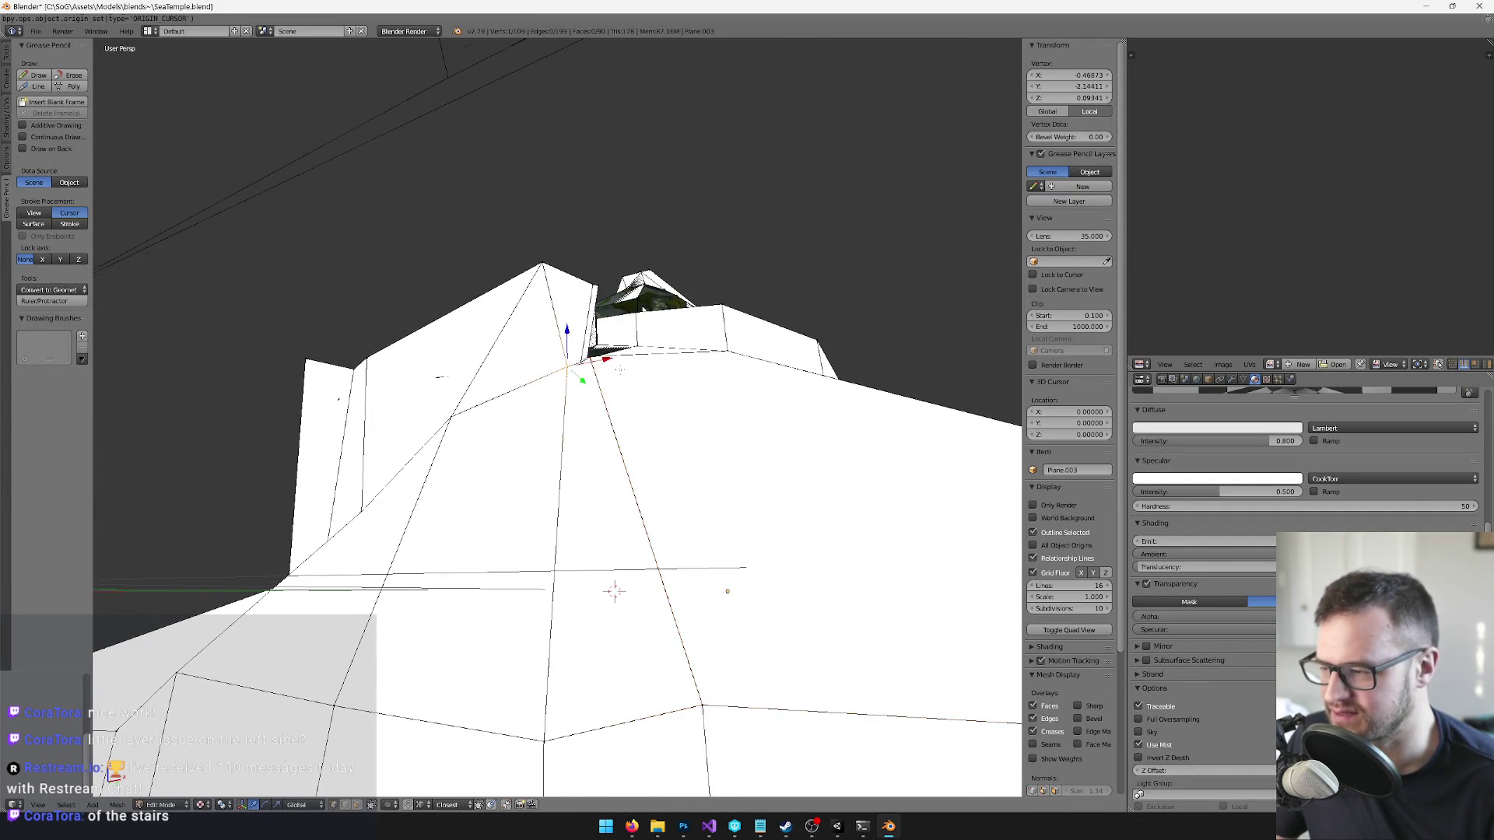
key(KP_Decimal)
key(KP_2)
key(KP_2)
key(KP_2)
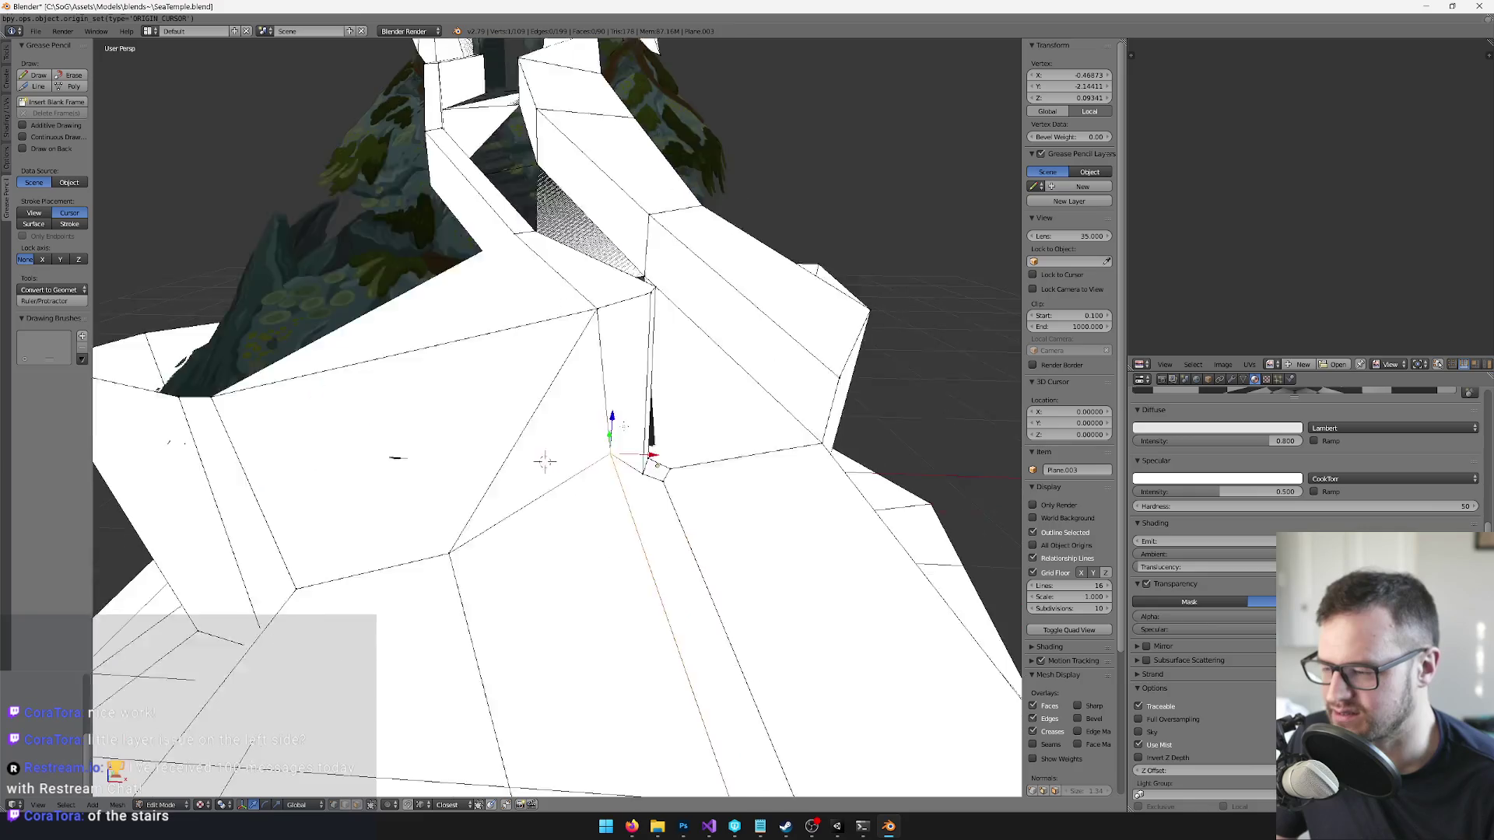
key(KP_2)
key(g)
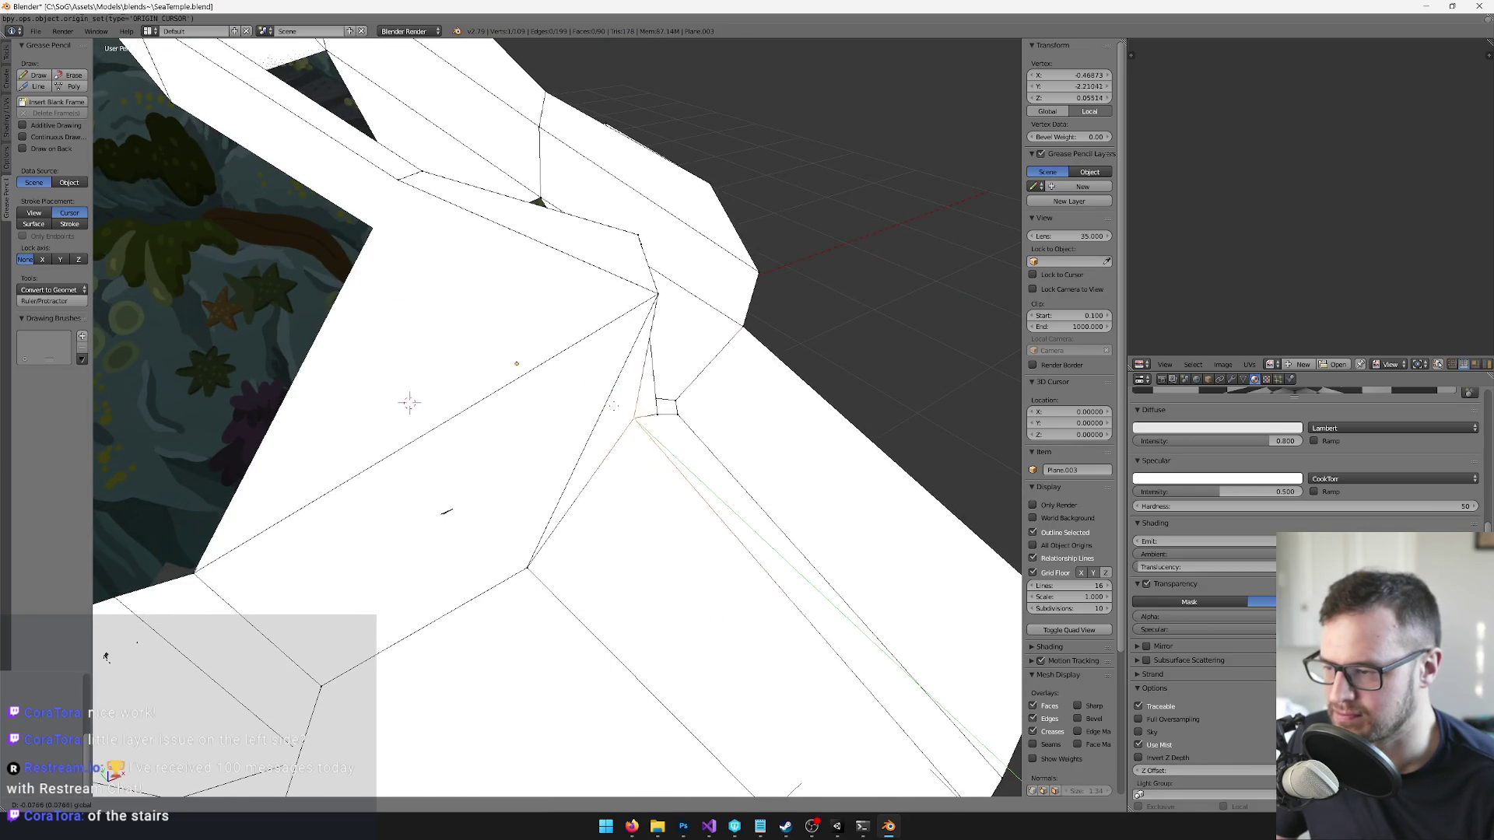
key(Return)
- Rotate the selection -90° about X and apply rotation and scale
mouse_move(417, 454)
mouse_down()
mouse_move(430, 553)
mouse_move(574, 575)
mouse_move(574, 534)
mouse_up()
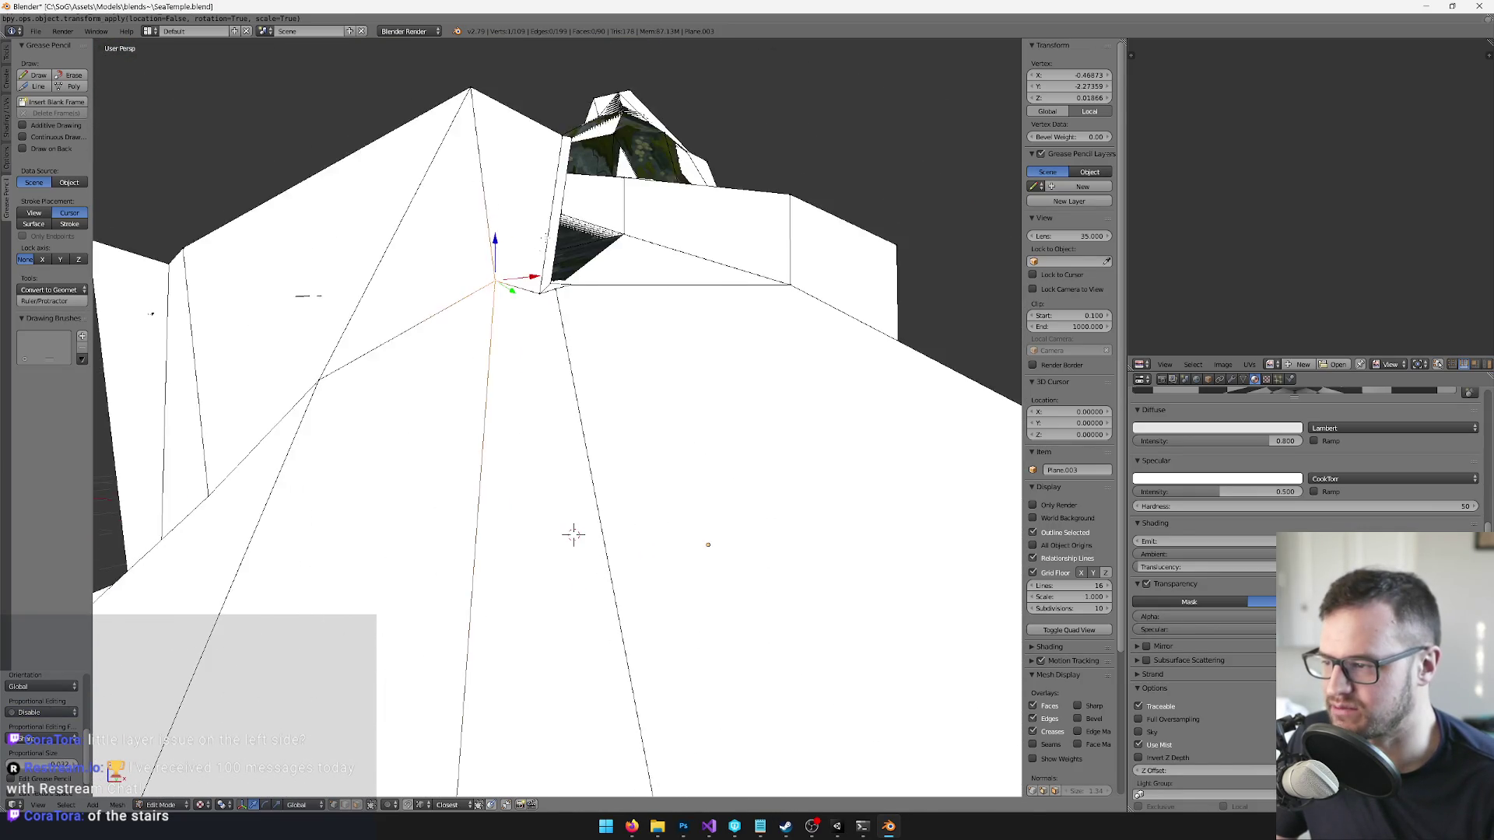
scroll(587, 590, up, 3)
text(rx-90)
key(Return)
key(g)
key(Escape)
scroll(589, 591, down, 3)
scroll(638, 514, up, 3)
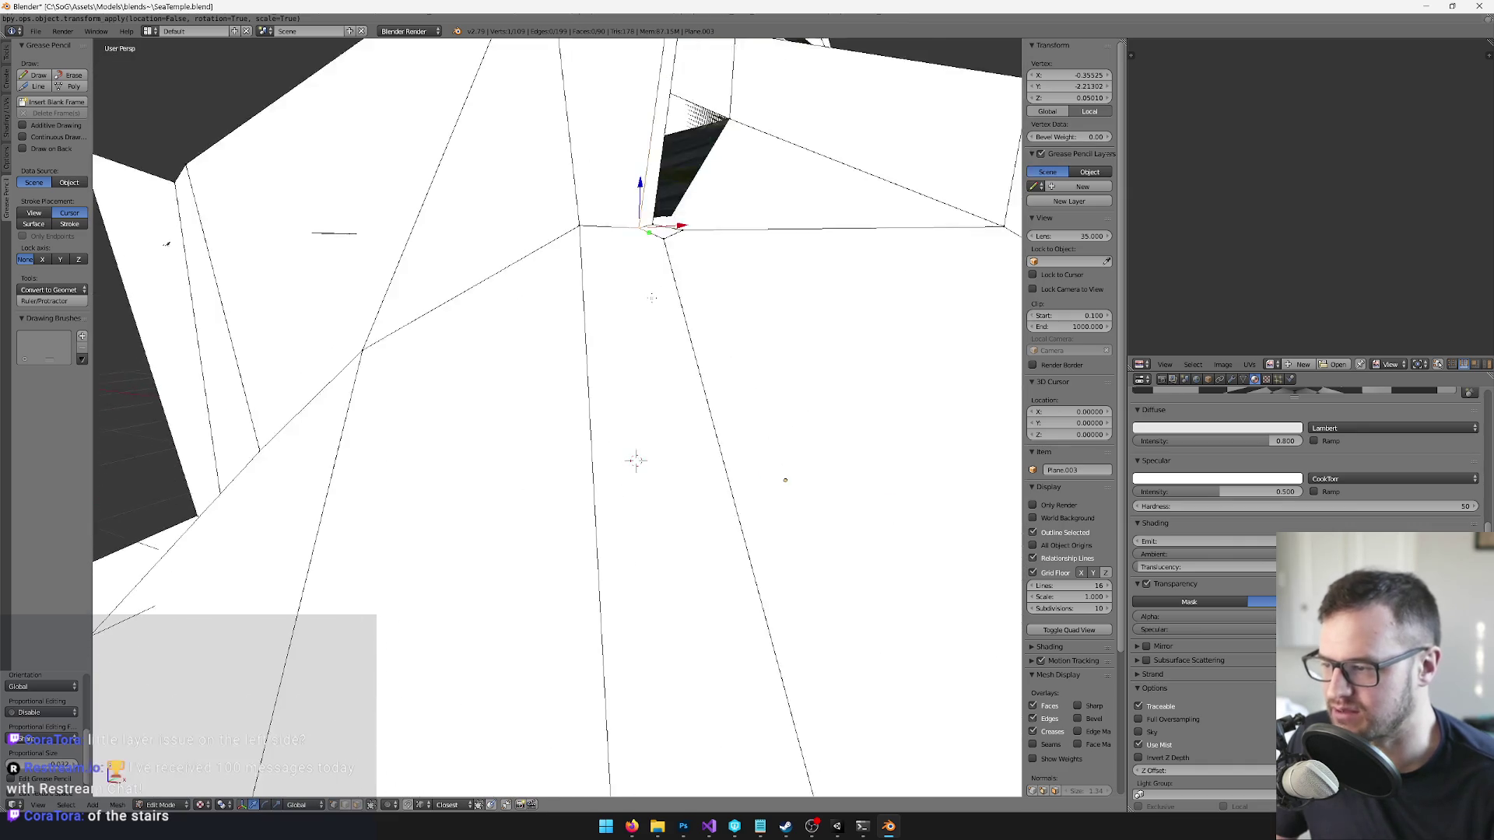
scroll(638, 515, down, 3)
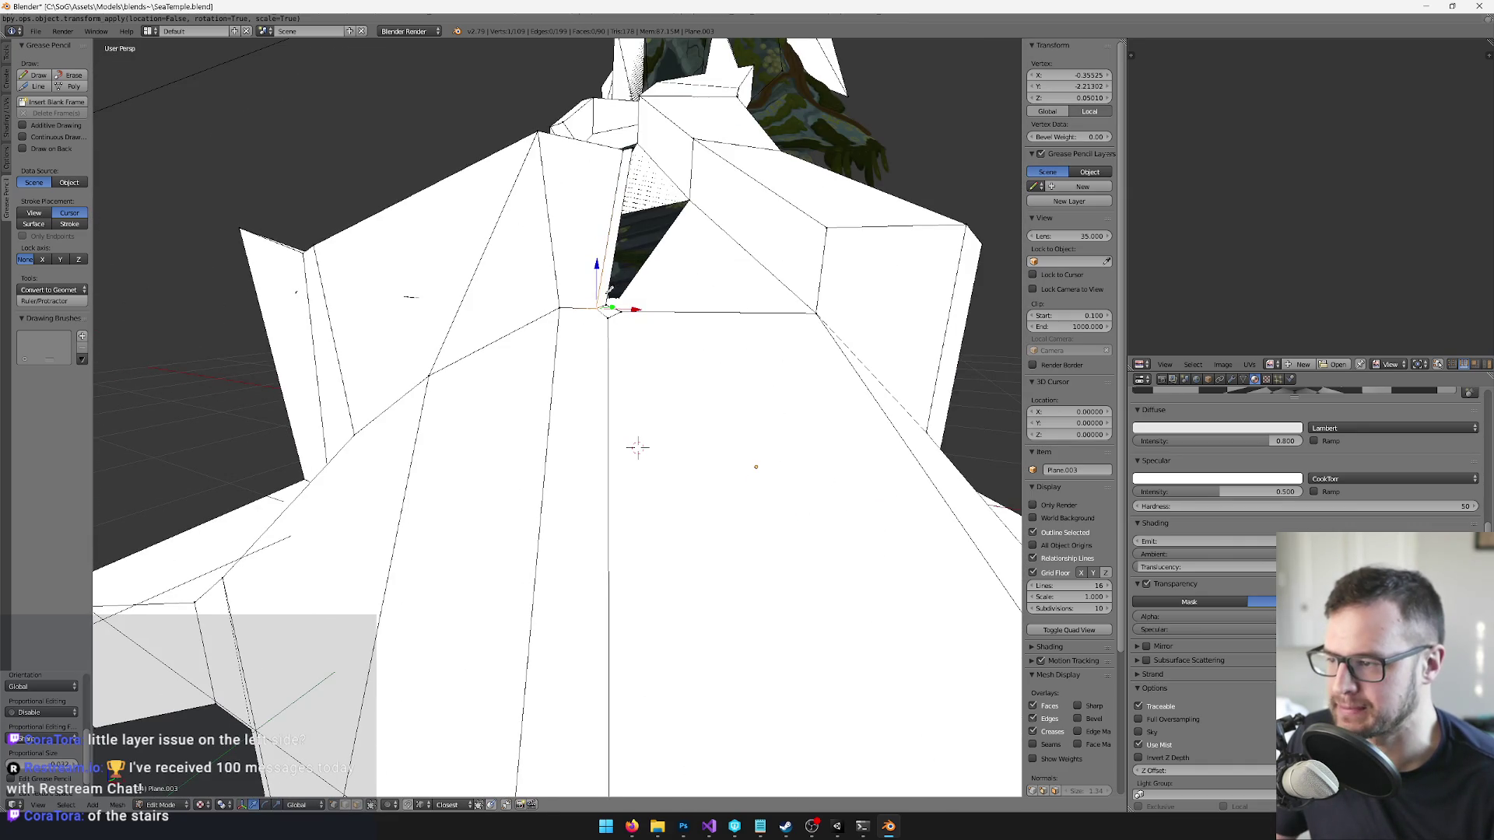
- Knife-cut two new edges into the mesh near the stair gap
key(k)
click(556, 342)
key(Return)
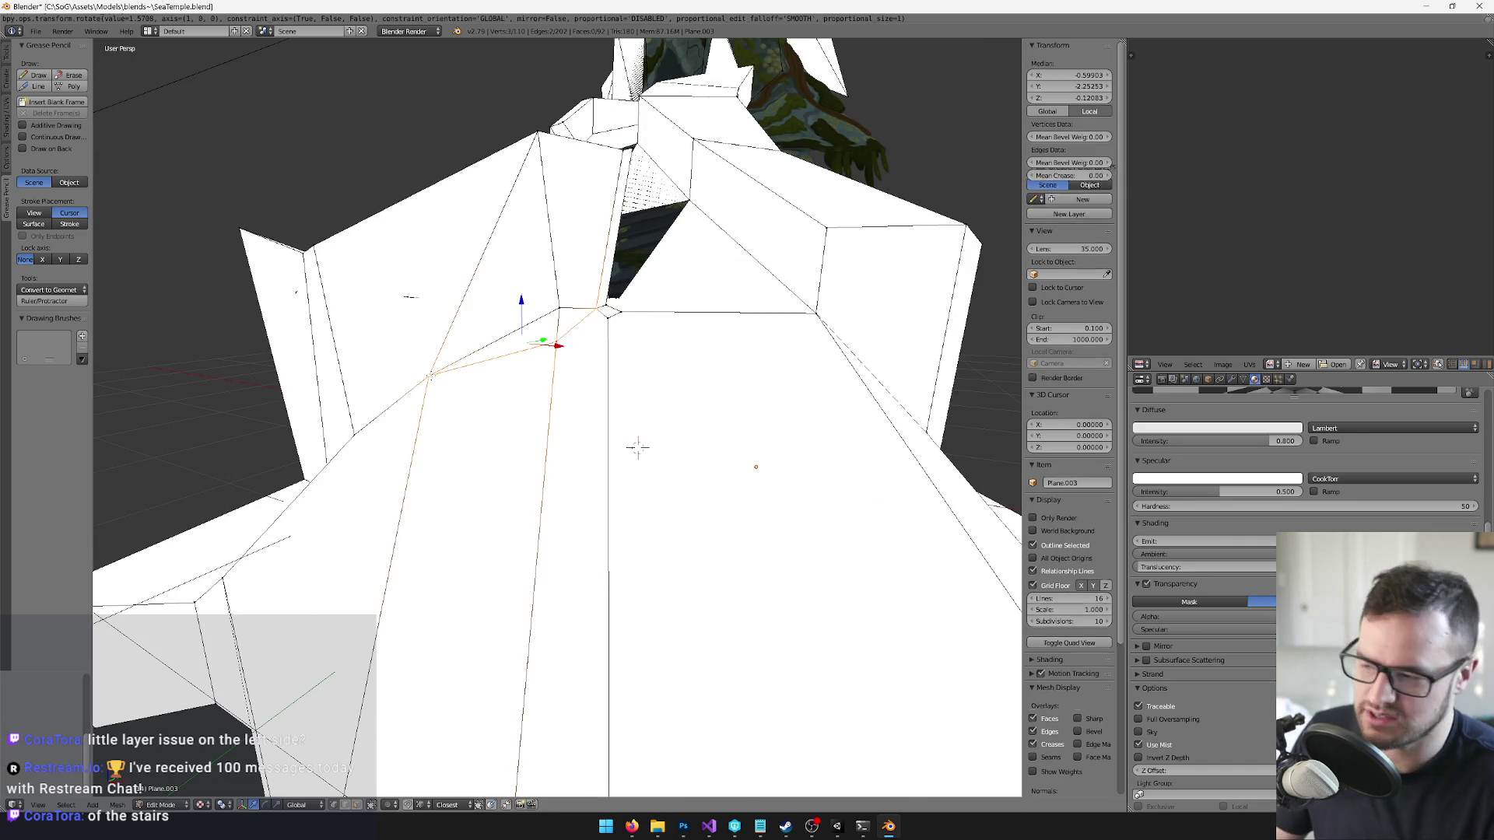
mouse_move(436, 371)
mouse_down()
mouse_move(441, 302)
mouse_move(640, 379)
mouse_up()
key(k)
click(616, 358)
key(Return)
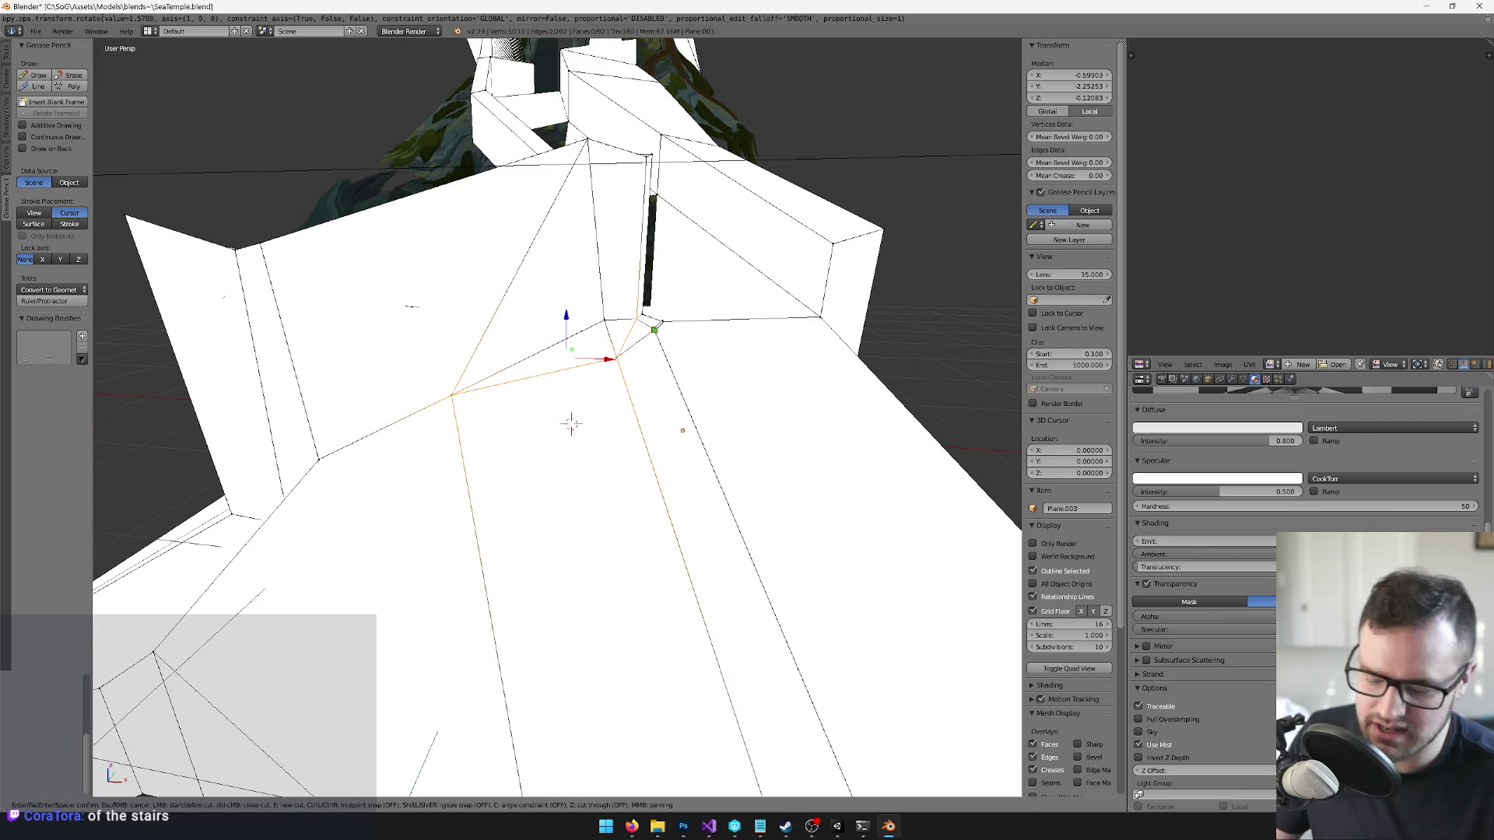
mouse_move(573, 420)
mouse_down()
mouse_move(622, 536)
mouse_move(661, 493)
mouse_move(674, 444)
mouse_move(620, 359)
mouse_move(737, 383)
mouse_move(740, 424)
mouse_move(744, 387)
mouse_move(709, 448)
mouse_up()
- Leave Edit Mode and delete the selected object
key(Tab)
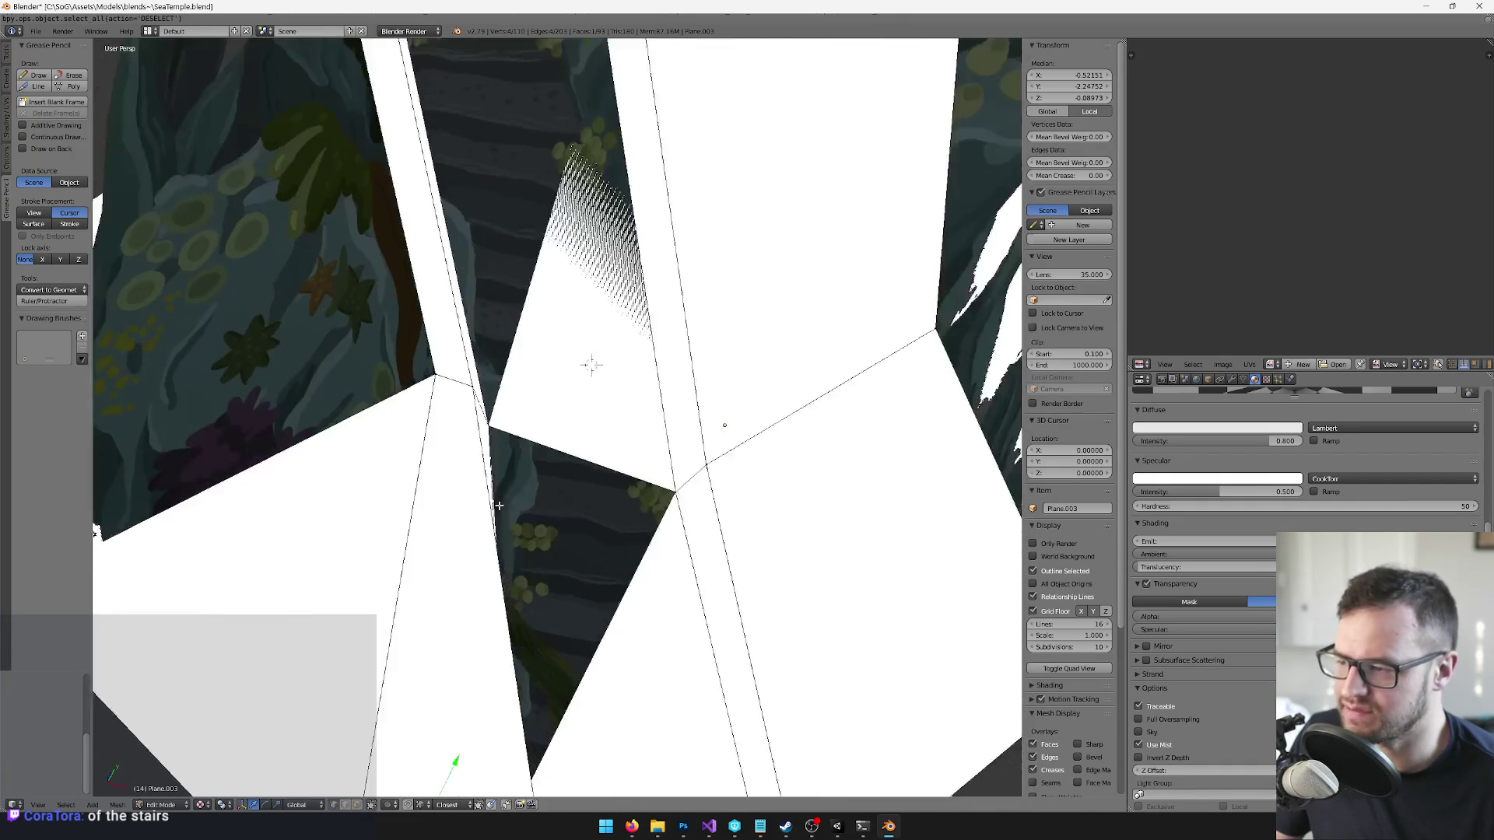
key(Delete)
mouse_move(528, 446)
mouse_down()
mouse_move(536, 345)
mouse_move(567, 384)
mouse_move(381, 341)
mouse_up()
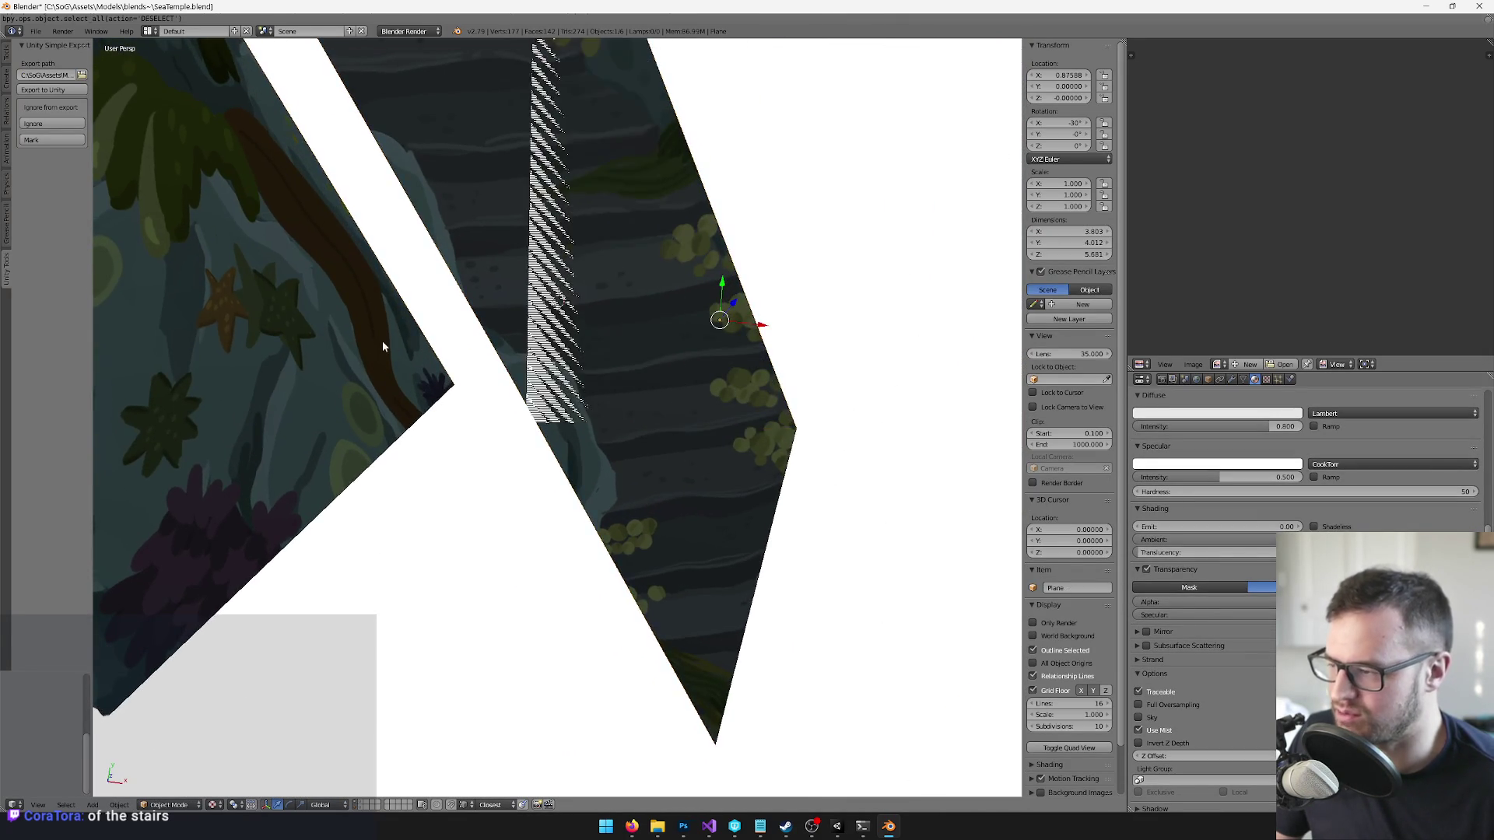
- Duplicate the Plane, move the copy to layer 9, and make it single-user
key(Tab)
key(Tab)
key(shift+d)
key(Escape)
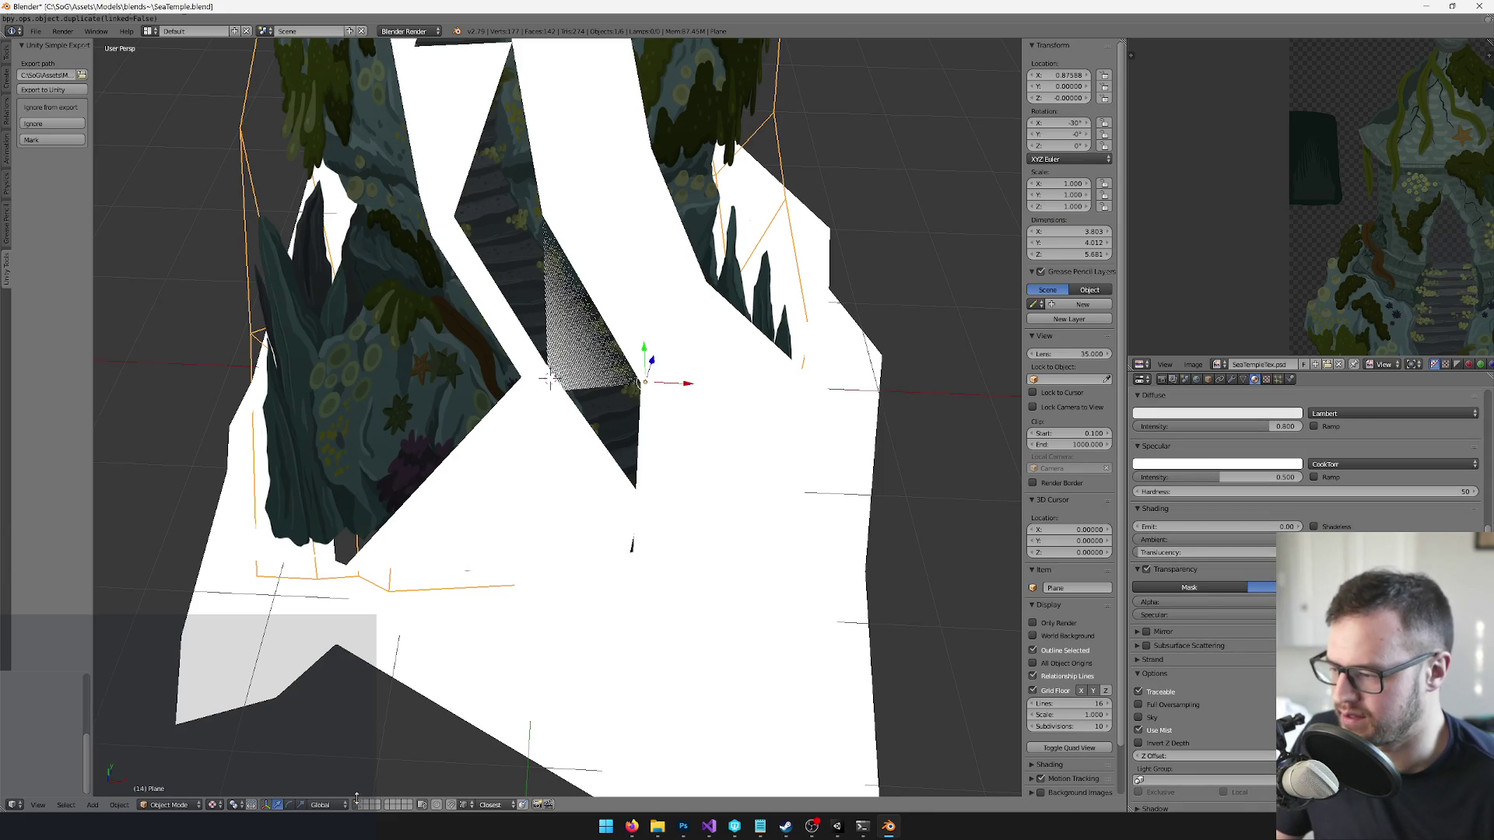
key(m)
key(9)
mouse_move(465, 315)
mouse_down()
mouse_move(529, 365)
mouse_move(494, 278)
mouse_move(510, 380)
mouse_move(624, 450)
mouse_up()
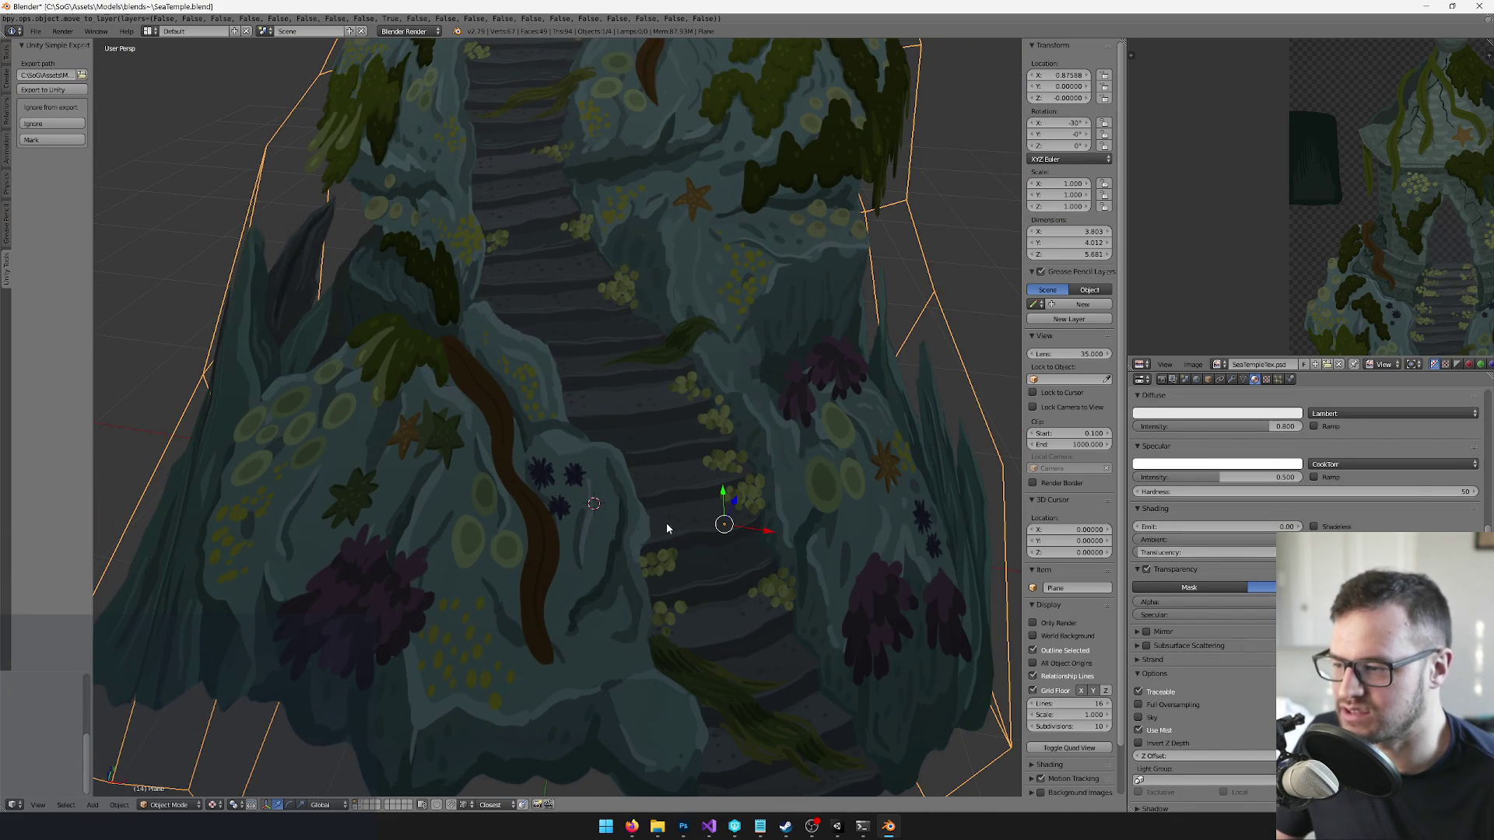
scroll(576, 397, down, 2)
key(u)
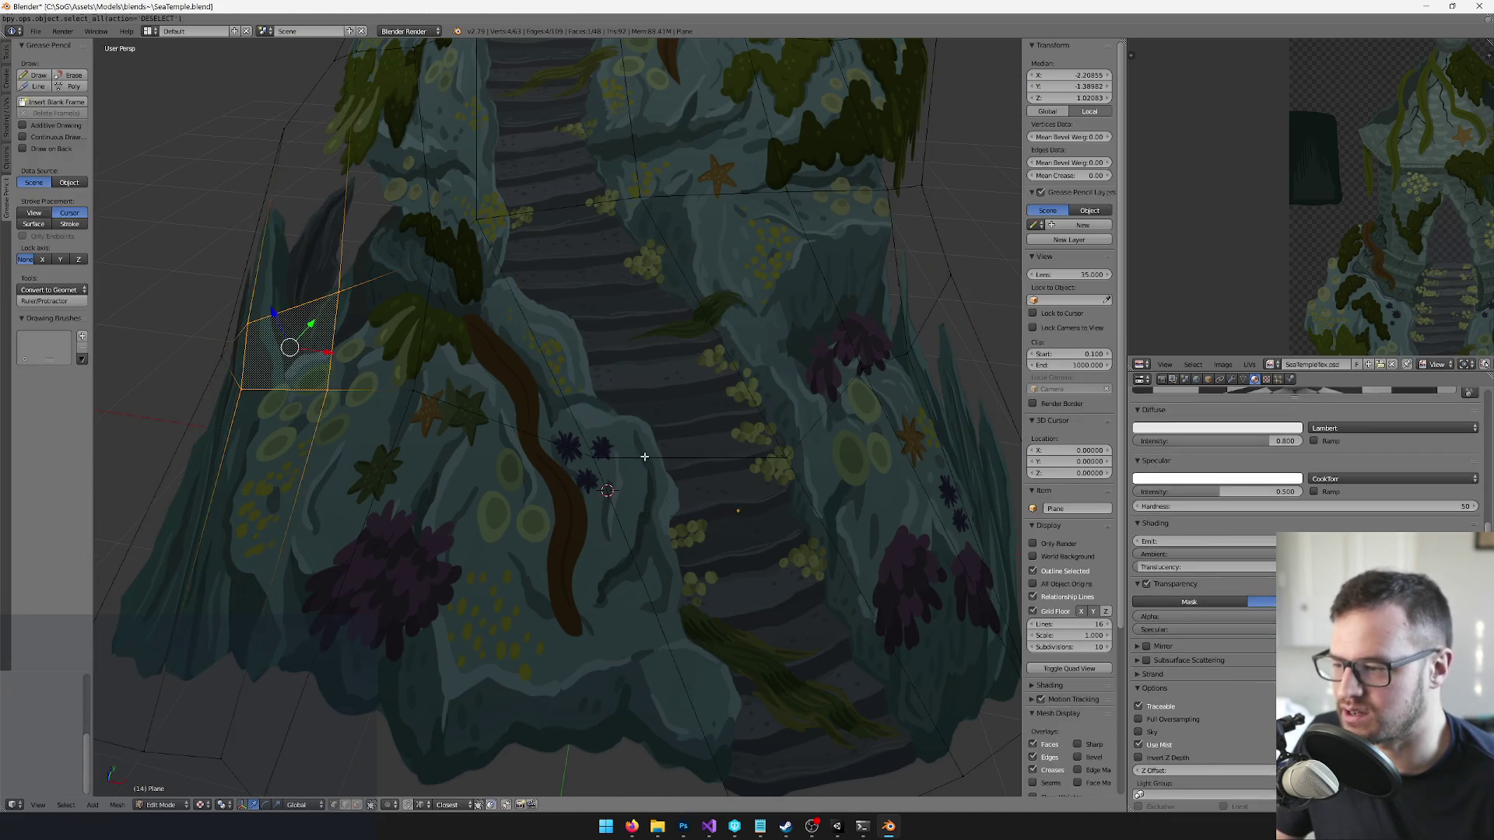
click(644, 456)
- Reset the 3D cursor to the centre and set the piece's origin there
scroll(649, 456, up, 4)
key(shift+s)
click(618, 368)
key(Tab)
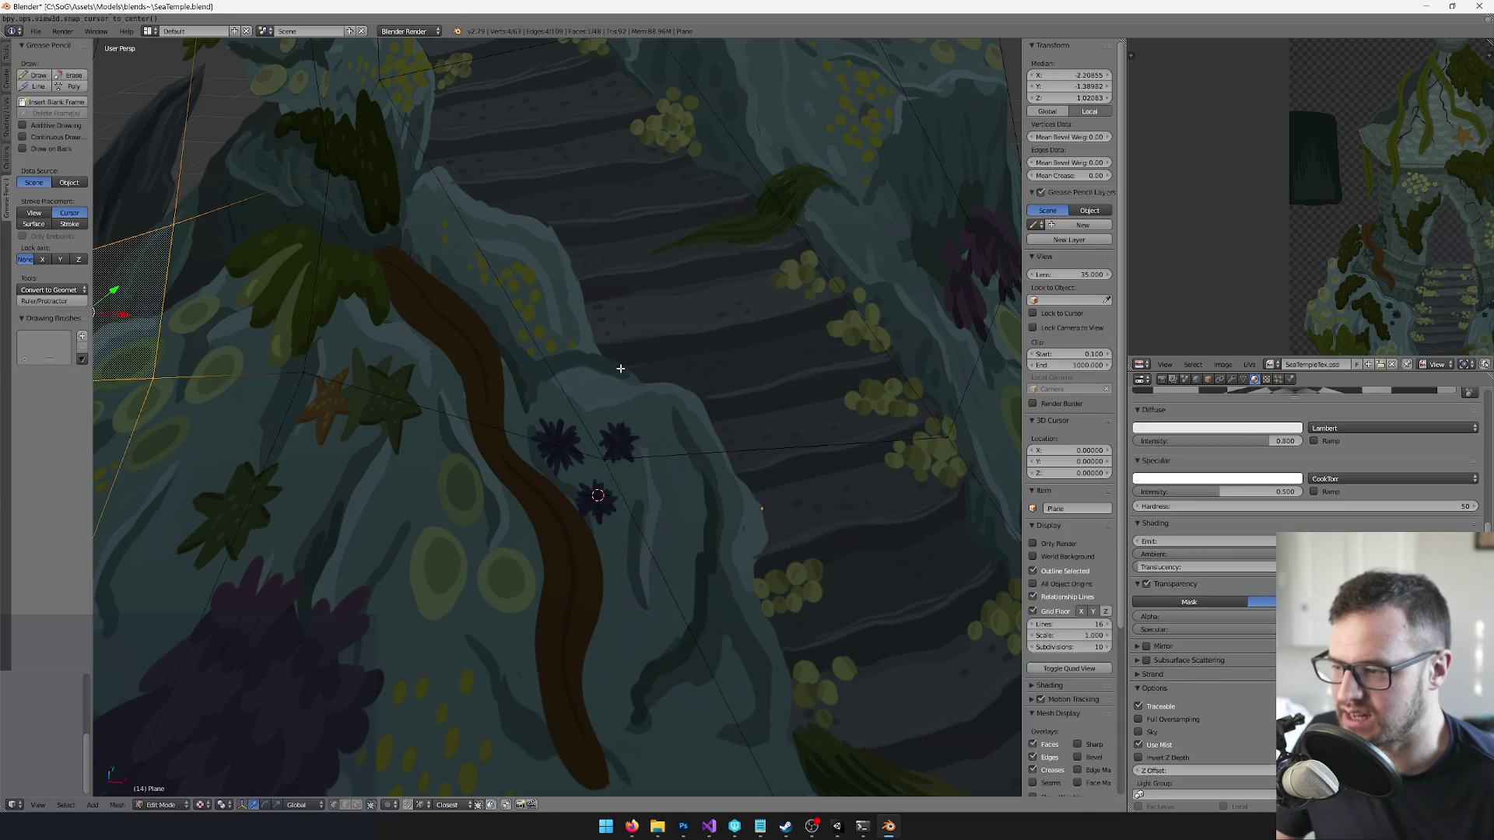
drag(620, 365, 664, 393)
key(Tab)
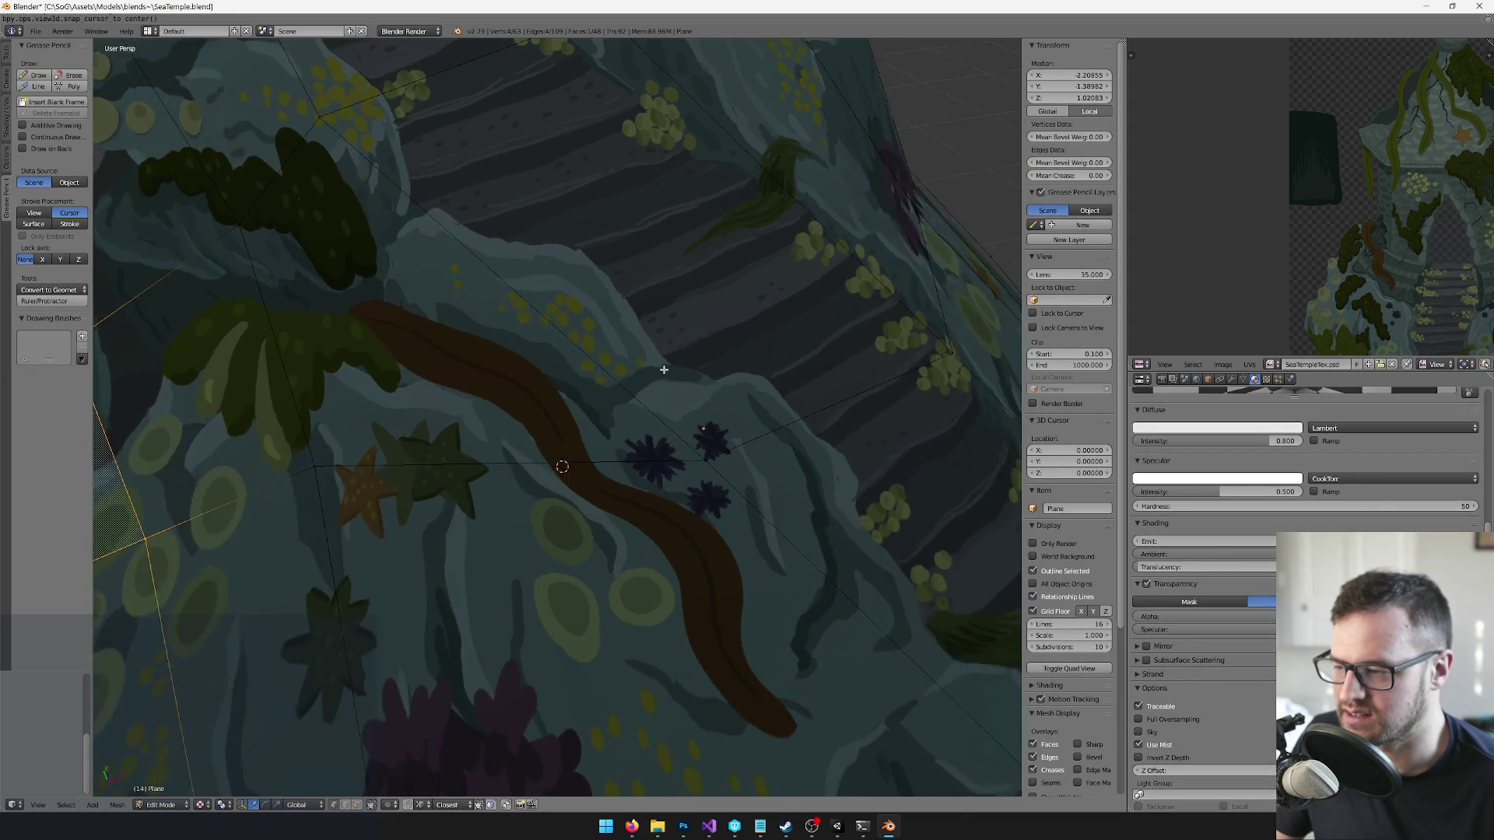
scroll(636, 362, down, 4)
key(ctrl+shift+alt+c)
scroll(661, 386, up, 5)
scroll(599, 389, down, 4)
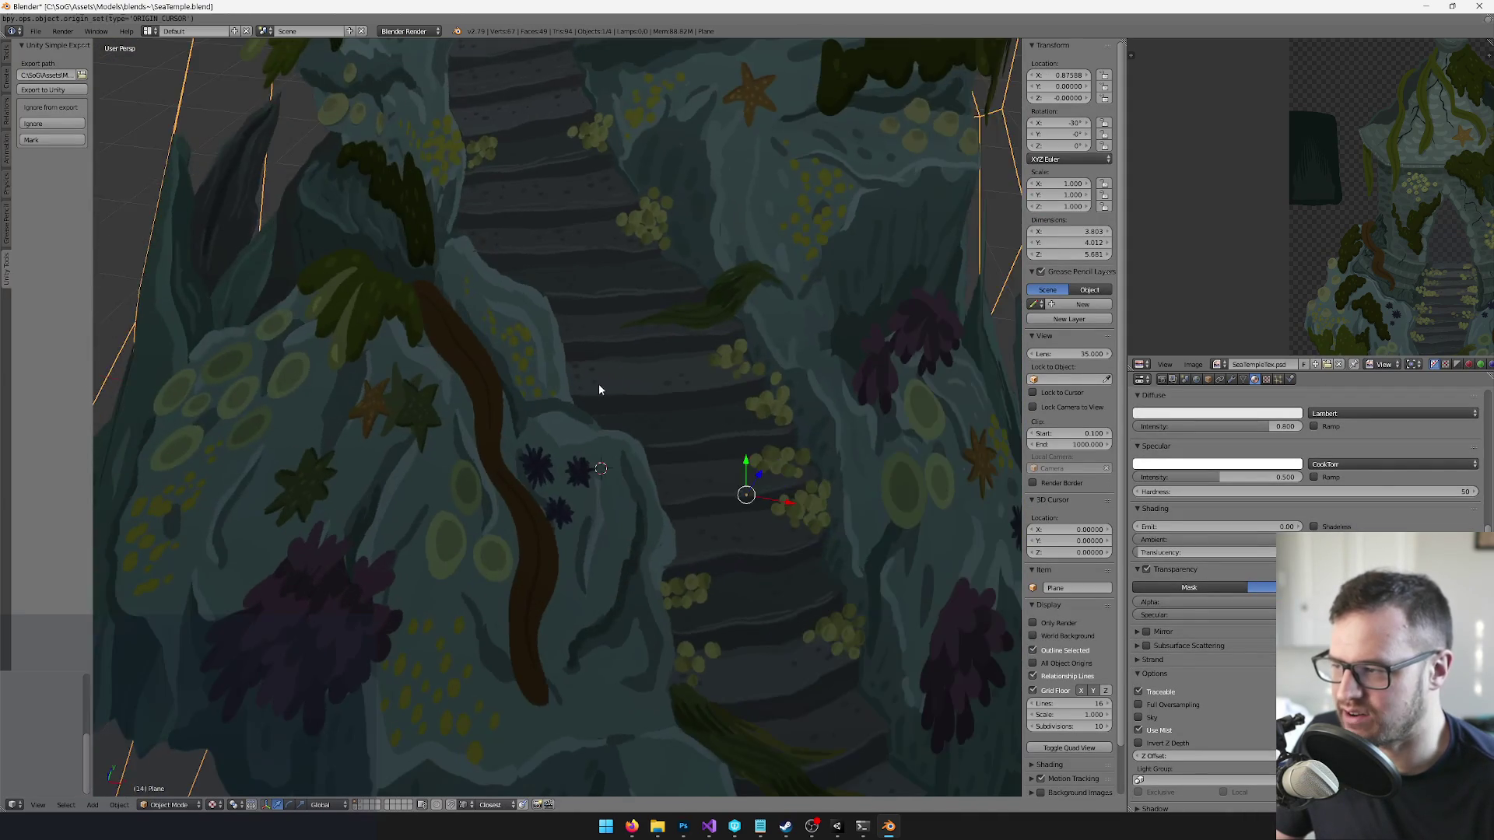
- Rotate the plane piece -90° about the X axis
key(r)
key(x)
key(minus)
key(9)
key(0)
key(Return)
- In Edit Mode, select the plane's two faces and rotate them 90° about X
key(Tab)
scroll(645, 340, up, 3)
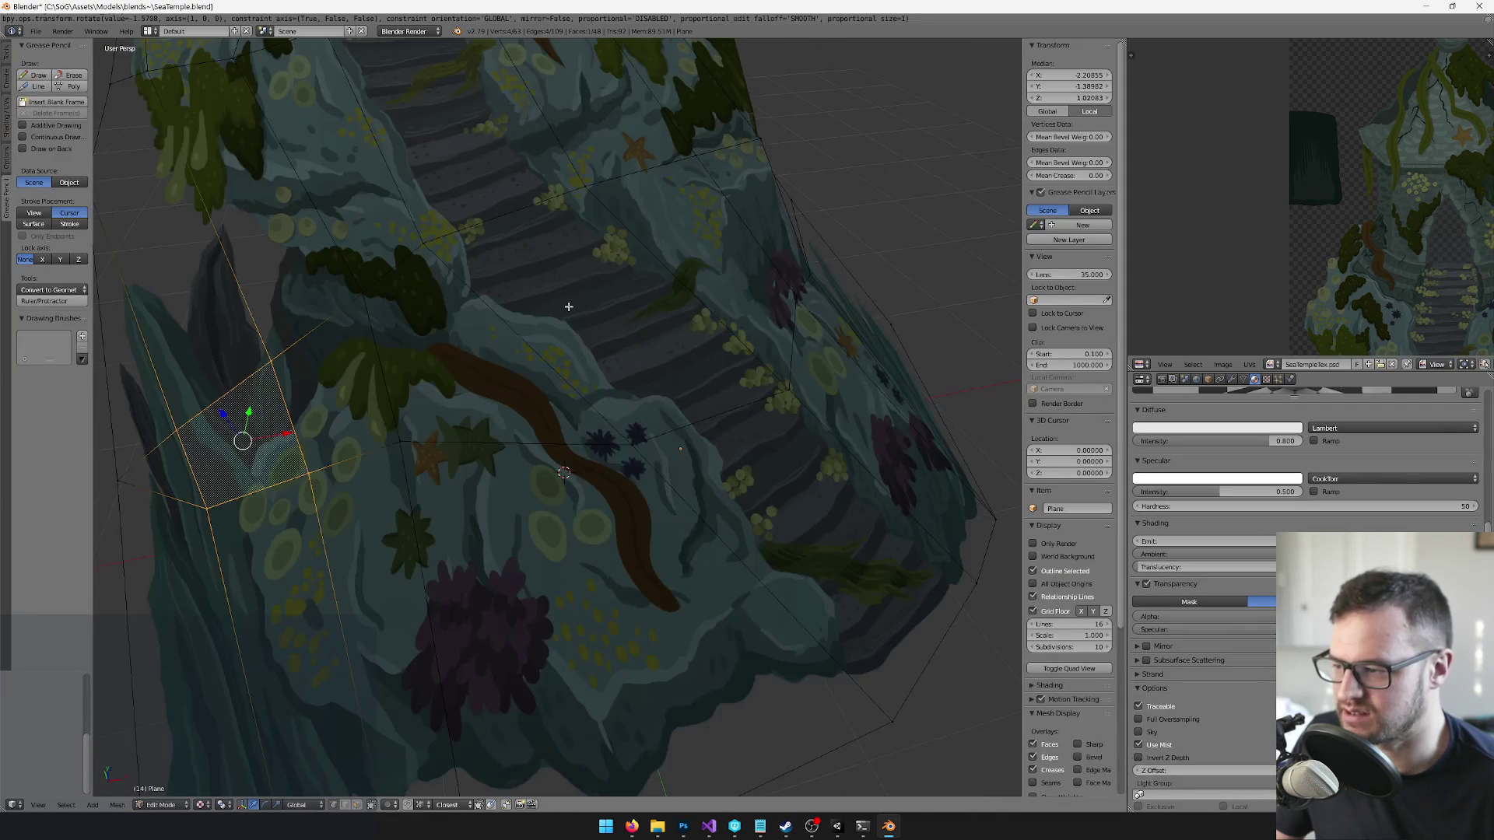
key(a)
click(349, 808)
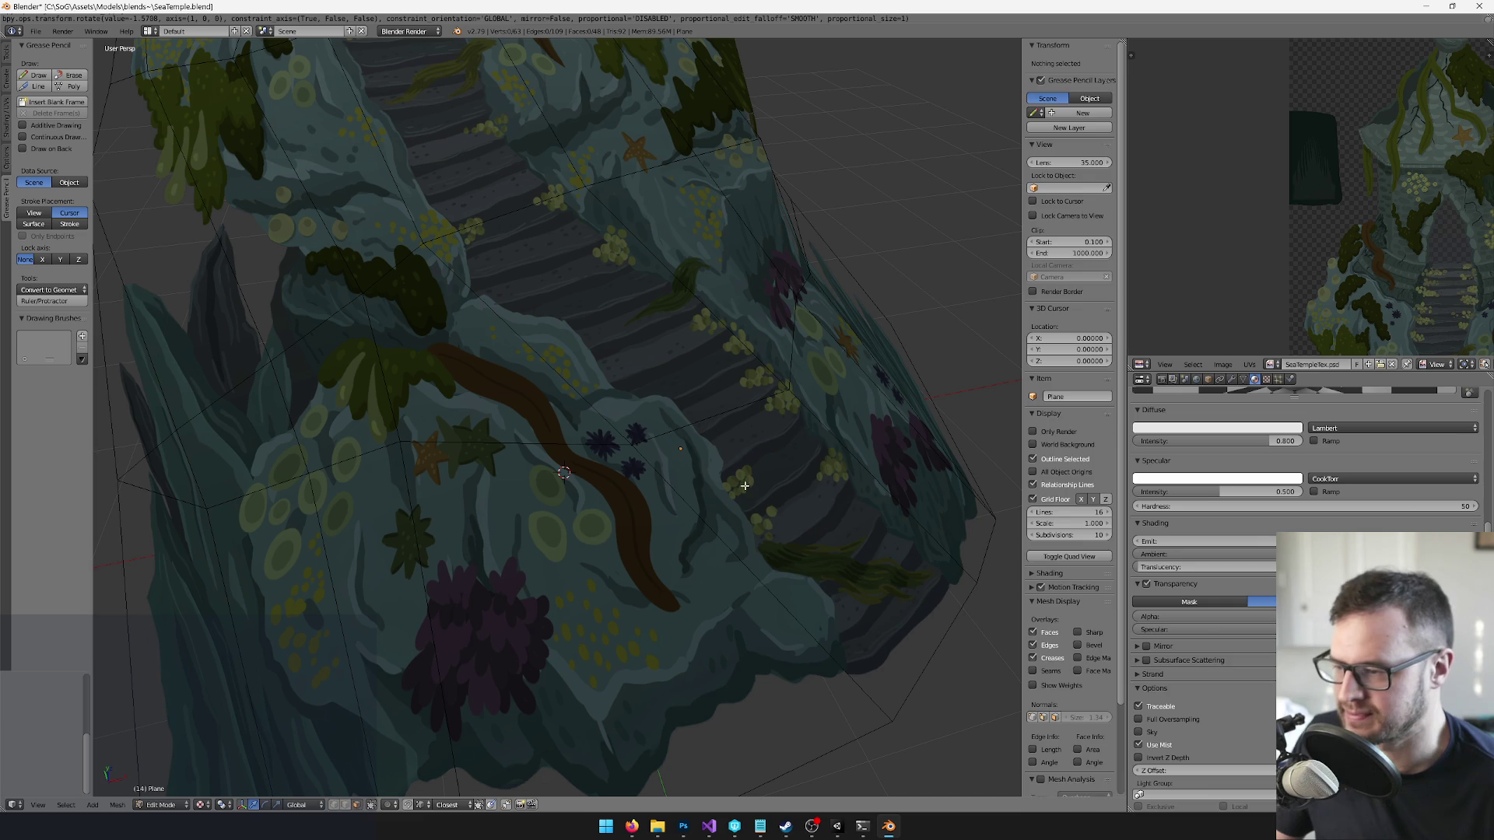
click(817, 524)
shift+click(710, 417)
key(r)
key(x)
key(9)
key(0)
key(Return)
mouse_move(661, 344)
mouse_down()
mouse_move(584, 310)
mouse_move(589, 325)
mouse_move(694, 298)
mouse_up()
- Extrude the faces, select the child objects, and make the duplicated rock real
key(e)
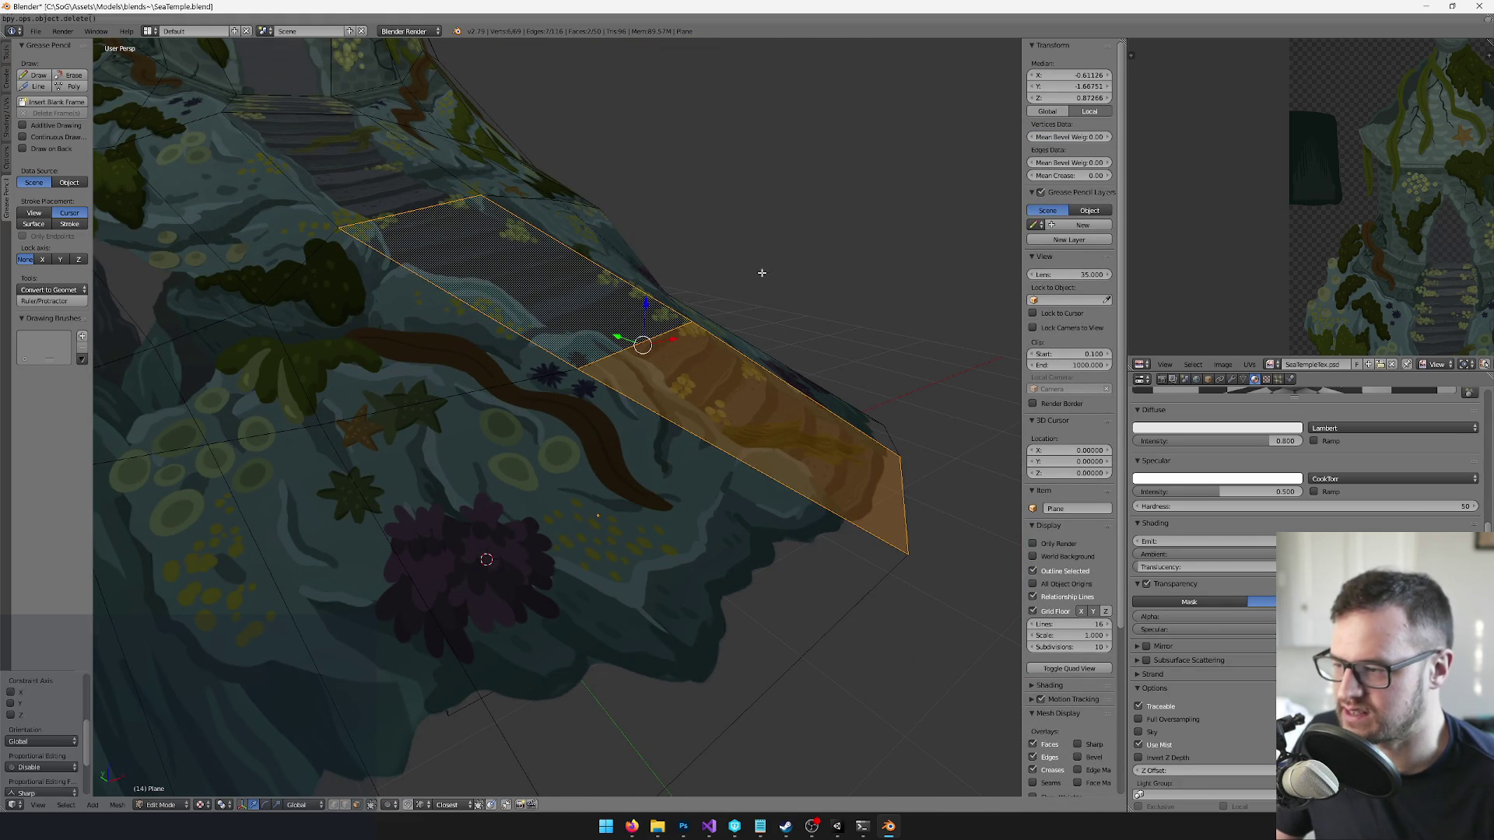
key(Escape)
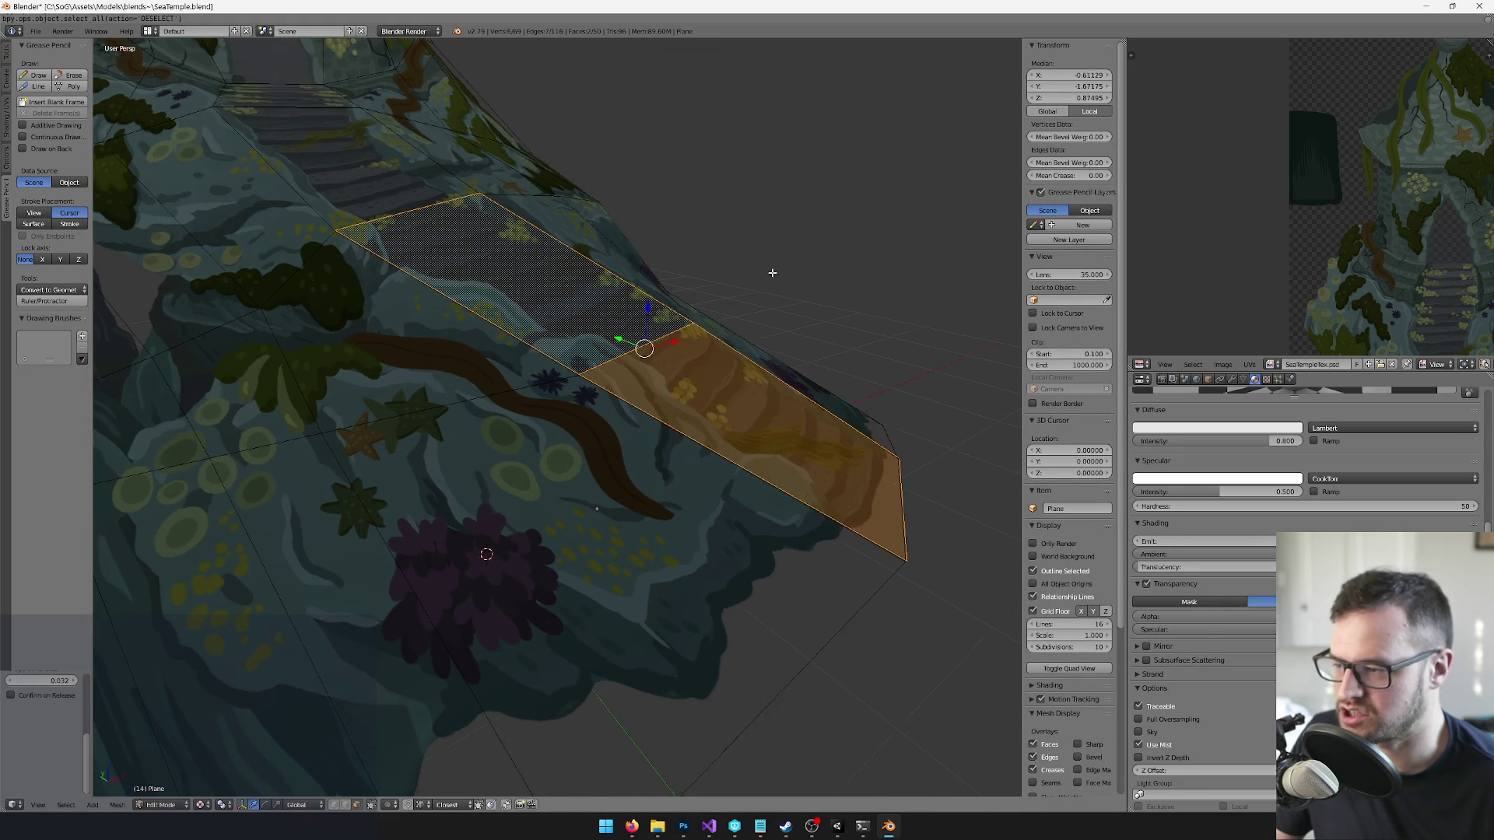
key(shift+g)
click(748, 268)
key(ctrl+shift+a)
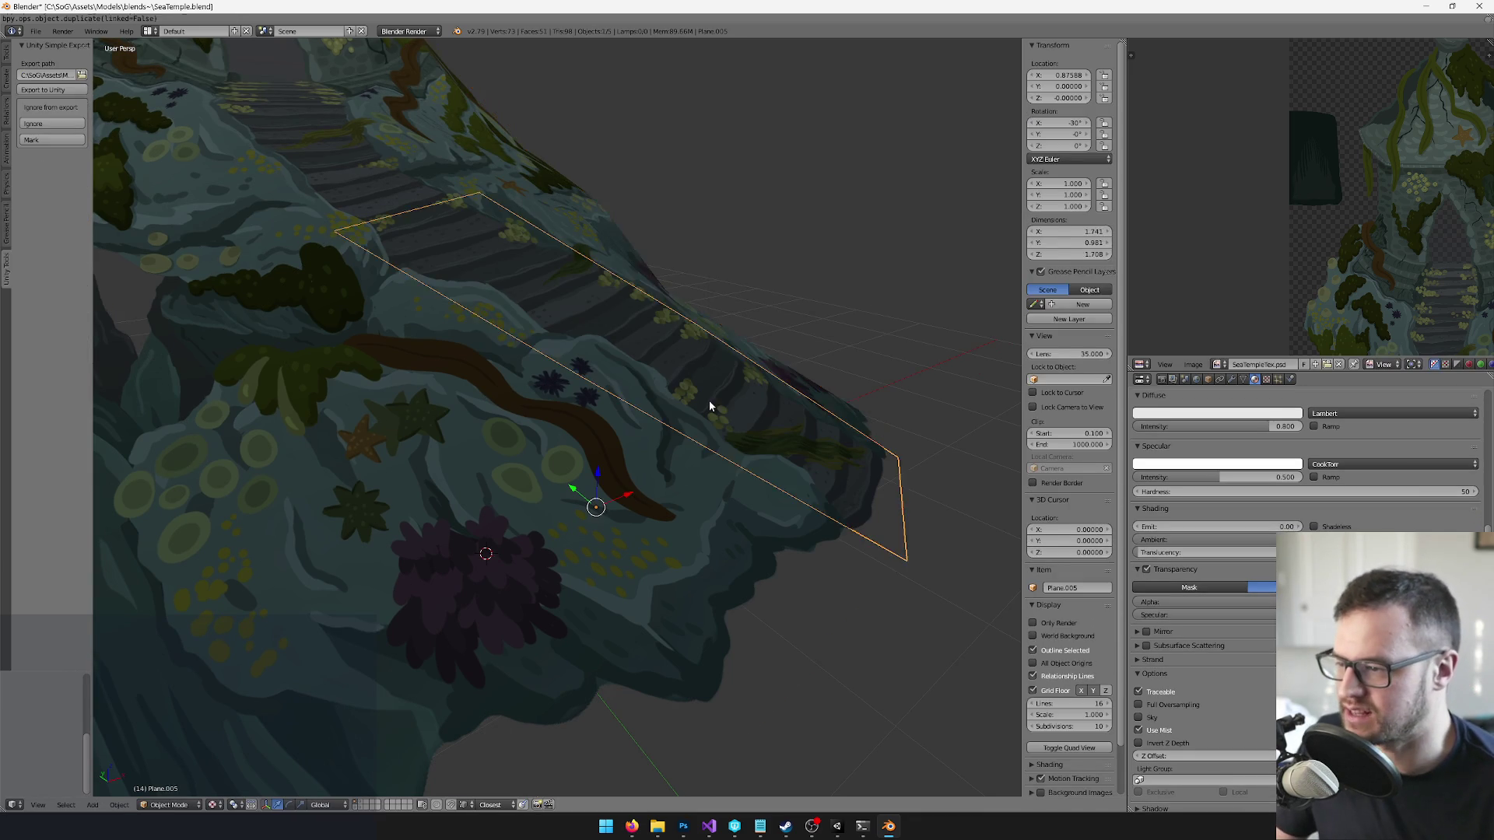
key(Tab)
- Knife-cut along the painted rock outline, ending on the diagonal mesh edge
mouse_move(707, 403)
mouse_down()
mouse_move(714, 423)
mouse_move(629, 428)
mouse_move(650, 360)
mouse_move(634, 357)
mouse_move(670, 410)
mouse_move(679, 335)
mouse_move(733, 457)
mouse_move(604, 350)
mouse_move(624, 366)
mouse_move(451, 306)
mouse_up()
key(k)
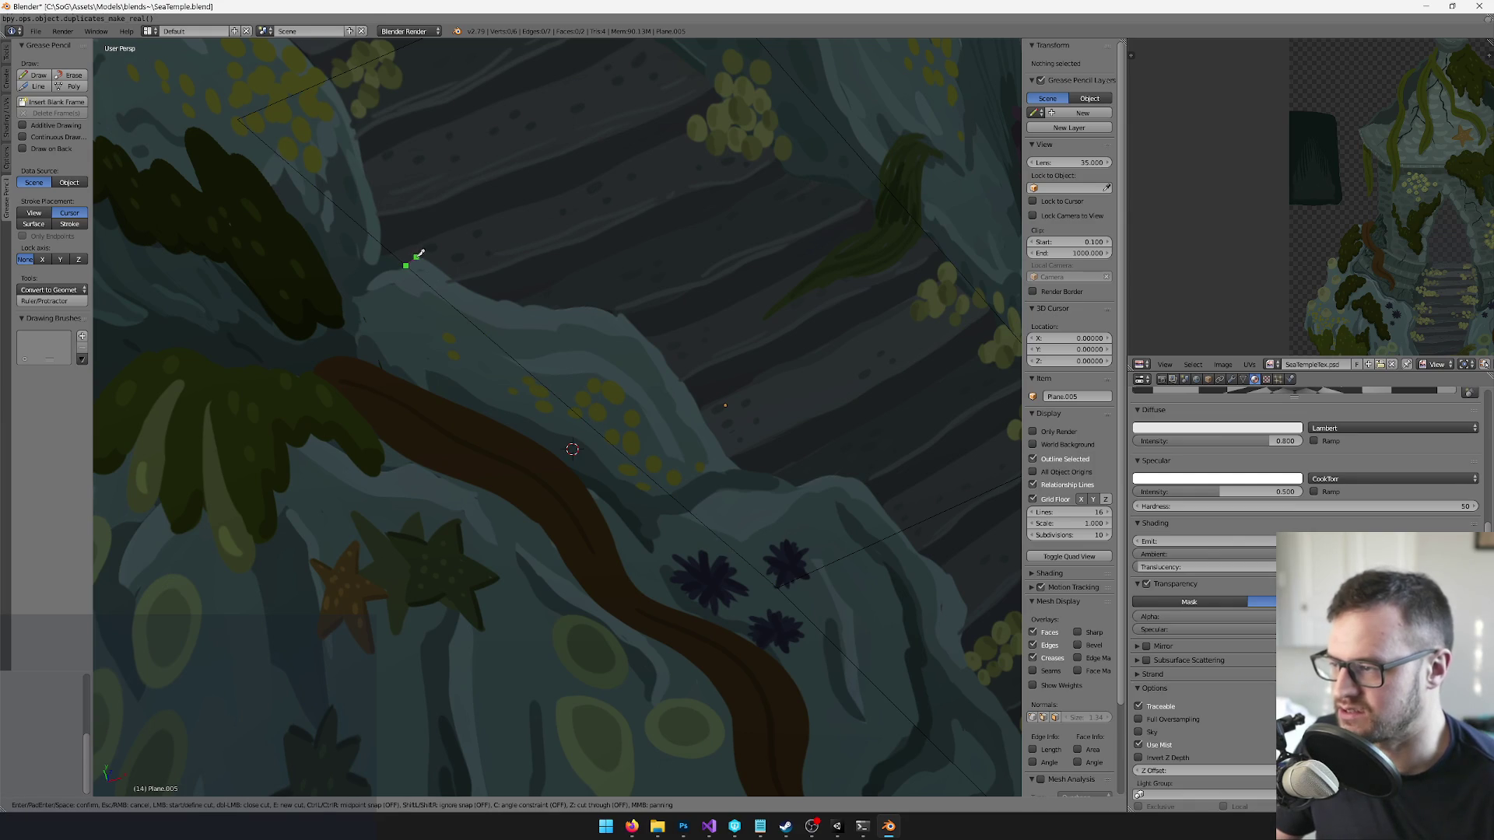
key(Escape)
scroll(432, 255, up, 3)
scroll(460, 290, down, 2)
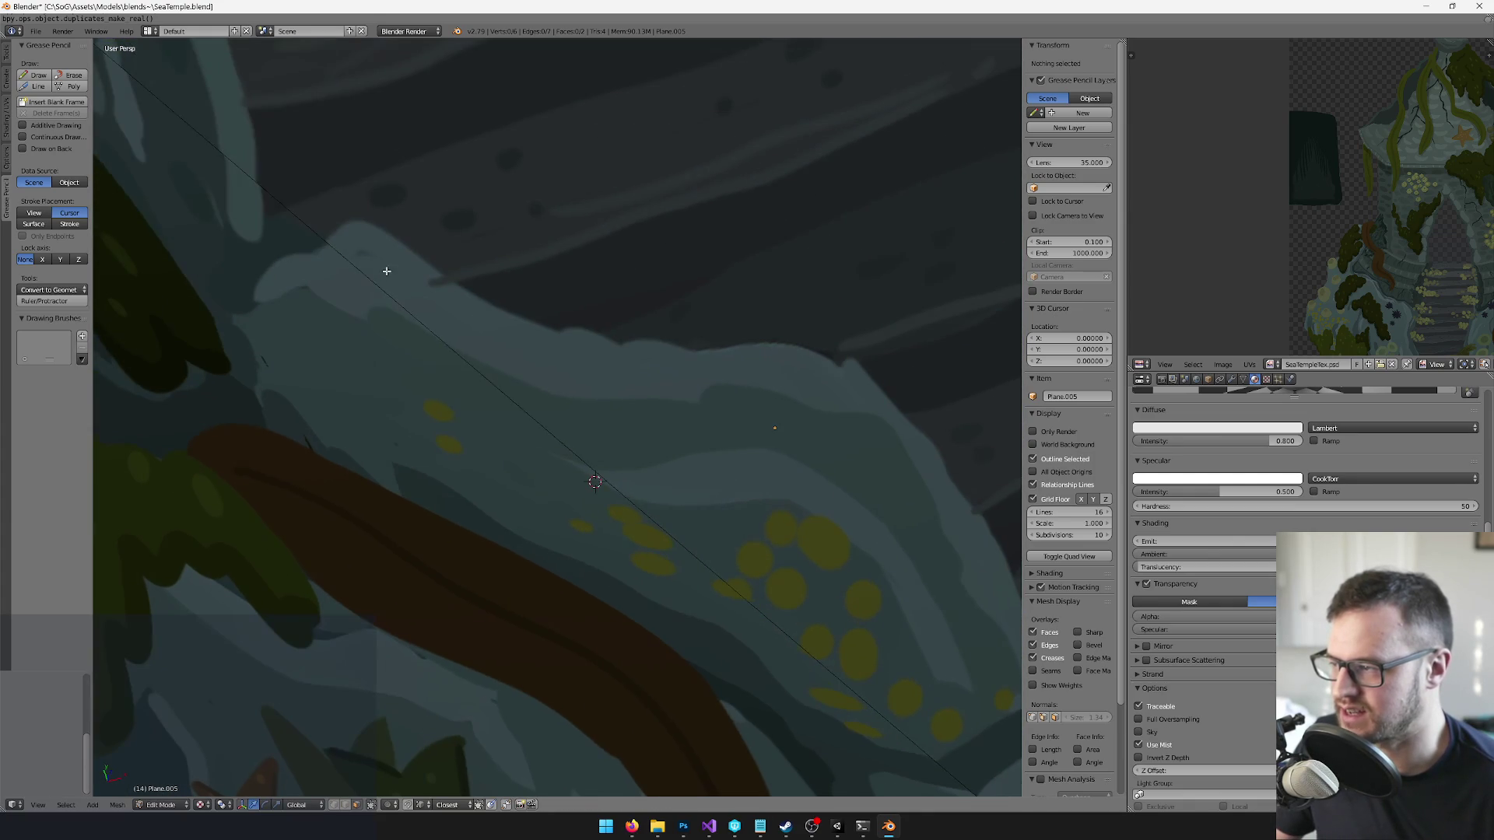
key(k)
click(326, 242)
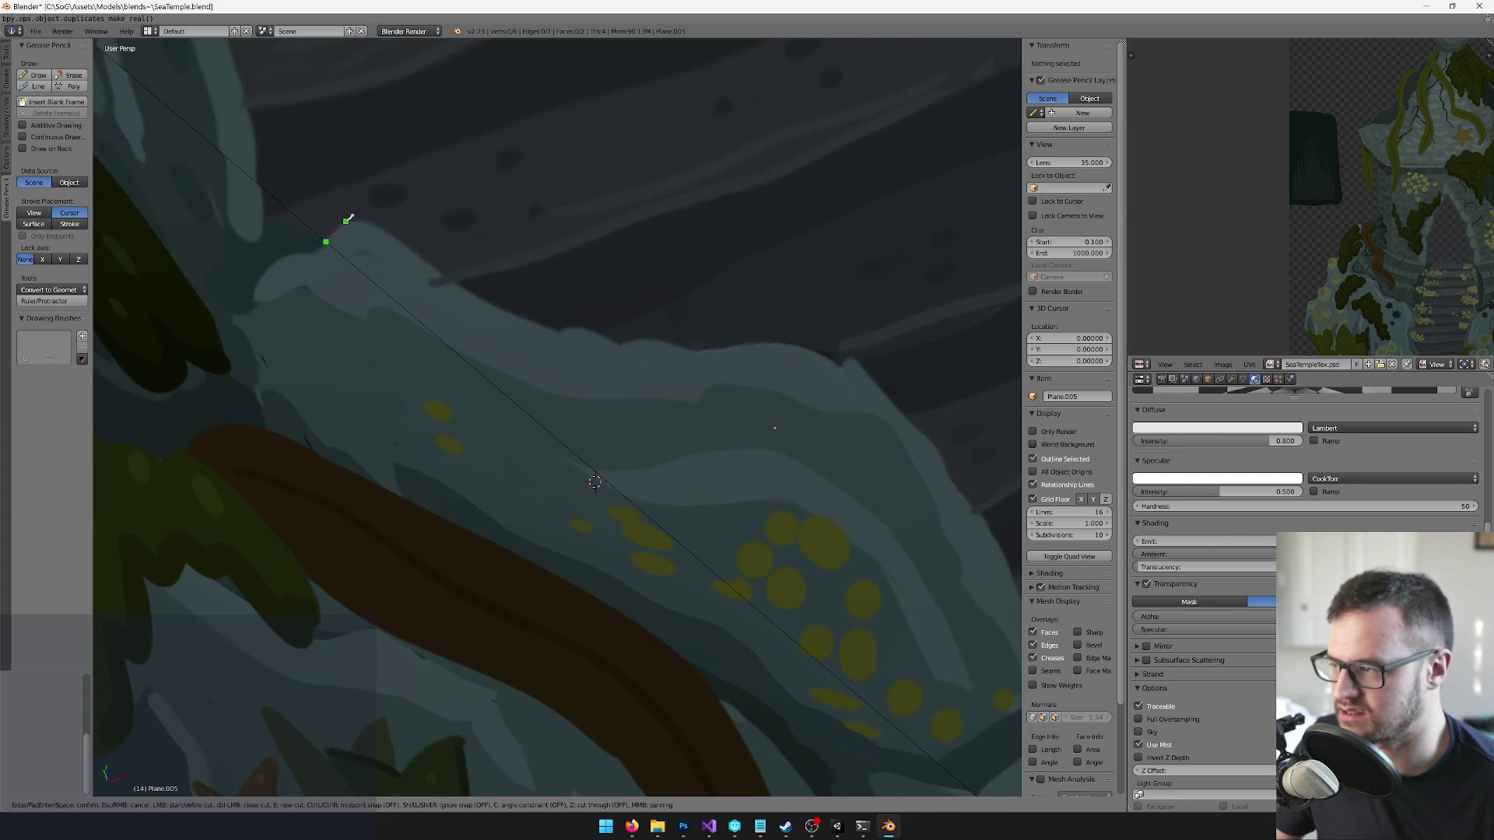
click(397, 238)
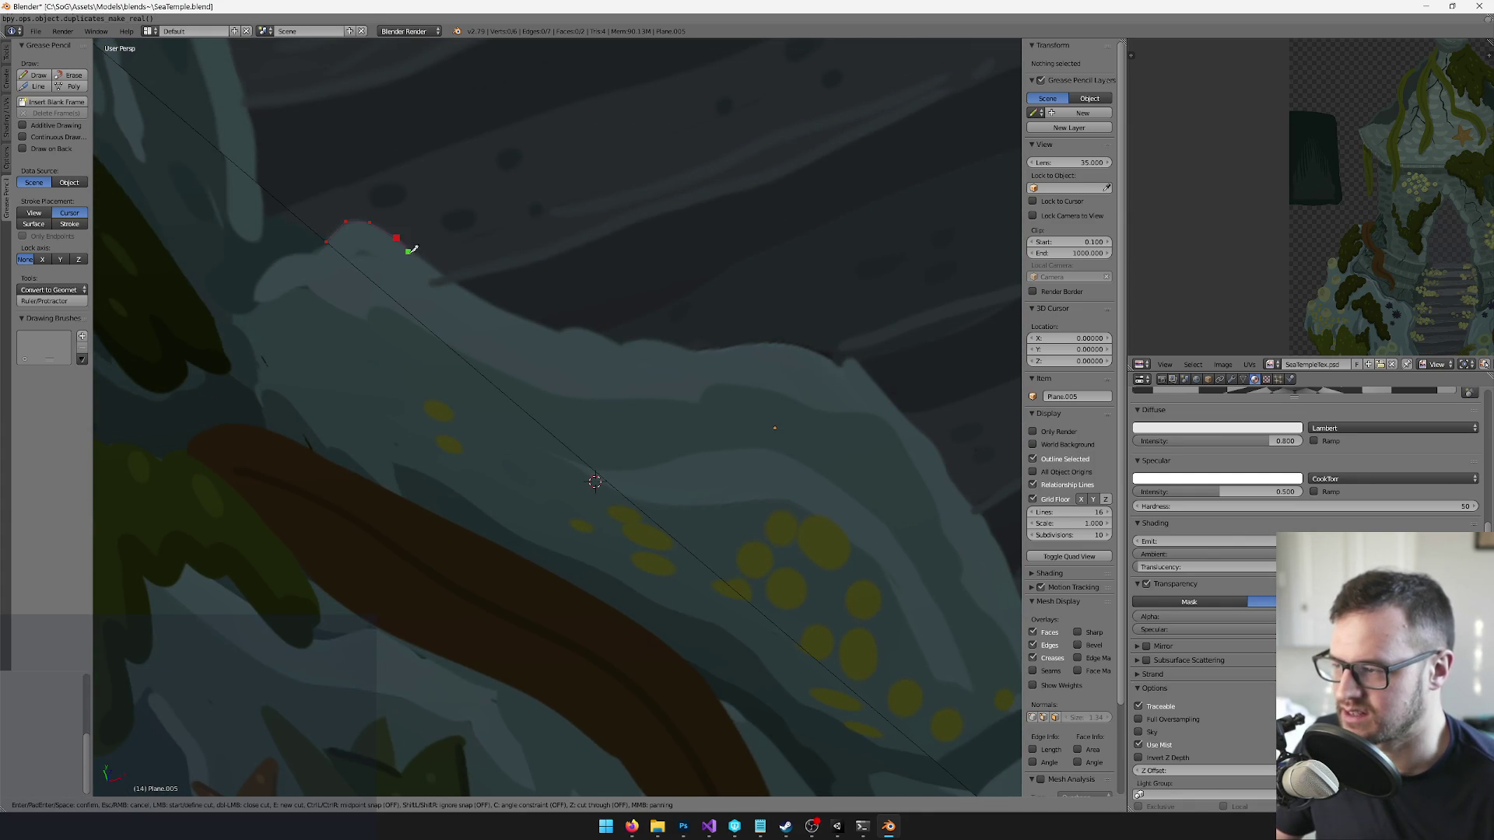
click(471, 291)
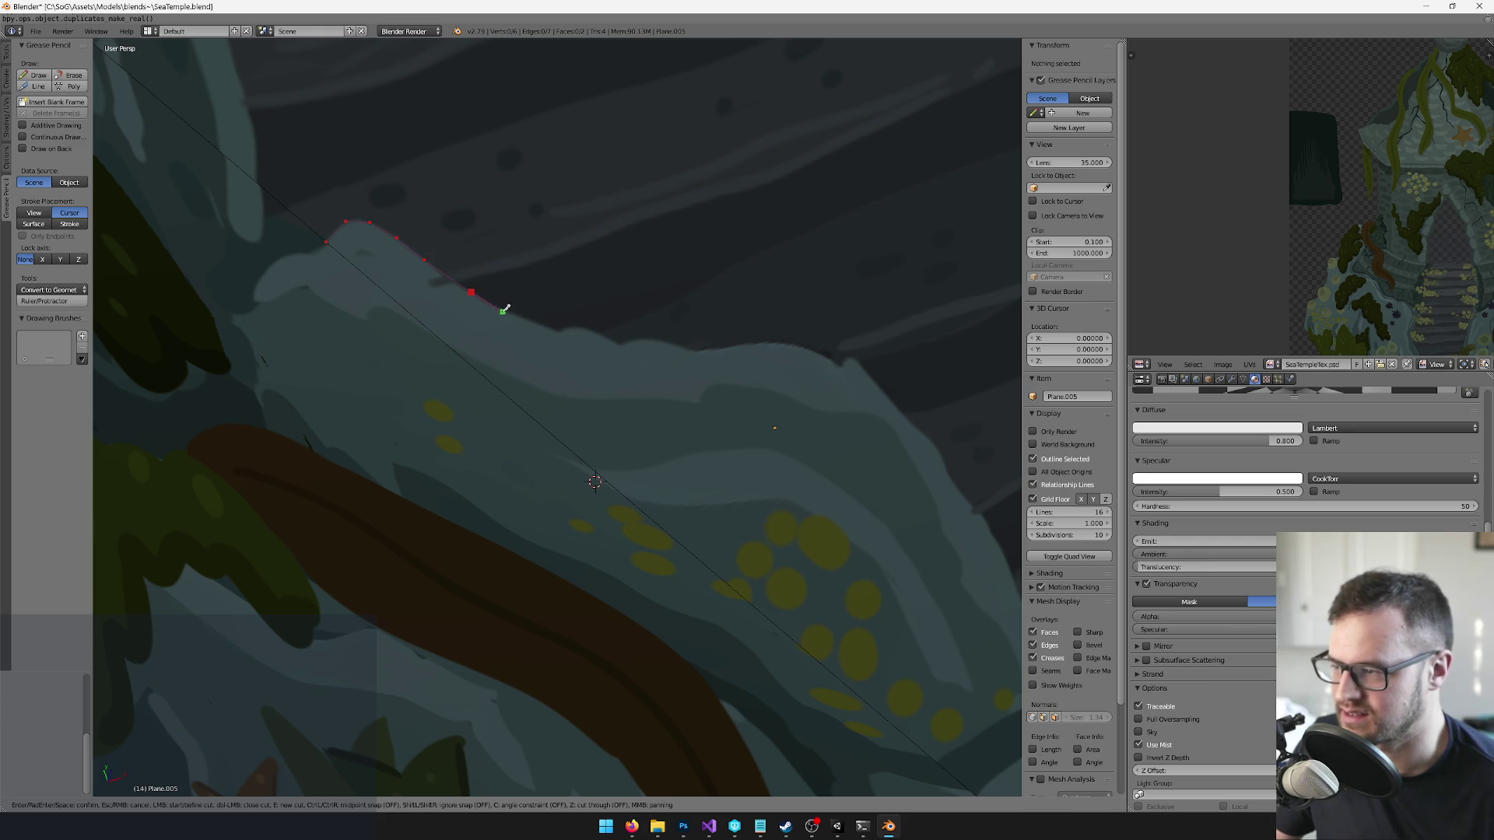
click(502, 309)
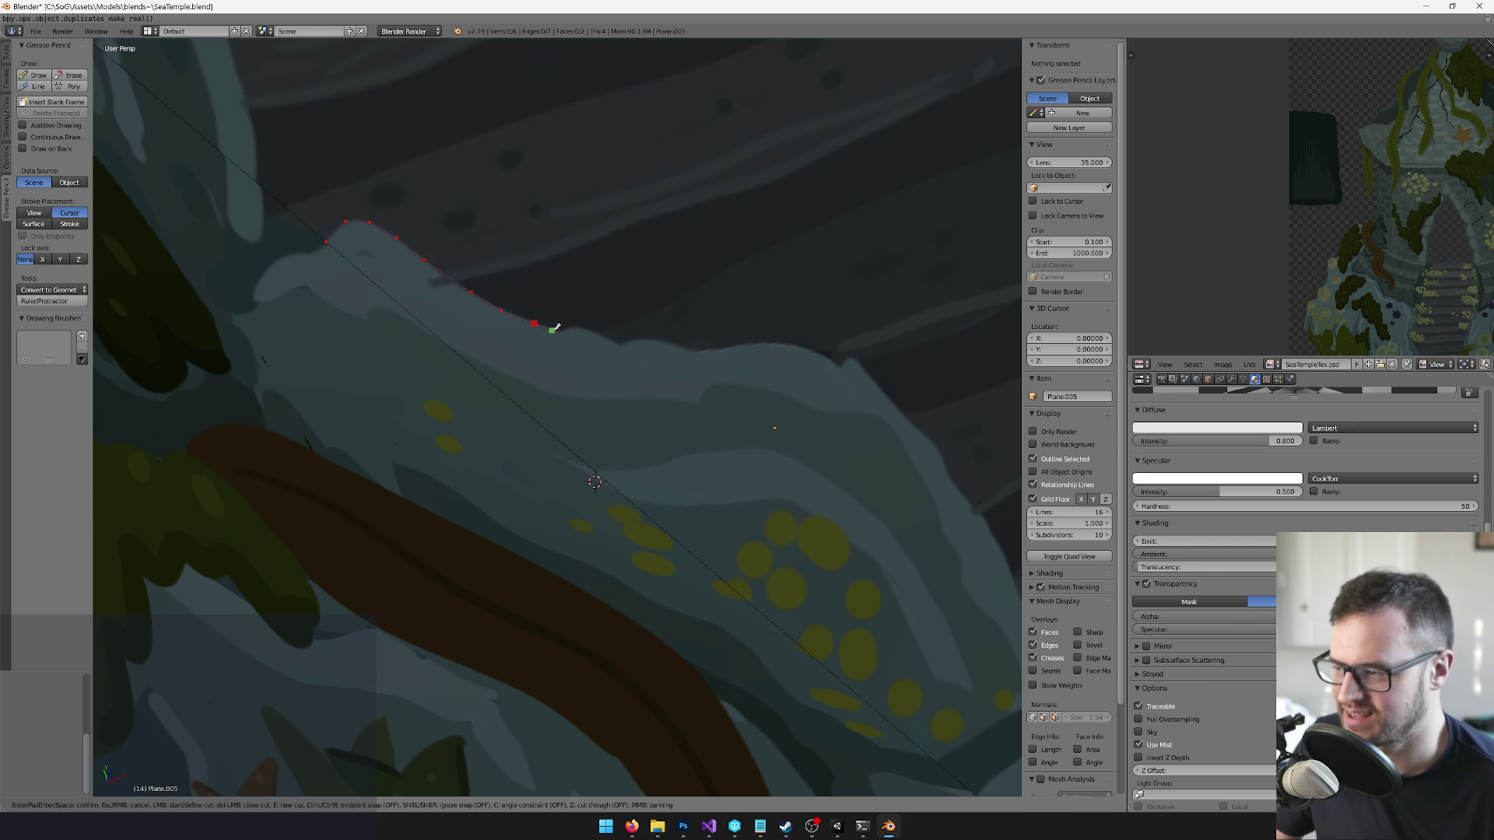
click(580, 326)
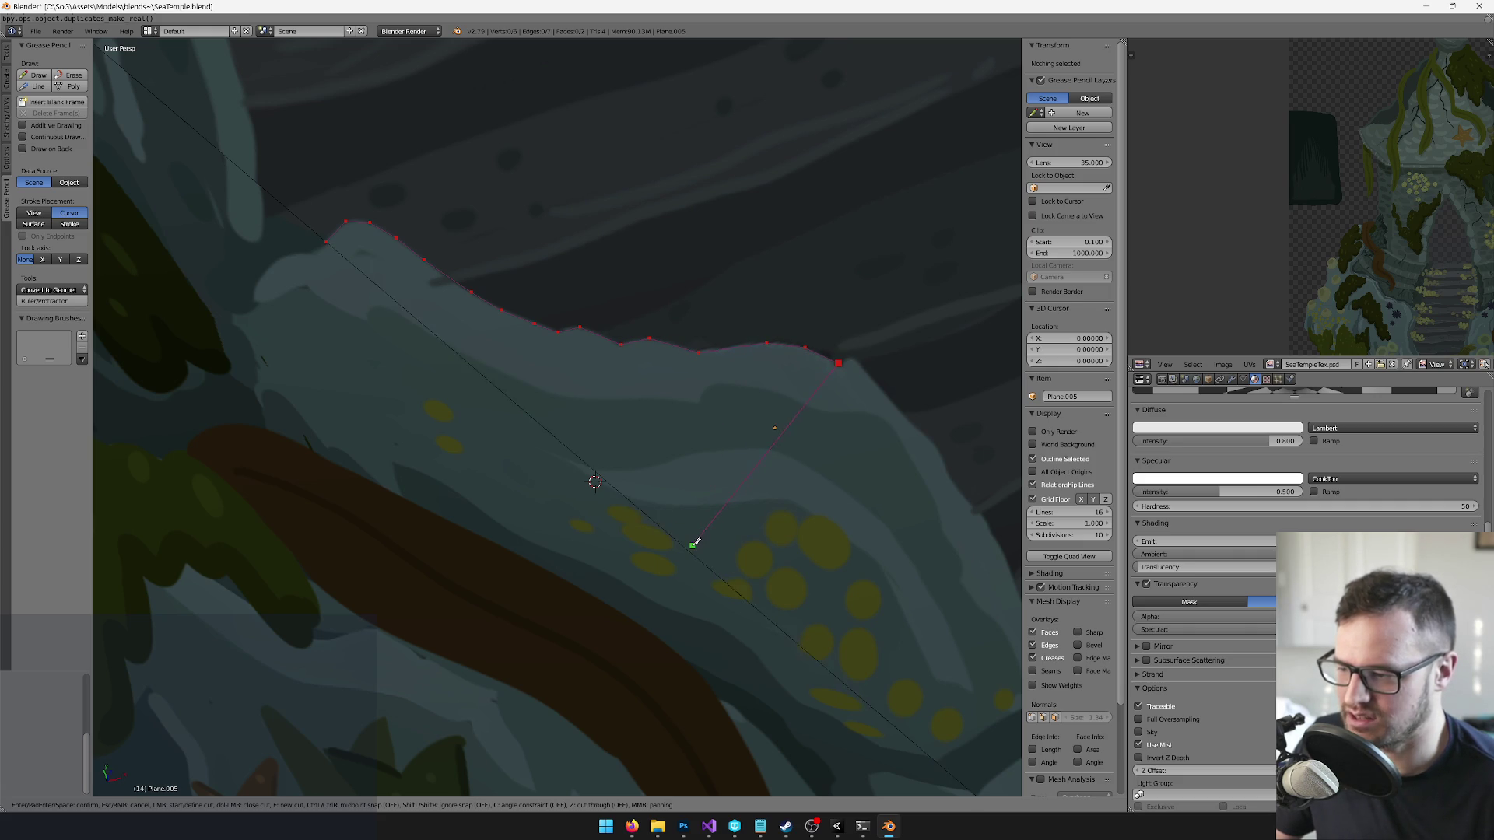
click(687, 537)
key(Return)
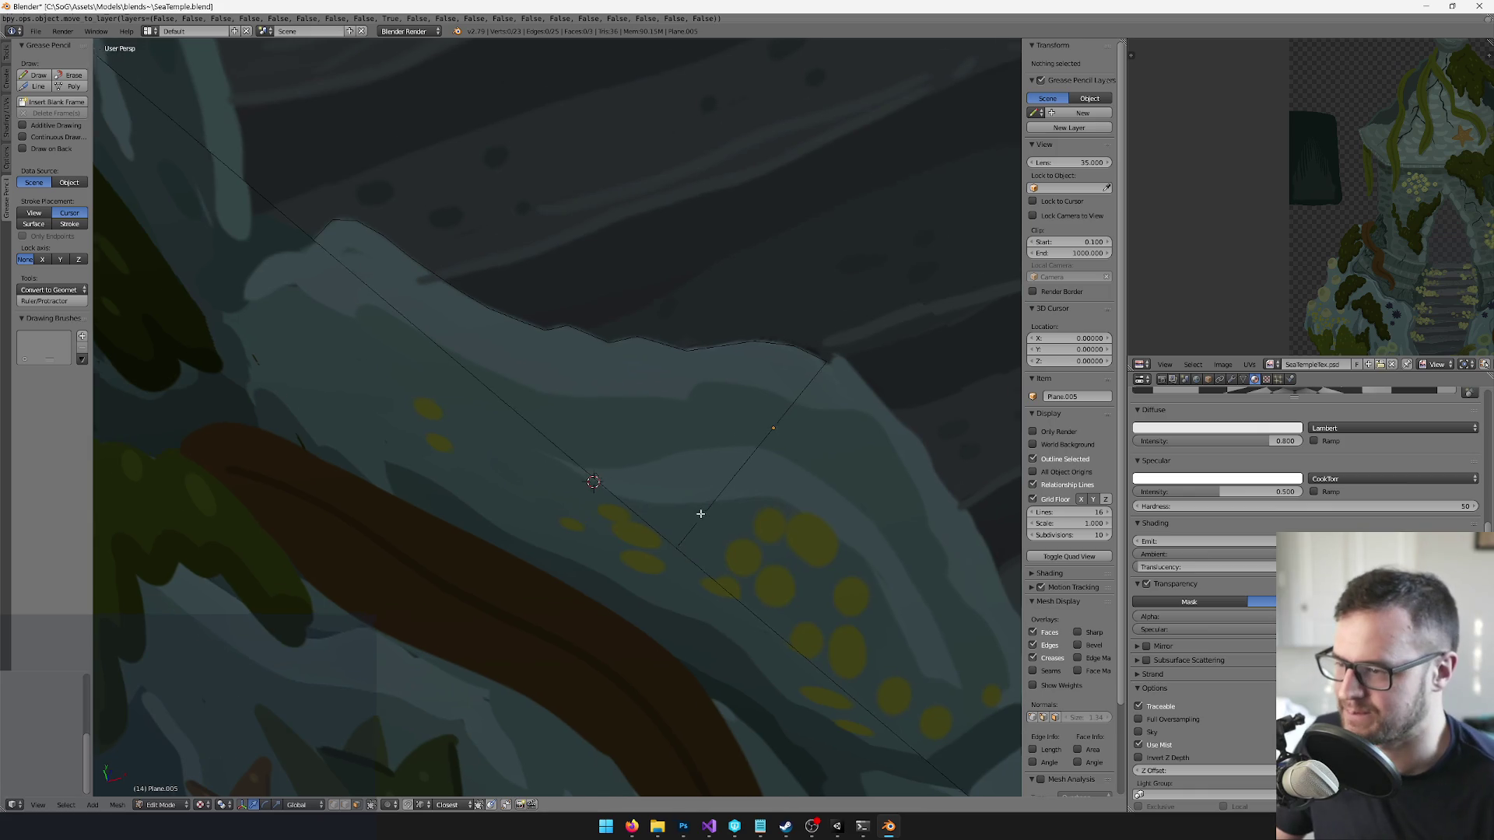
- Begin another knife cut at a vertex on the rock edge
scroll(688, 537, up, 3)
scroll(602, 356, down, 6)
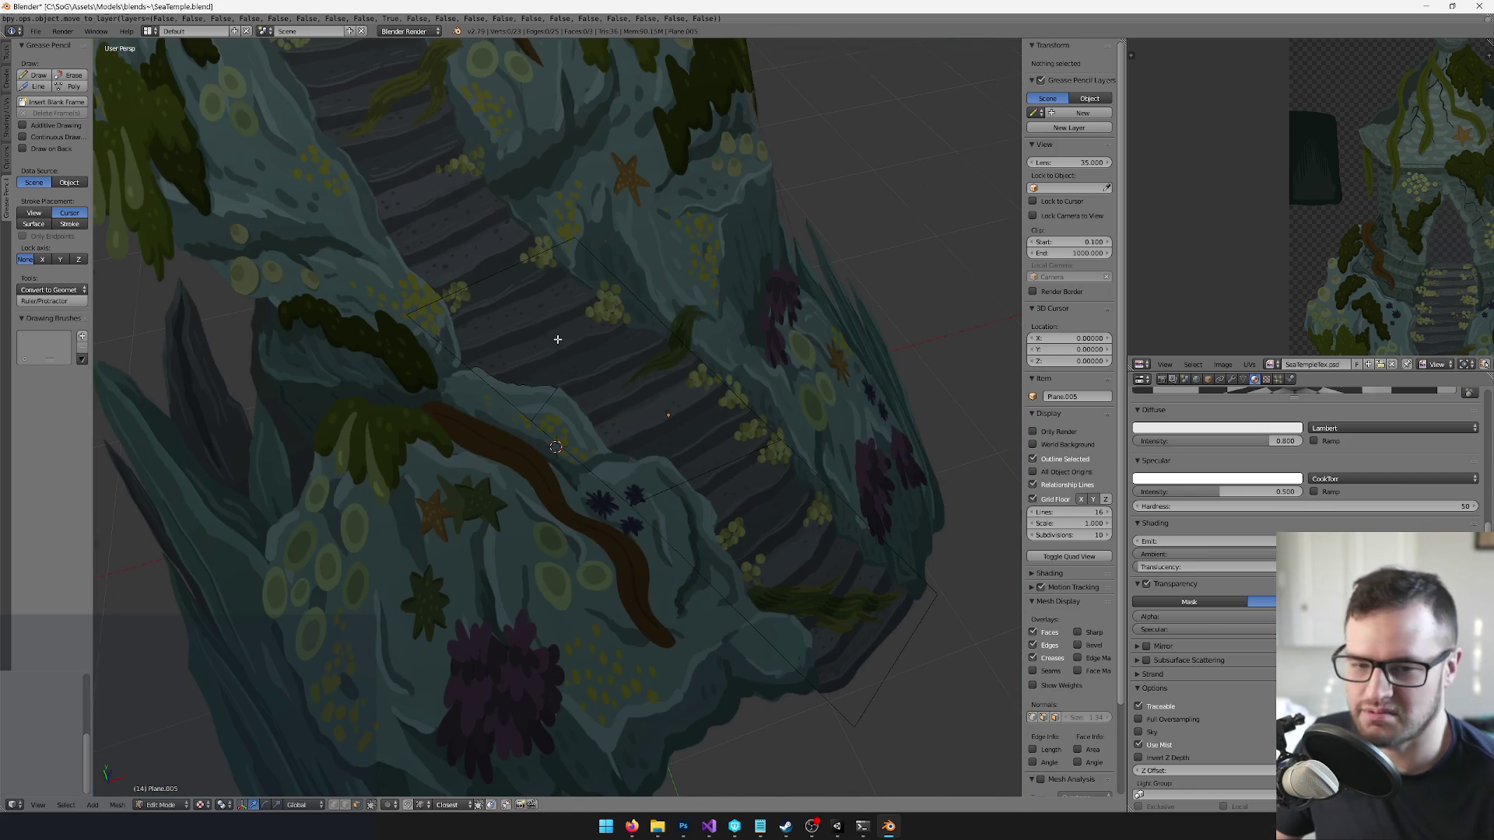
scroll(558, 336, up, 10)
scroll(547, 287, down, 2)
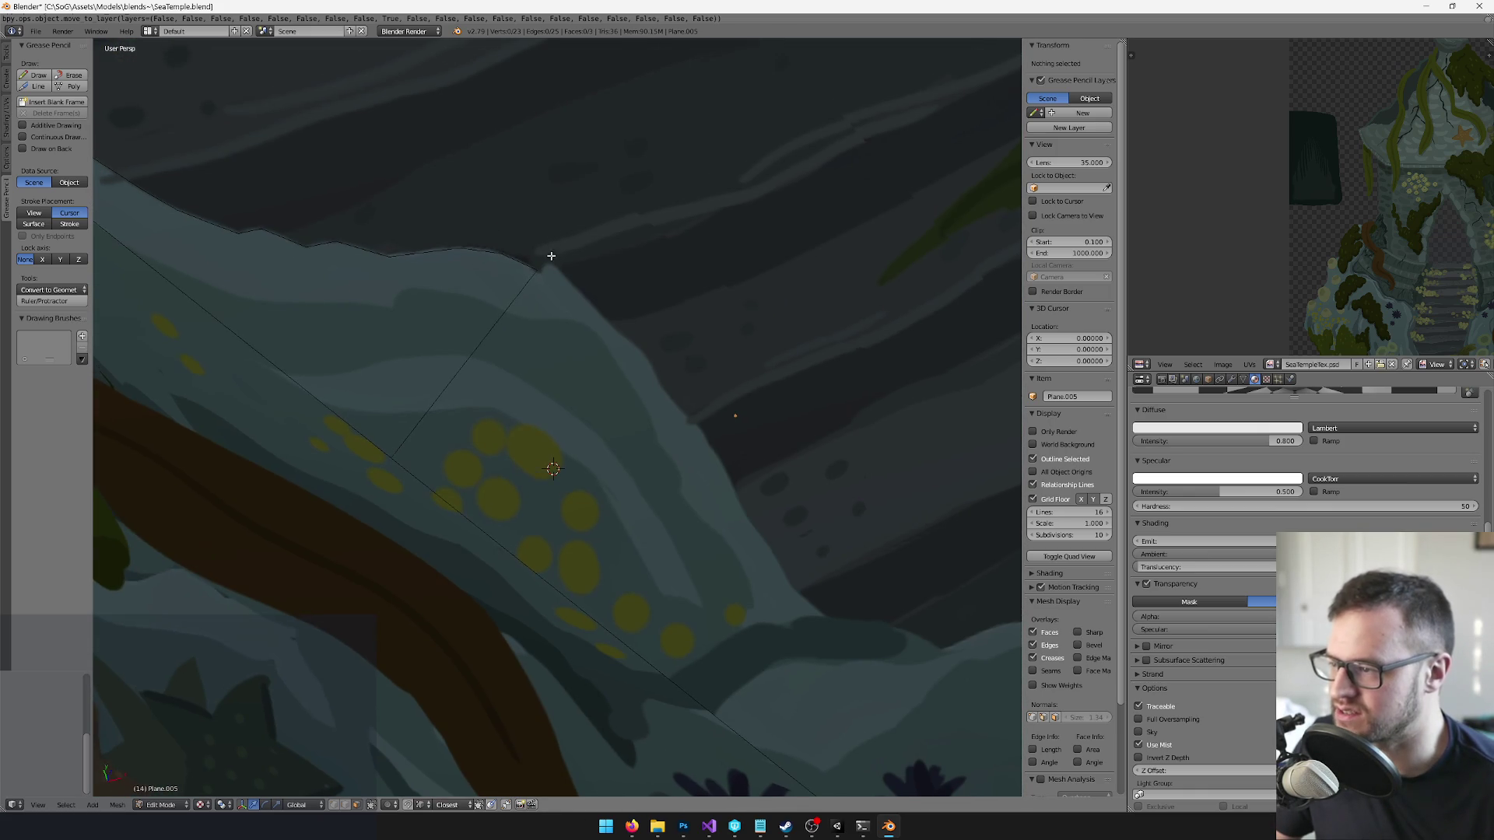
key(k)
click(552, 265)
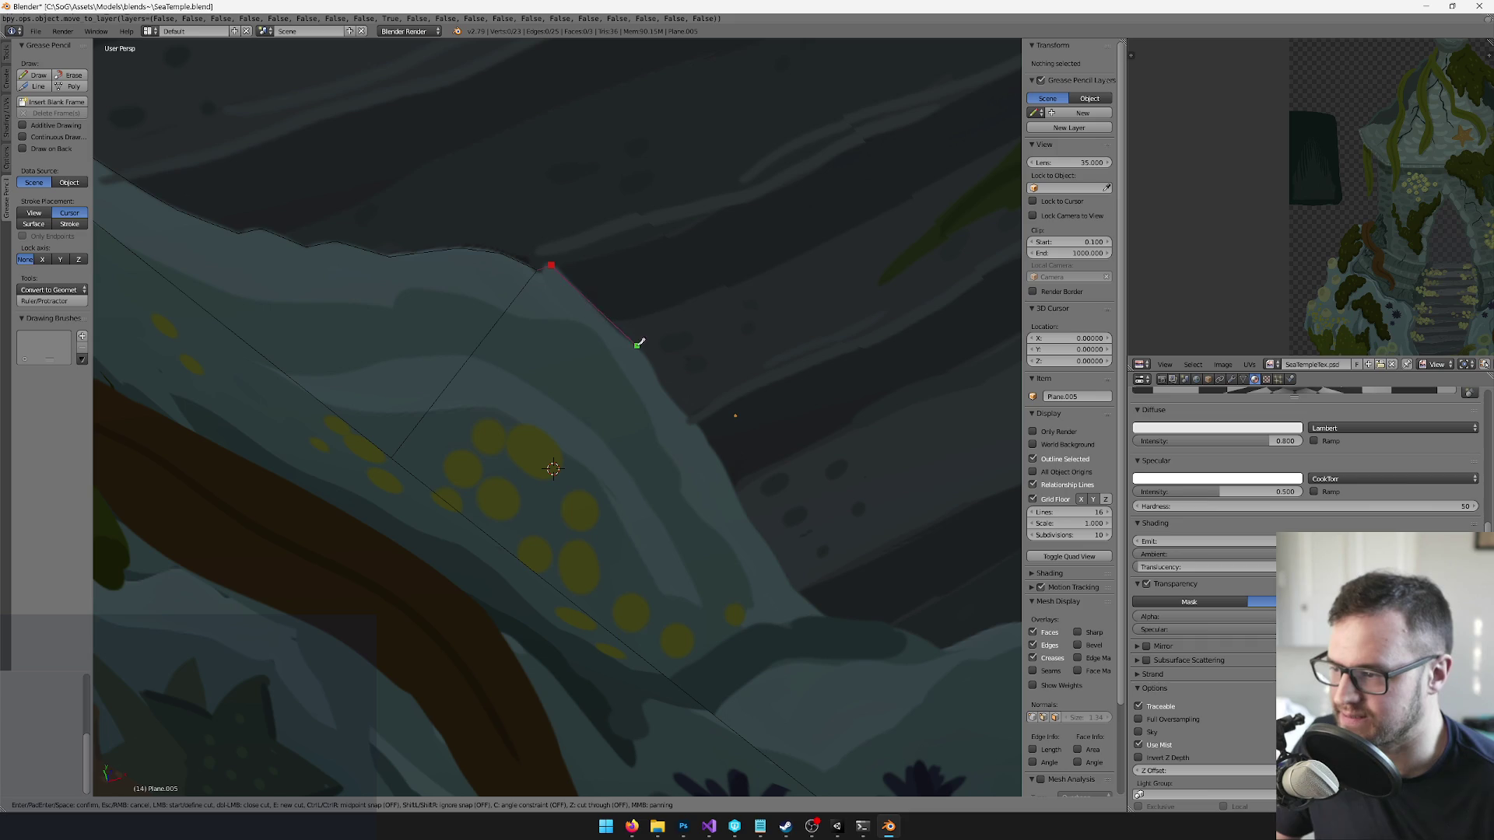
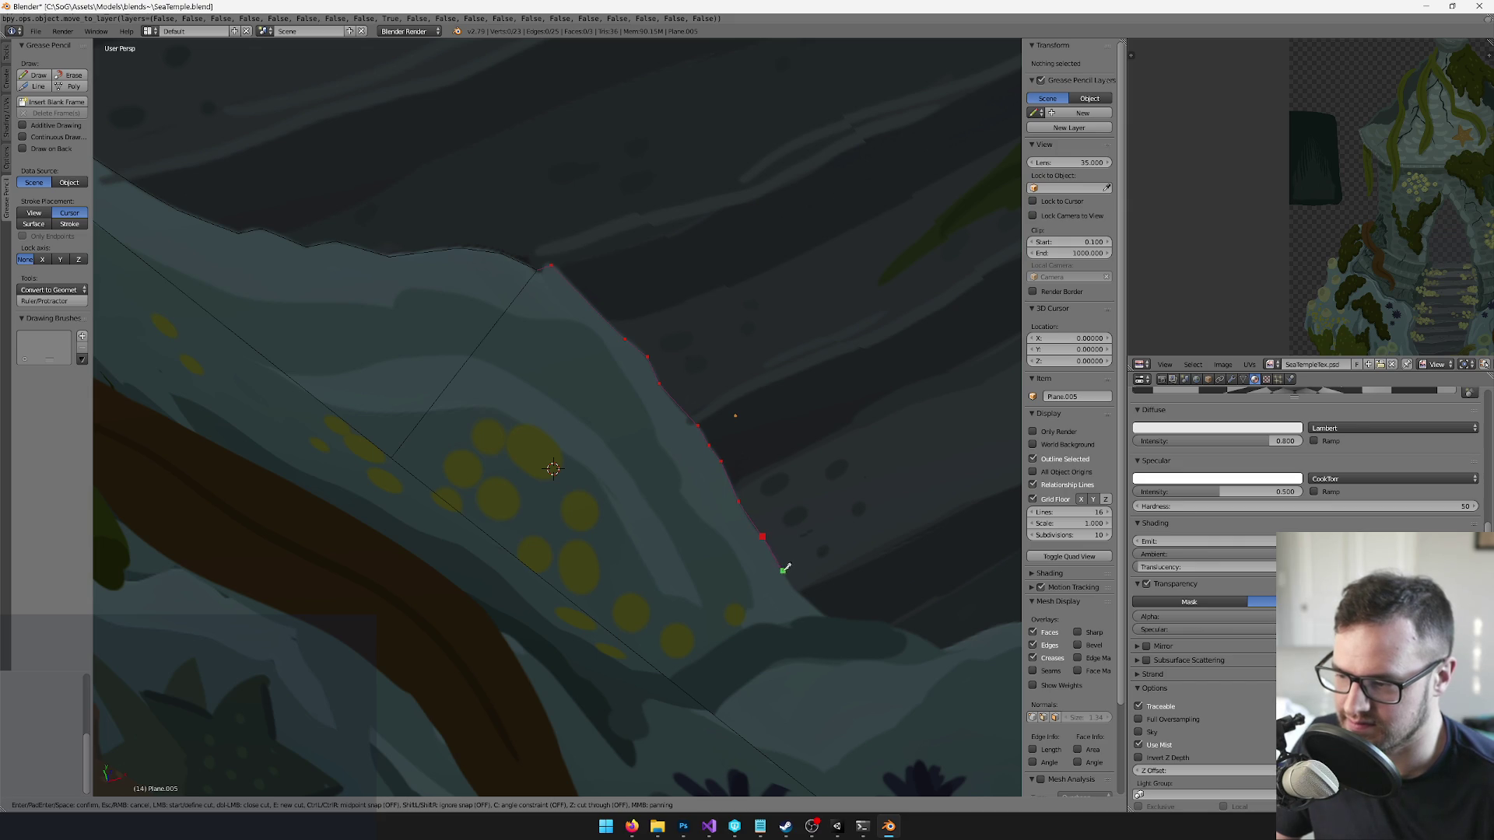
- Knife-cut the first short edge along the rock outline, then pan over the dark flowers
click(825, 616)
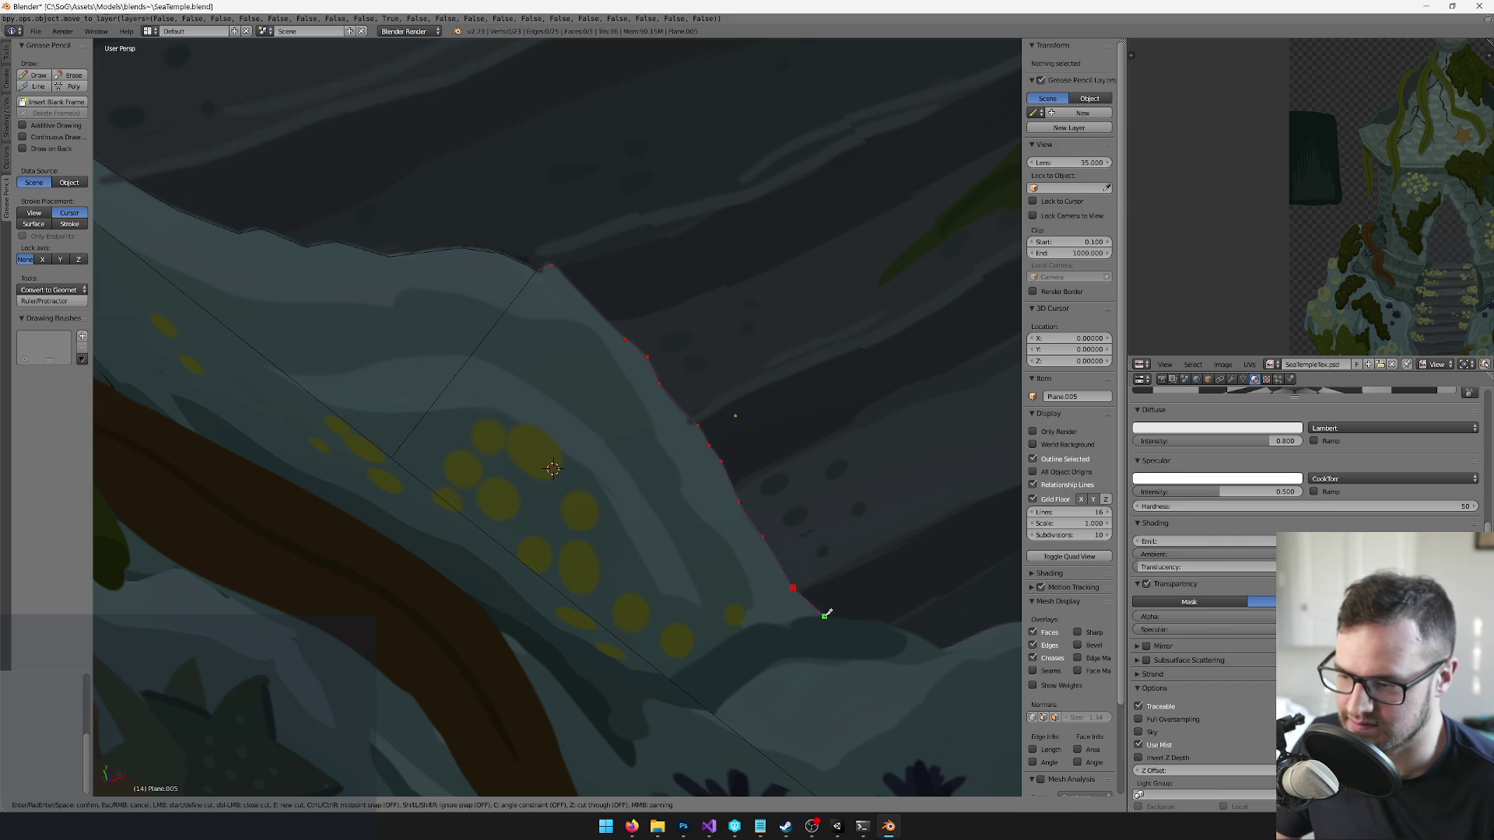
click(890, 623)
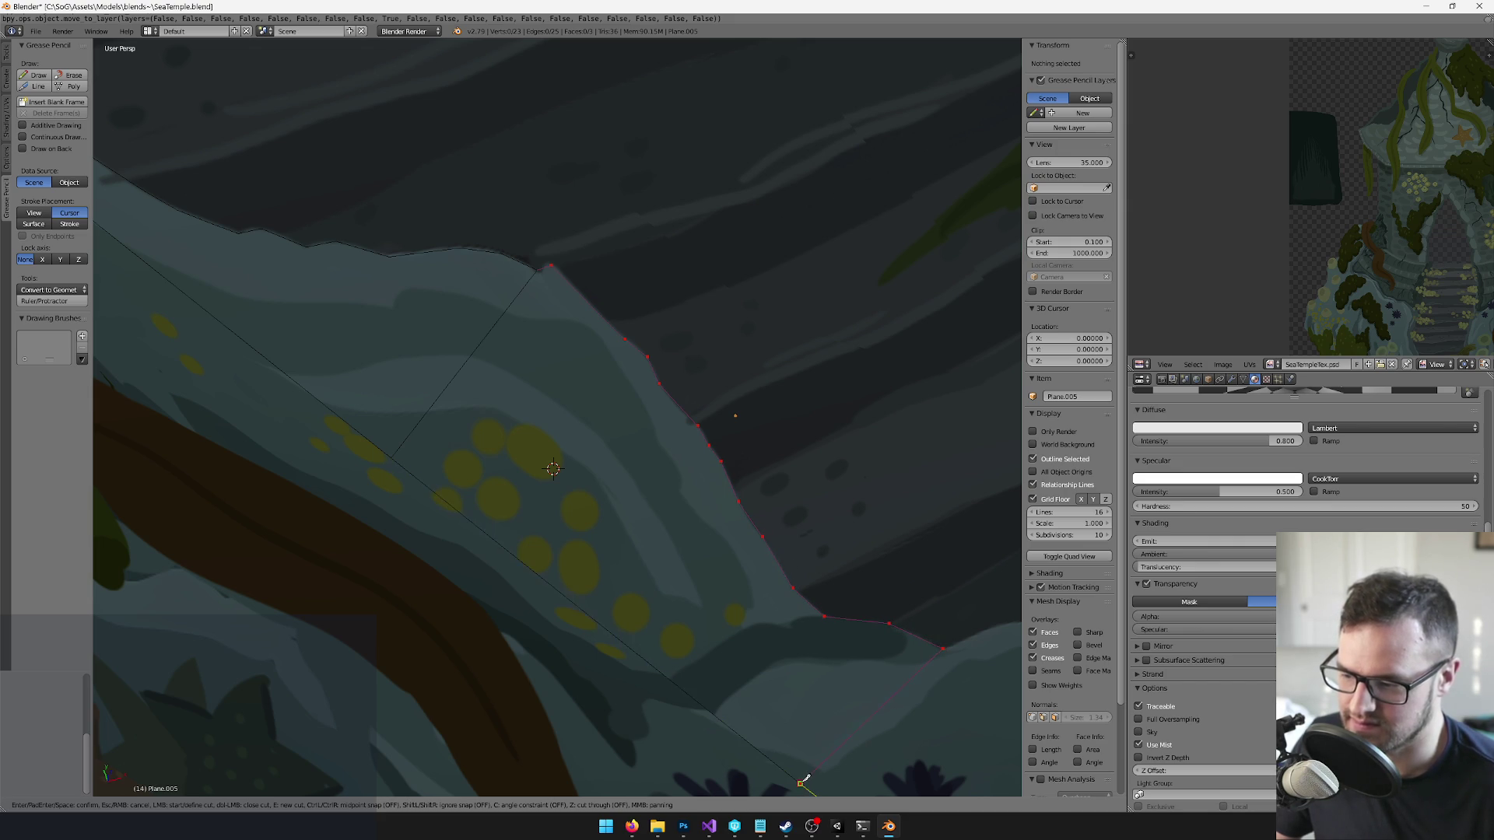
key(Return)
mouse_move(793, 778)
mouse_down()
mouse_move(711, 656)
mouse_move(621, 594)
mouse_move(577, 527)
mouse_move(537, 314)
mouse_up()
- Knife-cut a second edge tracing the rock outline down to the existing edge
key(k)
click(520, 245)
click(556, 240)
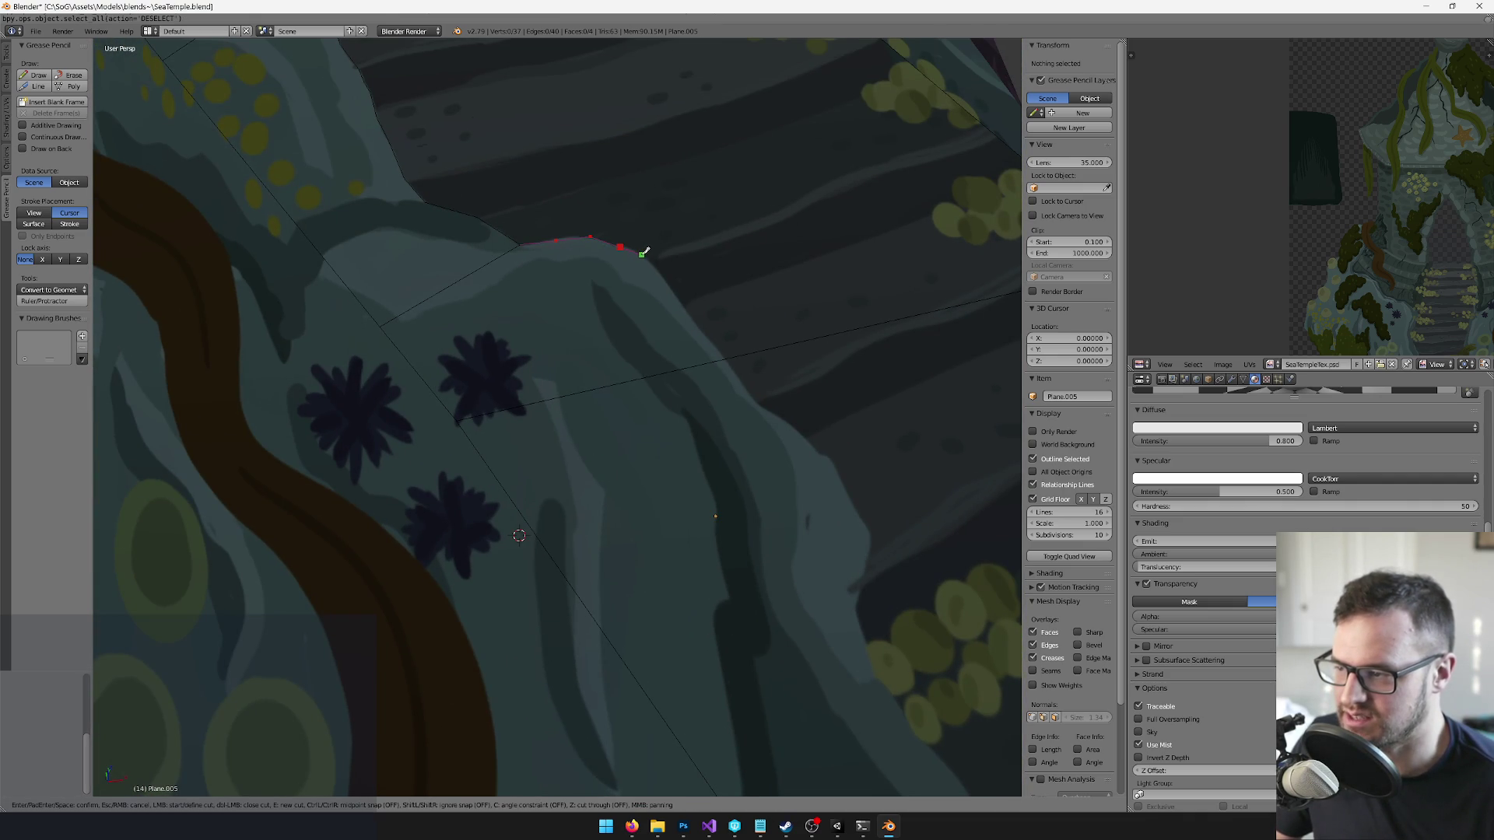
click(699, 327)
click(726, 358)
key(Return)
- Continue the knife cut down the rock outline to the mesh edge and select the traced face
key(k)
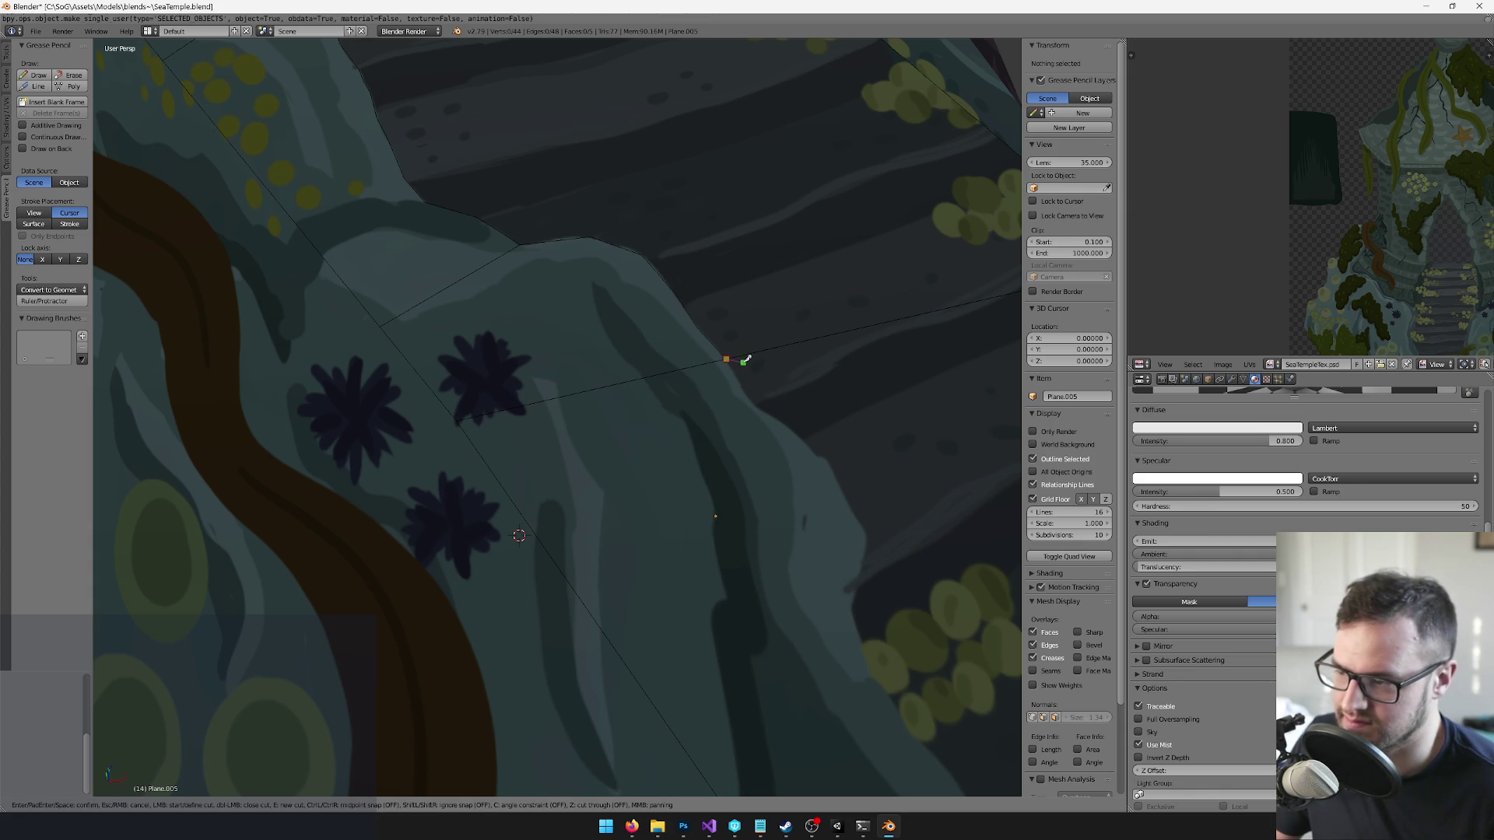
click(747, 395)
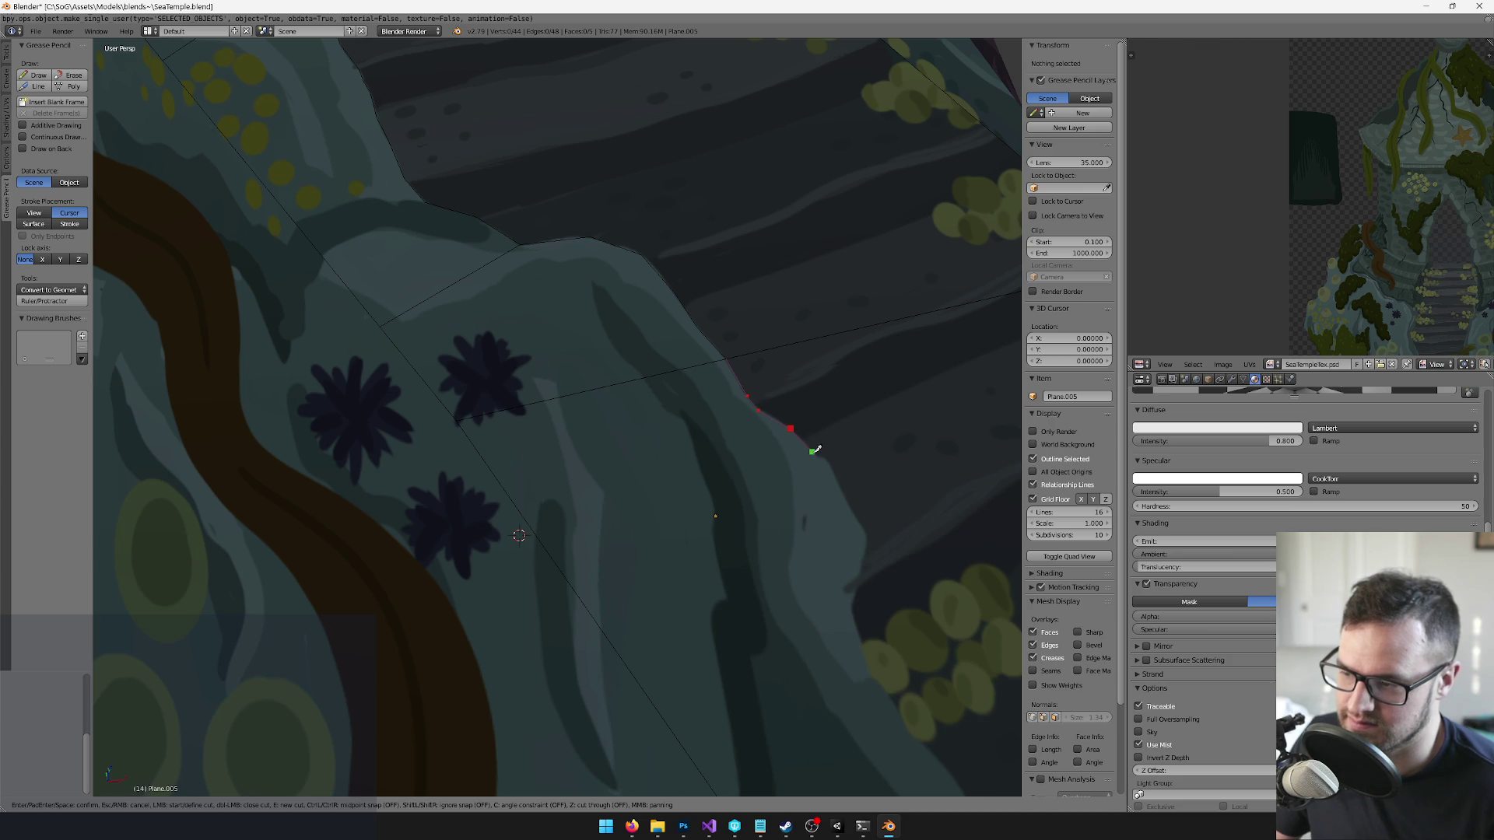
click(828, 460)
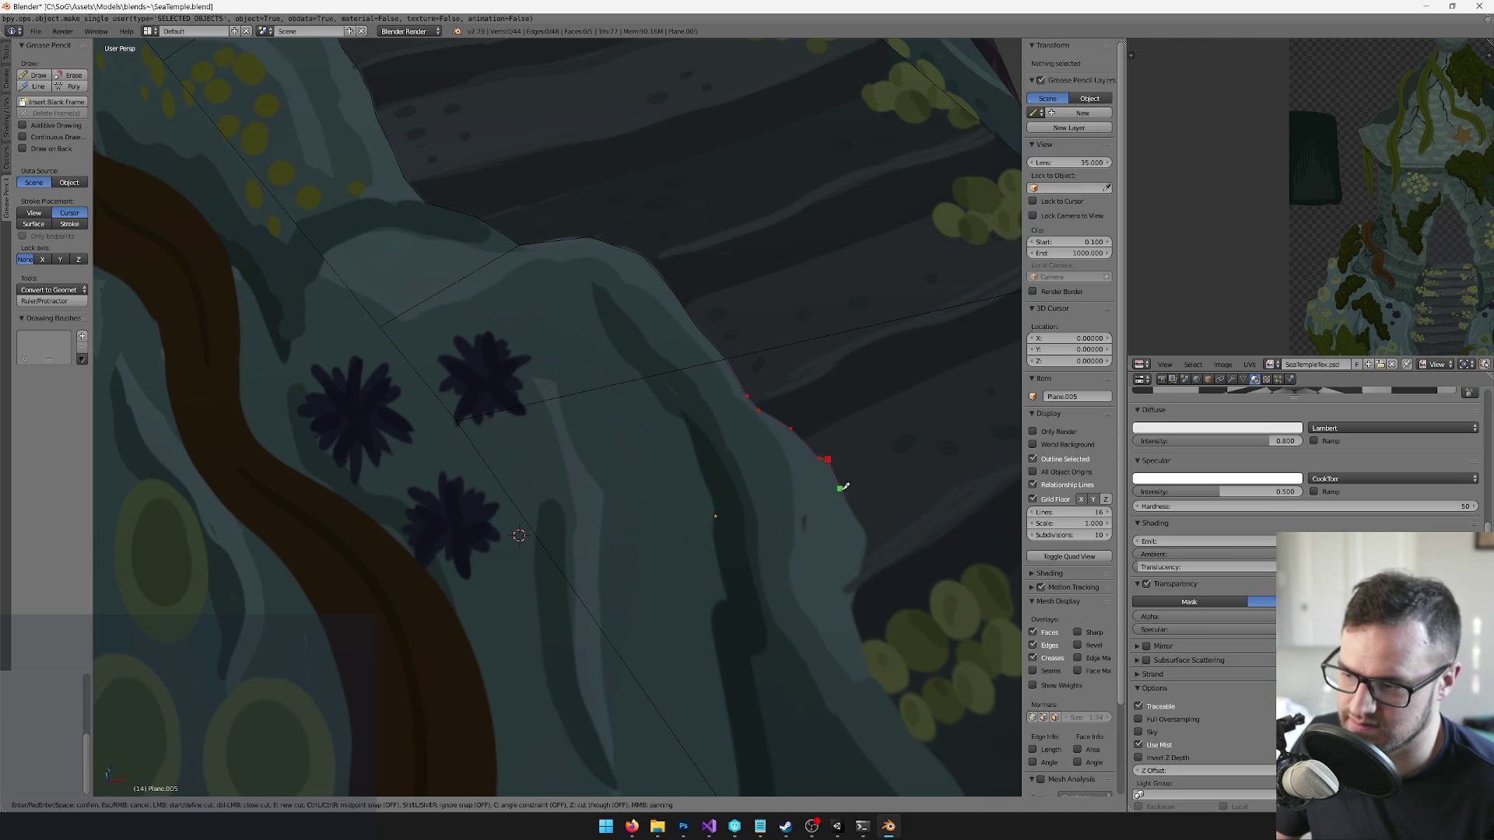
click(848, 499)
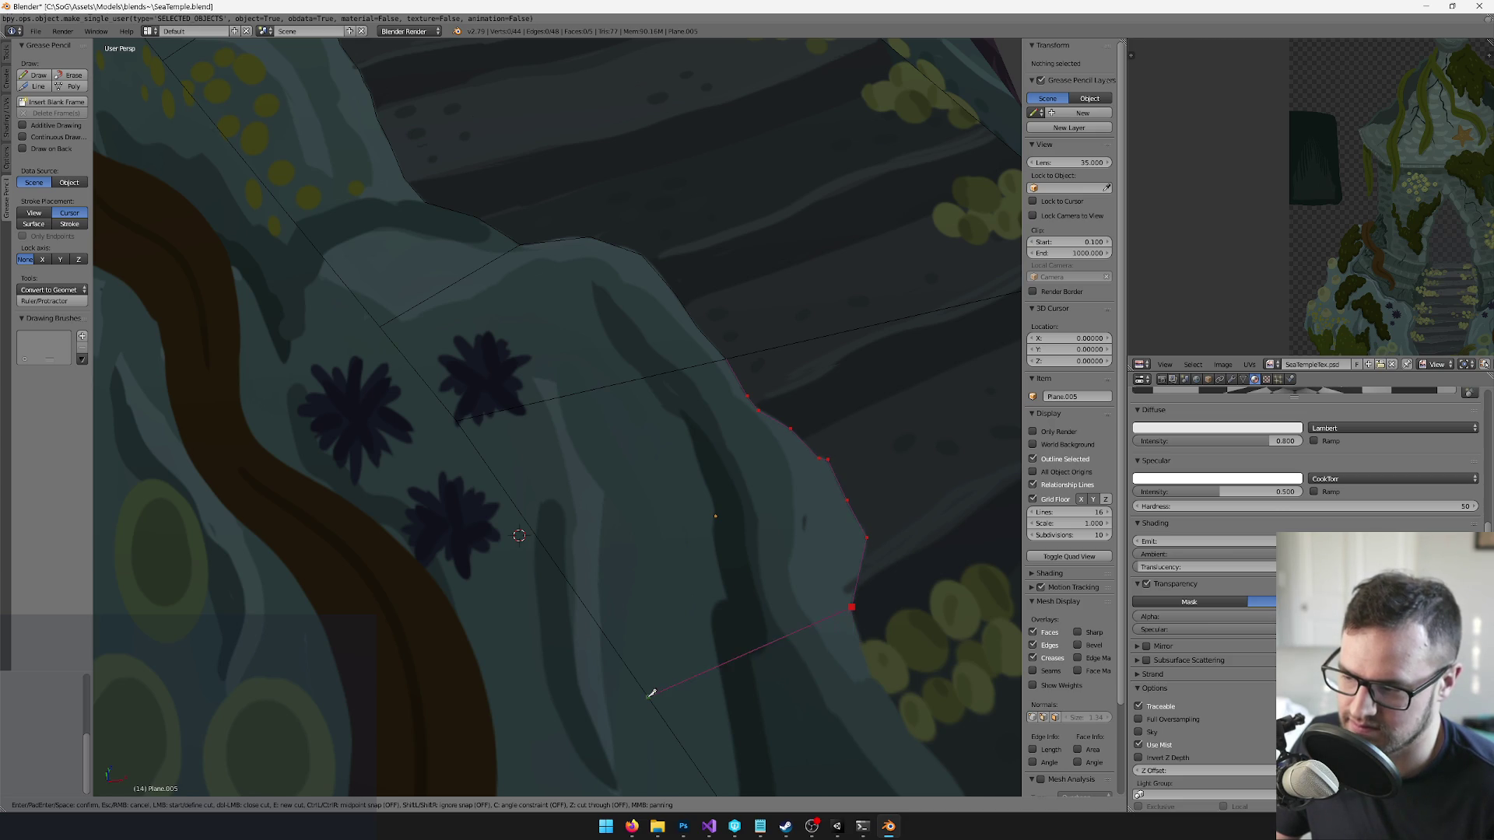
click(651, 699)
key(Return)
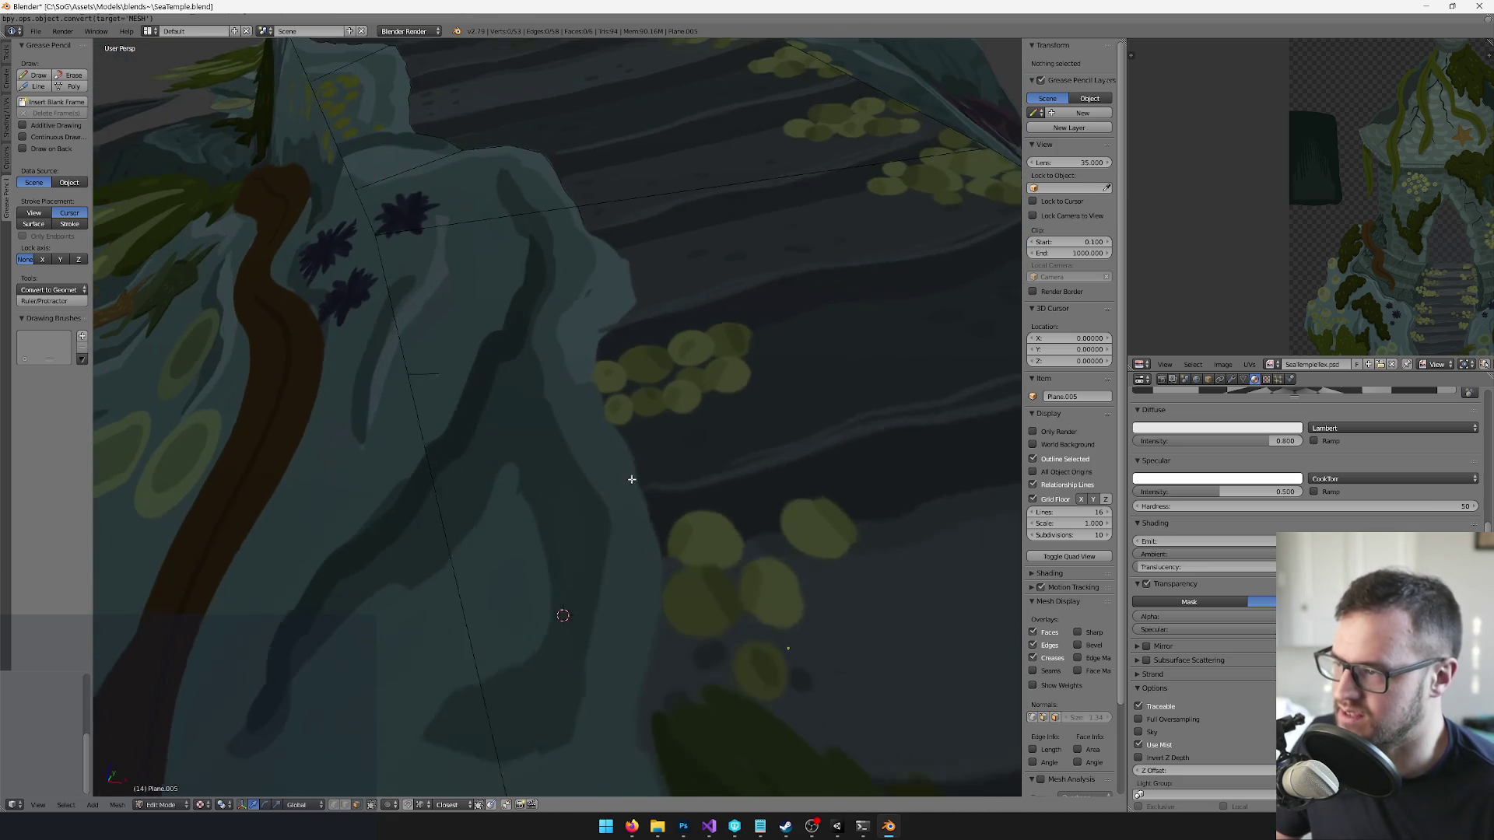
right_click(643, 302)
- Apply the plane's rotation and scale in Object Mode, then return to Edit Mode
key(Tab)
key(ctrl+a)
click(642, 300)
key(Tab)
- Rotate the selected face 90 degrees about the X axis with rx90
key(KP_8)
key(KP_8)
key(KP_8)
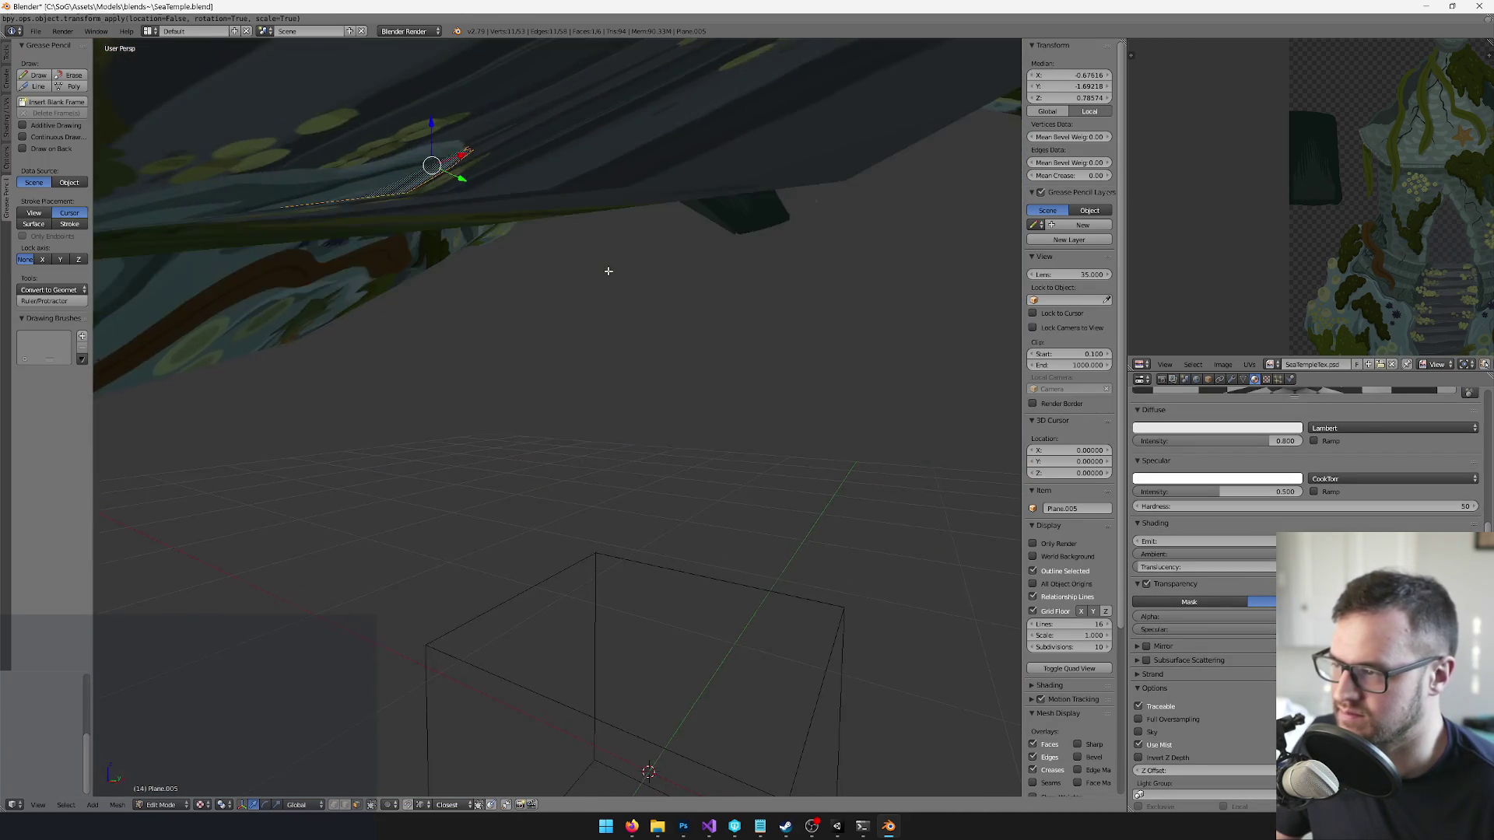
key(KP_2)
key(KP_2)
key(KP_2)
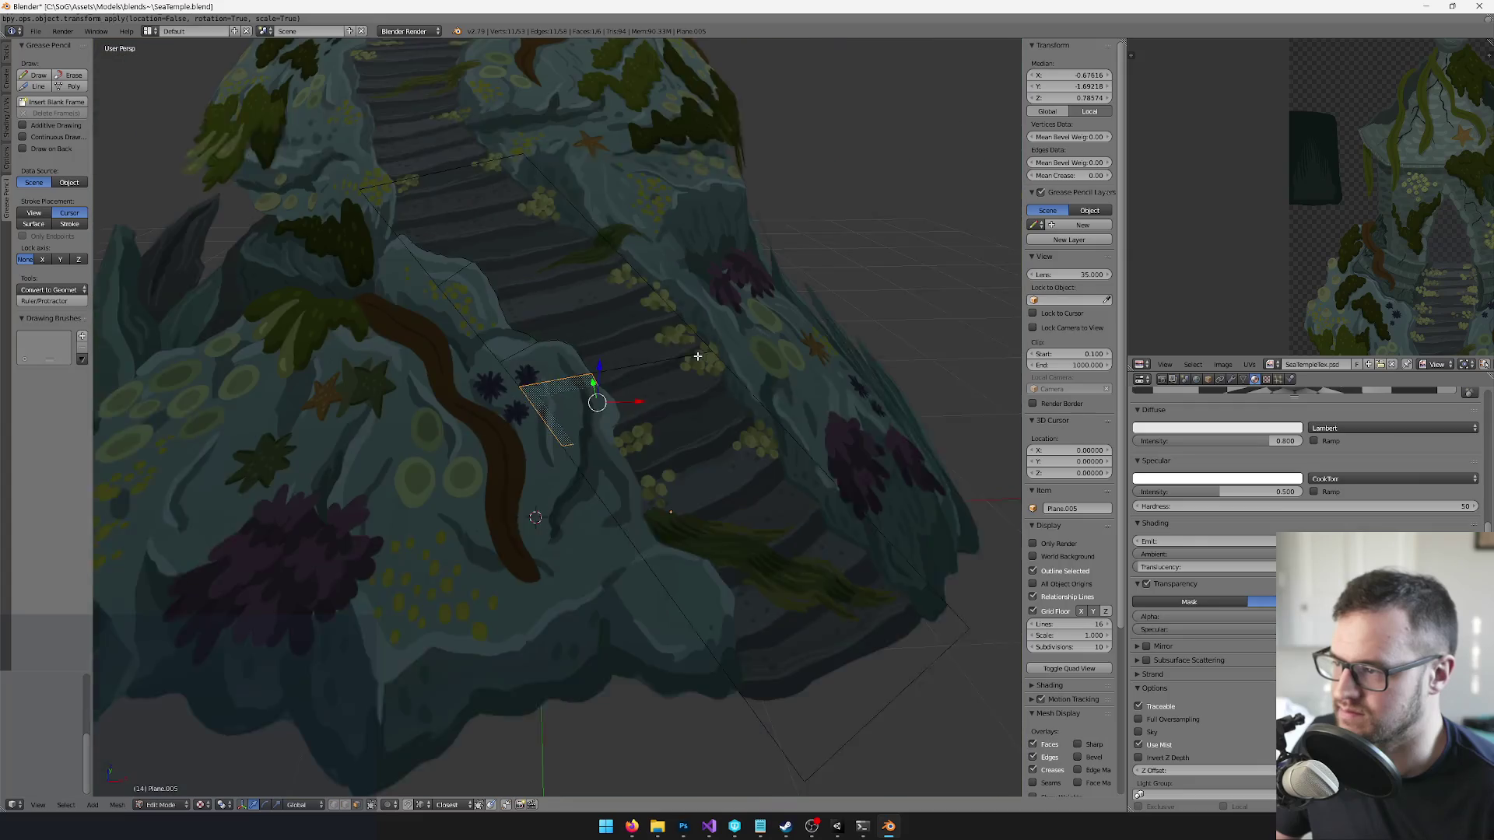
scroll(713, 362, up, 5)
key(KP_8)
key(KP_8)
key(KP_8)
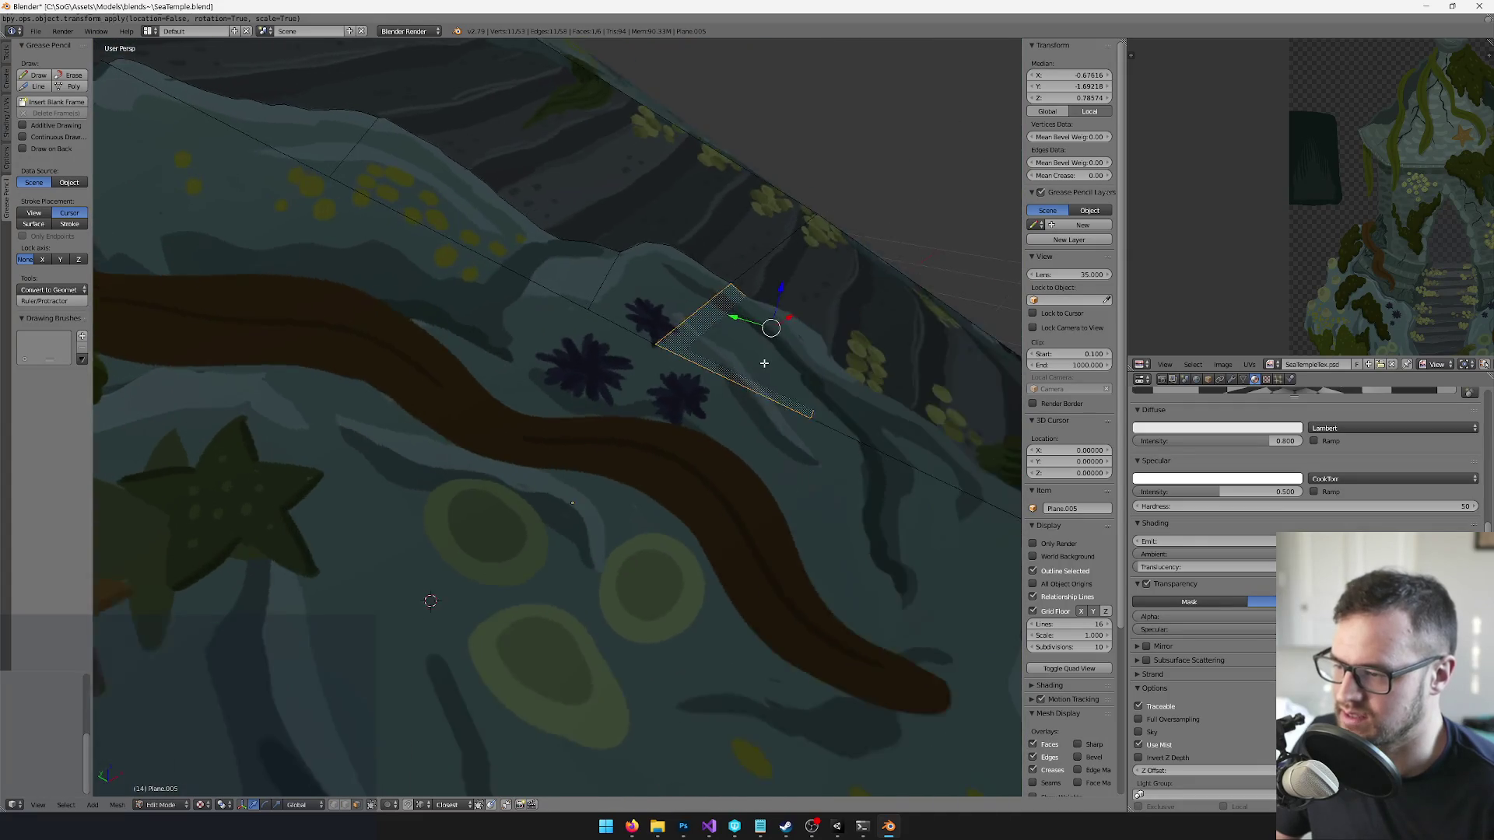
key(KP_8)
key(KP_8)
key(KP_8)
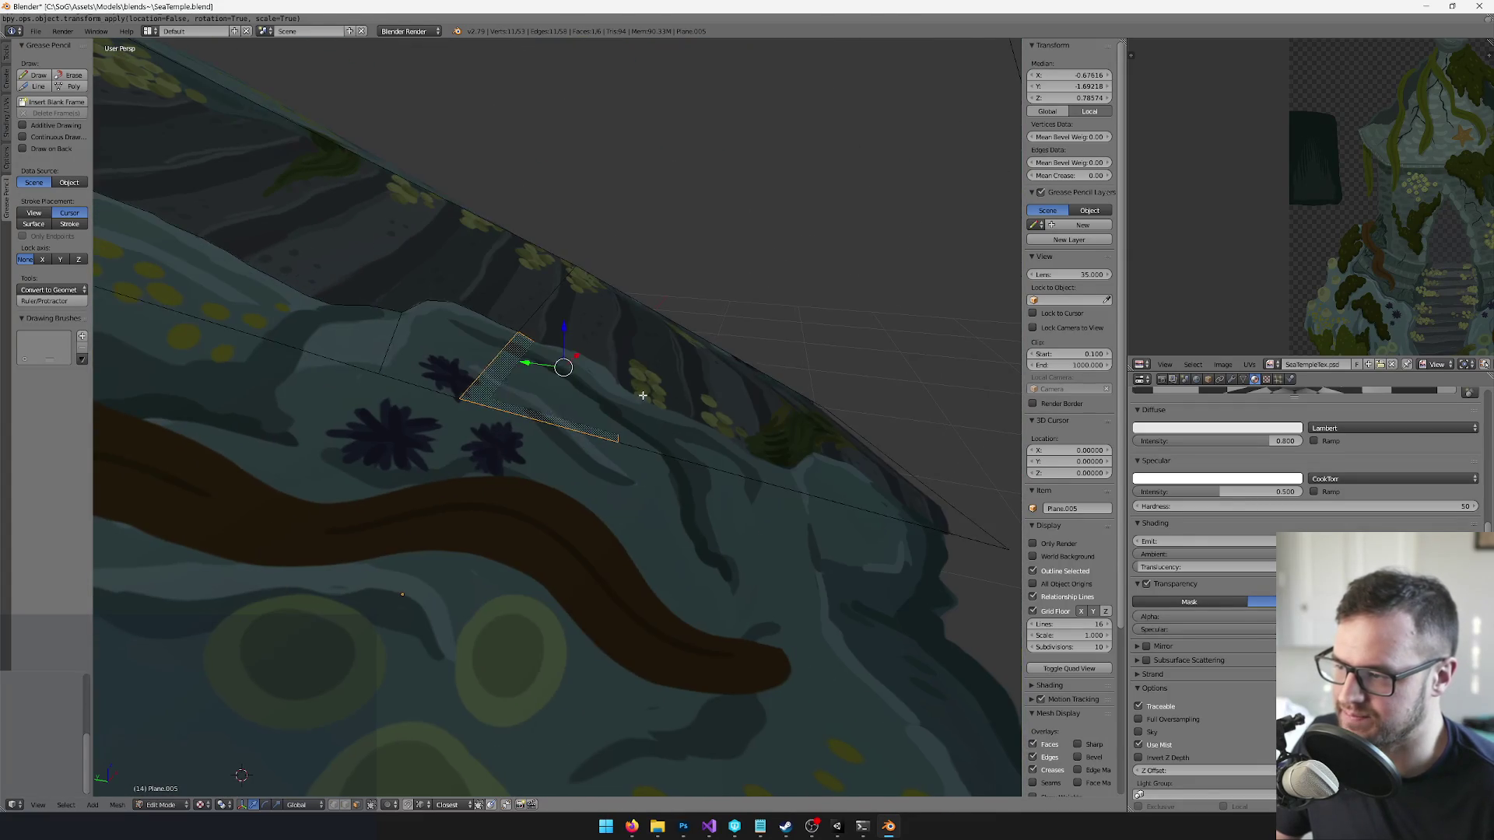
key(KP_2)
key(KP_2)
key(KP_2)
key(KP_8)
text(rx90)
key(Return)
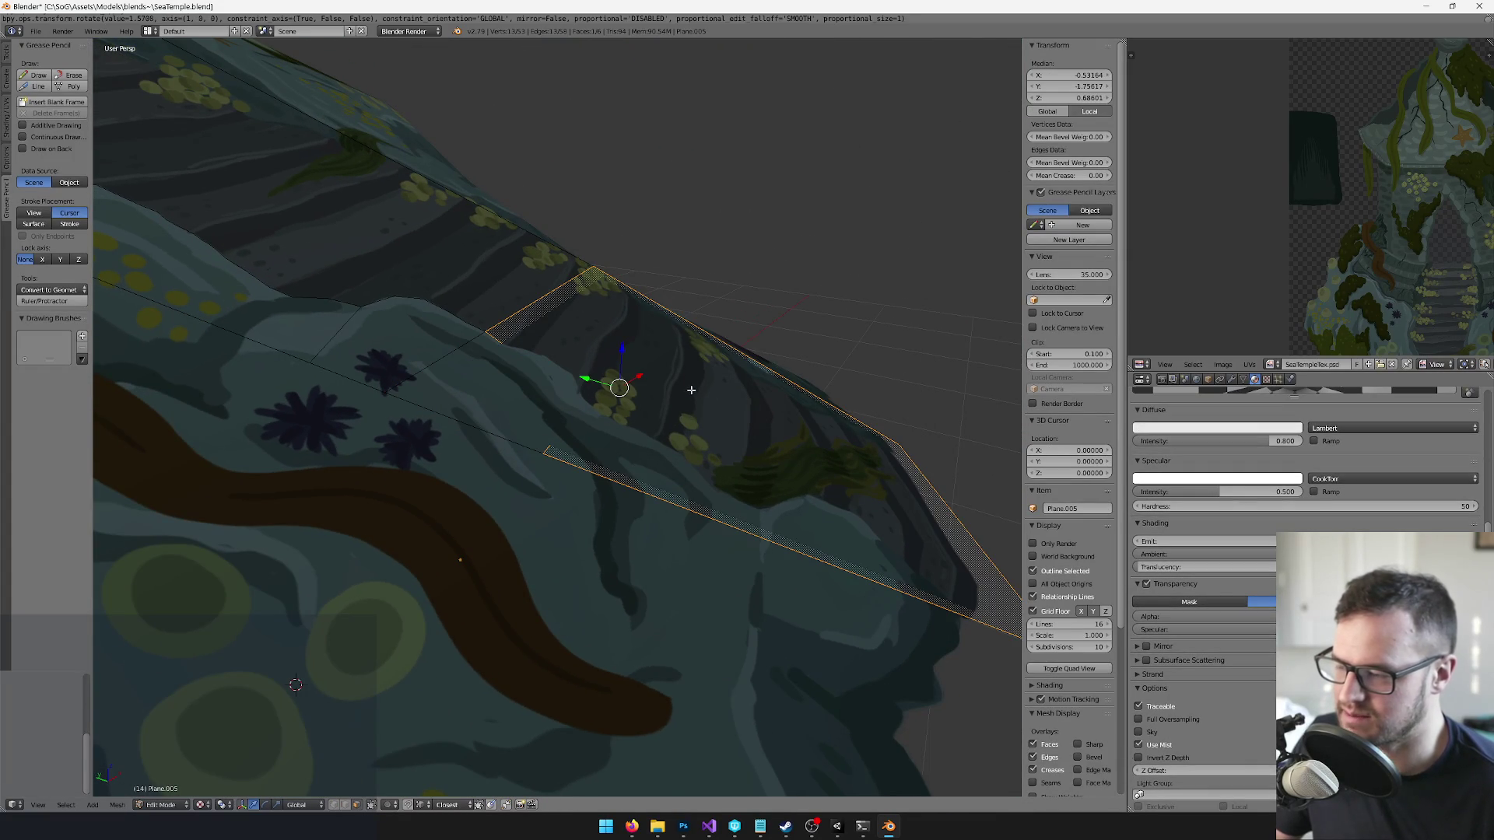
- Select all faces and fatten them slightly outward with Alt+S
key(KP_2)
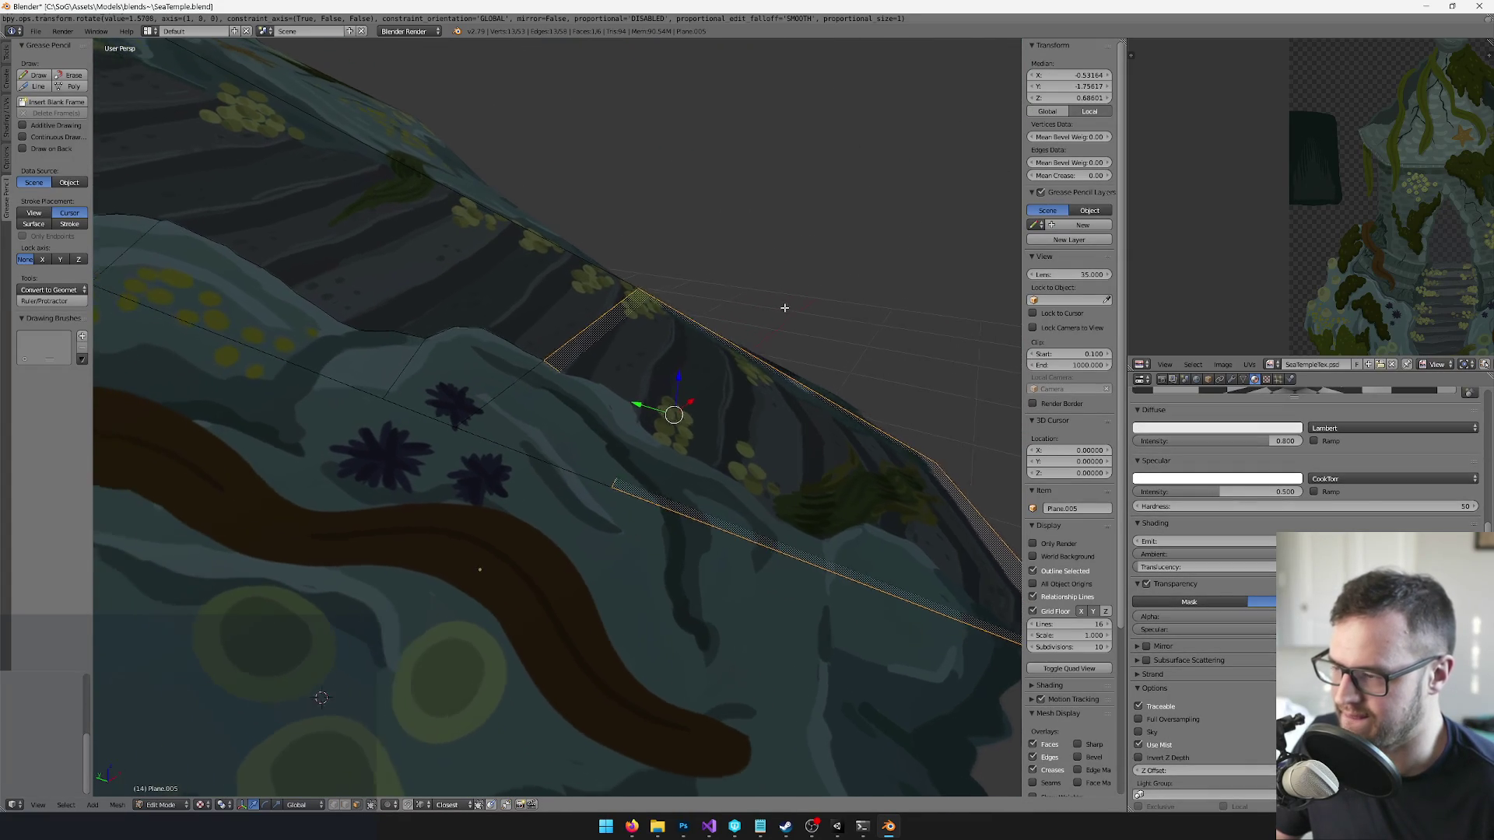
key(a)
key(alt+s)
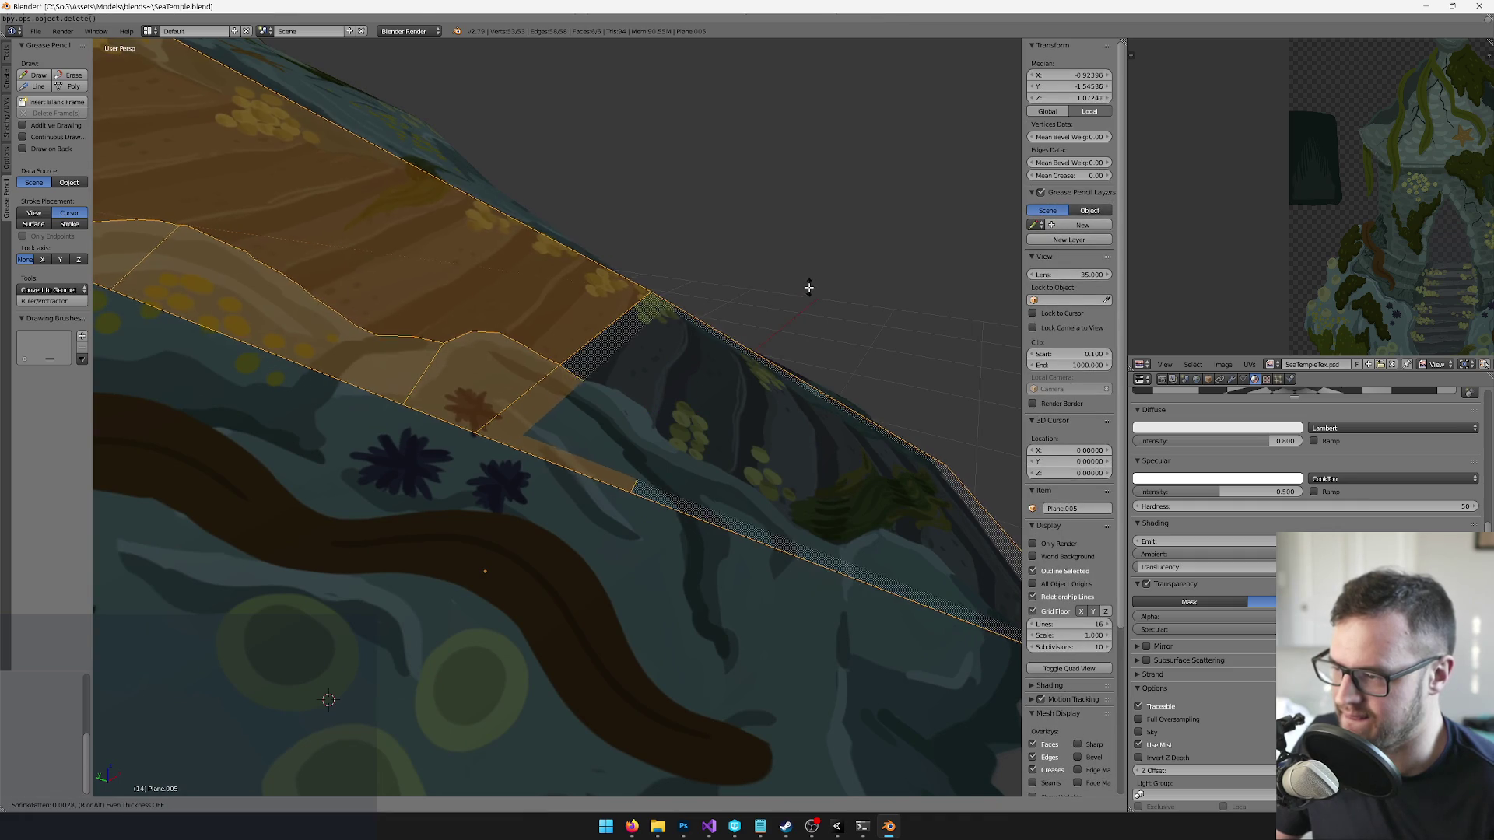
scroll(759, 436, down, 2)
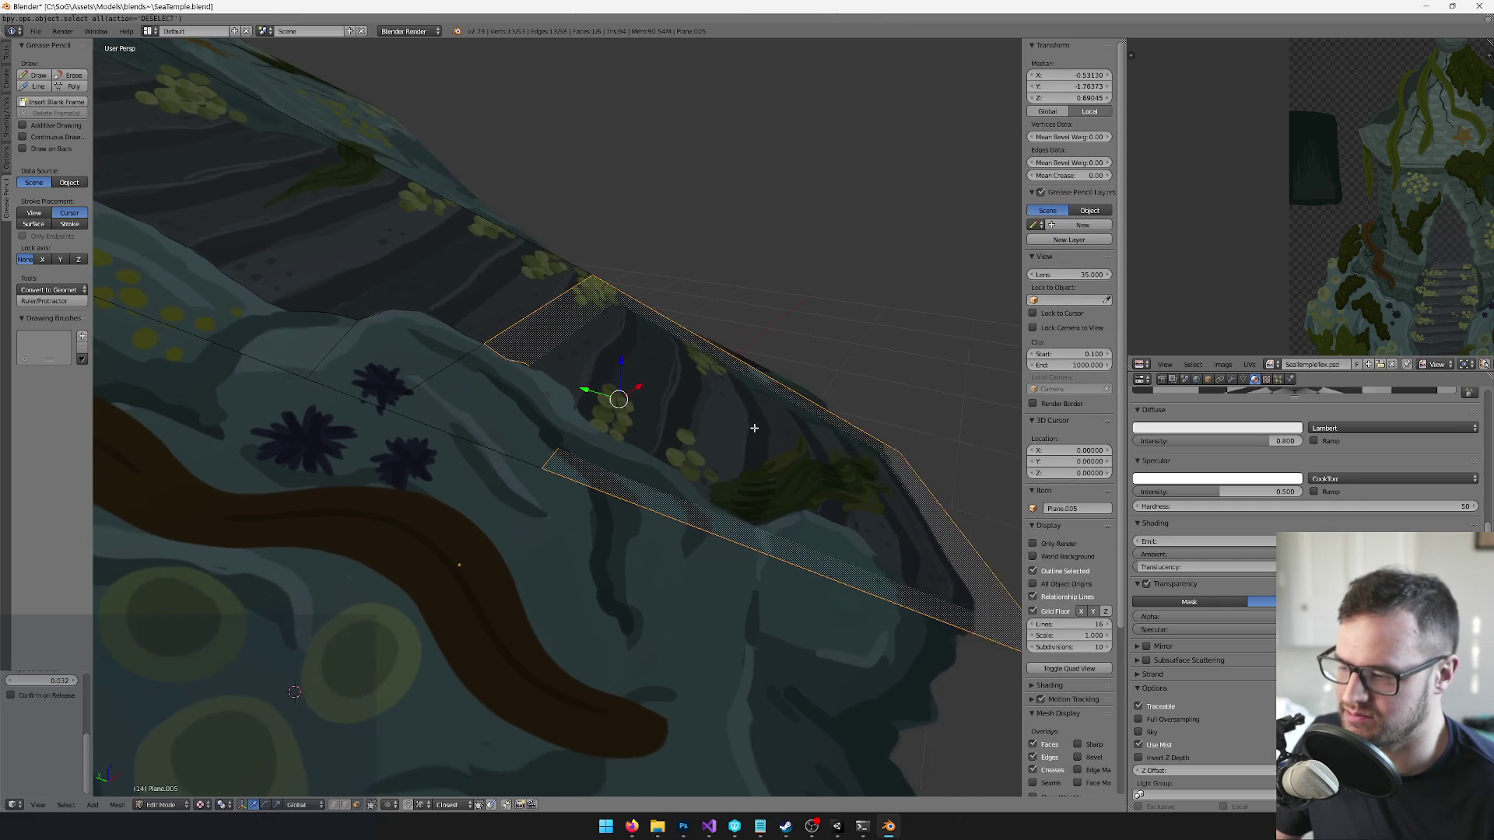
key(alt+s)
click(867, 349)
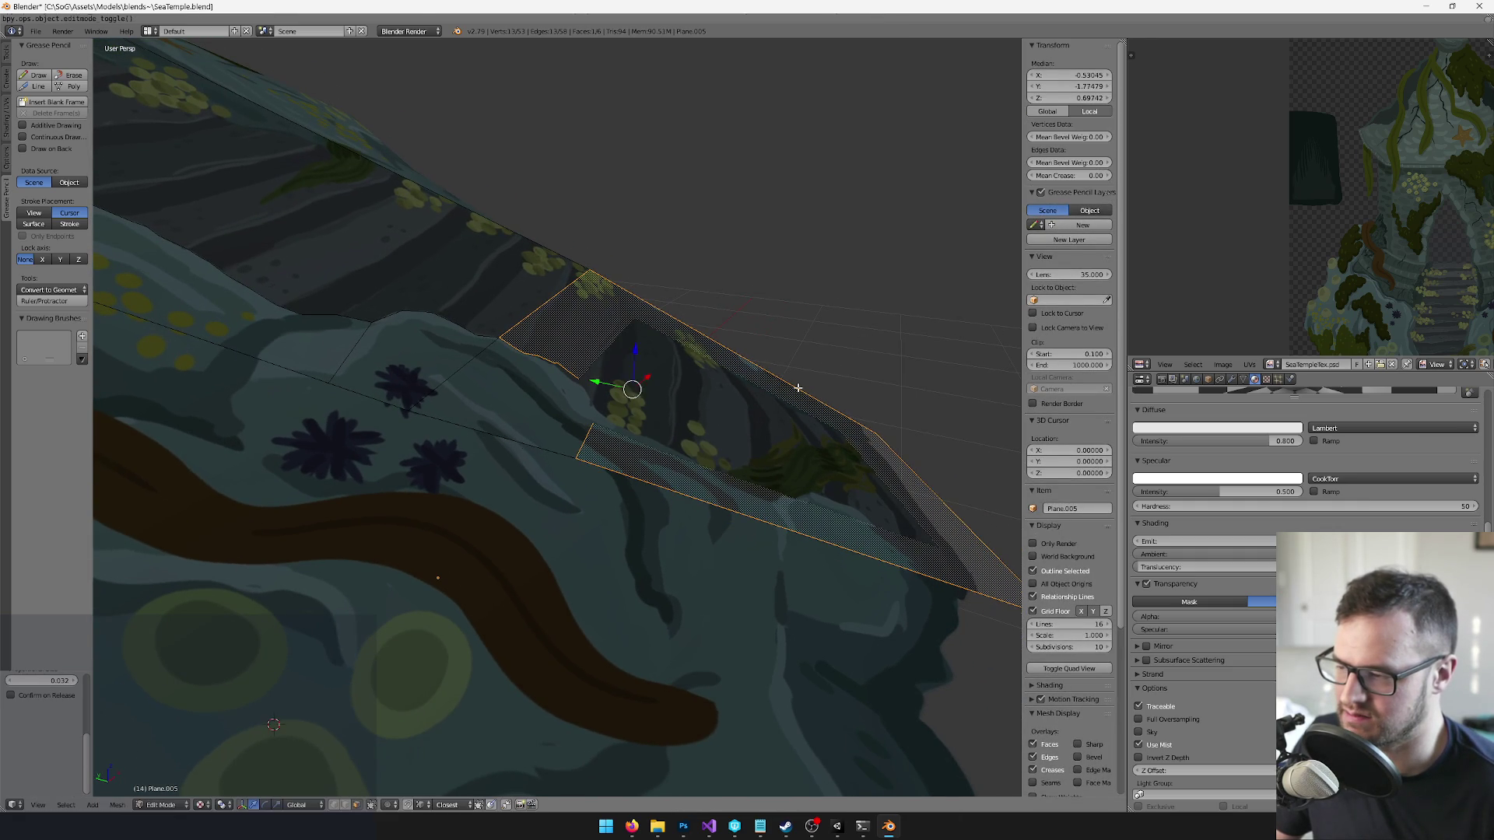
- Deselect everything and move the plane along the Y axis
key(Tab)
key(Tab)
mouse_move(600, 395)
mouse_down()
mouse_move(599, 419)
mouse_move(544, 389)
mouse_move(600, 385)
mouse_move(607, 456)
mouse_up()
key(a)
key(Tab)
drag(577, 572, 579, 592)
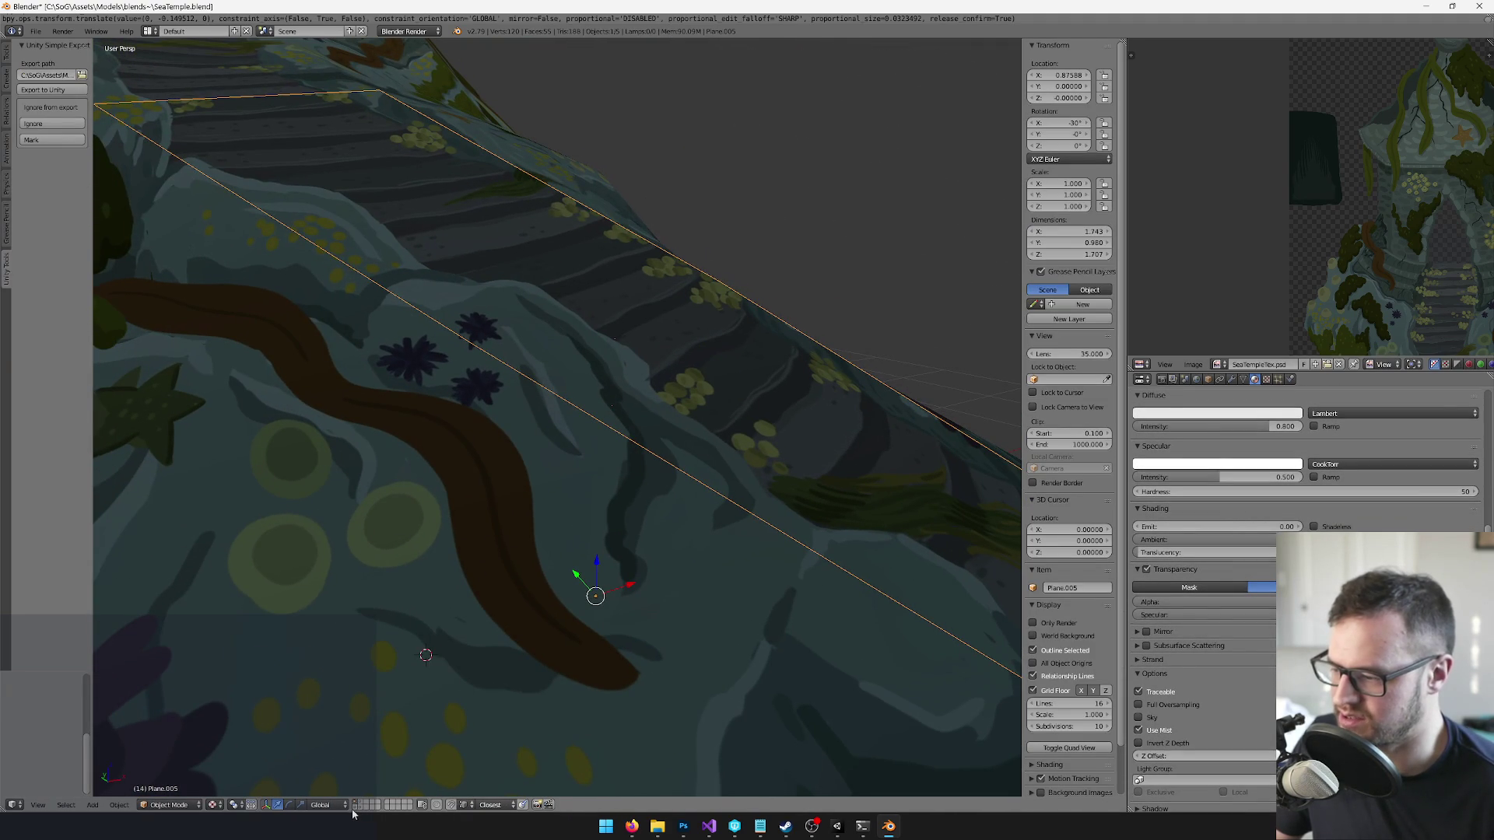
- Move the plane to another layer, show that layer and select the plane
drag(579, 365, 605, 334)
key(m)
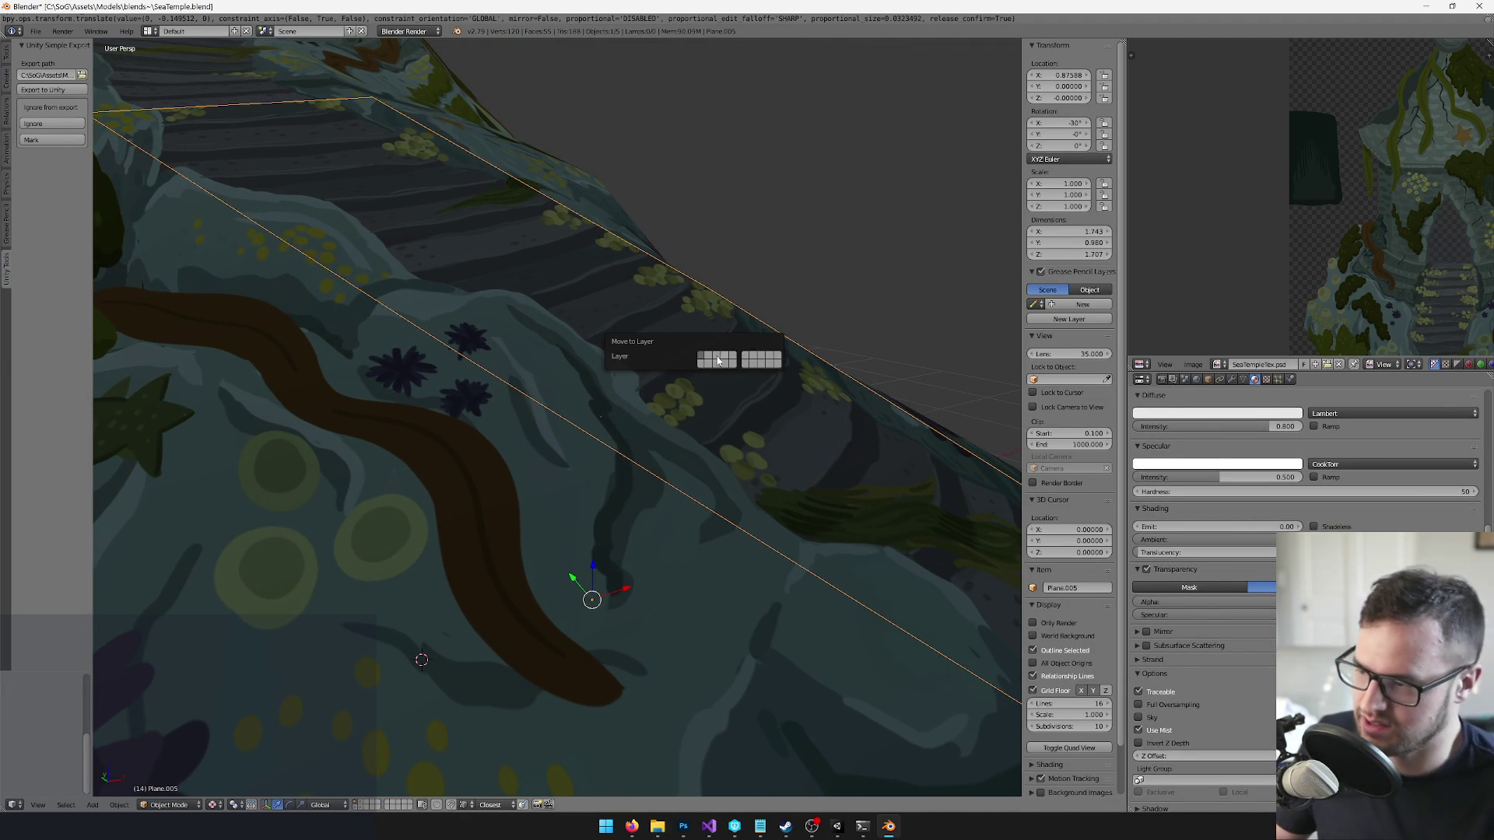
click(719, 359)
click(368, 804)
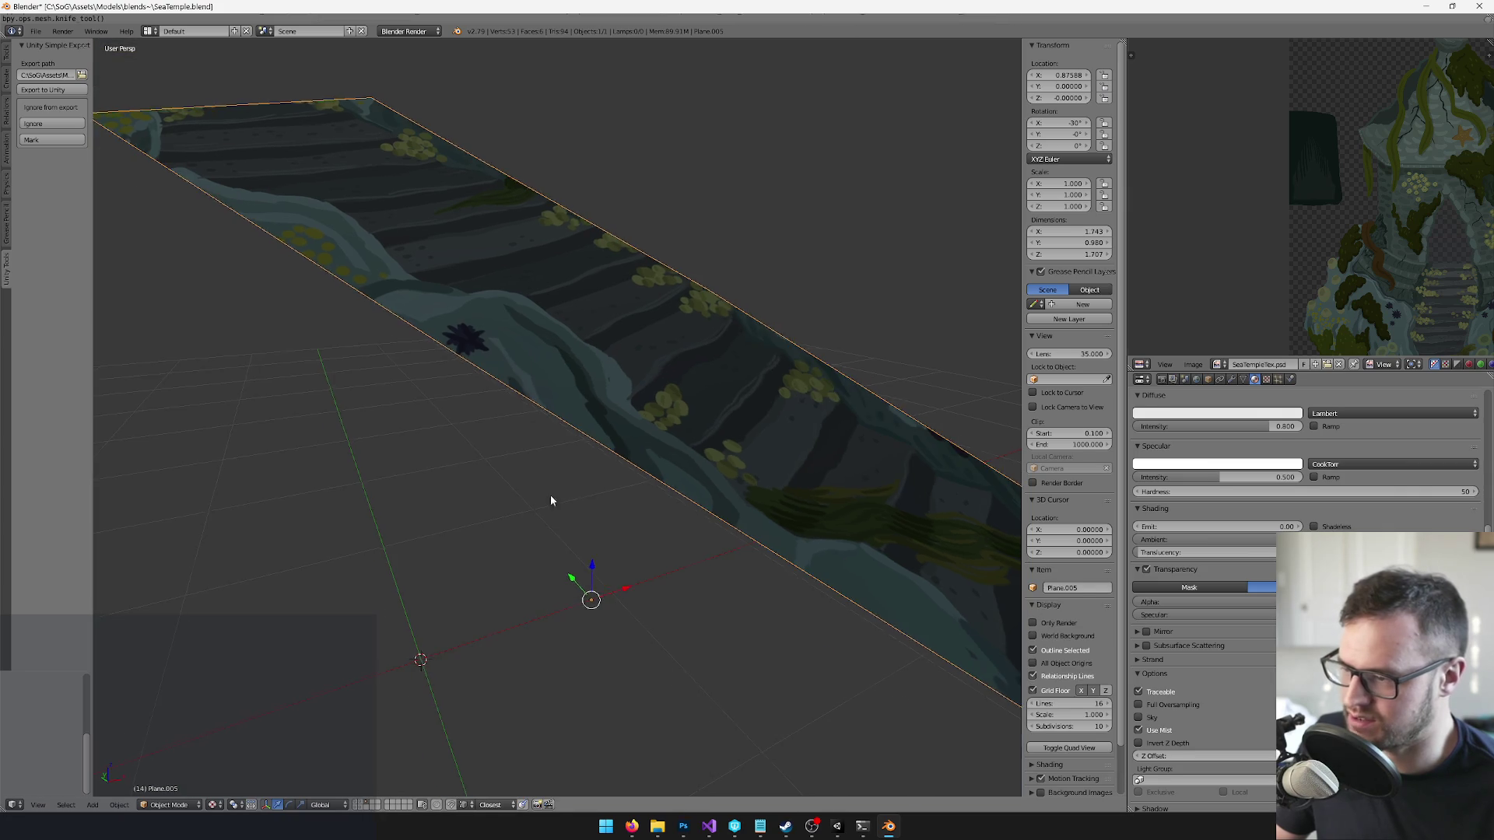
right_click(565, 489)
key(Tab)
- Isolate the plane, briefly start a knife cut and cancel it, then restore the full scene
scroll(563, 474, up, 4)
key(k)
mouse_move(562, 474)
mouse_down()
mouse_move(508, 340)
mouse_move(575, 363)
mouse_move(666, 362)
mouse_move(773, 287)
mouse_move(781, 320)
mouse_move(824, 304)
mouse_move(750, 293)
mouse_move(698, 316)
mouse_up()
key(k)
key(Escape)
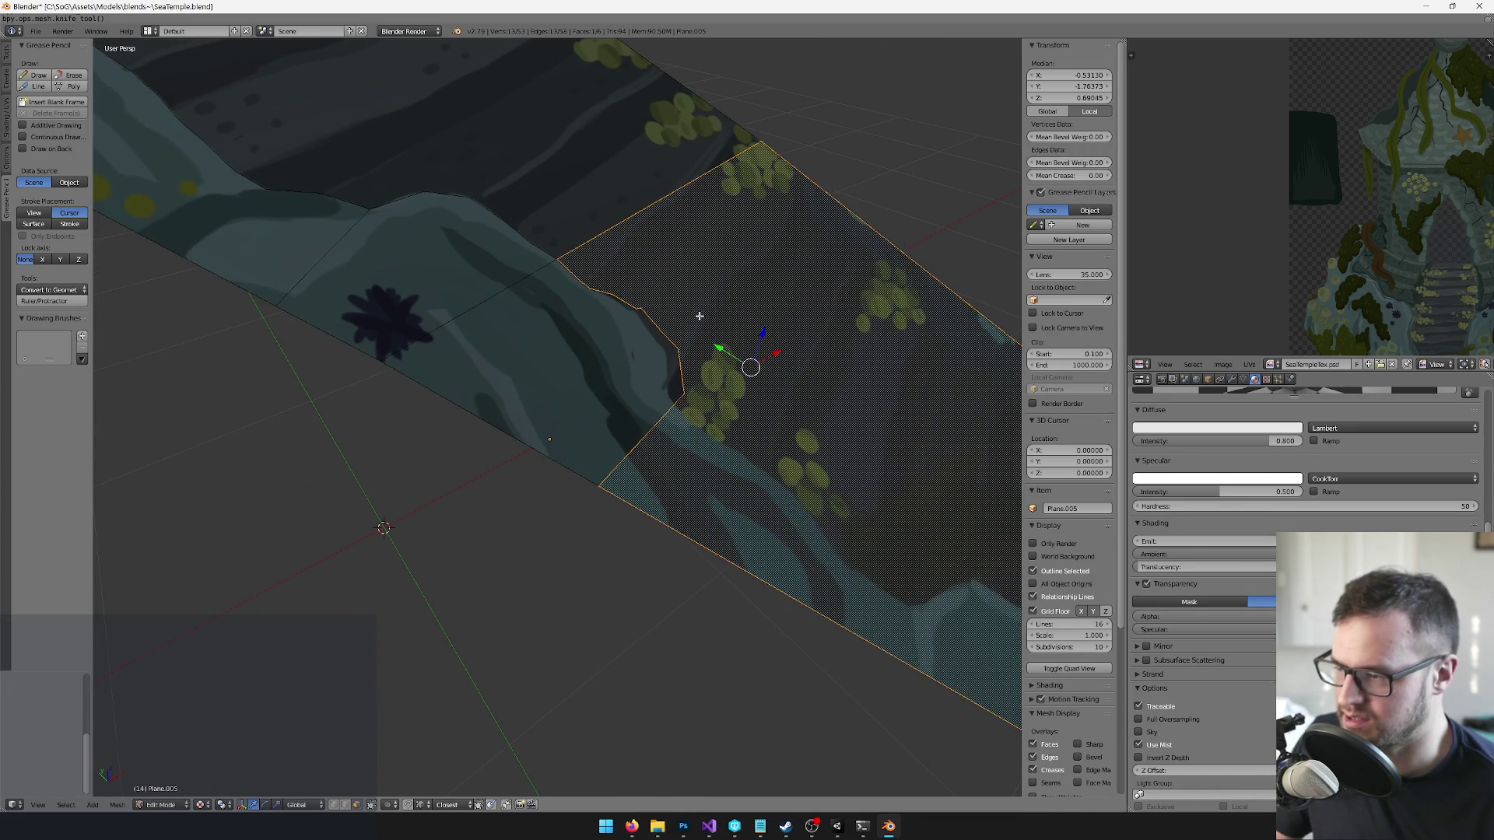
key(Tab)
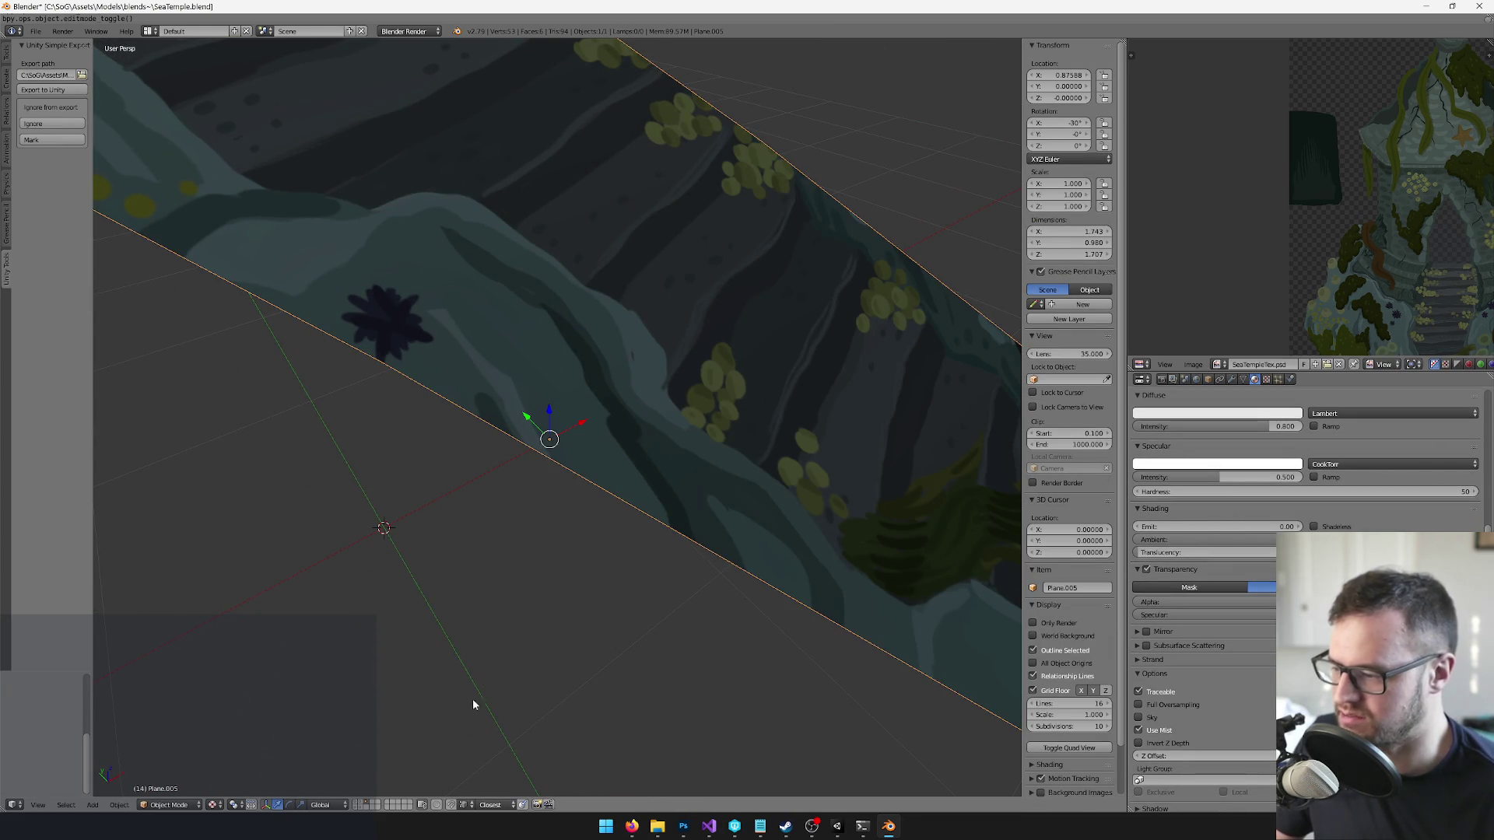
key(KP_Divide)
- Select the plane, toggle in and out of Edit Mode, and show layer 1
right_click(648, 517)
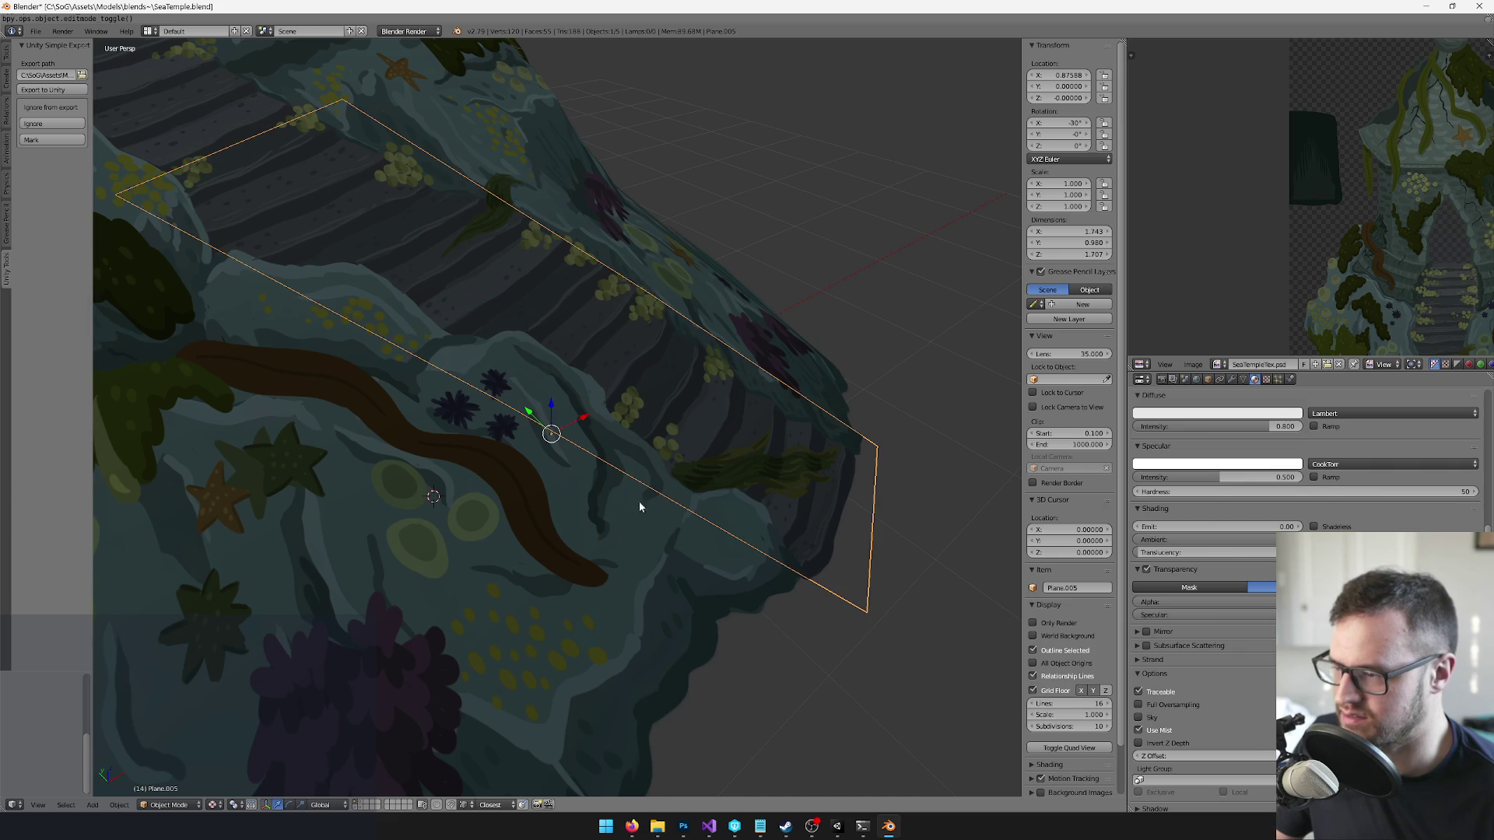
key(Tab)
scroll(624, 463, up, 2)
key(Tab)
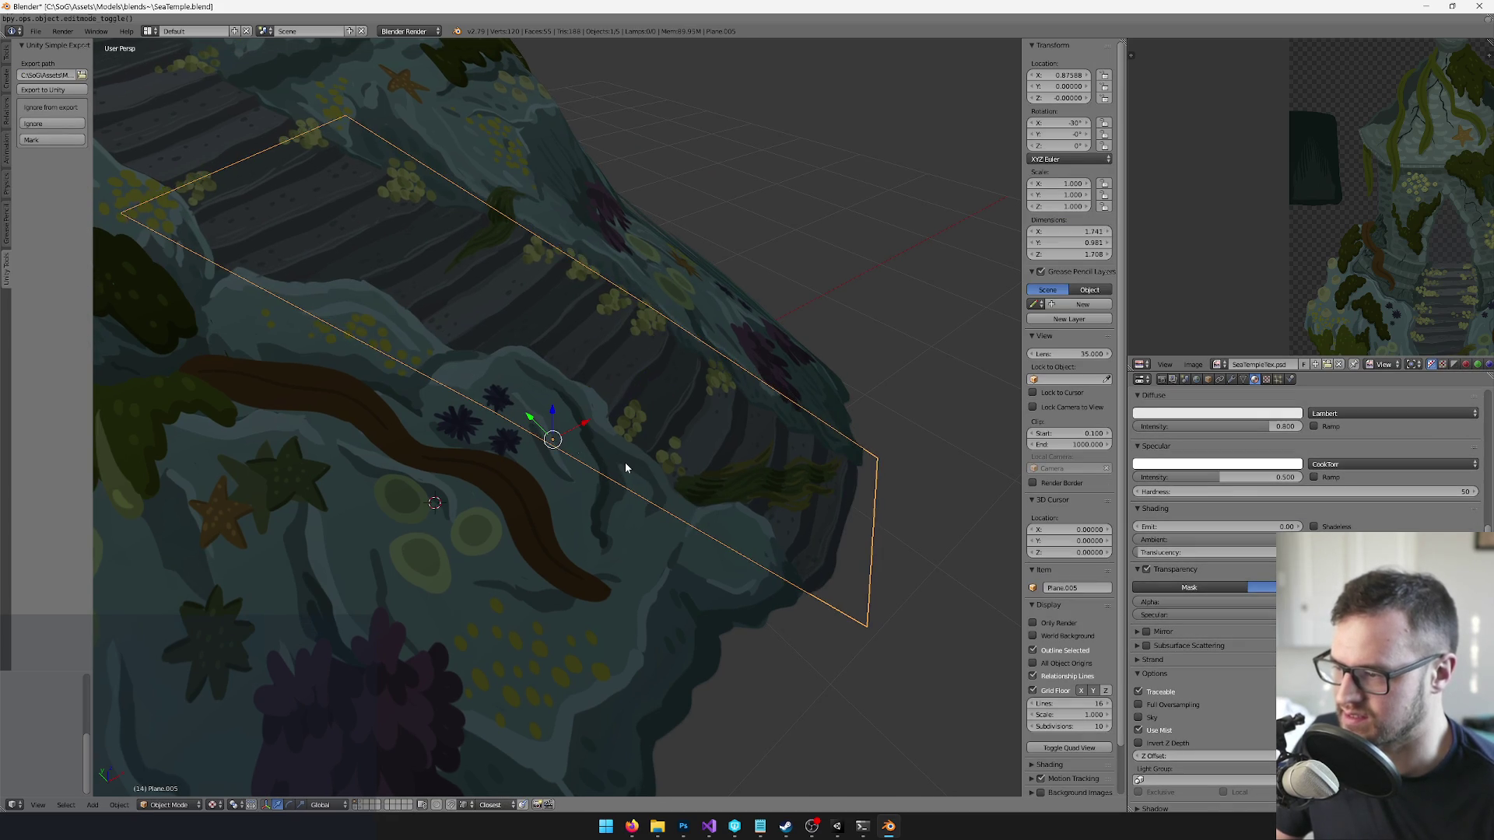
key(Tab)
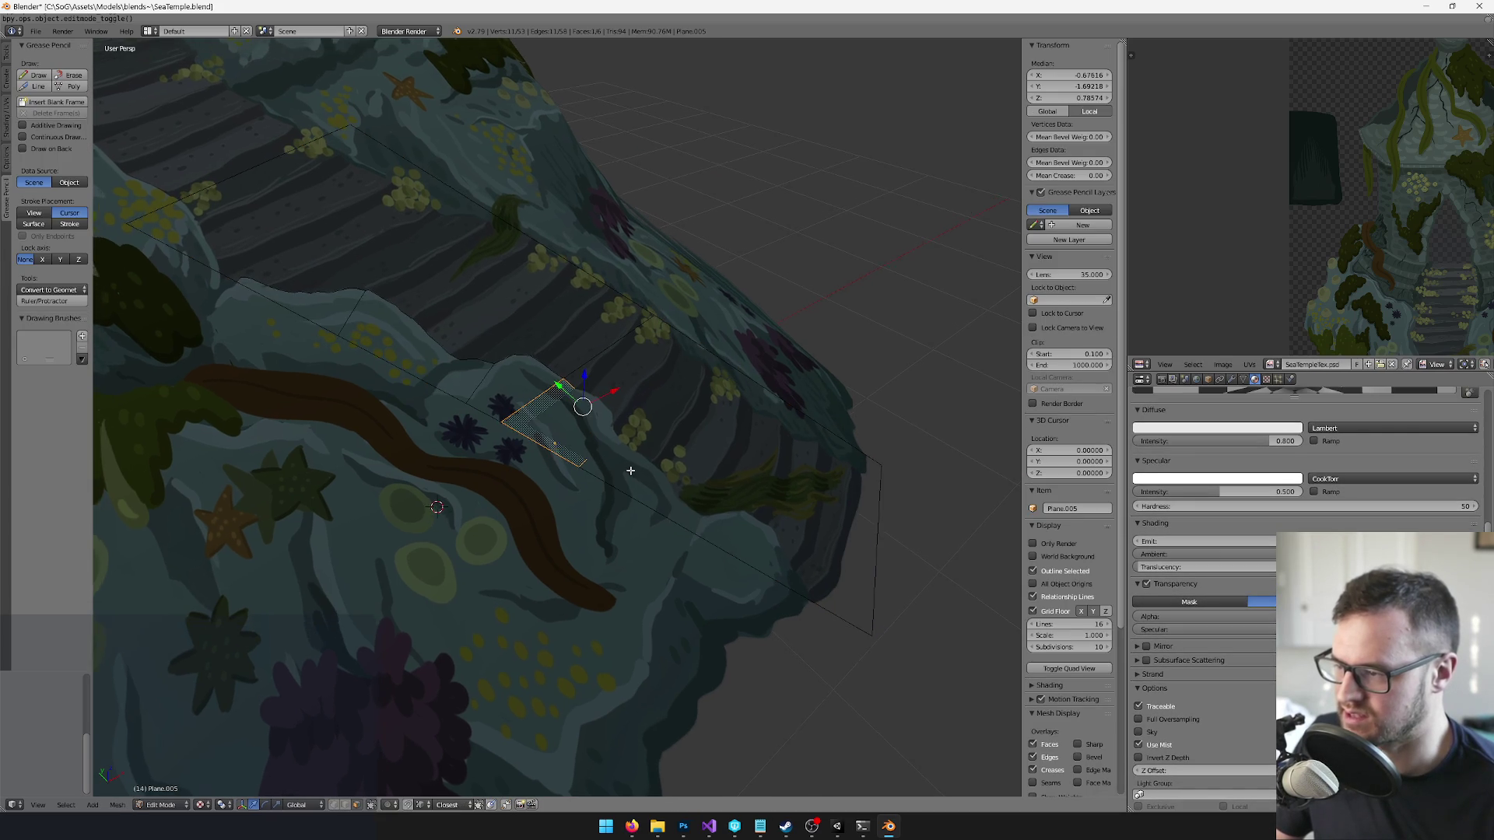
key(Tab)
key(1)
scroll(630, 465, up, 2)
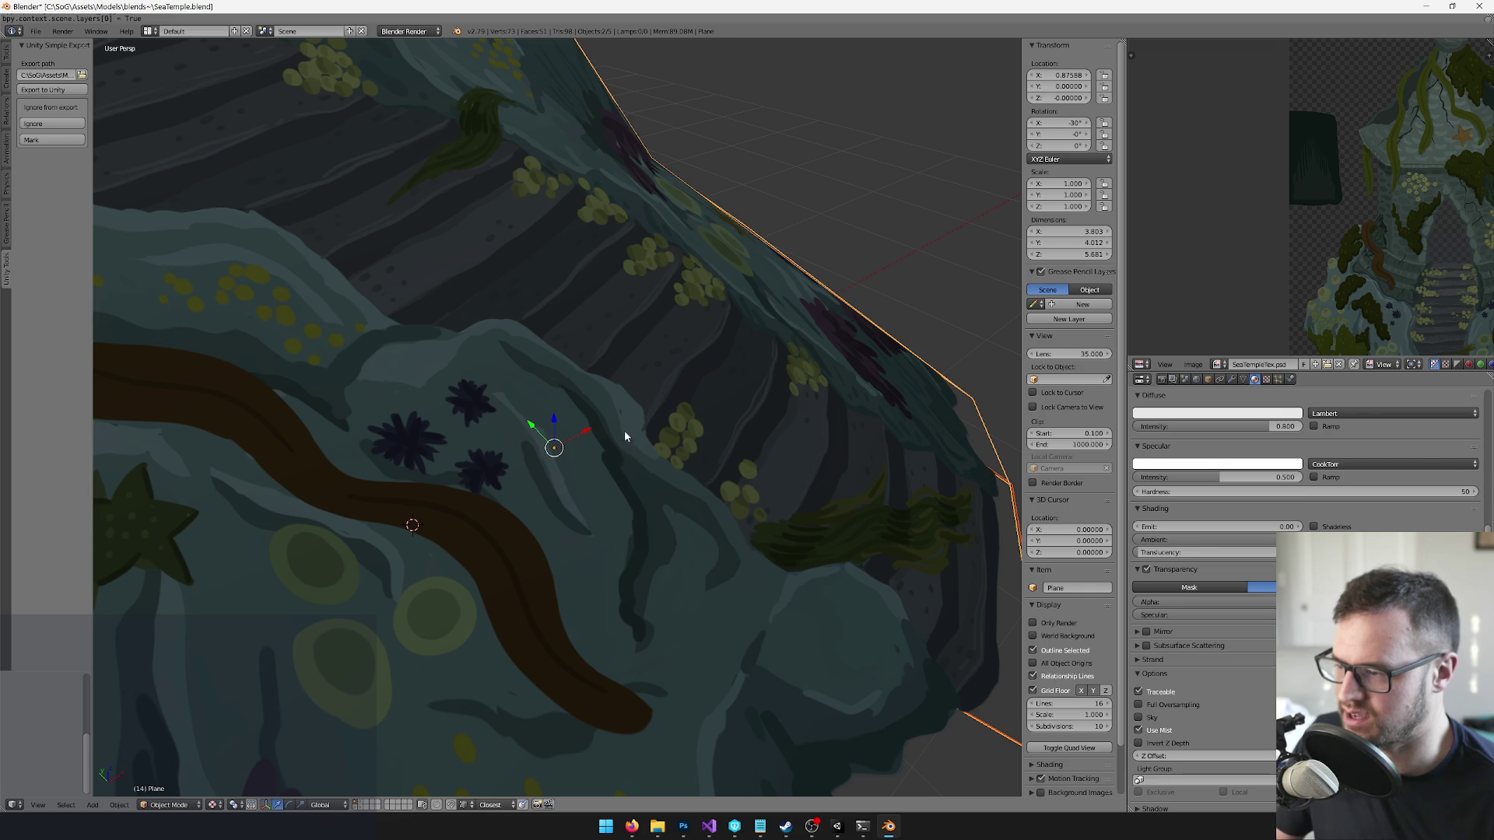
- Select Plane.005 and enter Edit Mode with its whole mesh selected
right_click(625, 431)
key(Tab)
scroll(710, 496, down, 2)
scroll(650, 484, down, 3)
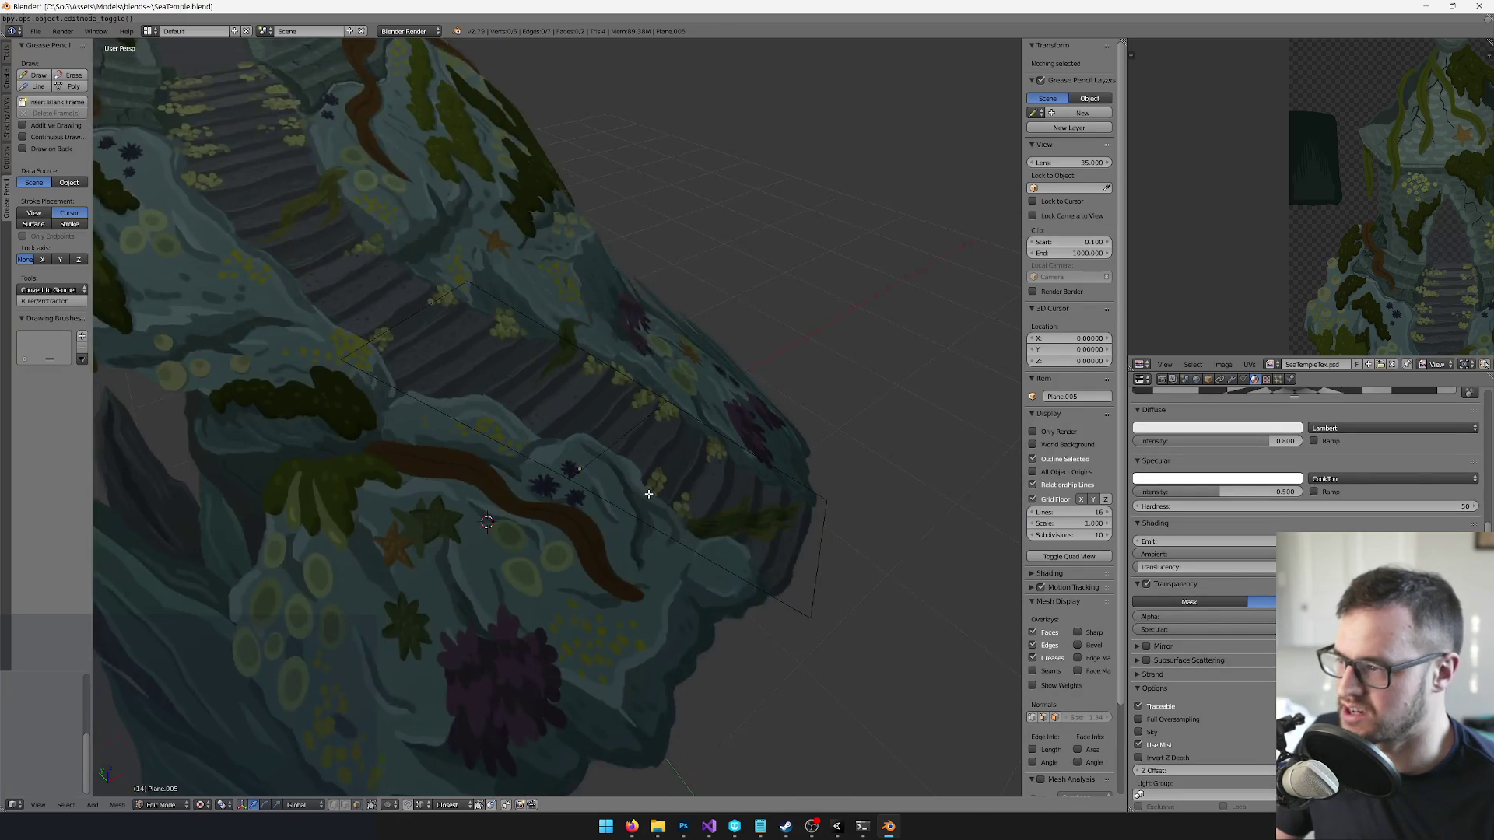
key(Tab)
scroll(650, 494, up, 2)
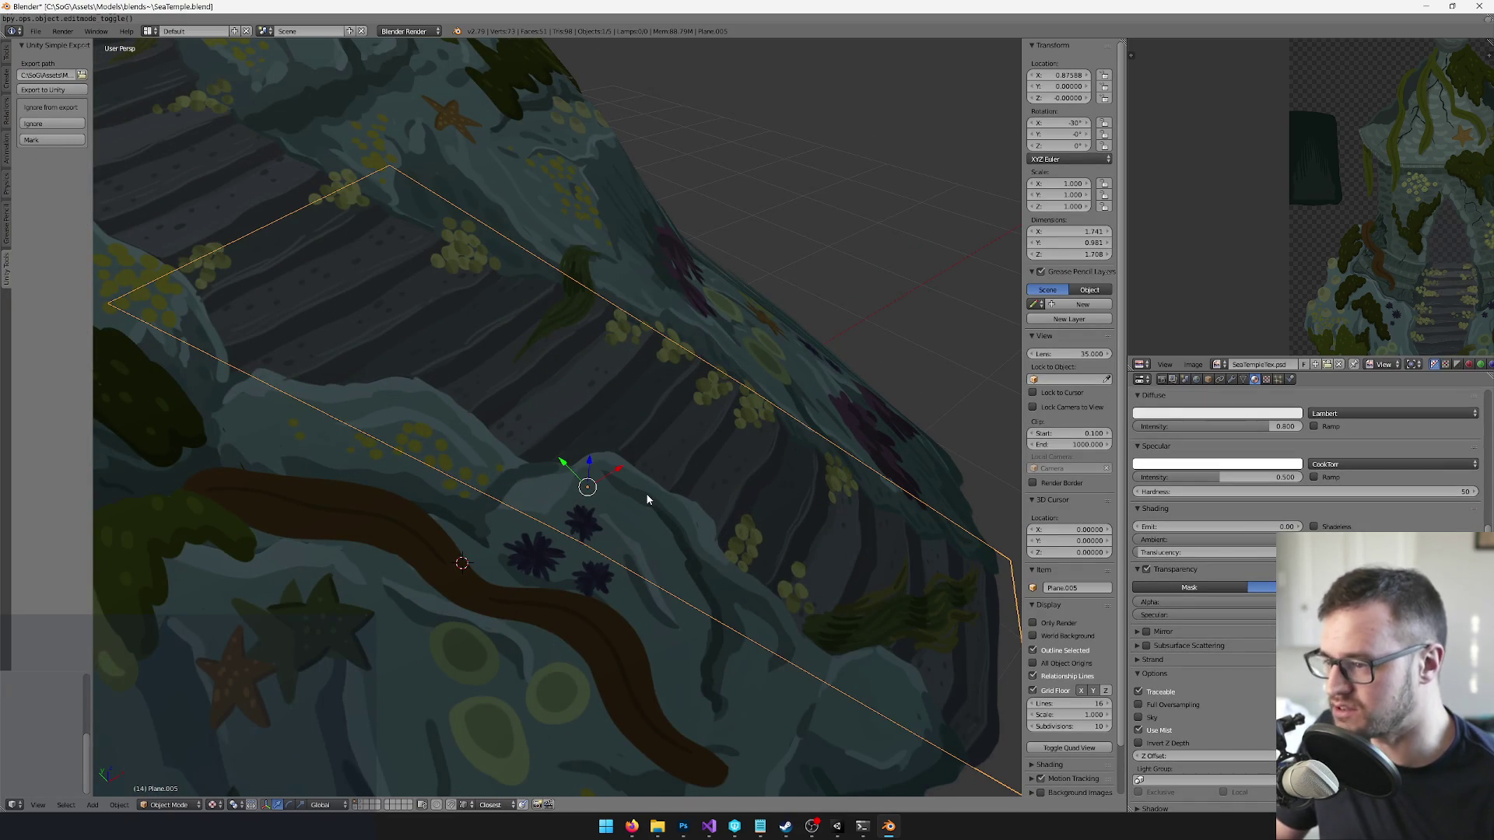
key(Tab)
key(a)
key(a)
mouse_move(667, 488)
mouse_down()
mouse_move(699, 509)
mouse_move(719, 489)
mouse_move(731, 441)
mouse_move(713, 437)
mouse_up()
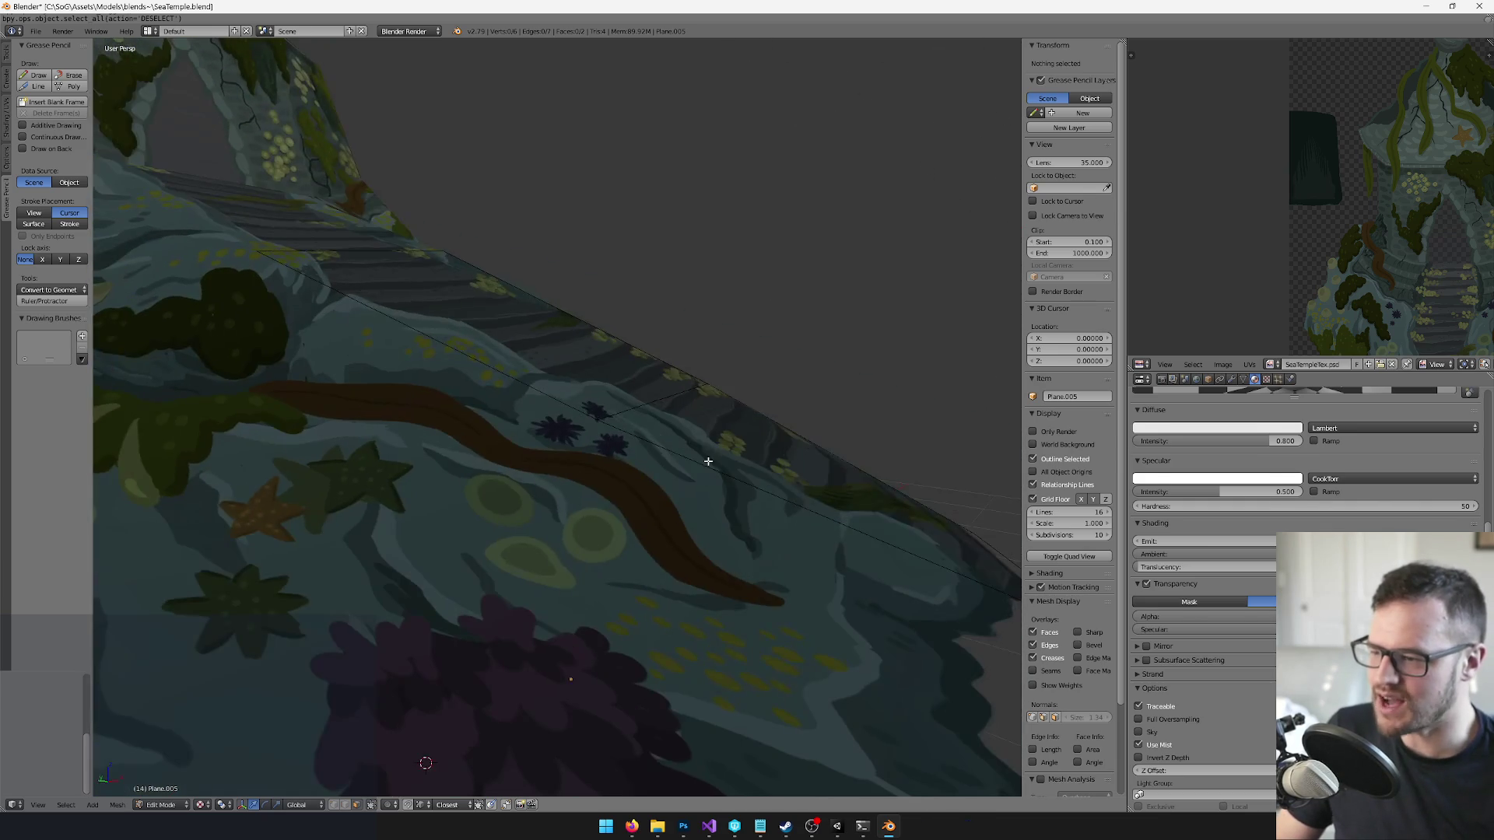
- Select a face, cancel a shrink/fatten, and reposition the view over the stairs in Edit Mode
key(Tab)
key(Tab)
key(a)
drag(621, 467, 639, 437)
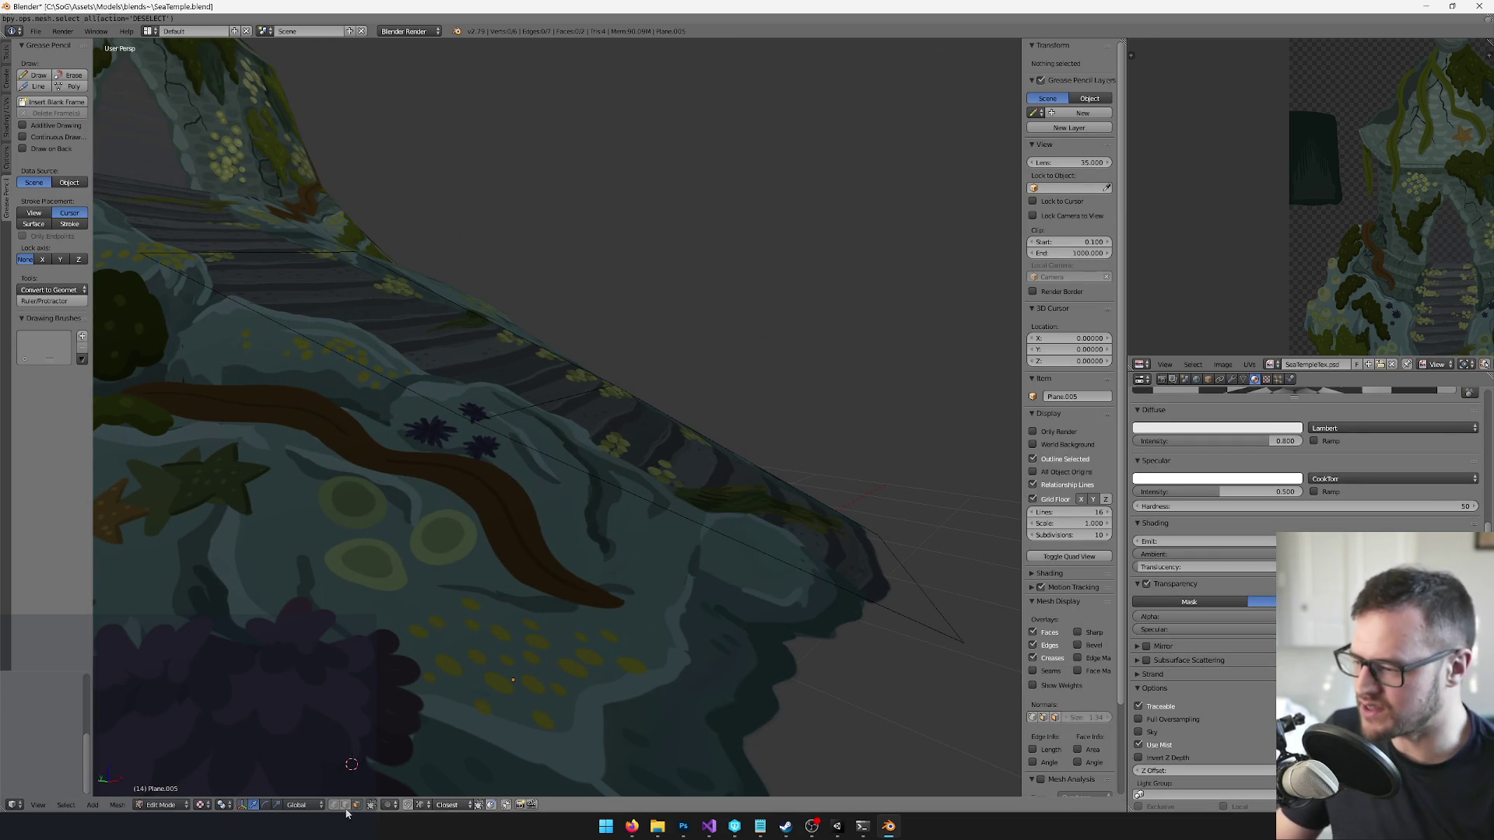
right_click(657, 417)
key(alt+s)
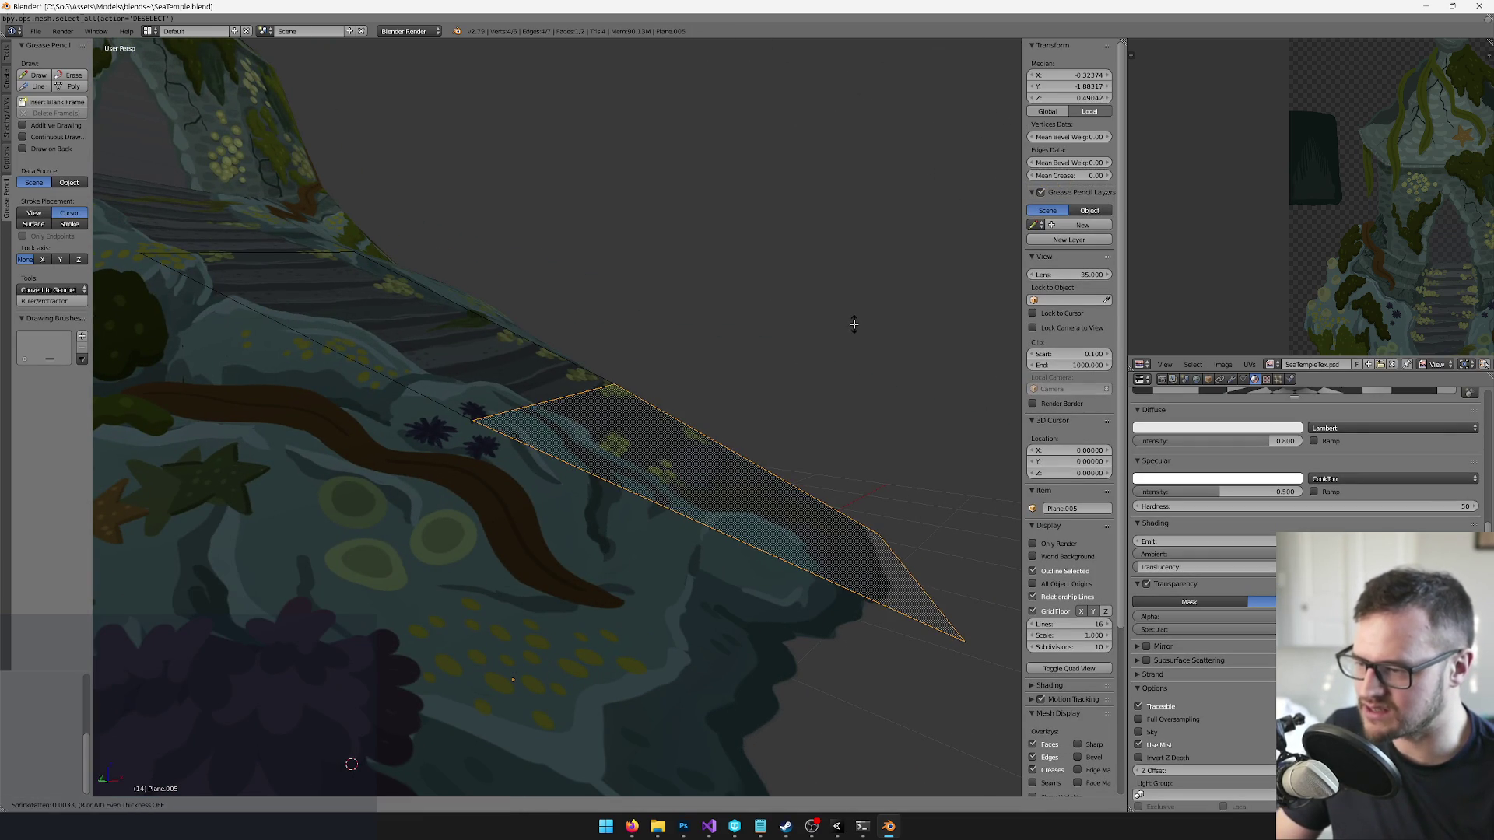
key(Escape)
key(Tab)
mouse_move(853, 325)
mouse_down()
mouse_move(667, 457)
mouse_move(647, 447)
mouse_move(741, 458)
mouse_move(620, 473)
mouse_move(581, 417)
mouse_move(438, 366)
mouse_move(521, 366)
mouse_up()
mouse_move(643, 418)
mouse_down()
mouse_move(677, 428)
mouse_move(700, 405)
mouse_move(688, 380)
mouse_up()
key(Tab)
- Add five loop cuts across Plane.005, leaving them unslid
key(ctrl+r)
scroll(726, 367, up, 1)
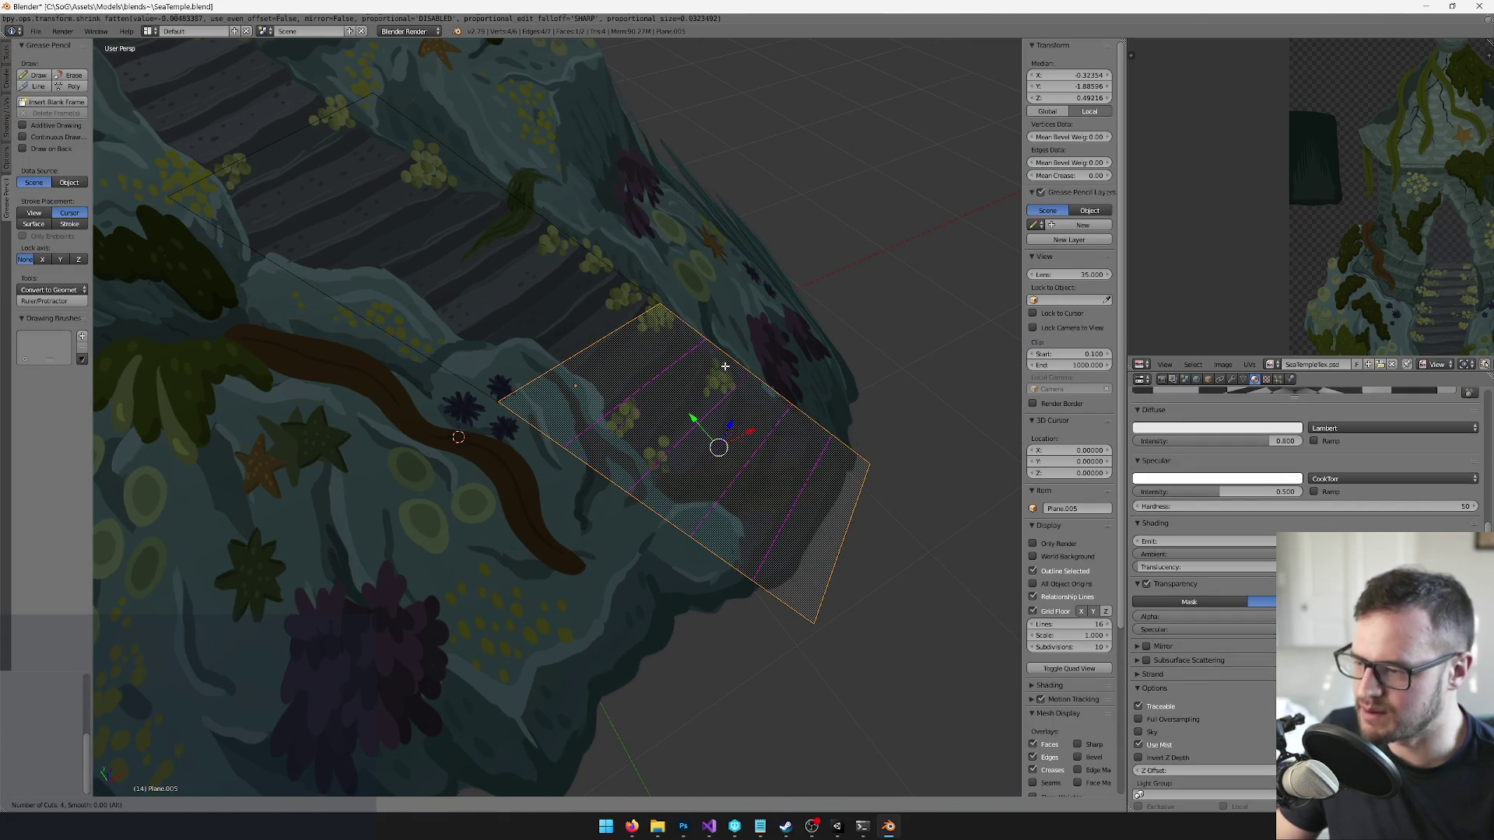
scroll(725, 367, up, 1)
click(725, 367)
right_click(726, 367)
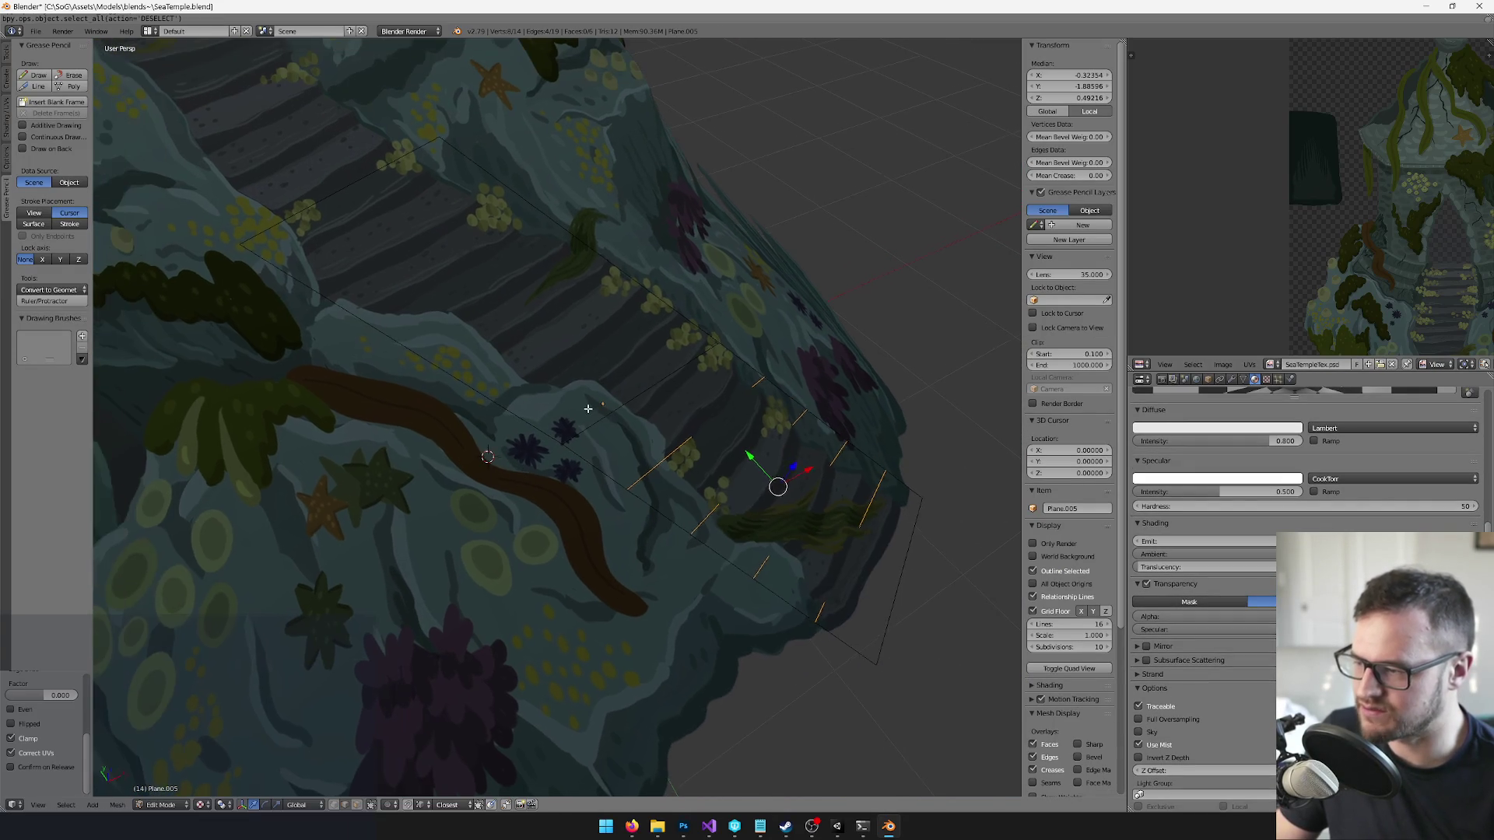
click(426, 340)
right_click(426, 340)
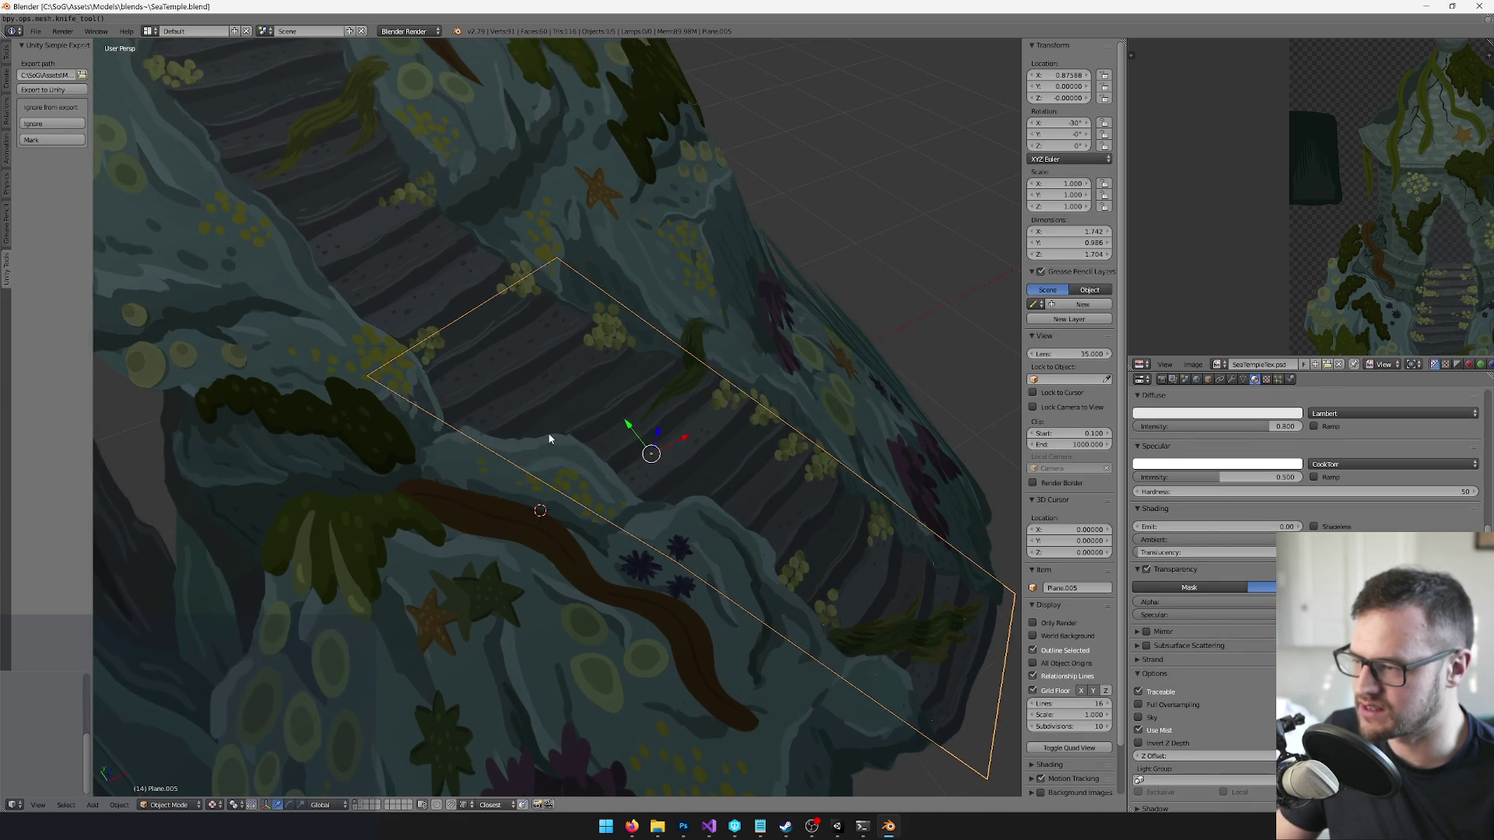
scroll(531, 437, up, 4)
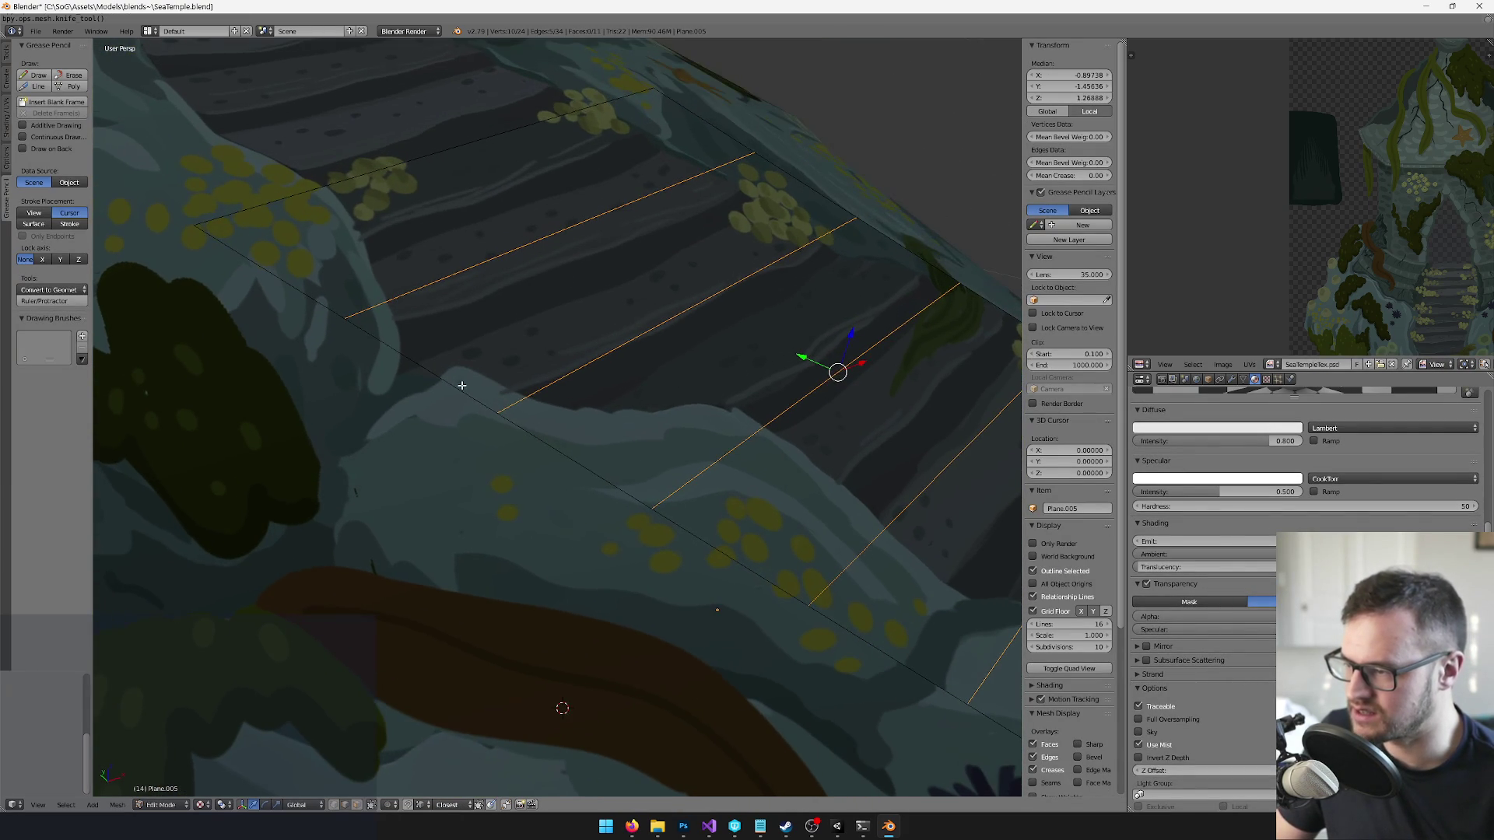
- Knife-cut the first edges following the rocky border along the stair edge
key(k)
click(448, 372)
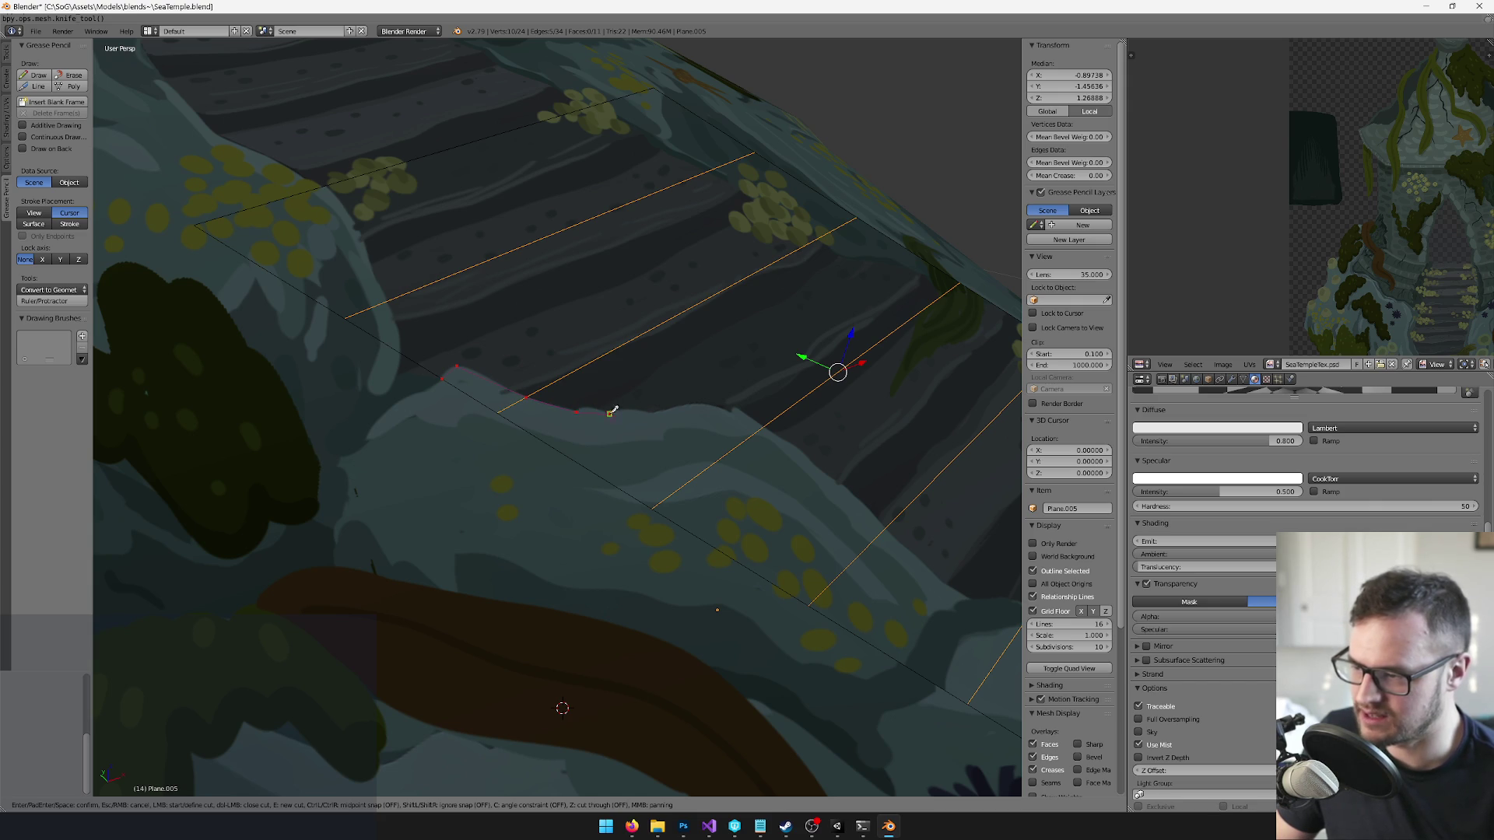
click(654, 412)
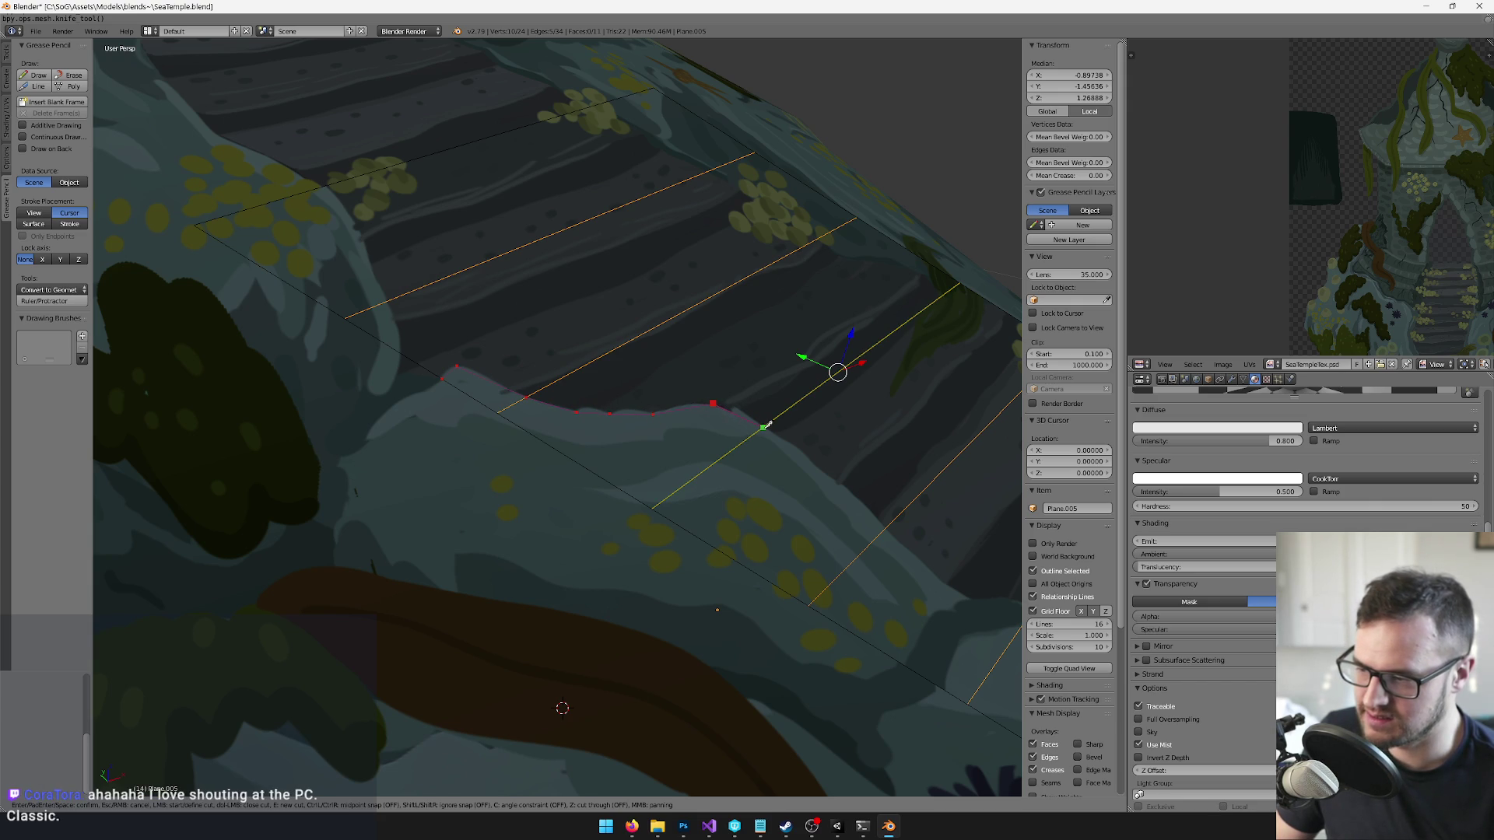
key(Return)
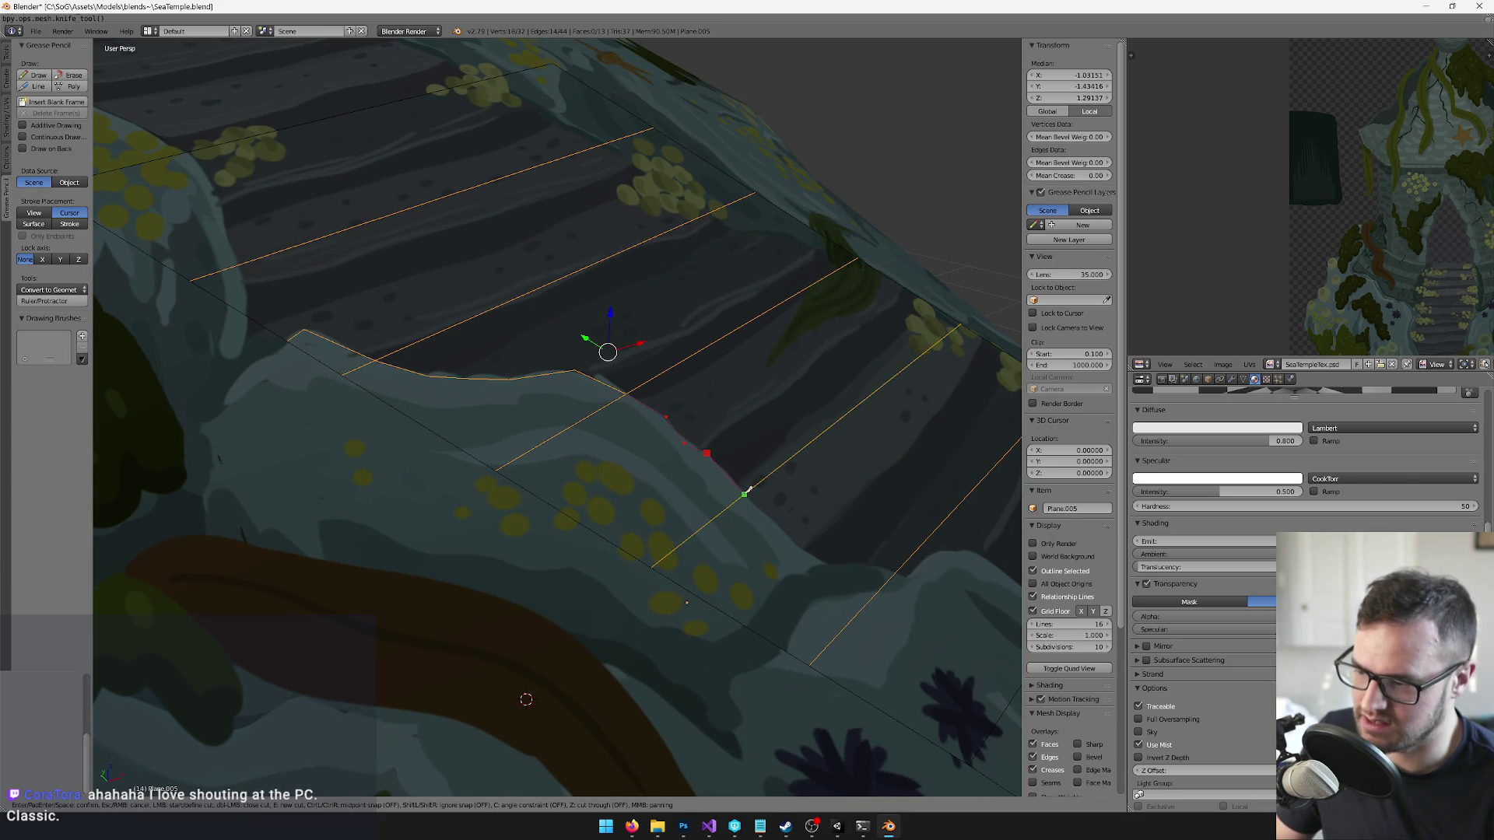
key(Return)
key(k)
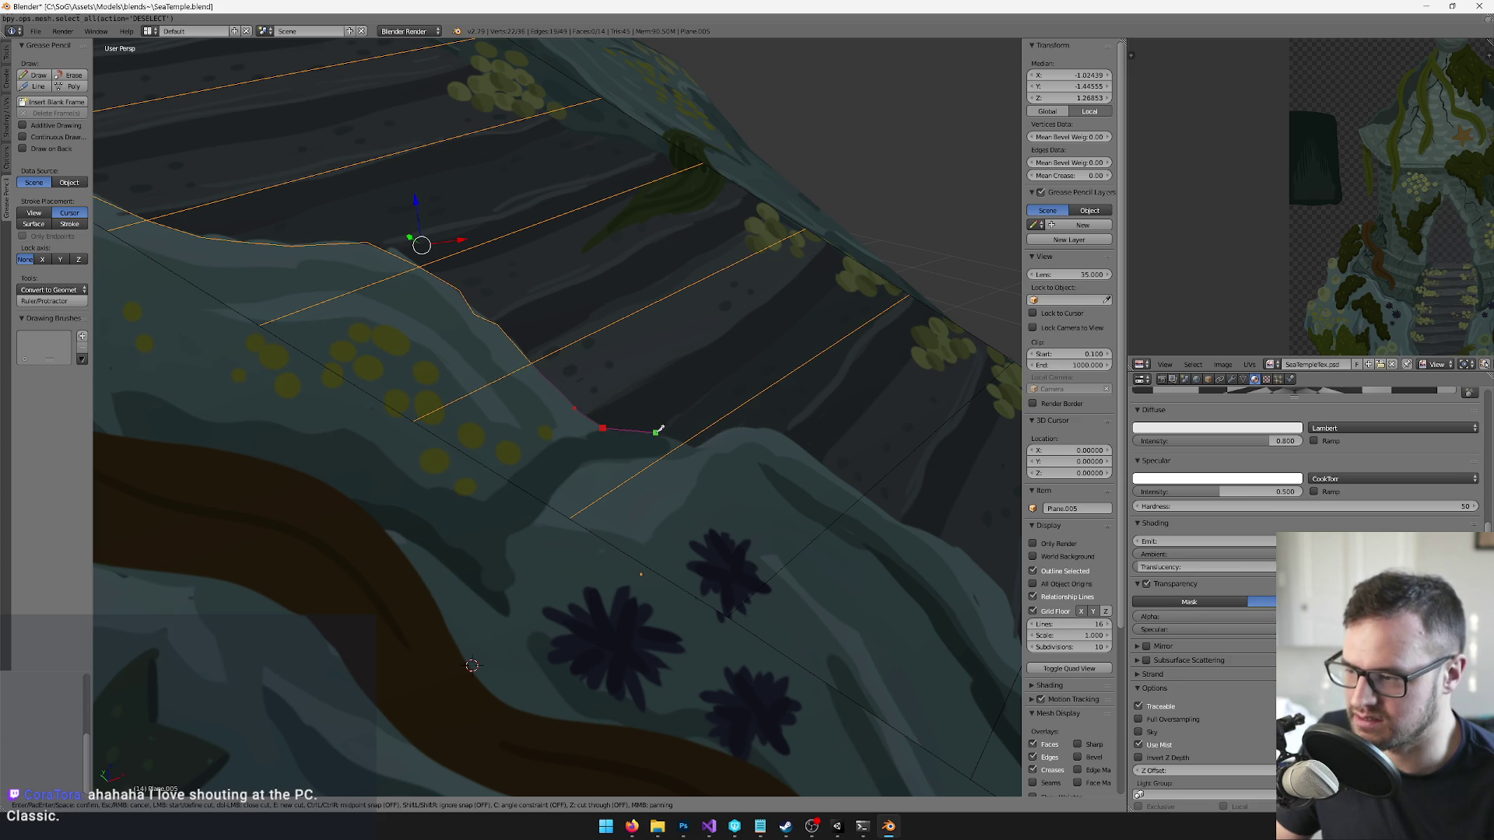
key(Return)
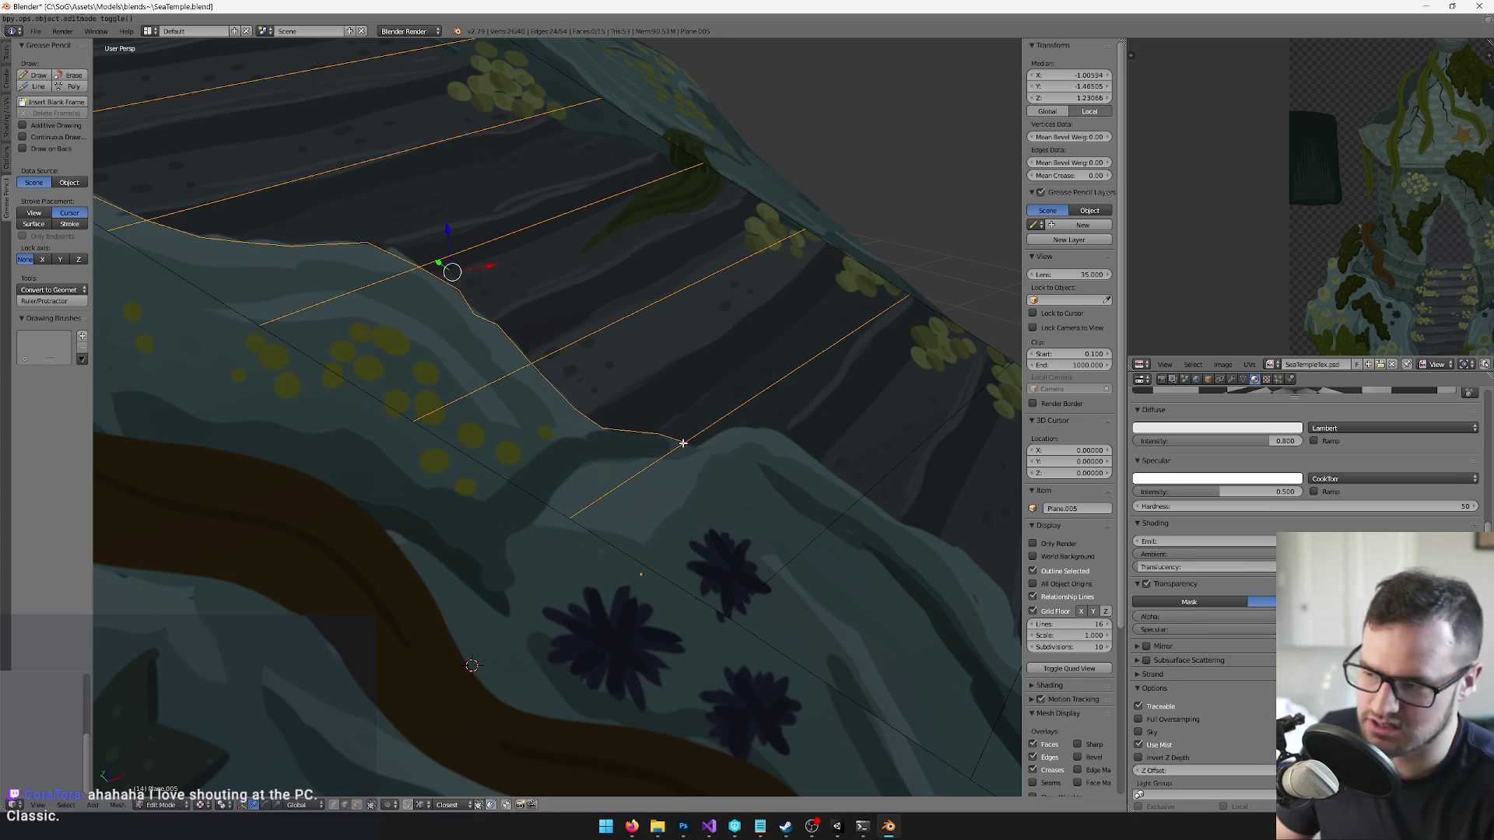
key(k)
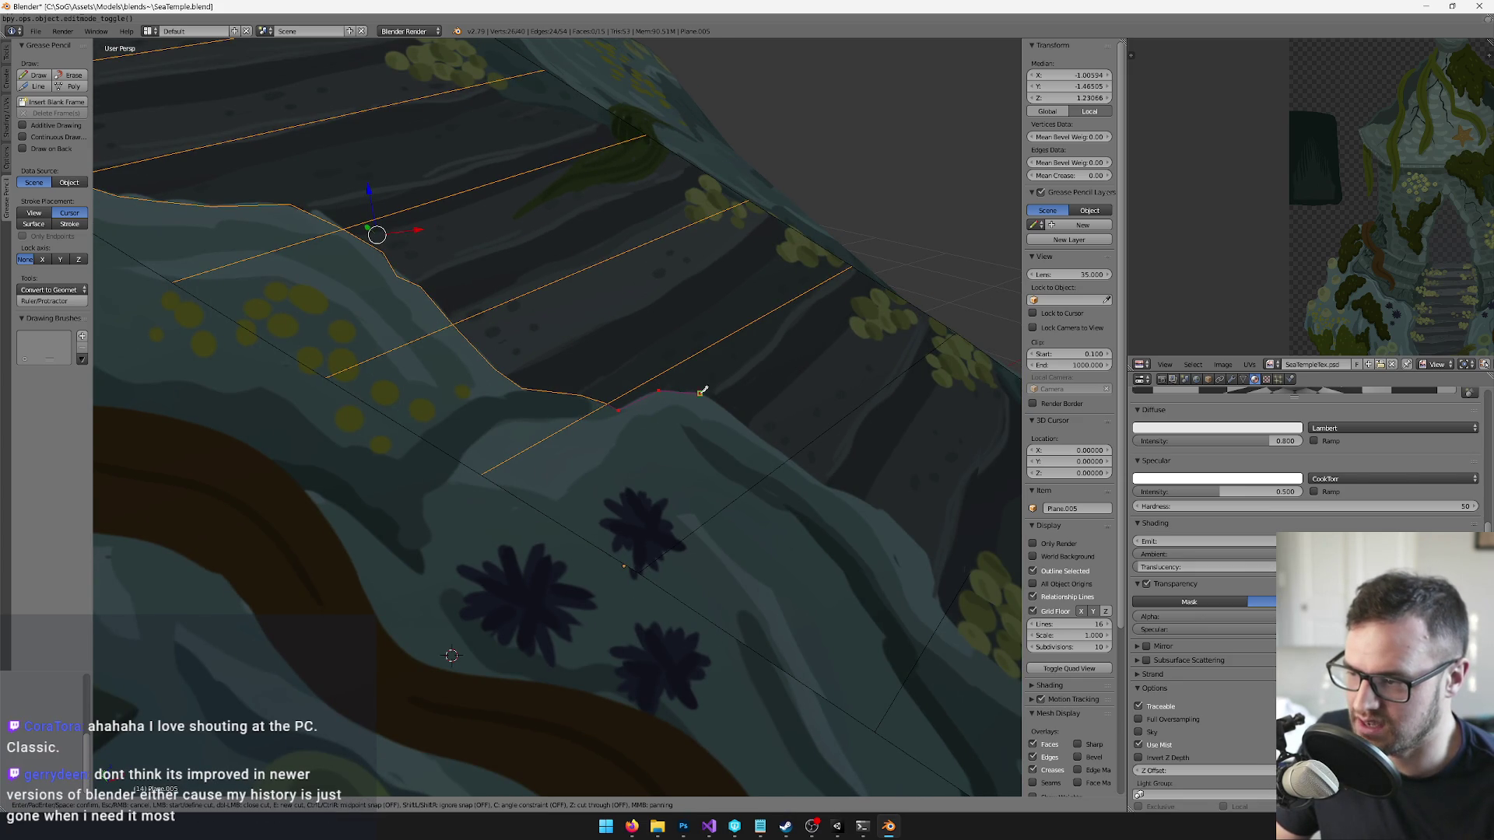
click(791, 454)
key(Return)
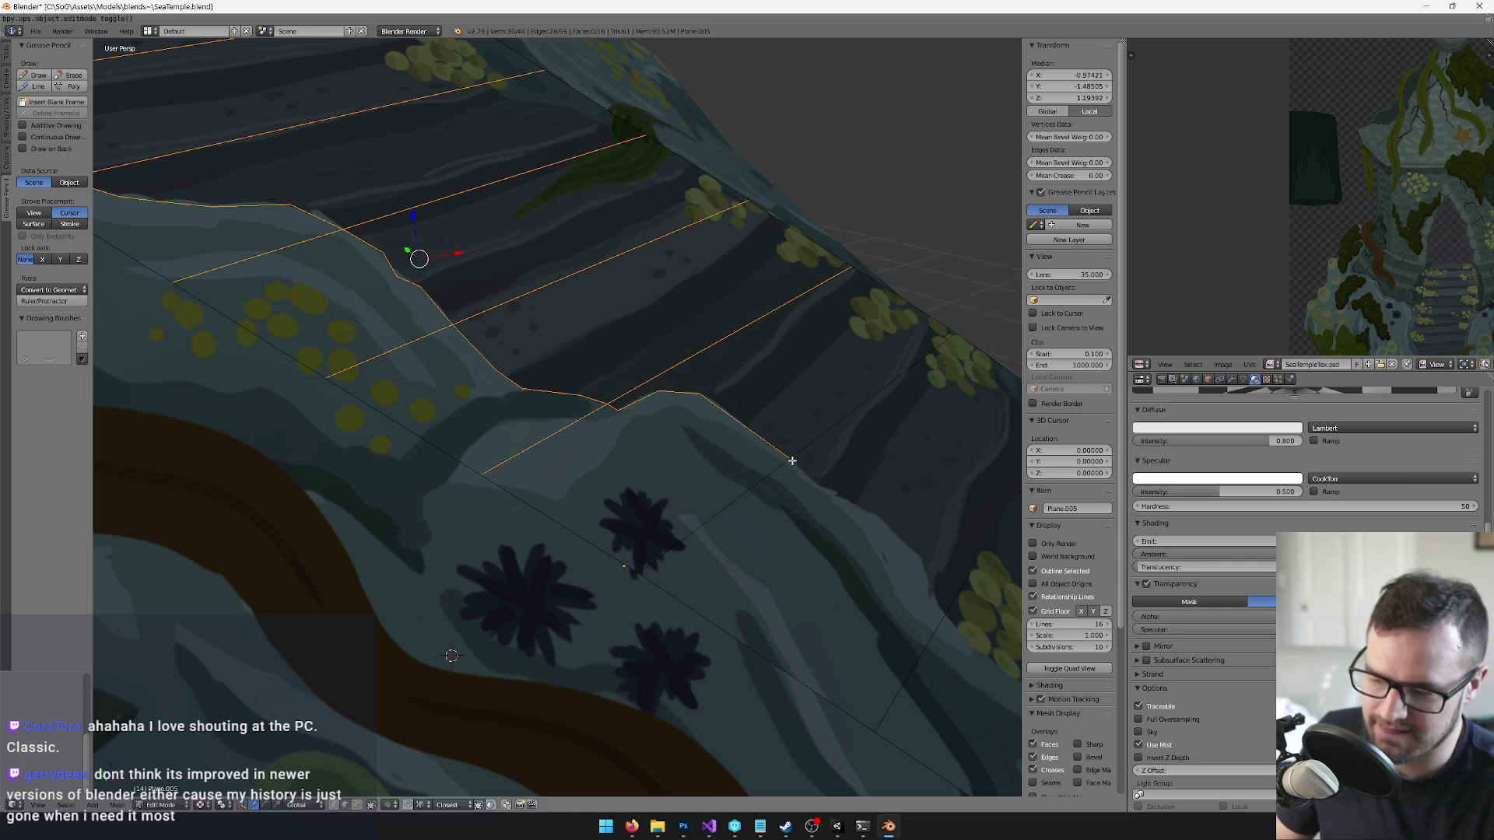
- Continue knife cuts further down the stairs, tracing the rock border to each cross edge
mouse_move(765, 441)
mouse_down()
mouse_move(567, 353)
mouse_move(560, 306)
mouse_move(498, 306)
mouse_up()
key(k)
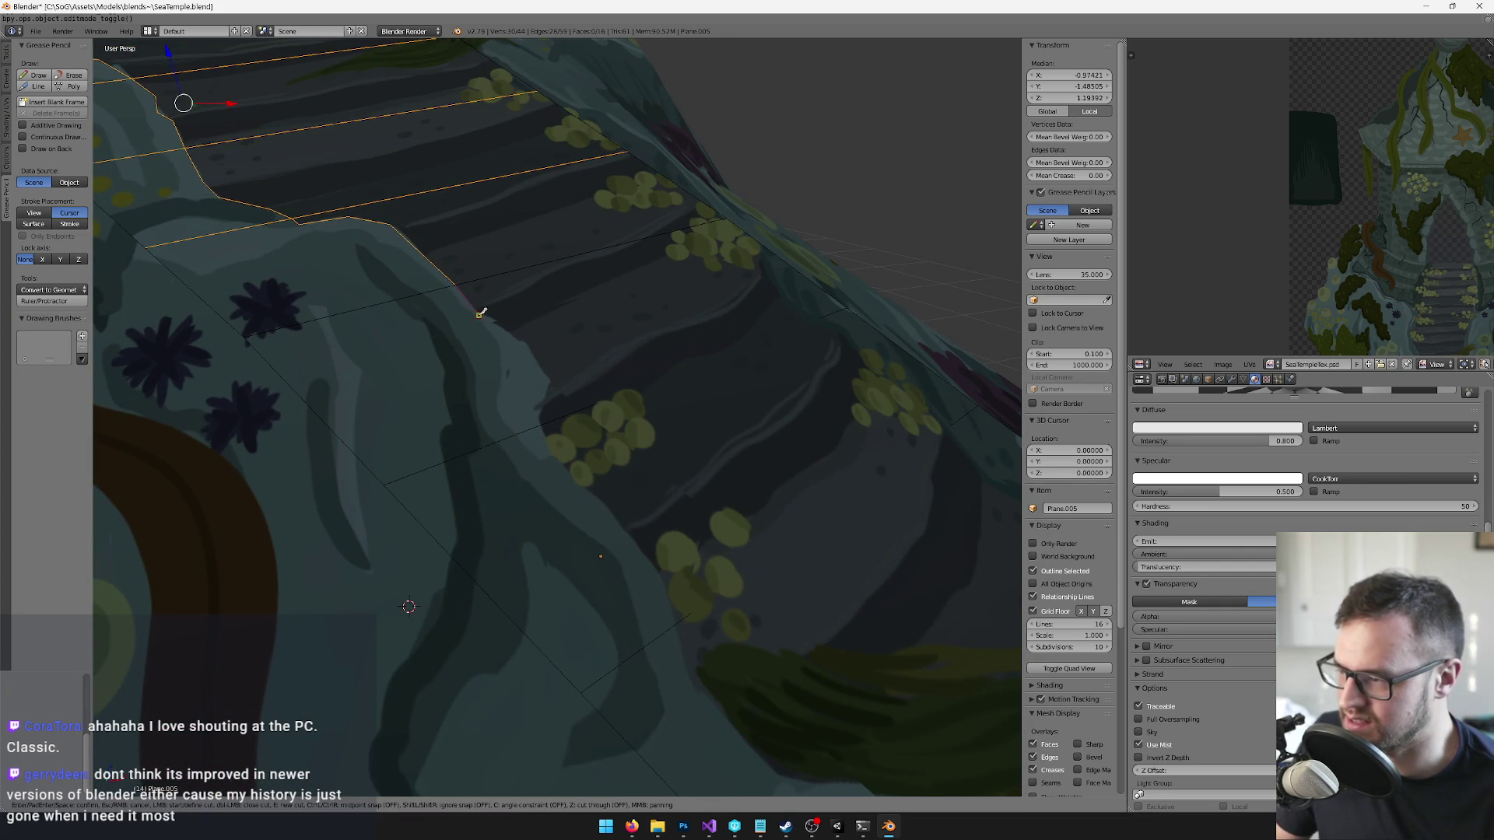
click(551, 383)
key(Return)
drag(544, 417, 480, 345)
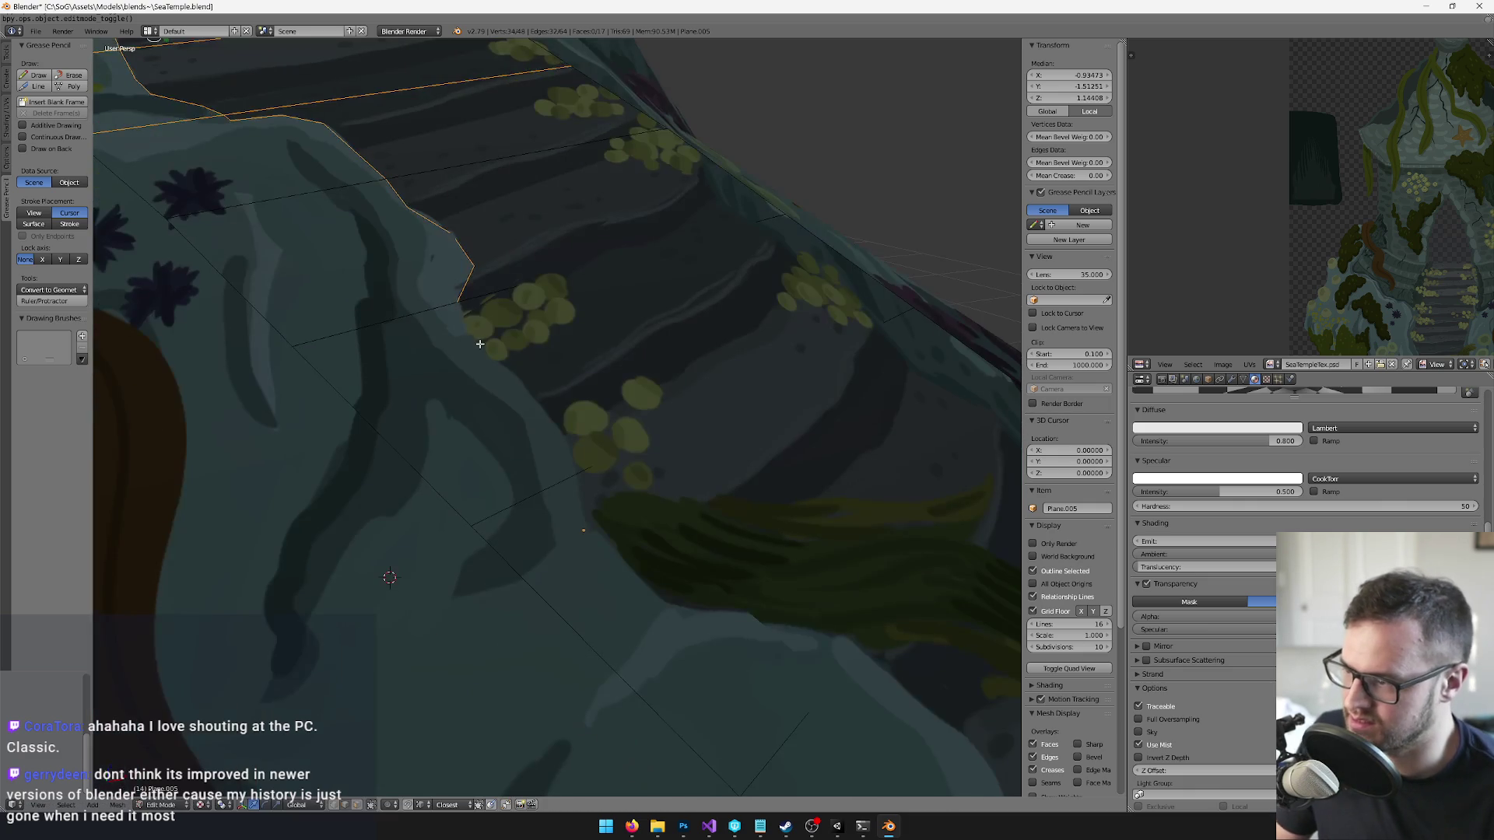
key(k)
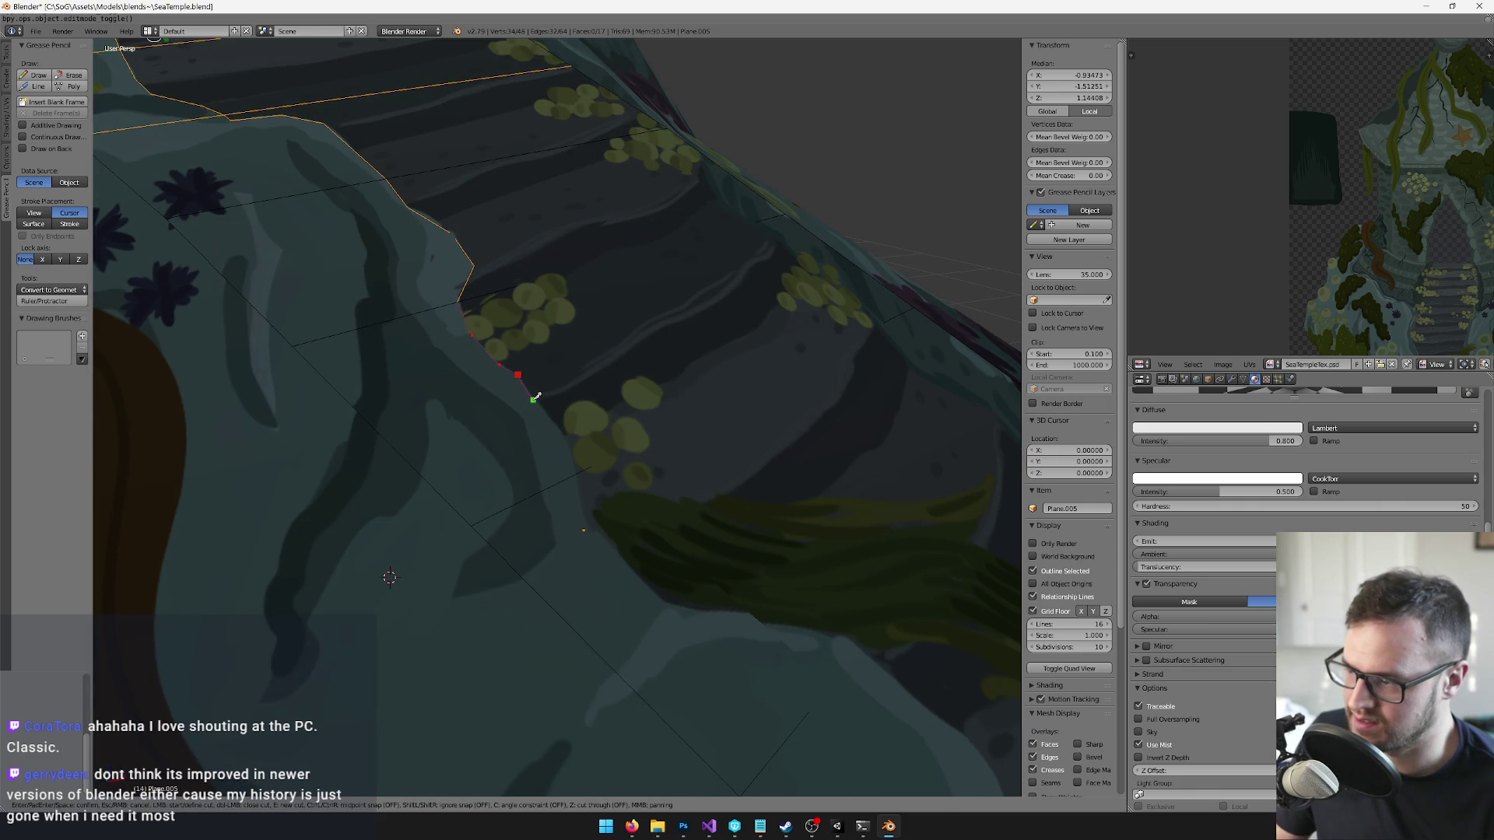
click(553, 418)
click(574, 458)
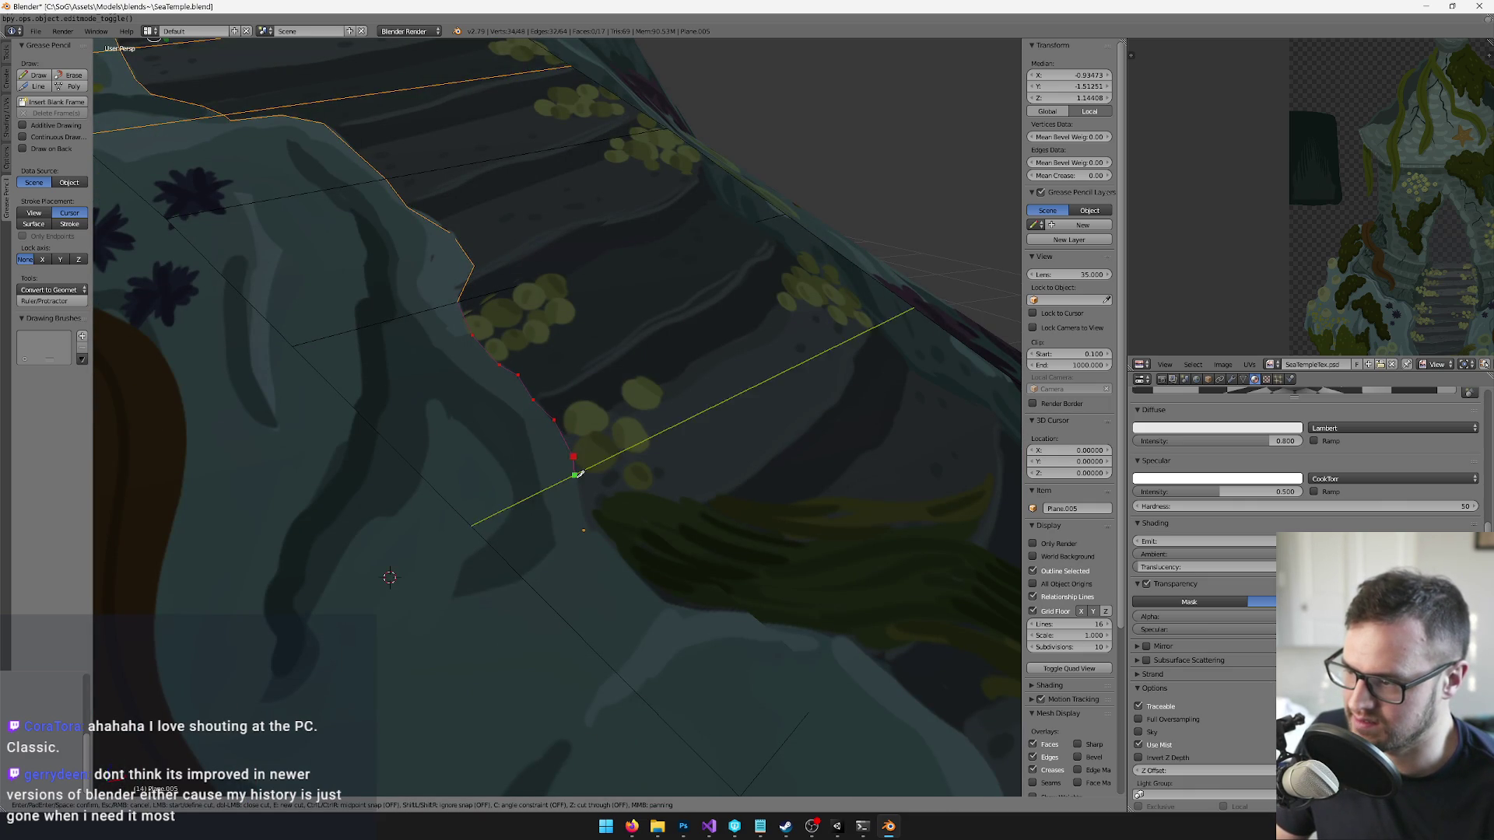
click(574, 474)
key(Return)
- Make the last knife cut along the seaweed border, then return to Object Mode and frame the plane
drag(576, 471, 442, 307)
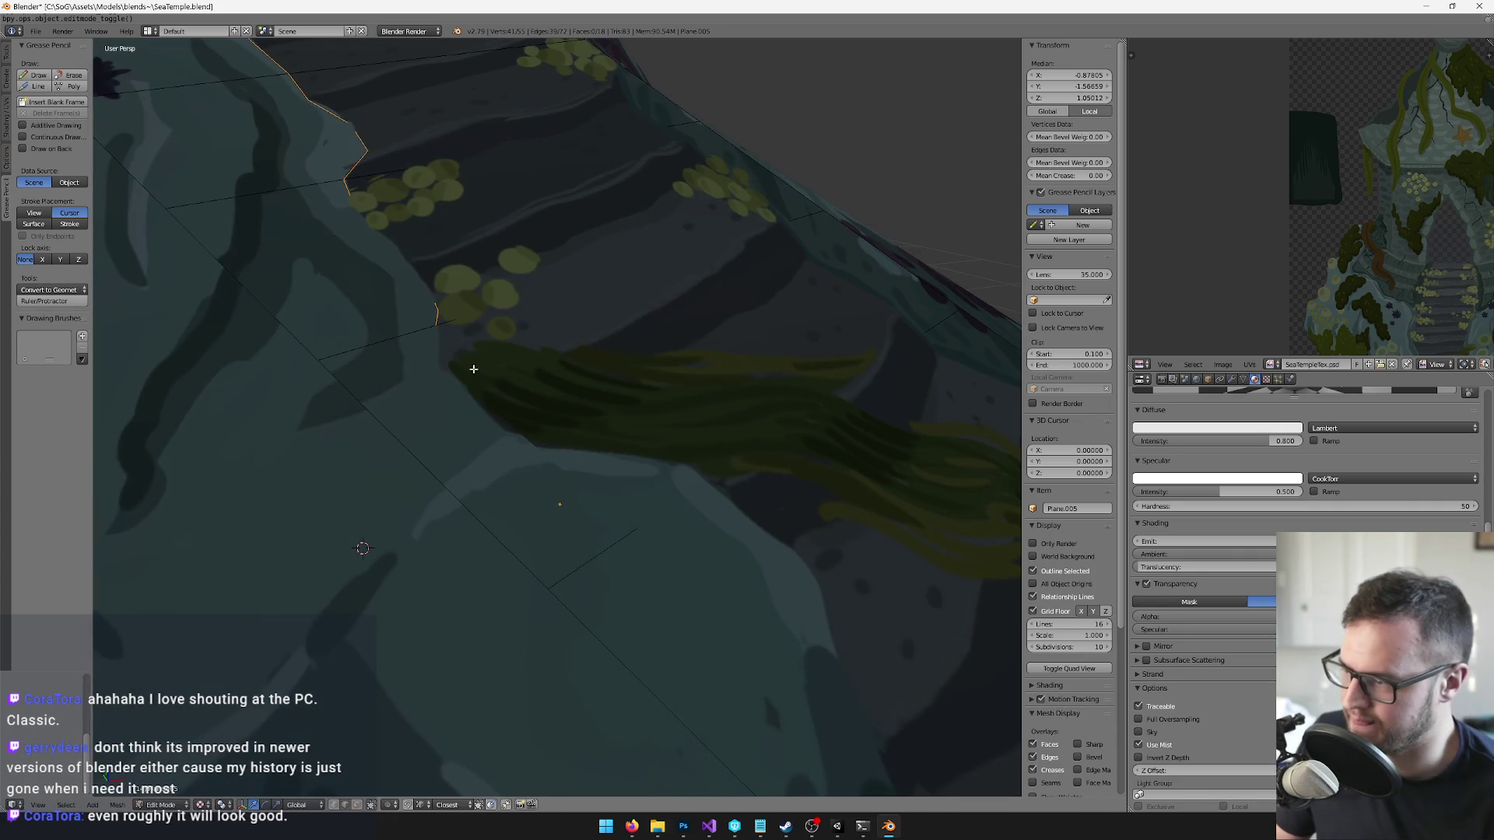
key(k)
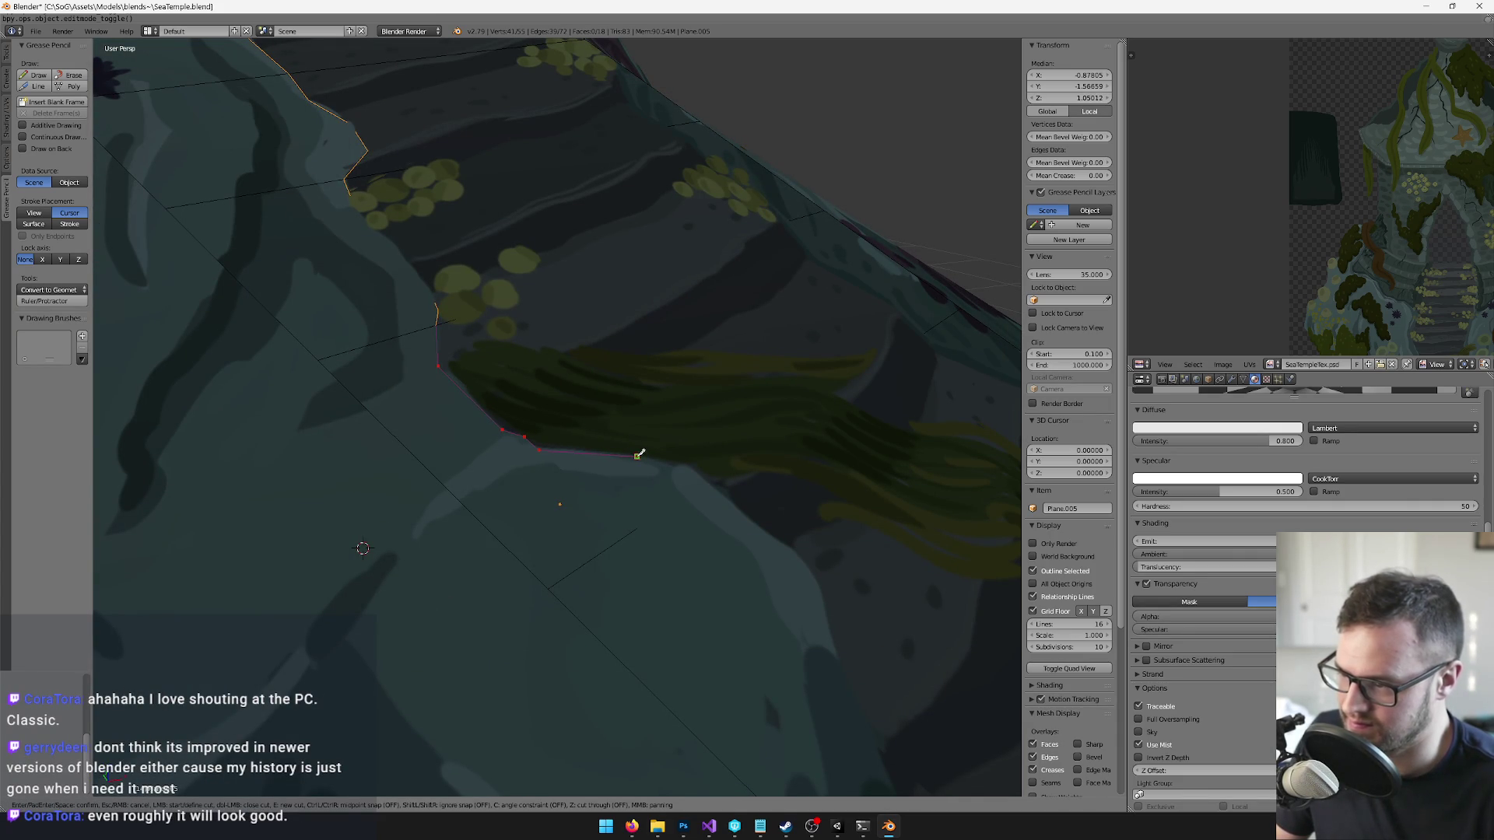
click(684, 468)
click(706, 482)
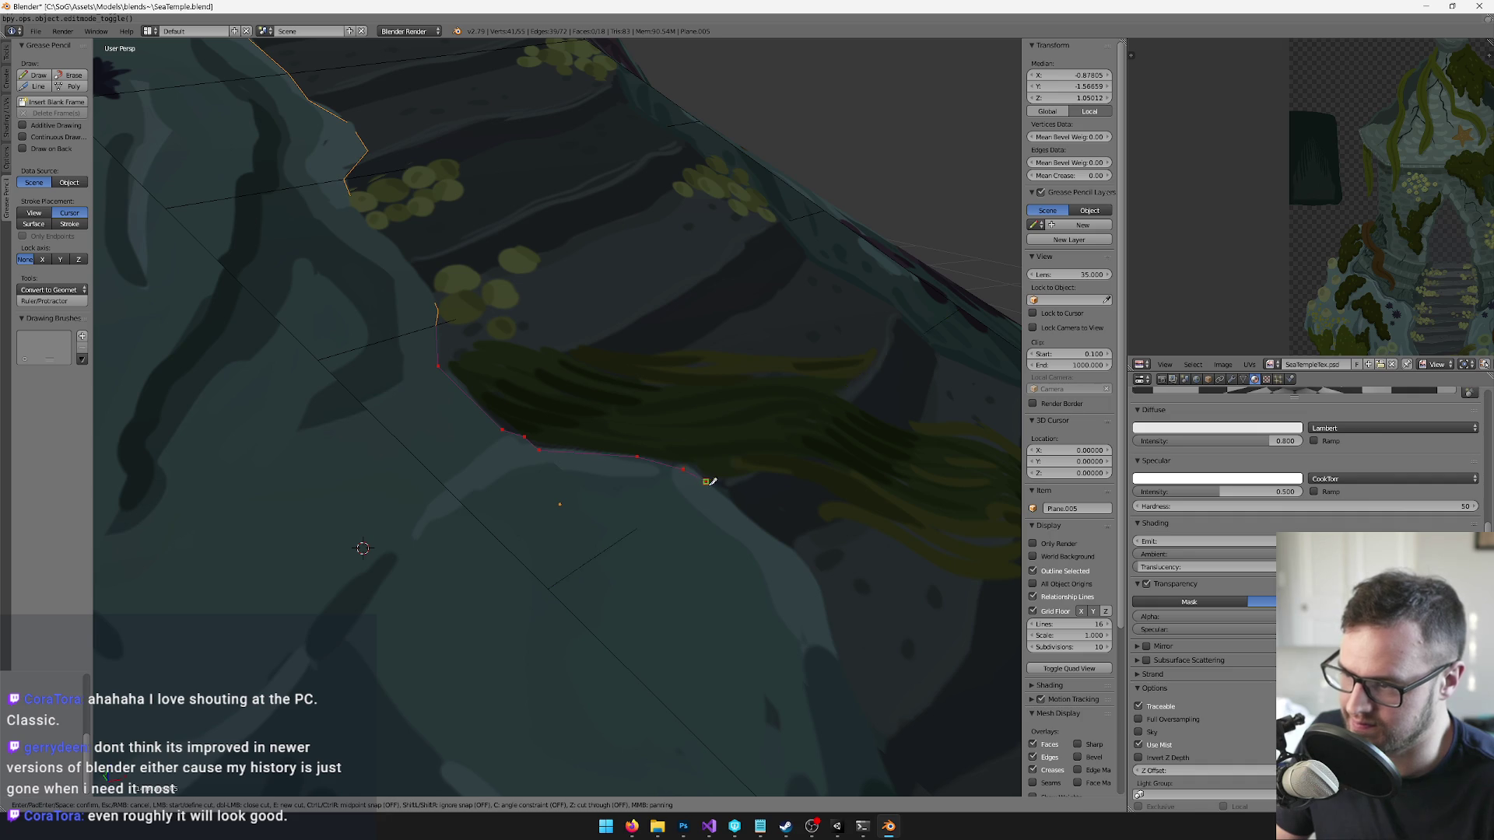
key(Return)
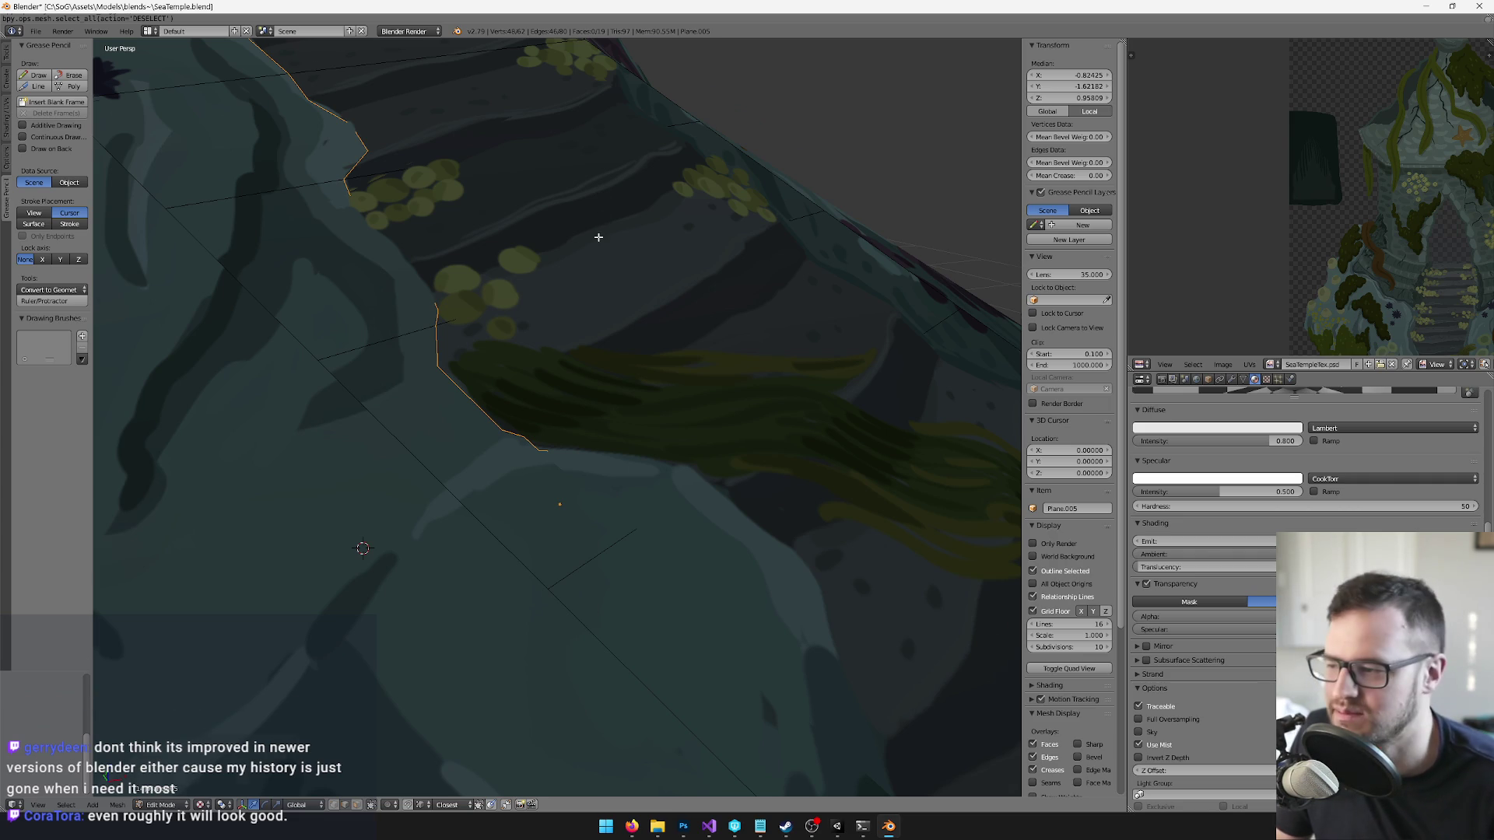
key(a)
key(Tab)
key(KP_Decimal)
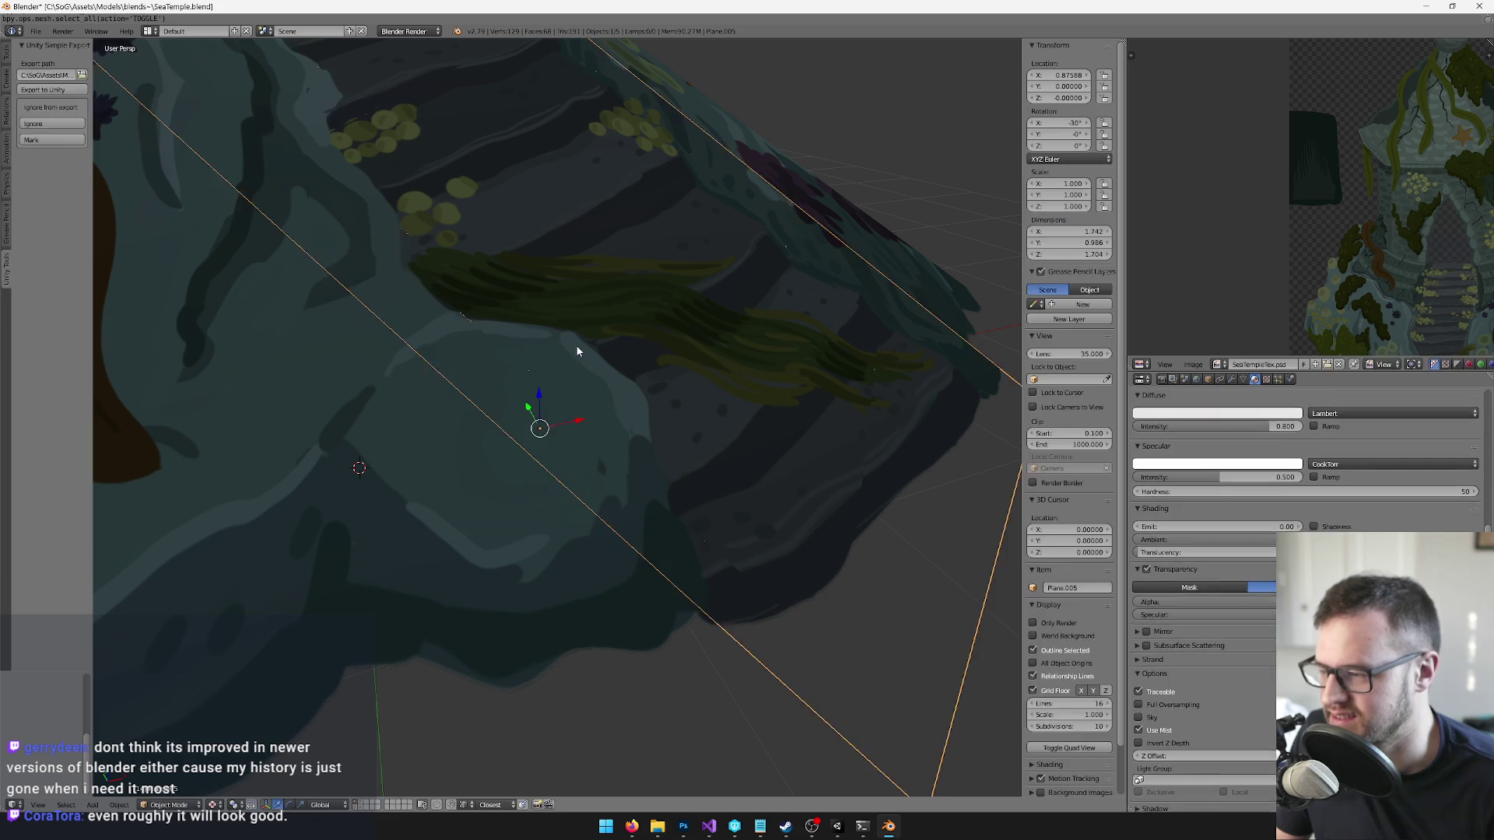
- Move Plane.005 to layer 3 and view that layer on its own
mouse_move(600, 343)
mouse_down()
mouse_move(687, 311)
mouse_move(650, 333)
mouse_move(623, 309)
mouse_move(723, 294)
mouse_up()
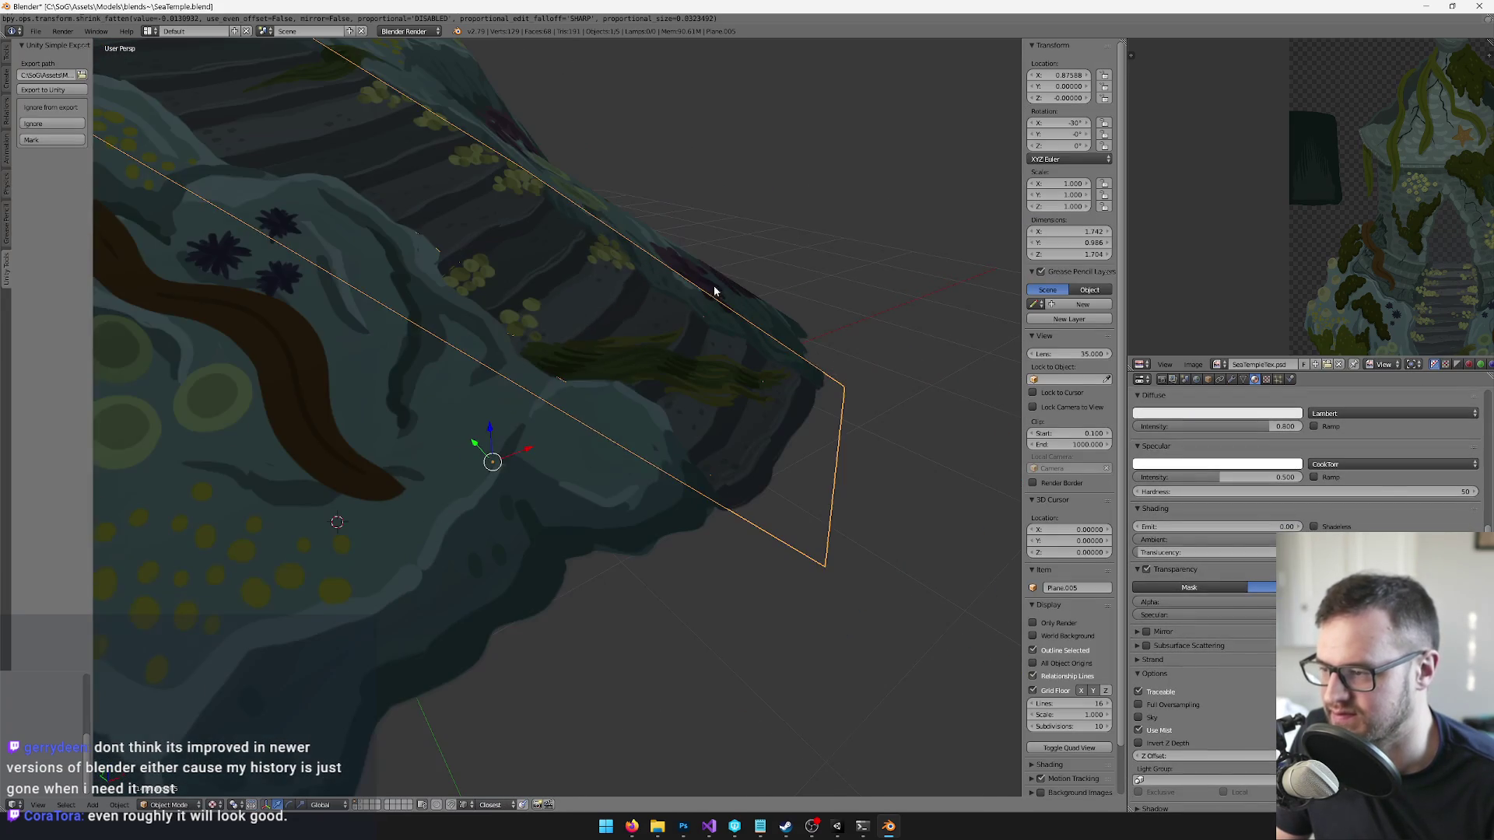
key(Tab)
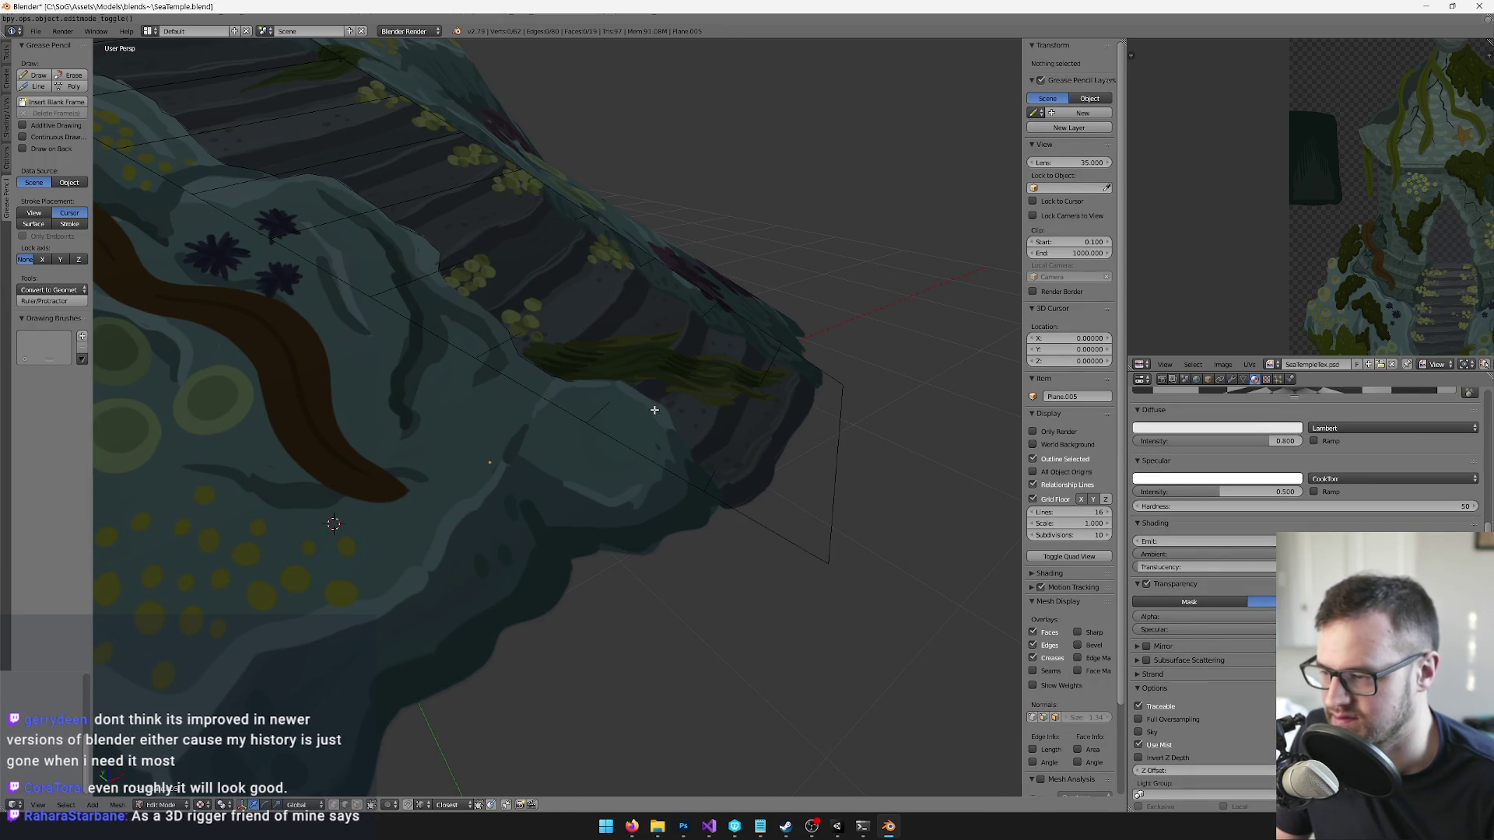
key(a)
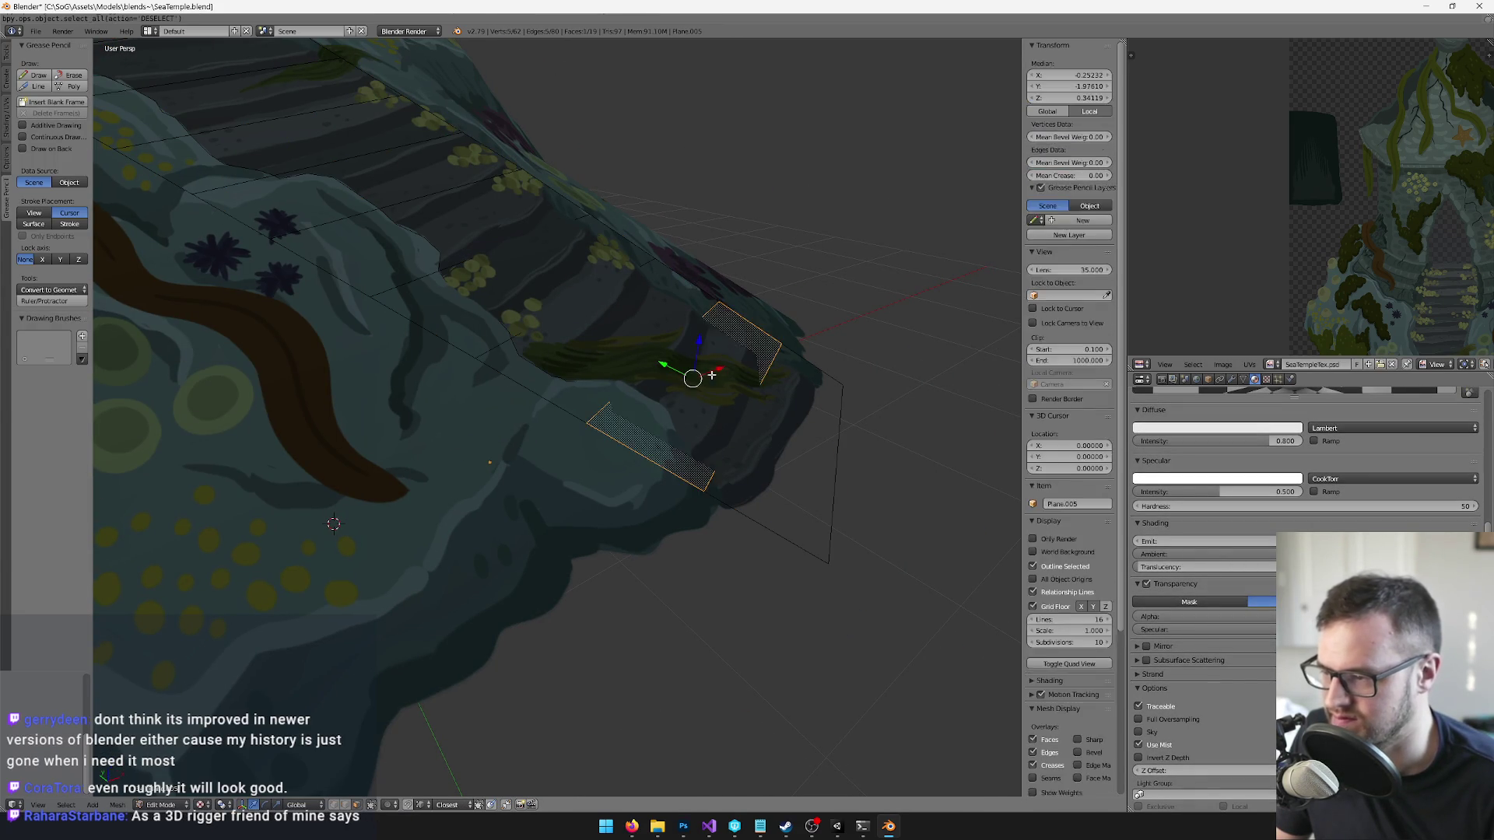
mouse_move(717, 394)
mouse_down()
mouse_move(776, 348)
mouse_move(783, 361)
mouse_move(740, 414)
mouse_move(617, 413)
mouse_move(625, 377)
mouse_move(680, 389)
mouse_move(633, 420)
mouse_move(708, 377)
mouse_move(669, 353)
mouse_move(654, 373)
mouse_up()
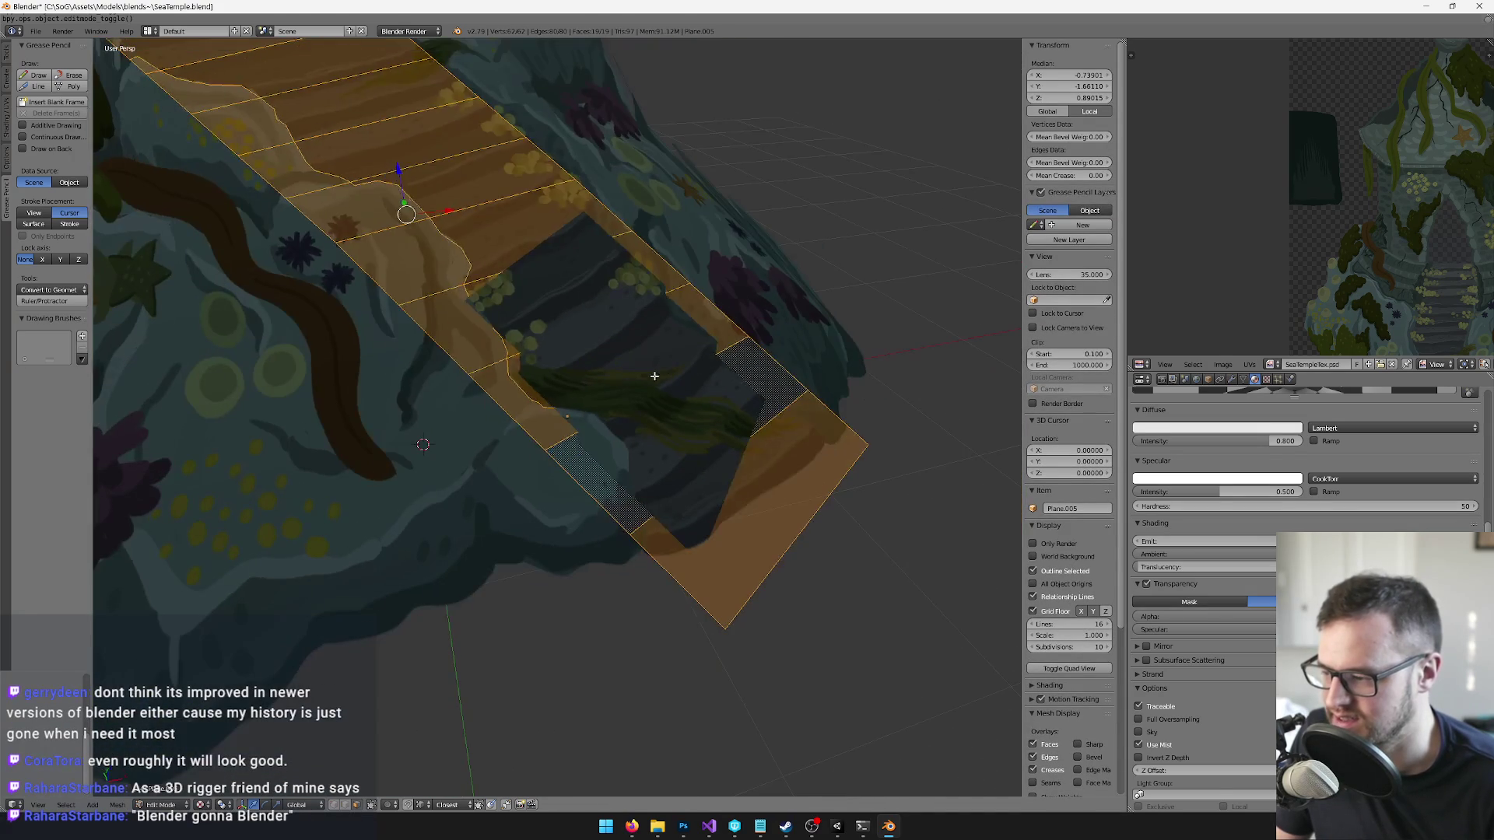
key(Tab)
key(m)
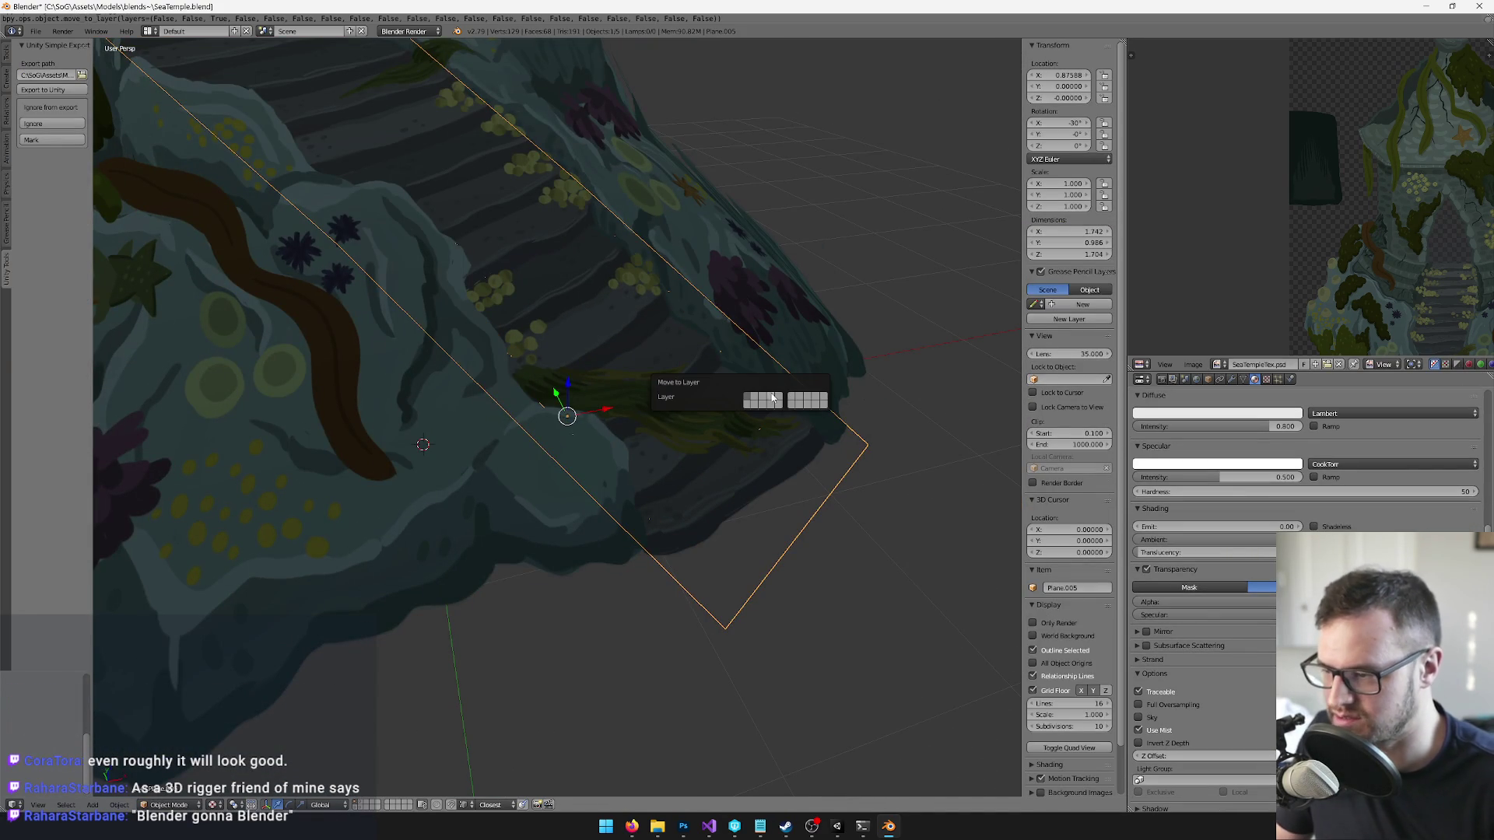
key(3)
click(370, 806)
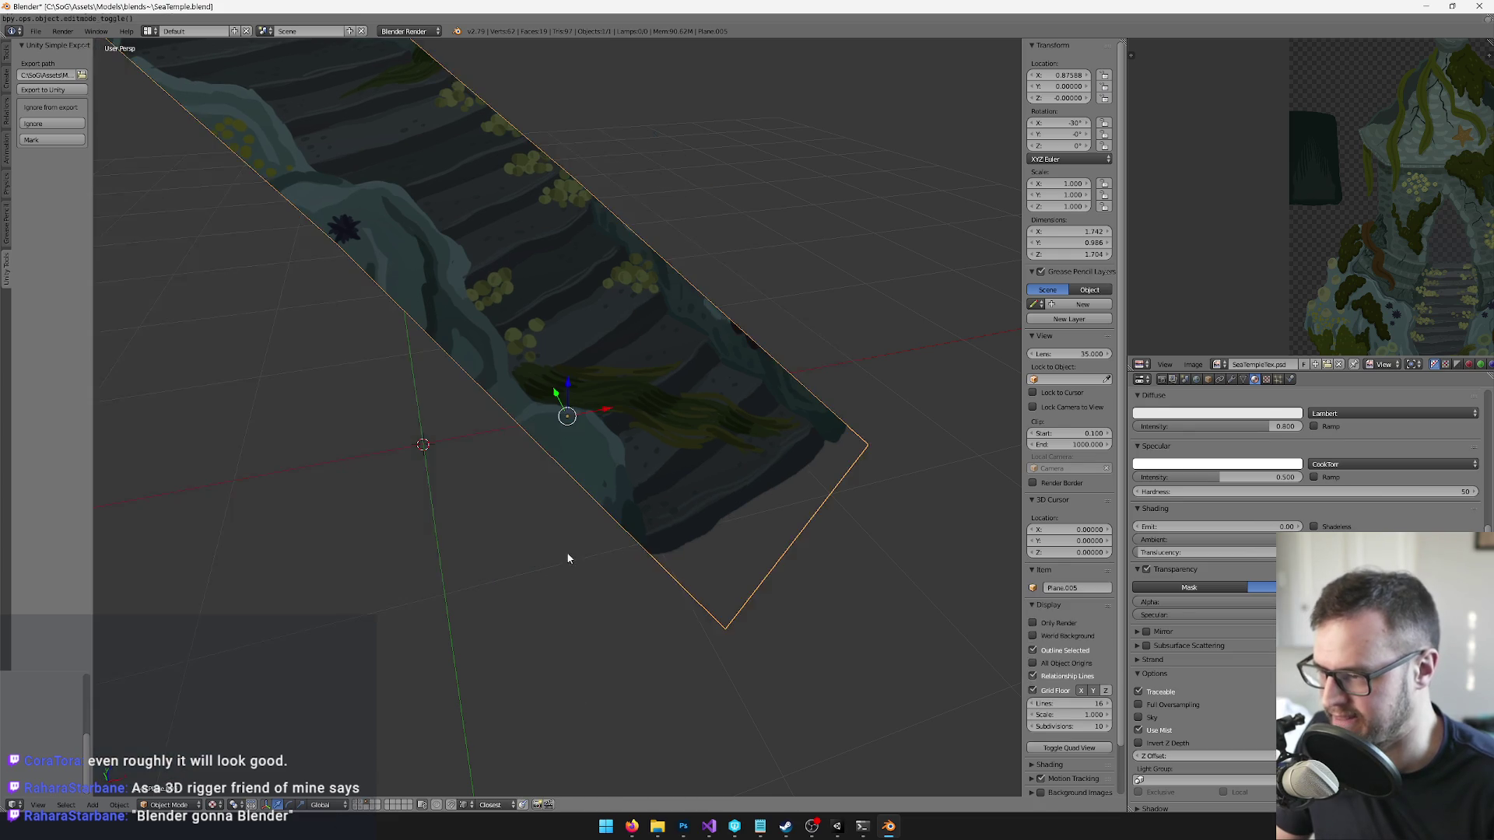
scroll(557, 569, up, 2)
- Knife-cut the plane along the stairs' left edge
key(Tab)
key(k)
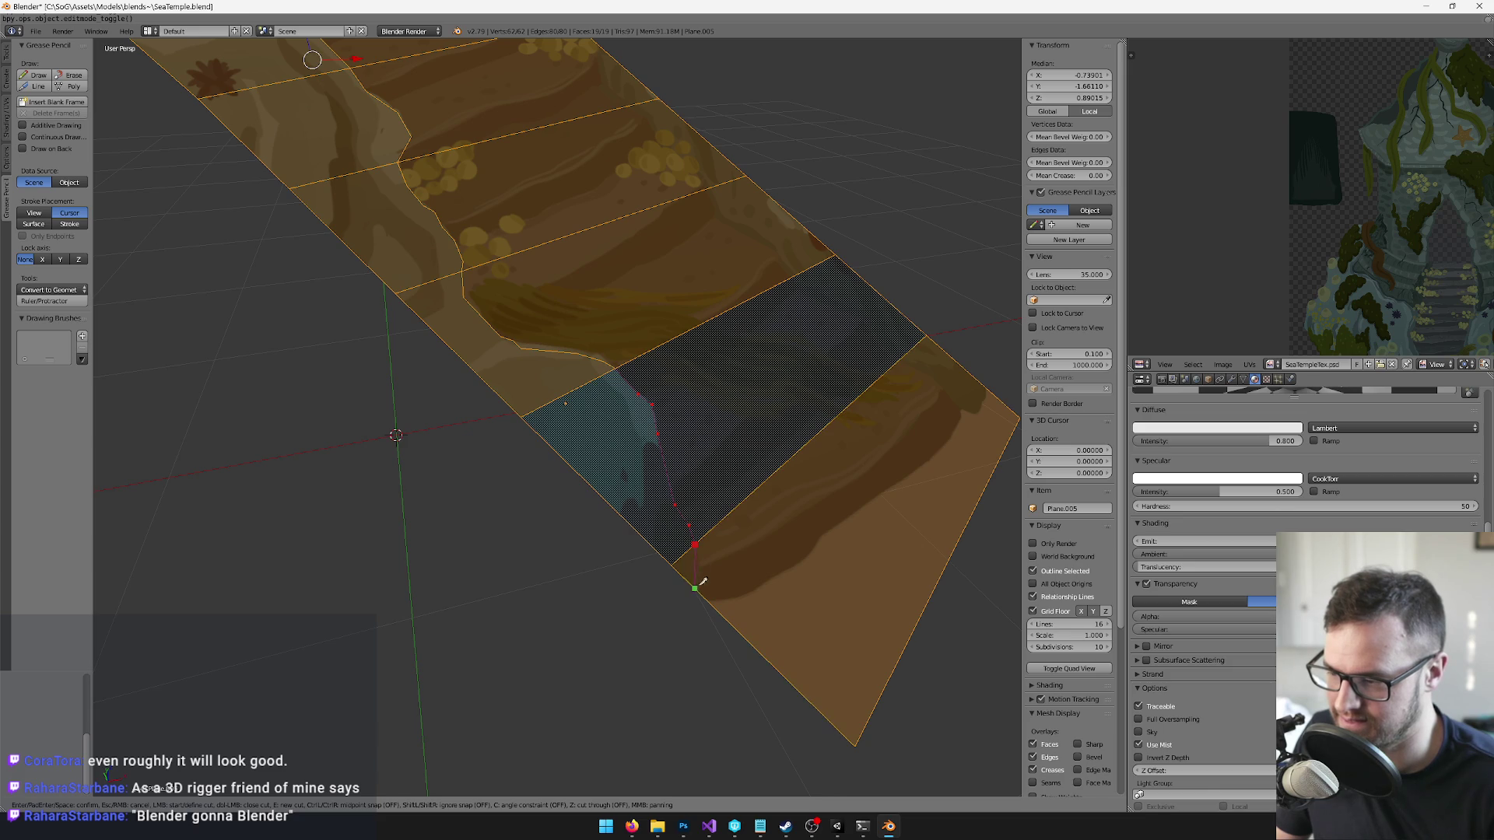
key(Return)
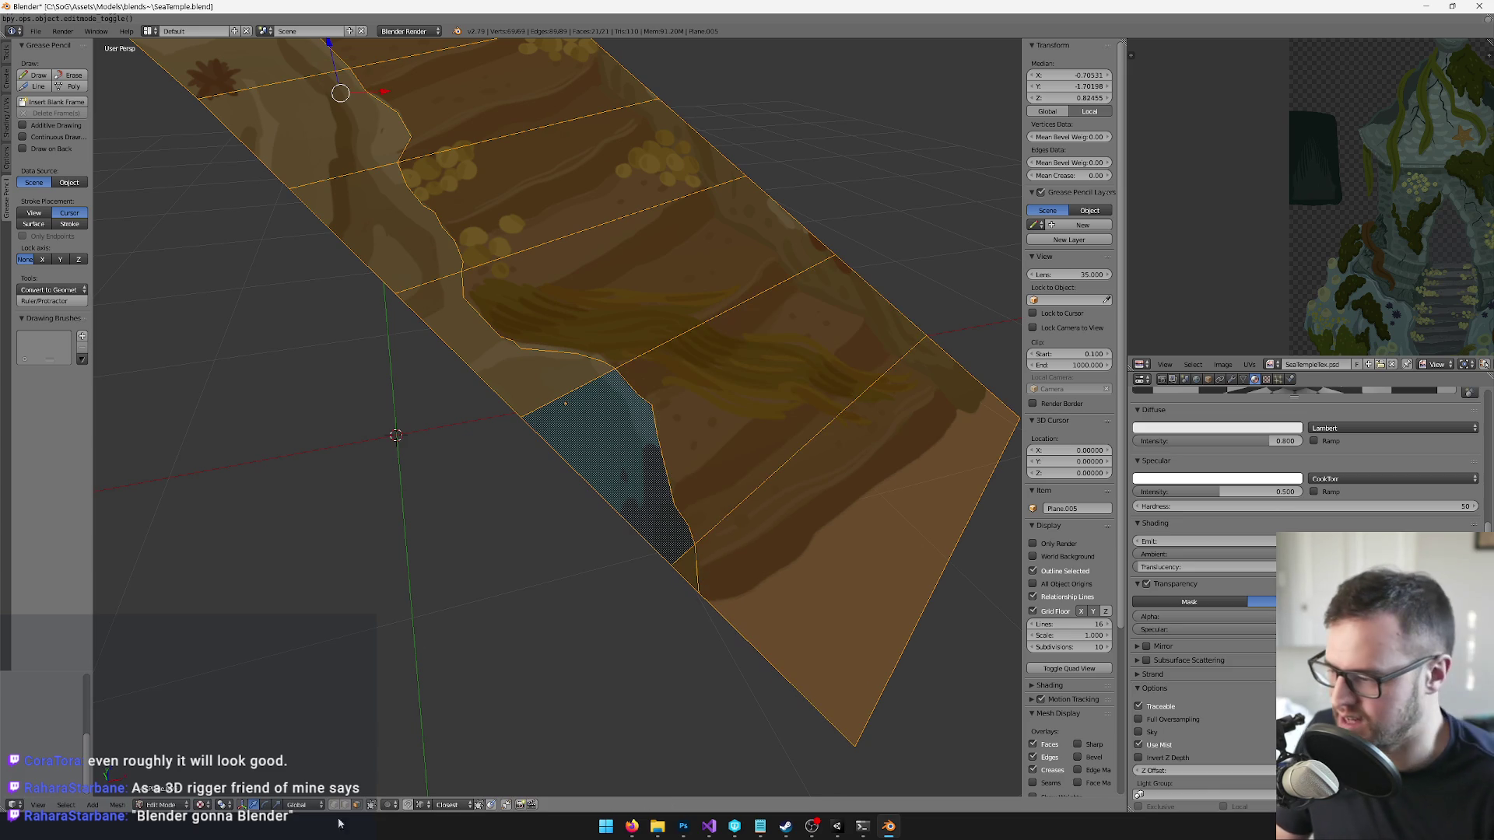
scroll(847, 537, down, 3)
- Select the nine faces lying over the stair steps
shift+click(651, 427)
shift+click(574, 361)
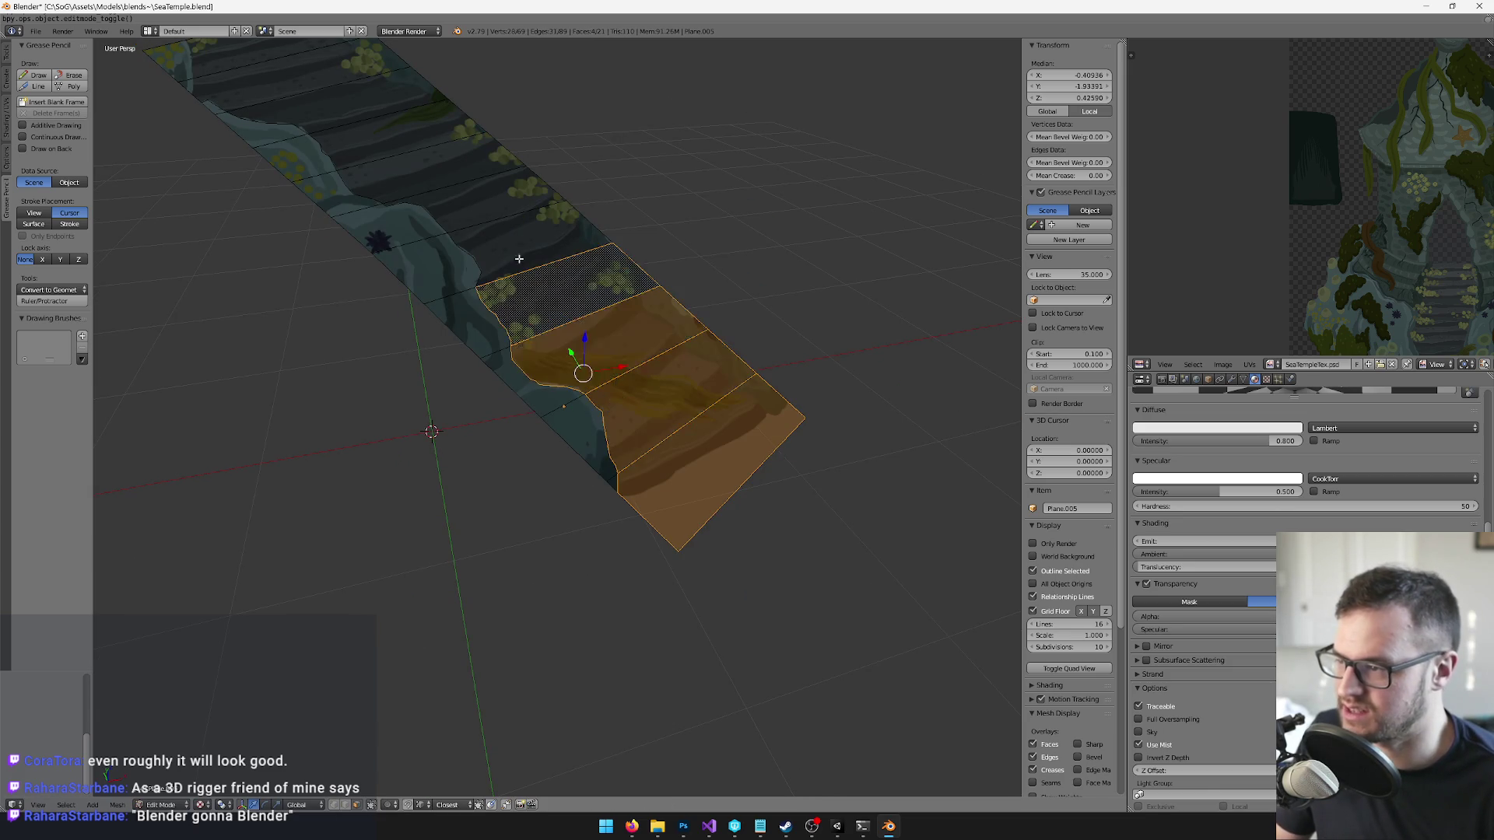
shift+click(524, 302)
shift+click(612, 455)
shift+click(551, 402)
shift+click(499, 366)
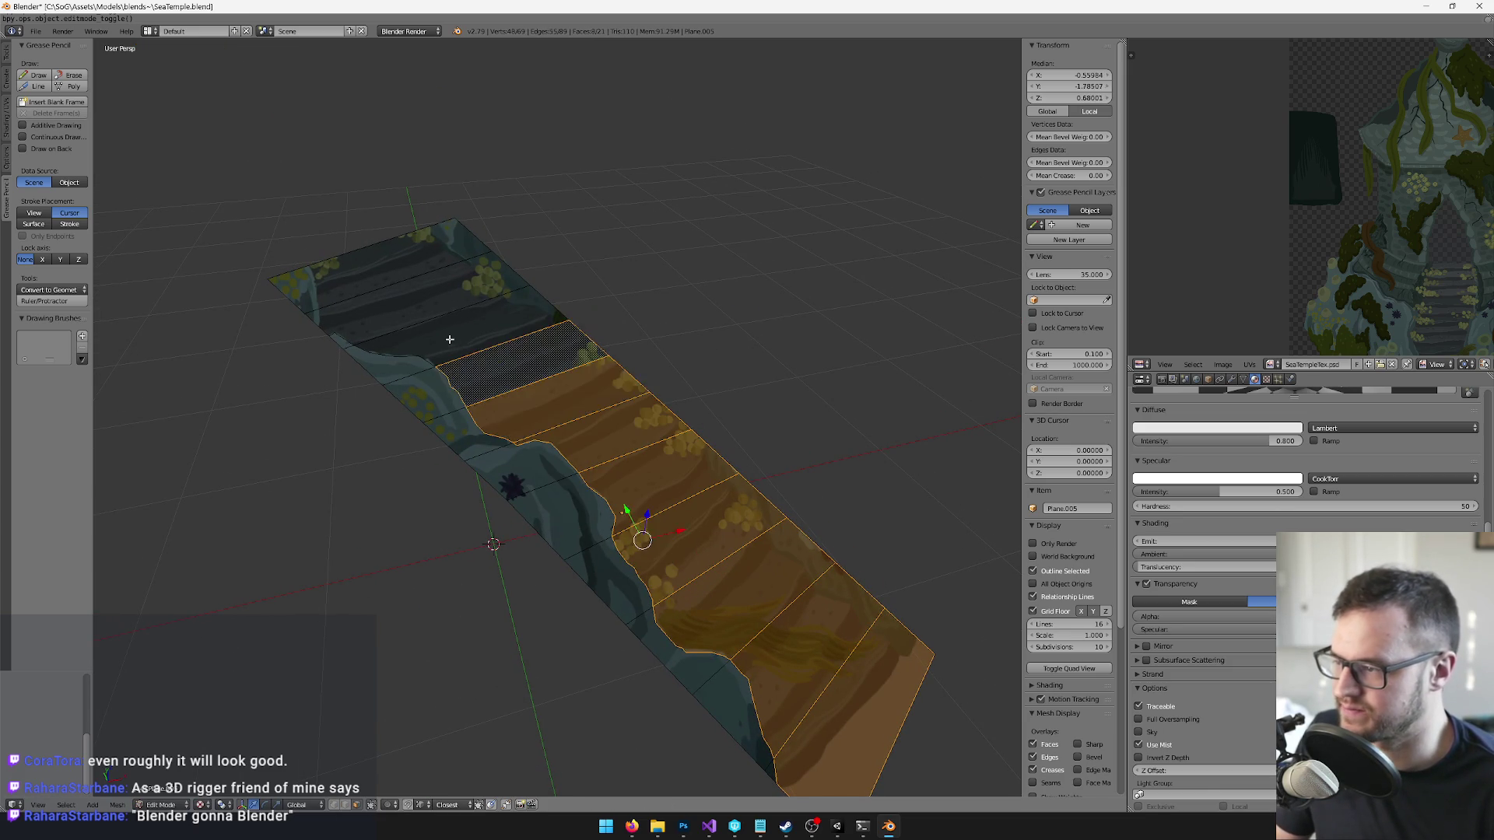
shift+click(395, 319)
shift+click(379, 303)
shift+click(359, 271)
- Delete the selected stair faces with X > Faces and leave Edit Mode
key(x)
click(359, 273)
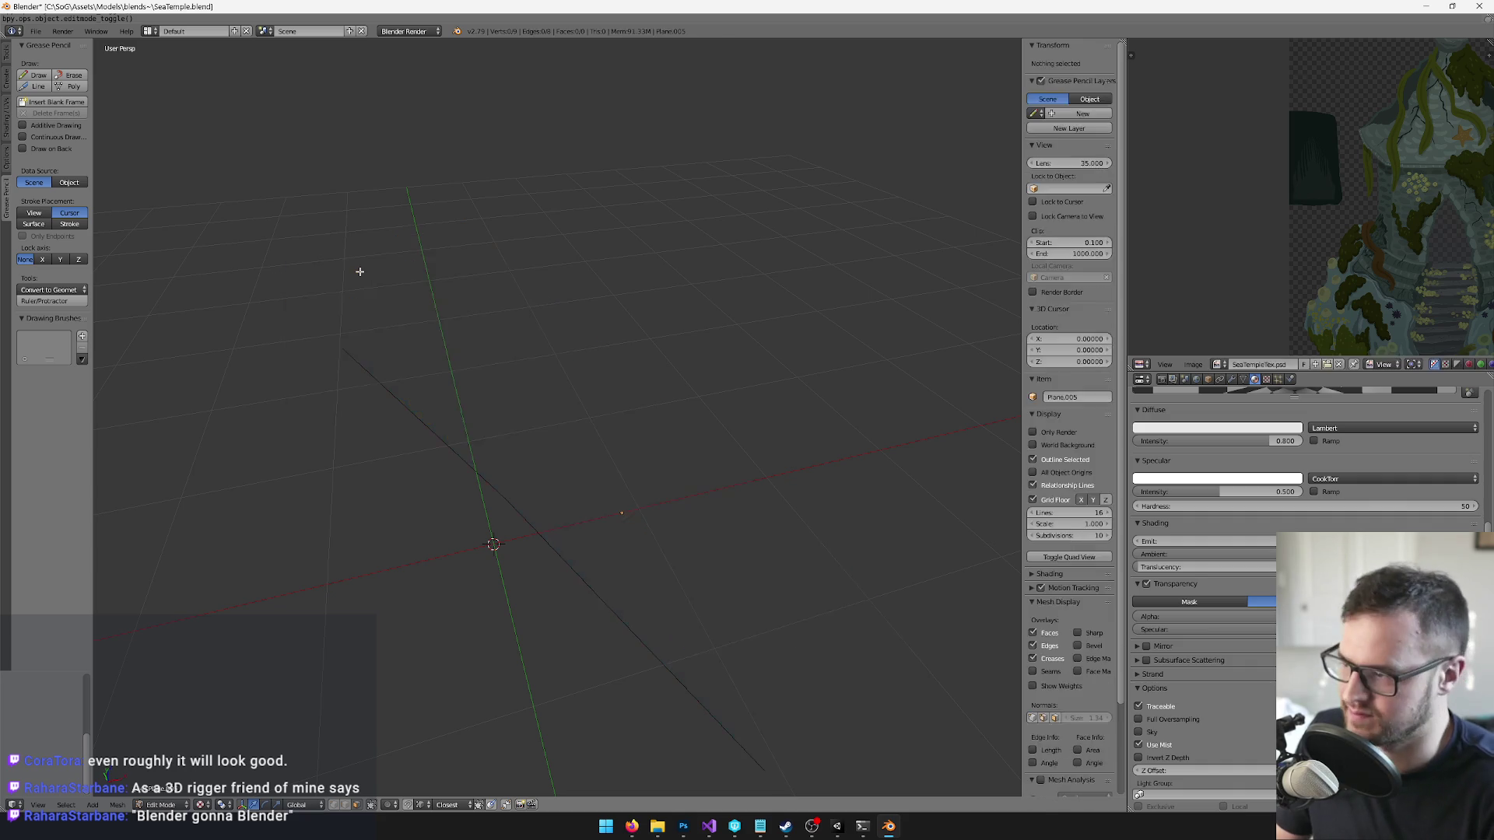
key(ctrl+z)
key(x)
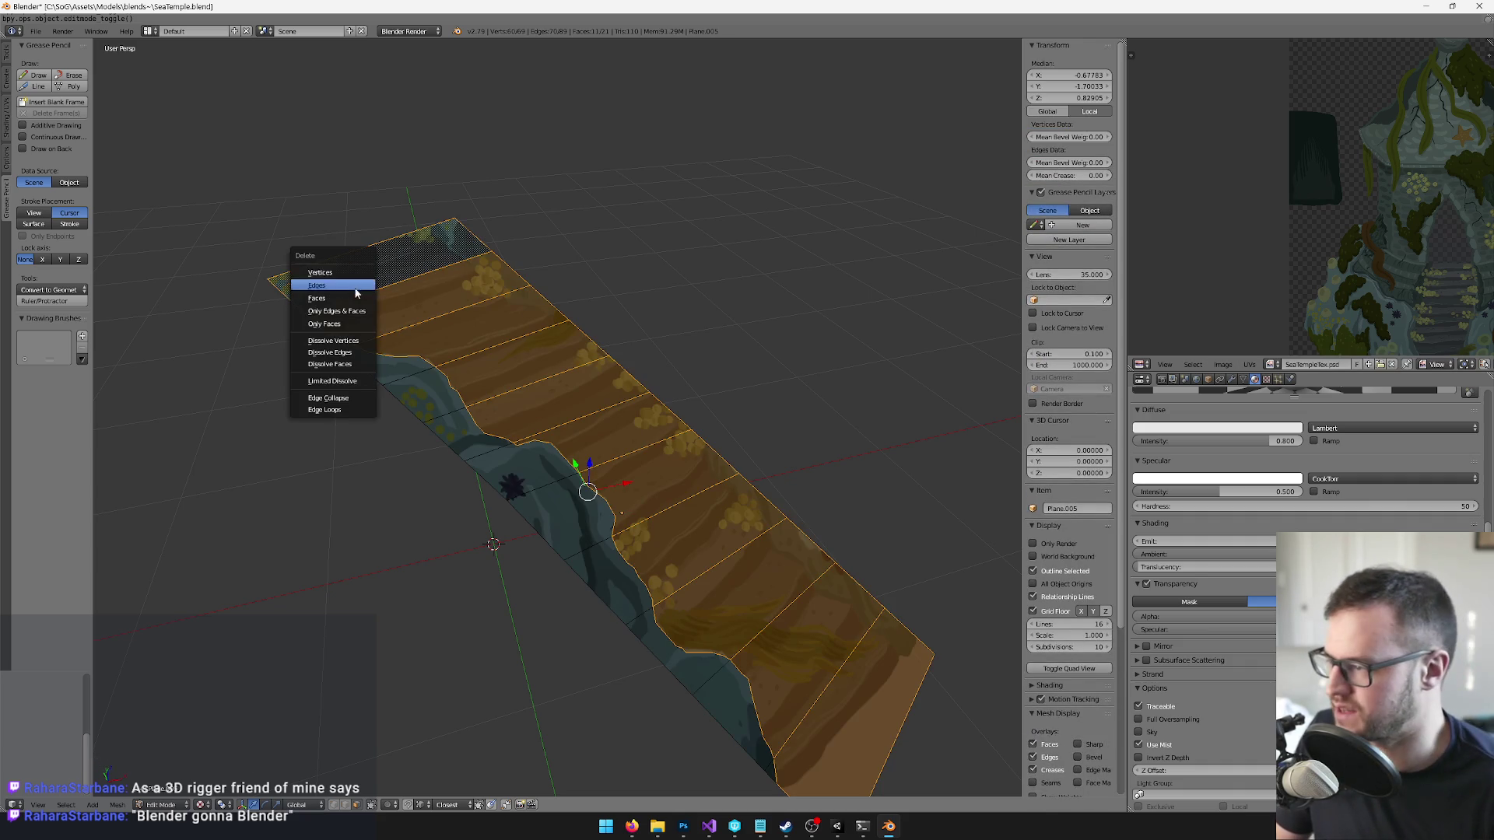
click(317, 298)
key(Tab)
scroll(524, 316, down, 4)
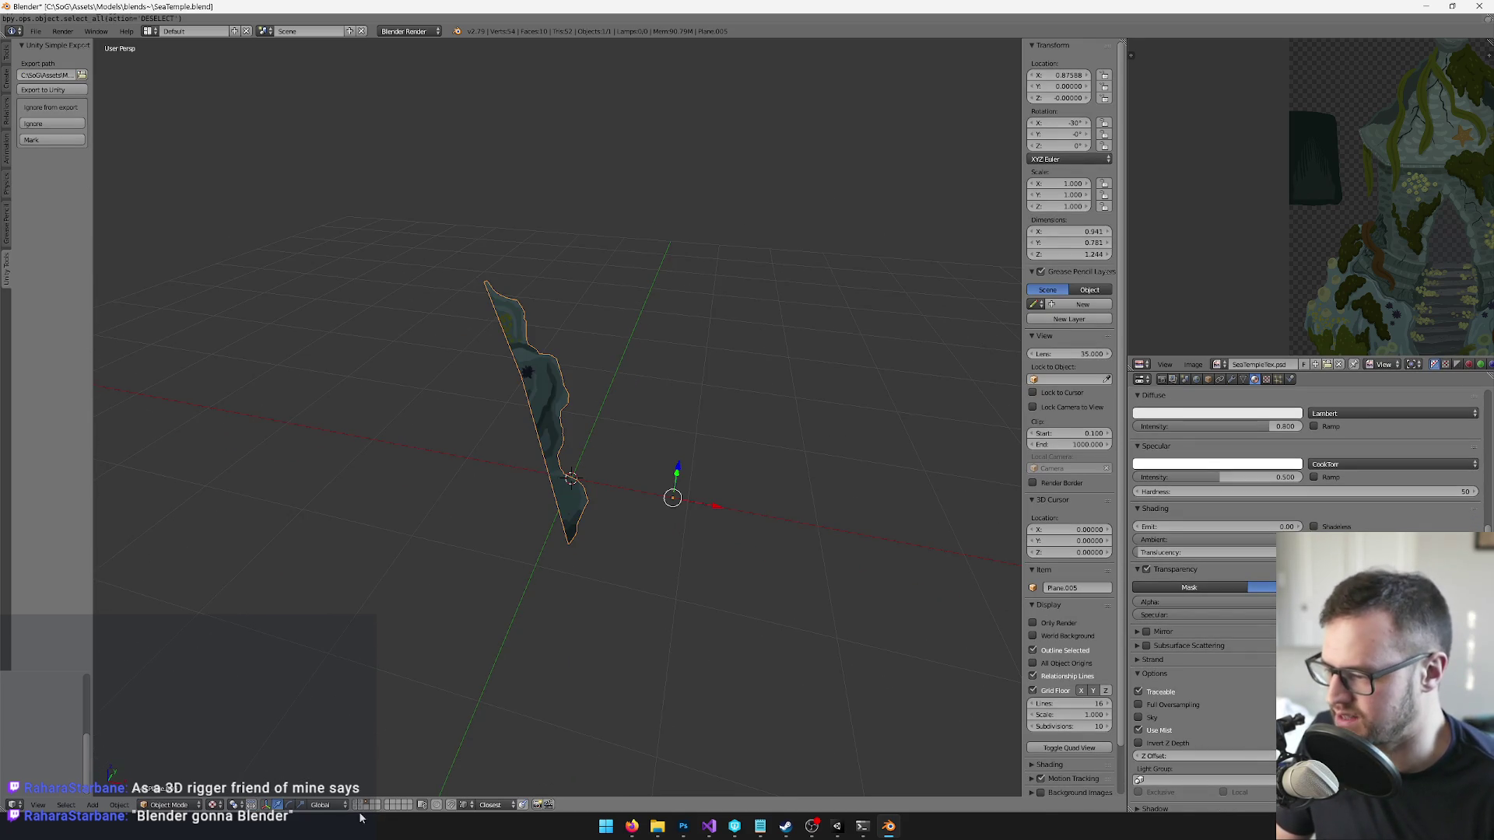
- Send the strip back to layer 1 and show it with the temple
key(m)
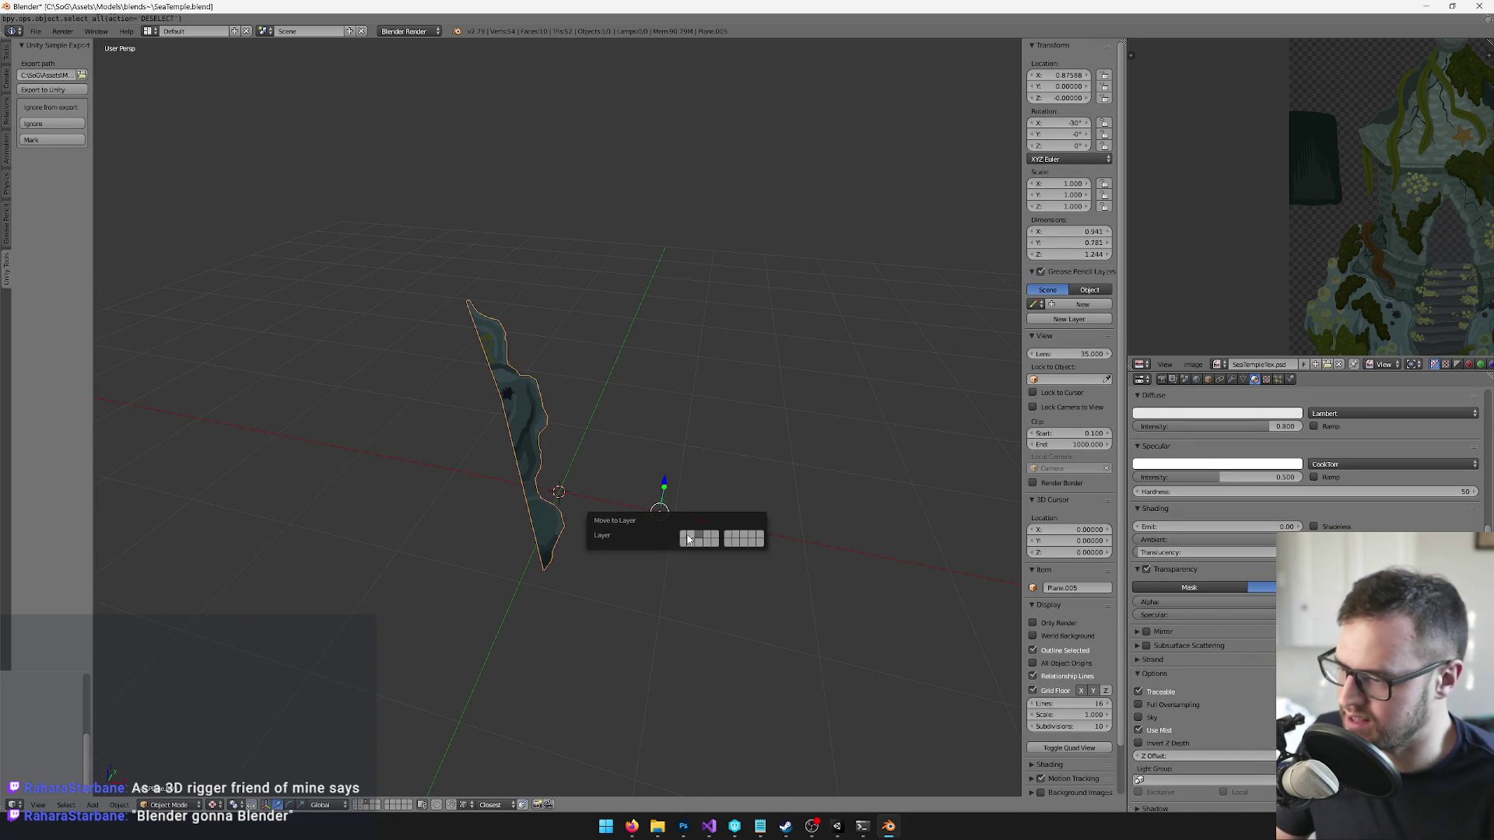
click(689, 538)
click(357, 804)
scroll(722, 496, up, 5)
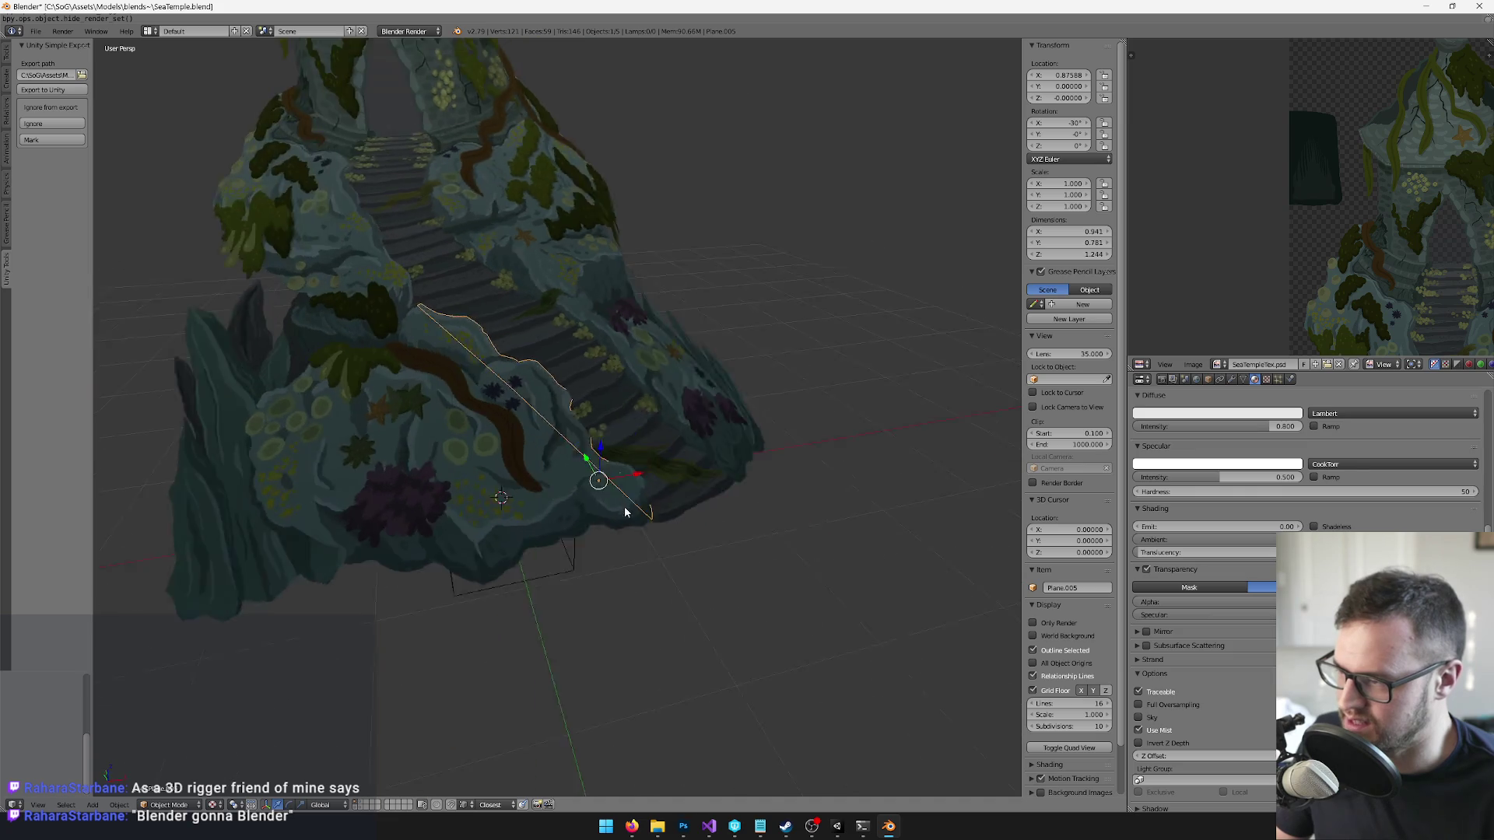
scroll(738, 516, down, 6)
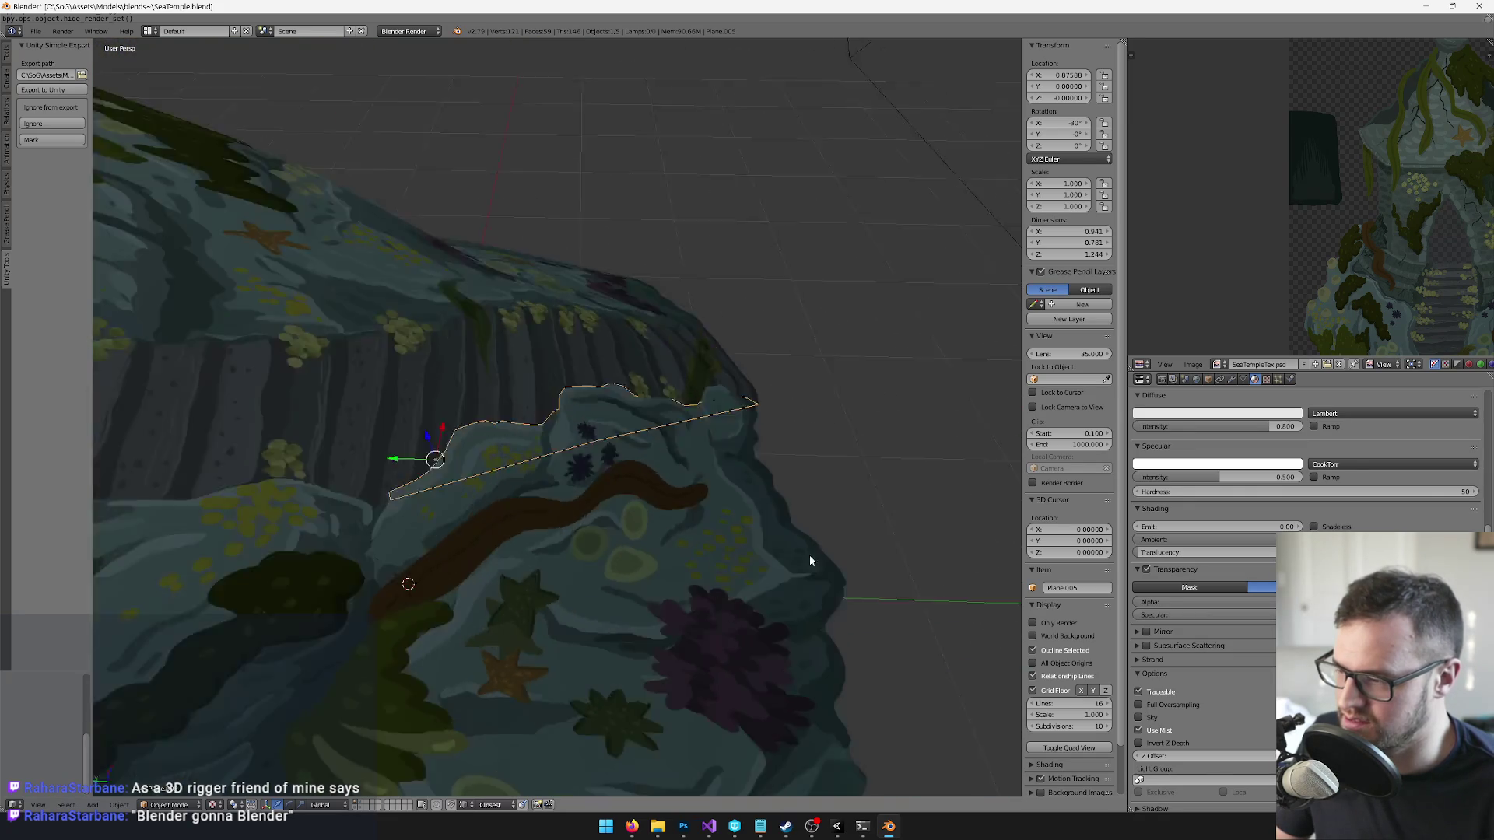
mouse_move(630, 488)
mouse_down()
mouse_move(585, 506)
mouse_move(744, 515)
mouse_move(649, 501)
mouse_move(677, 524)
mouse_move(668, 534)
mouse_move(562, 499)
mouse_move(661, 477)
mouse_move(647, 473)
mouse_up()
scroll(590, 496, up, 3)
- Select the strip's whole jagged edge loop and set transform orientation to Local
key(Tab)
key(Tab)
key(Tab)
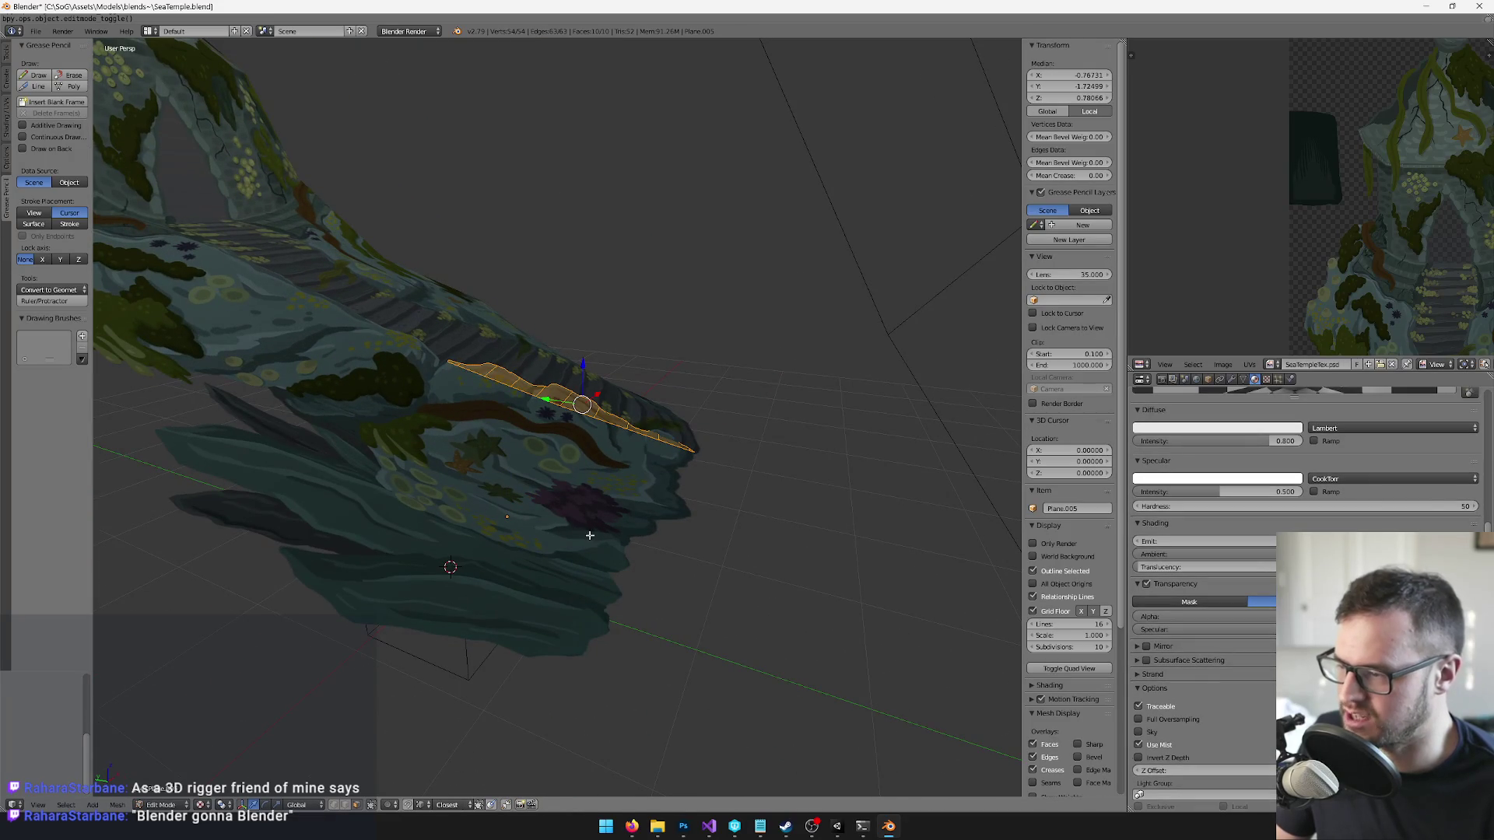
scroll(523, 493, up, 3)
mouse_move(524, 494)
mouse_down()
mouse_move(547, 526)
mouse_move(405, 701)
mouse_up()
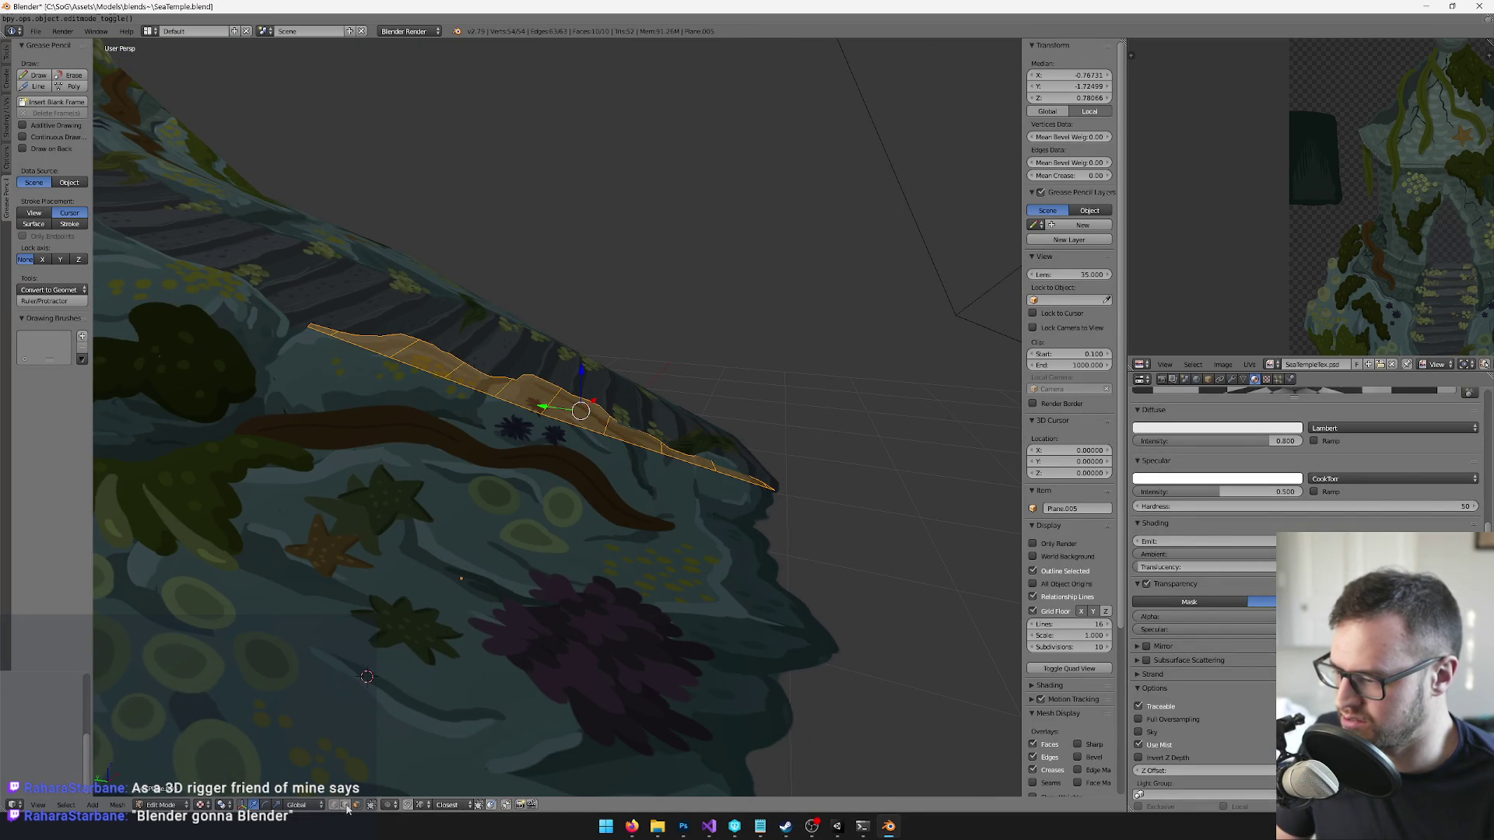
right_click(354, 347)
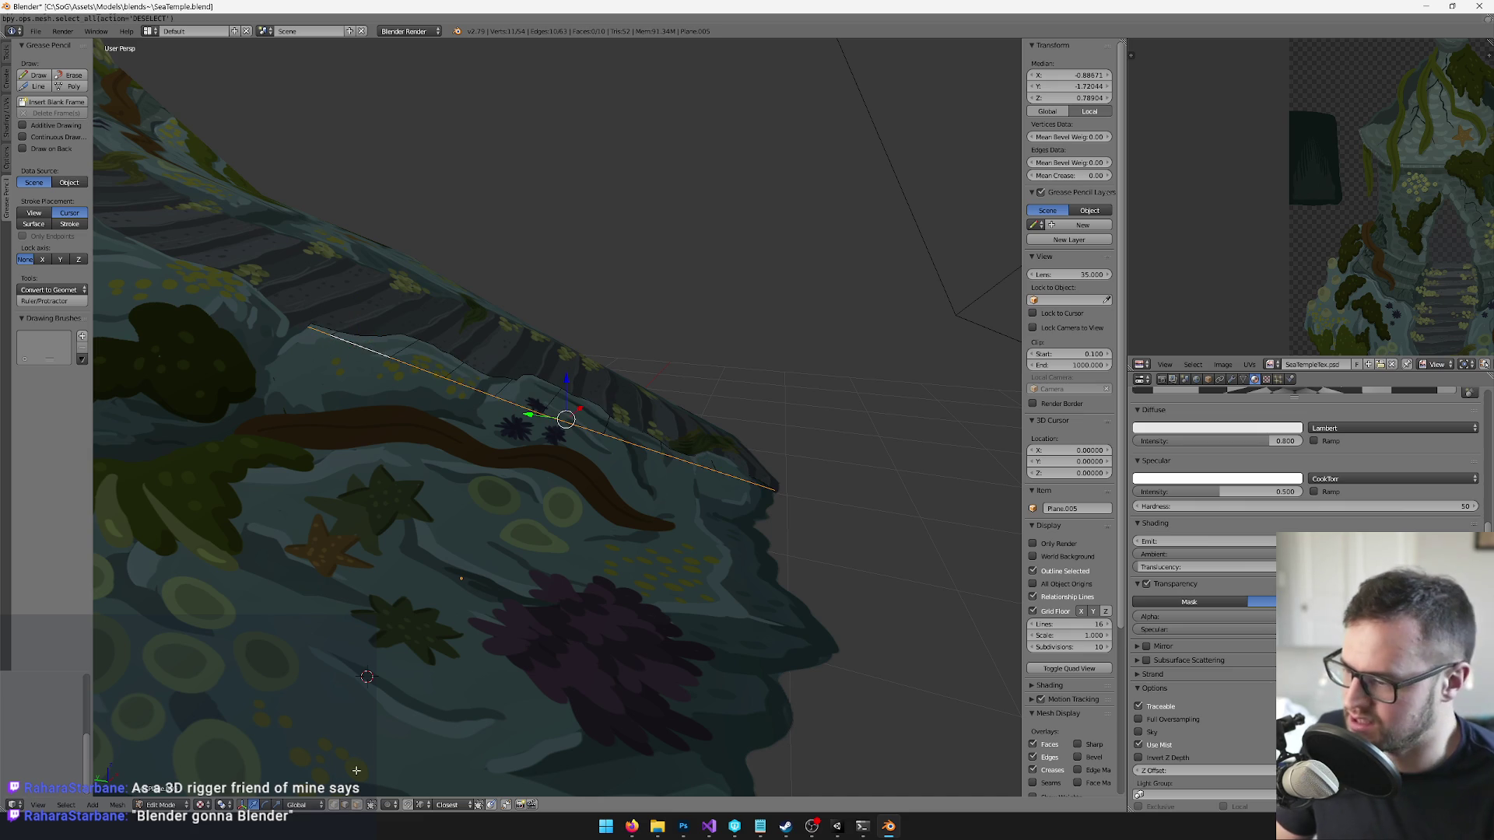
click(336, 809)
key(ctrl+z)
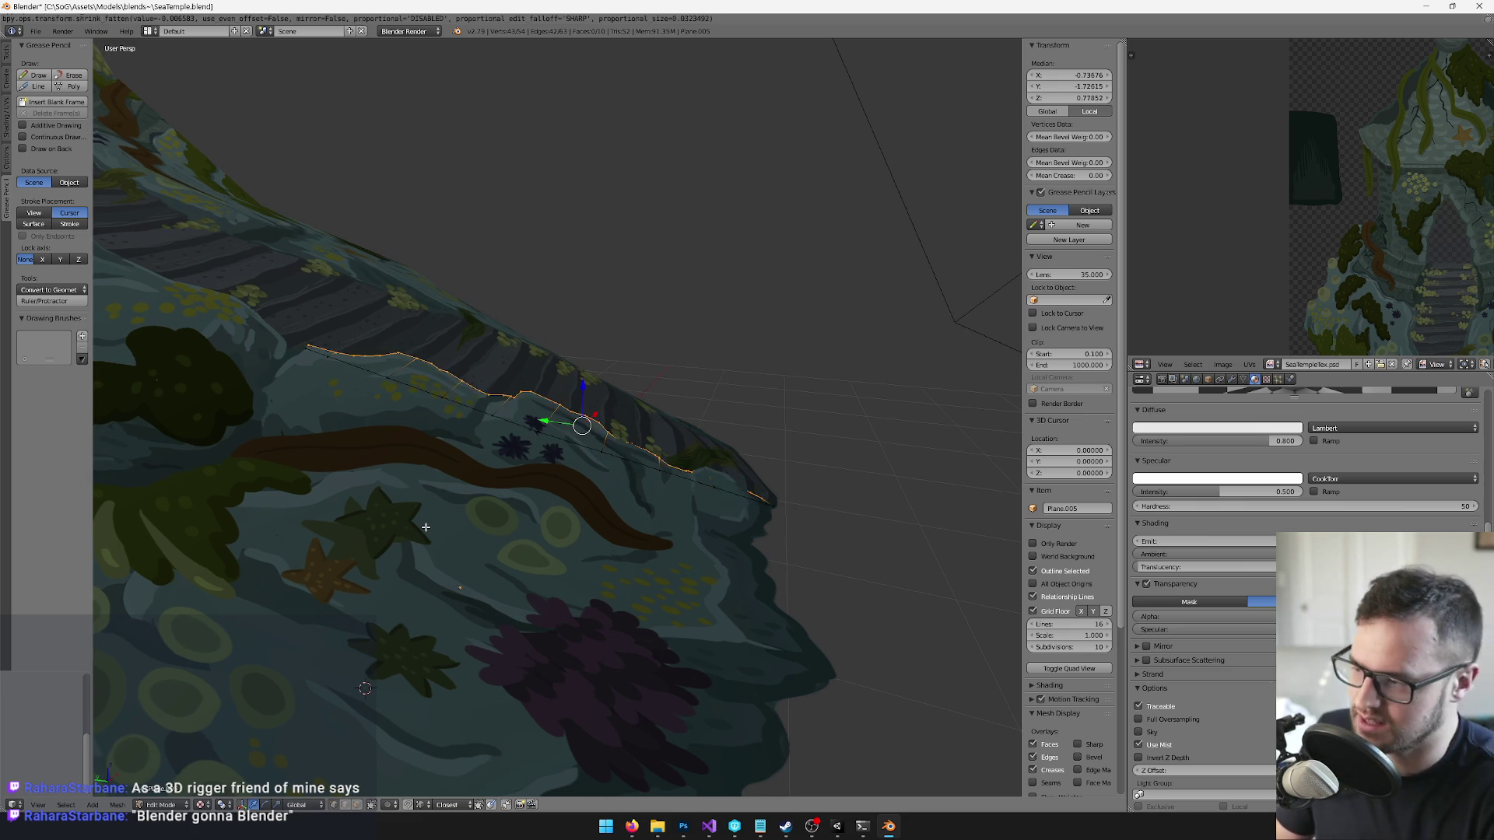
click(298, 804)
click(300, 782)
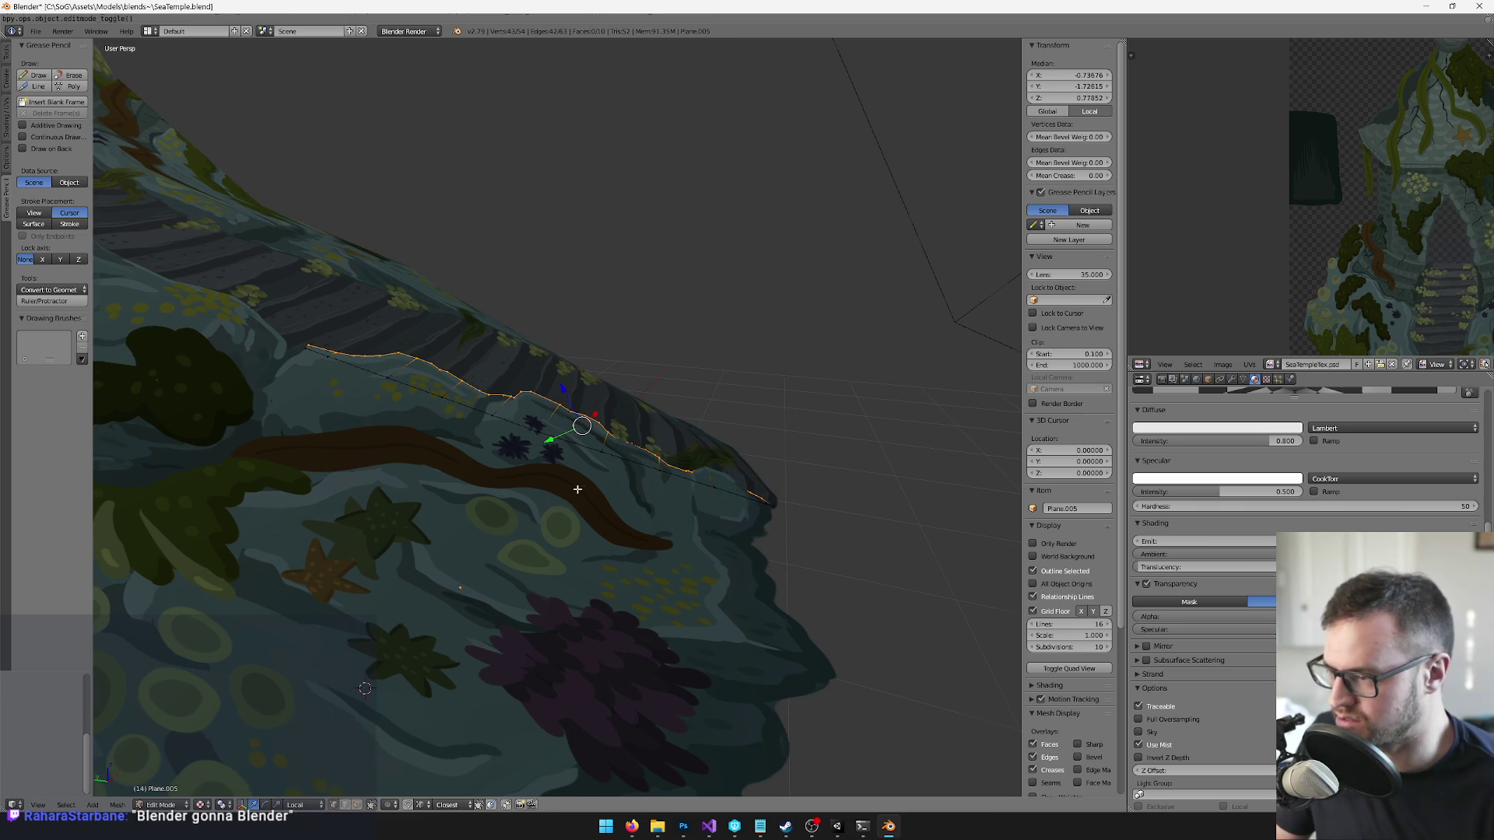
- Pull the jagged edge outward along the local Y axis
key(g)
key(y)
key(y)
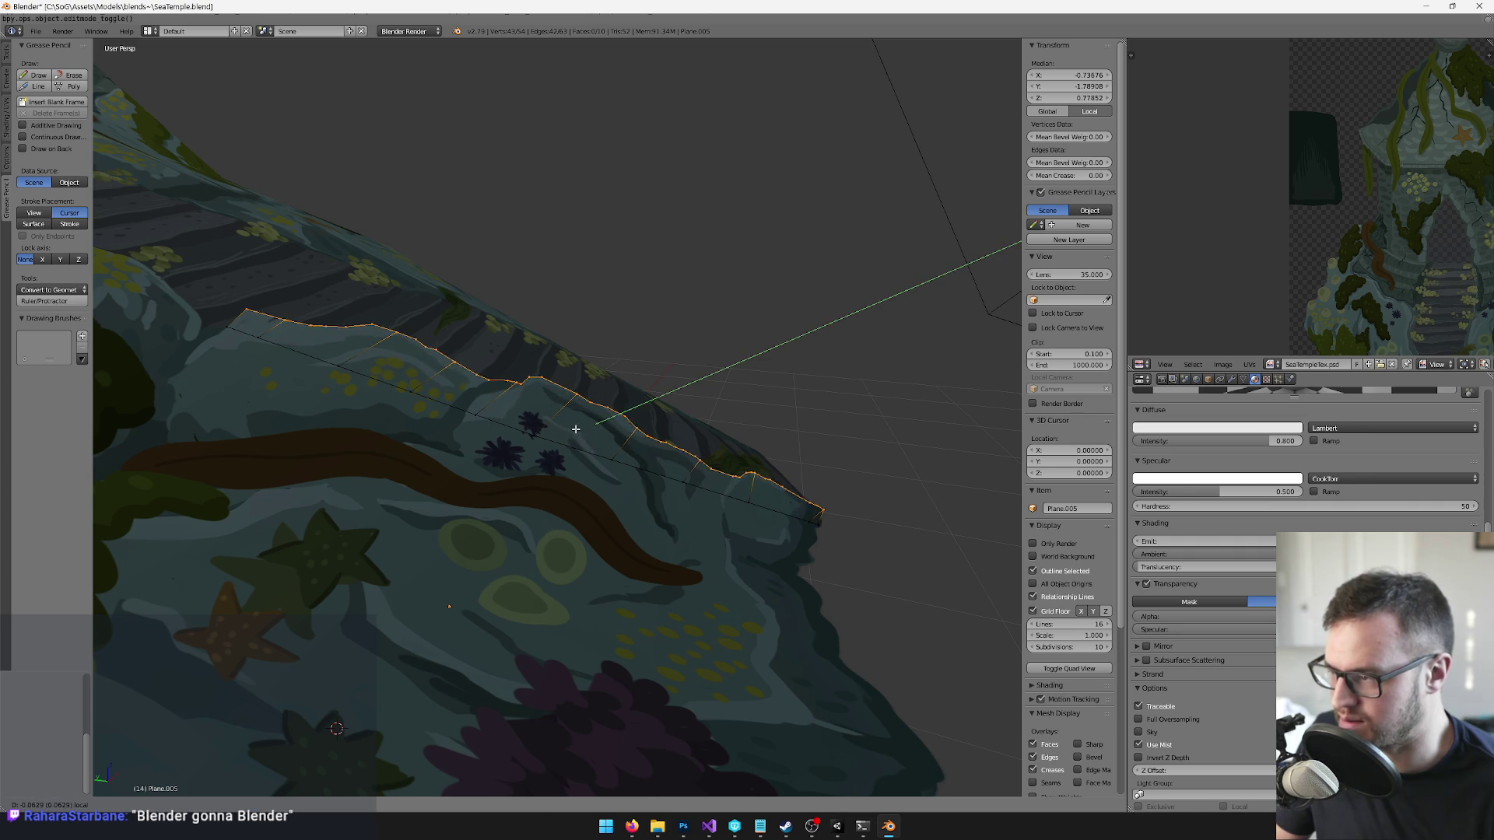
click(579, 426)
scroll(579, 426, down, 5)
scroll(649, 451, up, 5)
mouse_move(649, 451)
mouse_down()
mouse_move(697, 437)
mouse_move(675, 443)
mouse_up()
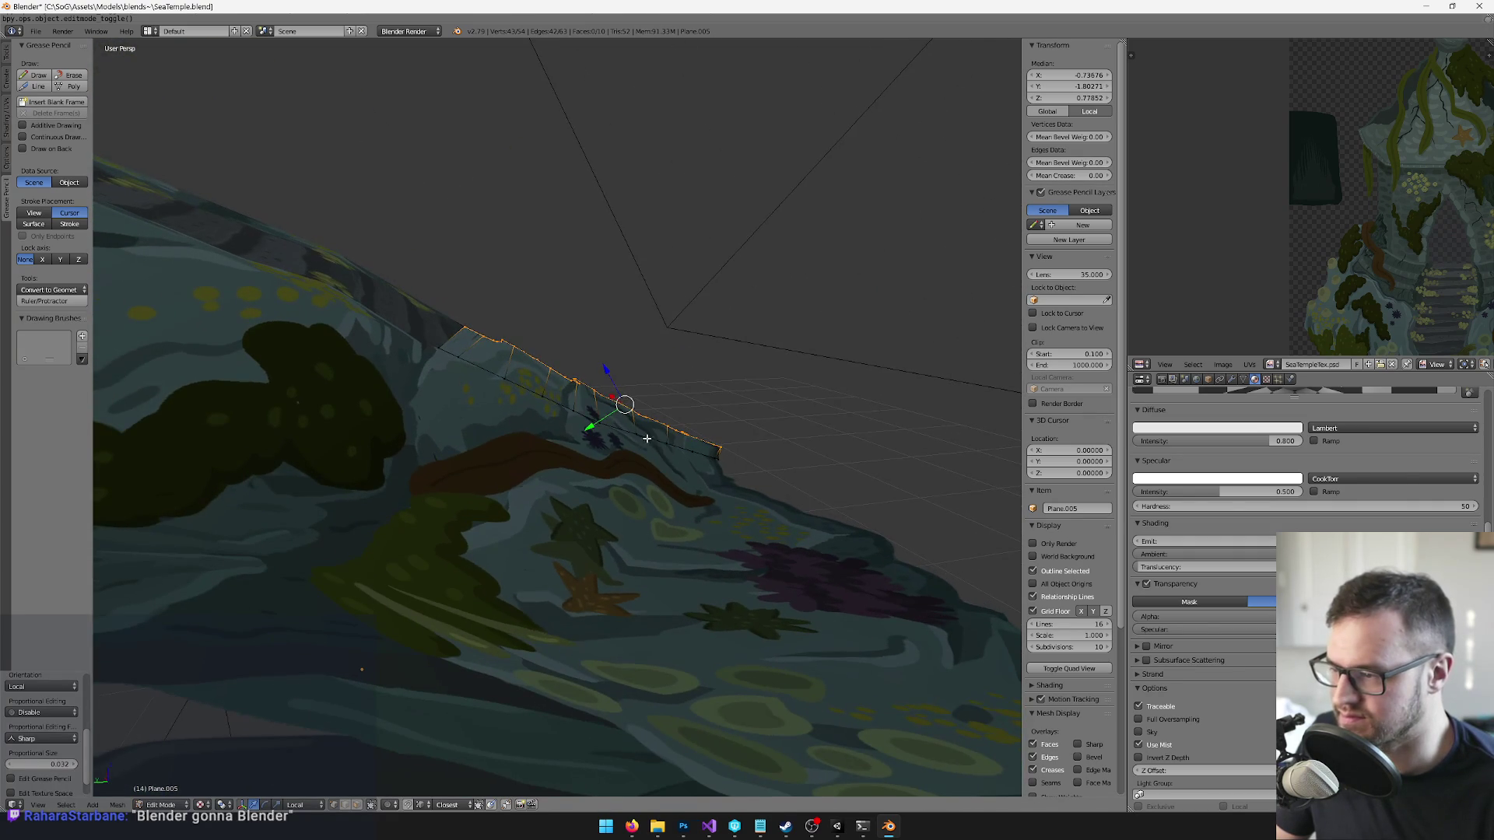
- Pull the edge further out along local Y, leave Edit Mode, and return to Unity
key(g)
key(y)
key(y)
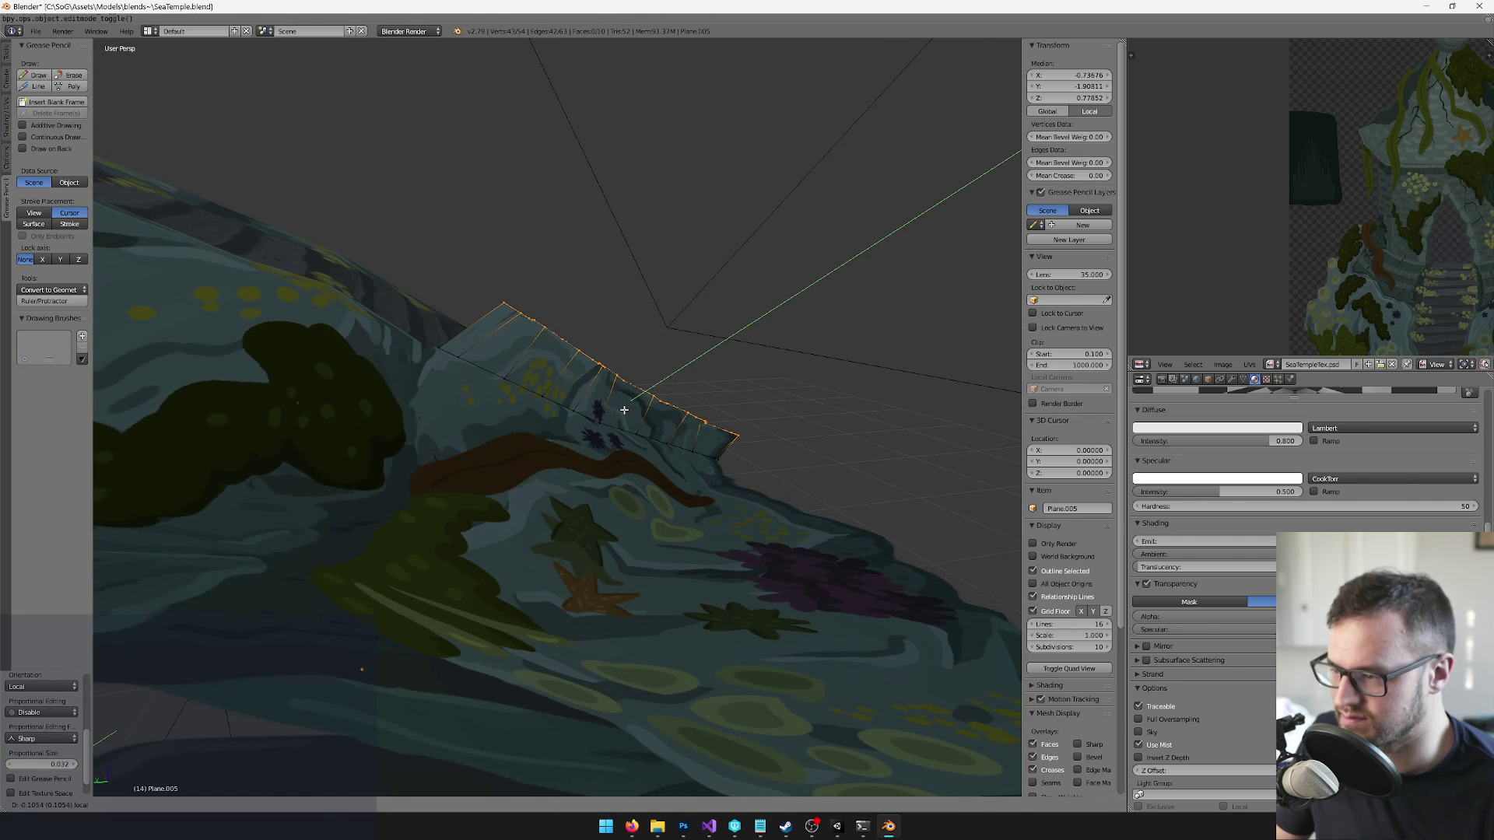
click(624, 409)
scroll(624, 409, down, 4)
drag(624, 409, 548, 468)
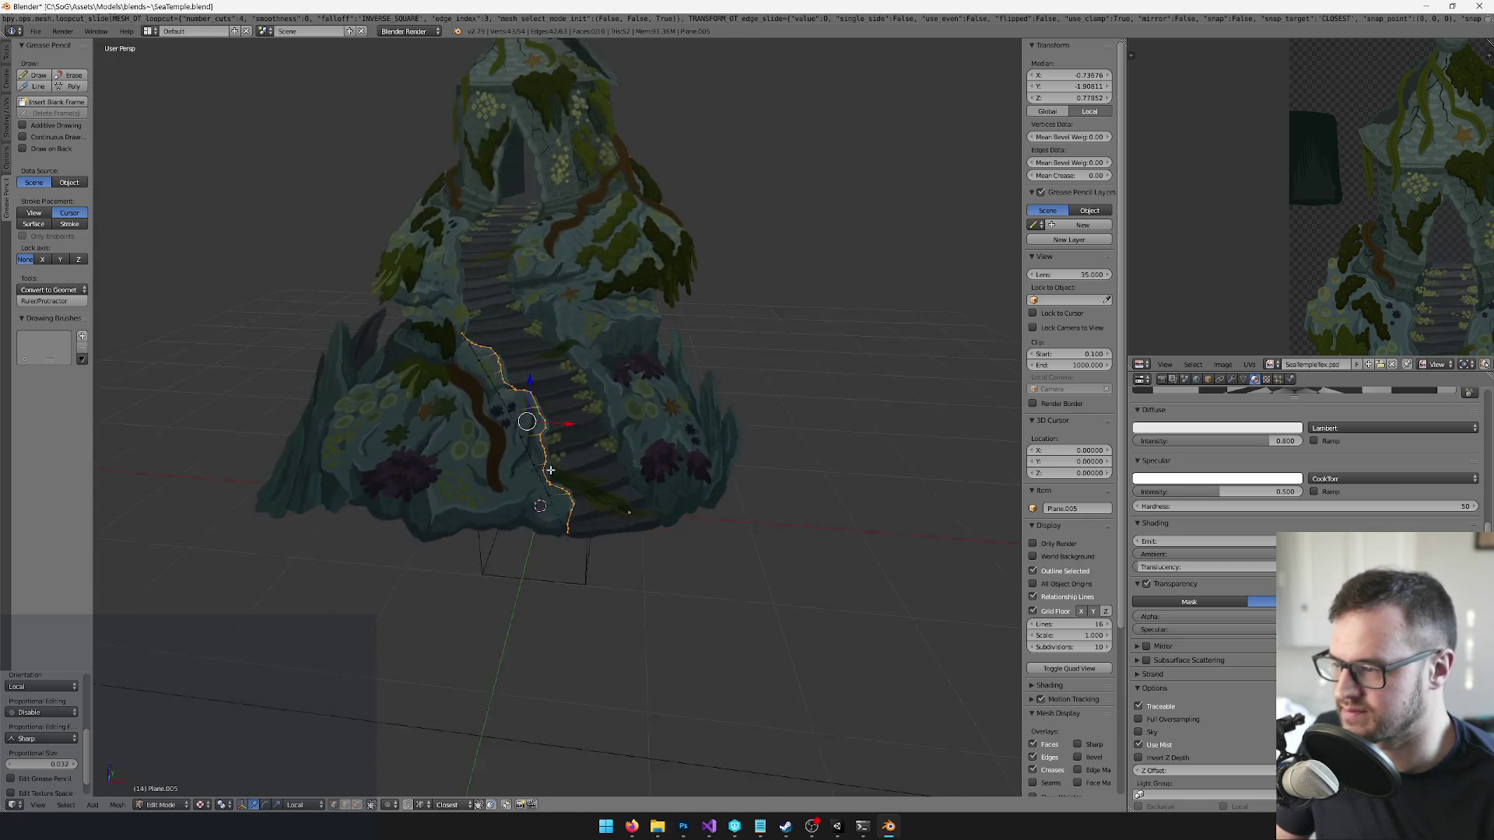
scroll(547, 469, up, 2)
key(Tab)
scroll(596, 422, up, 4)
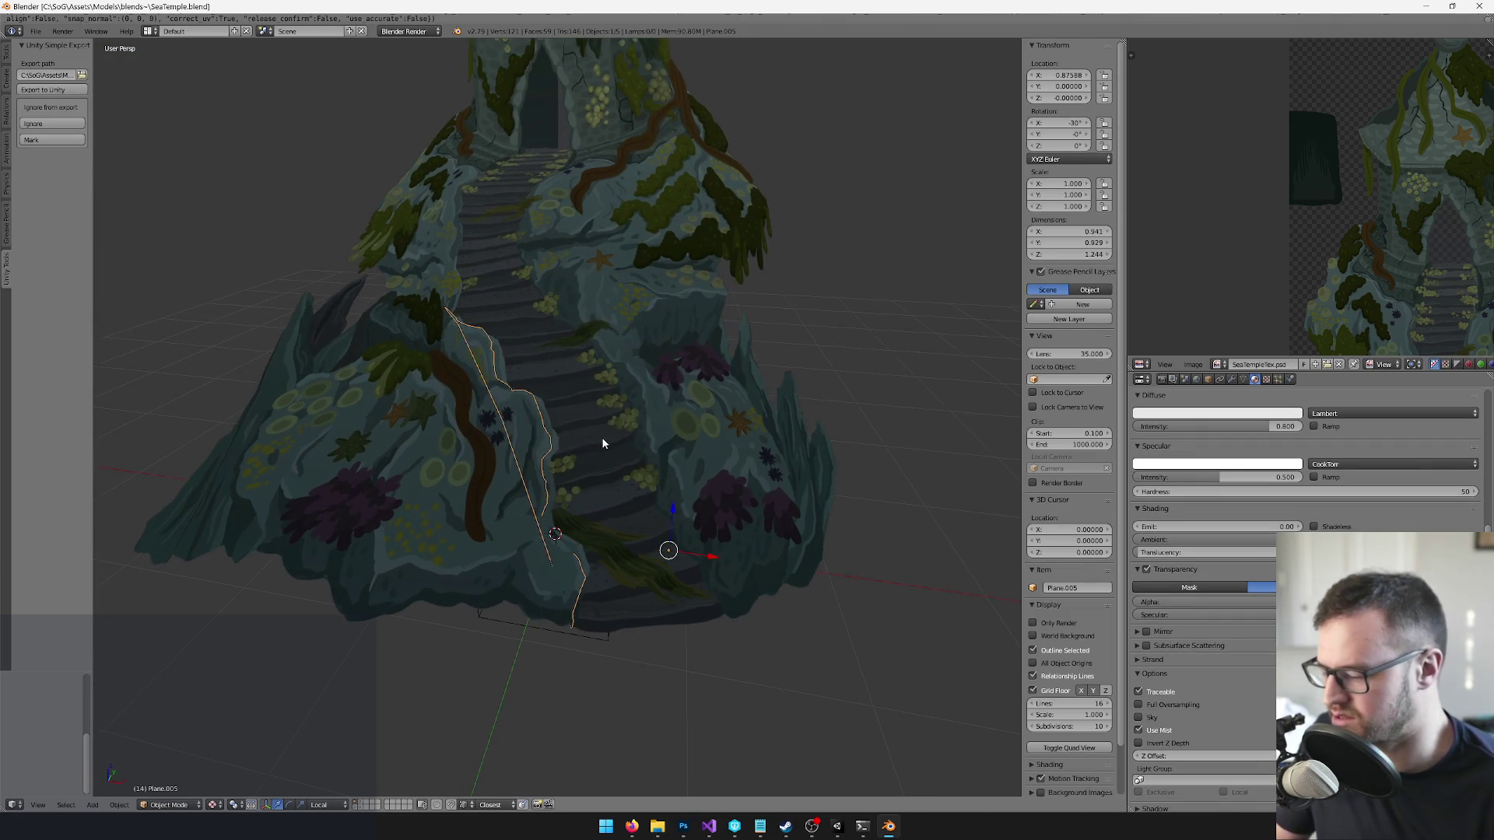
drag(601, 436, 643, 455)
click(836, 826)
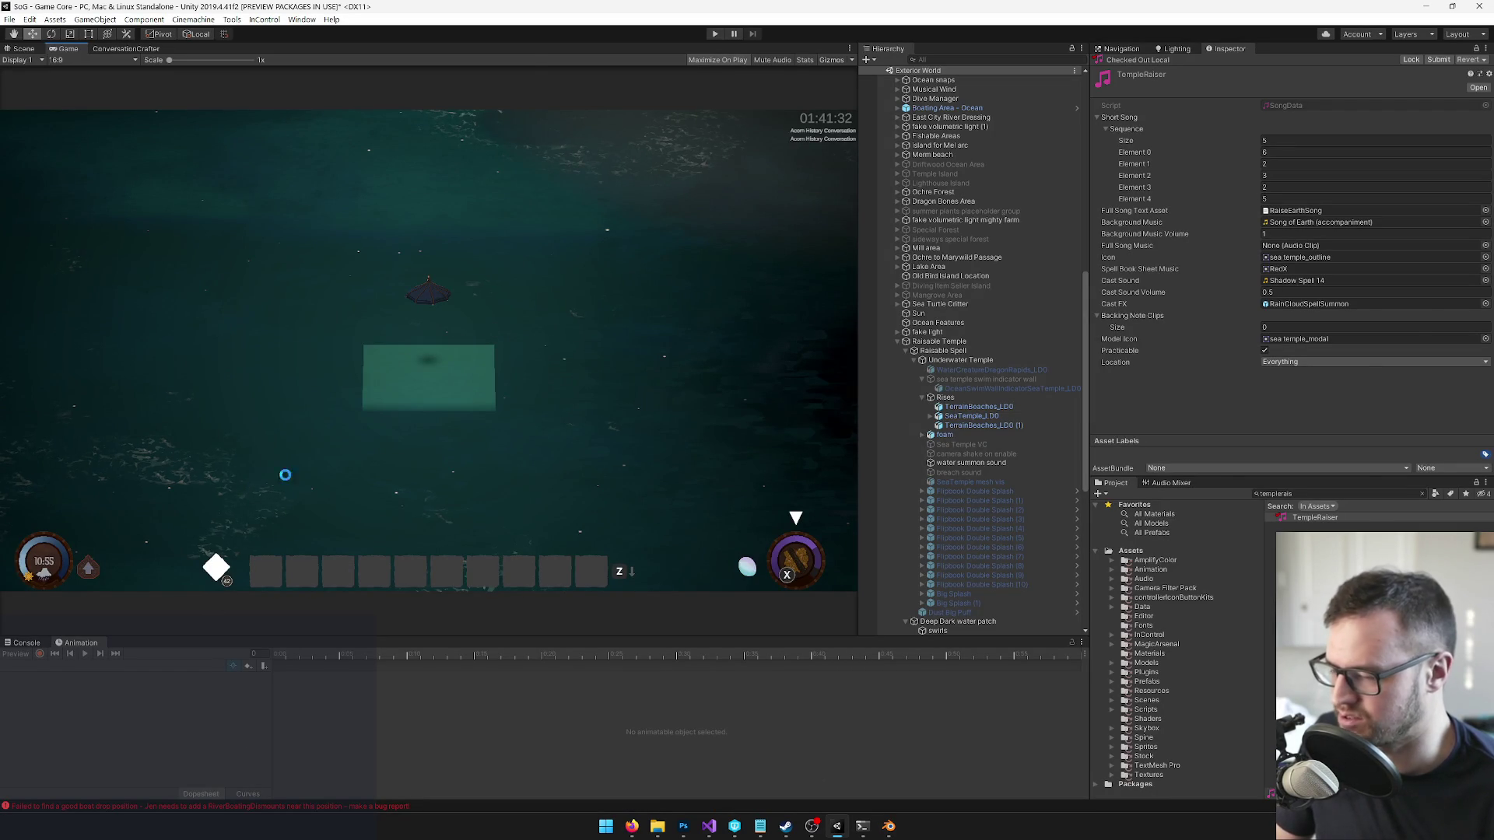
- Check the shadow strip Plane.005 in Blender, then go back to the running game
key(alt+Tab)
right_click(567, 427)
mouse_move(567, 427)
mouse_down()
mouse_move(688, 382)
mouse_move(423, 428)
mouse_move(530, 382)
mouse_move(569, 443)
mouse_move(649, 471)
mouse_up()
key(alt+Tab)
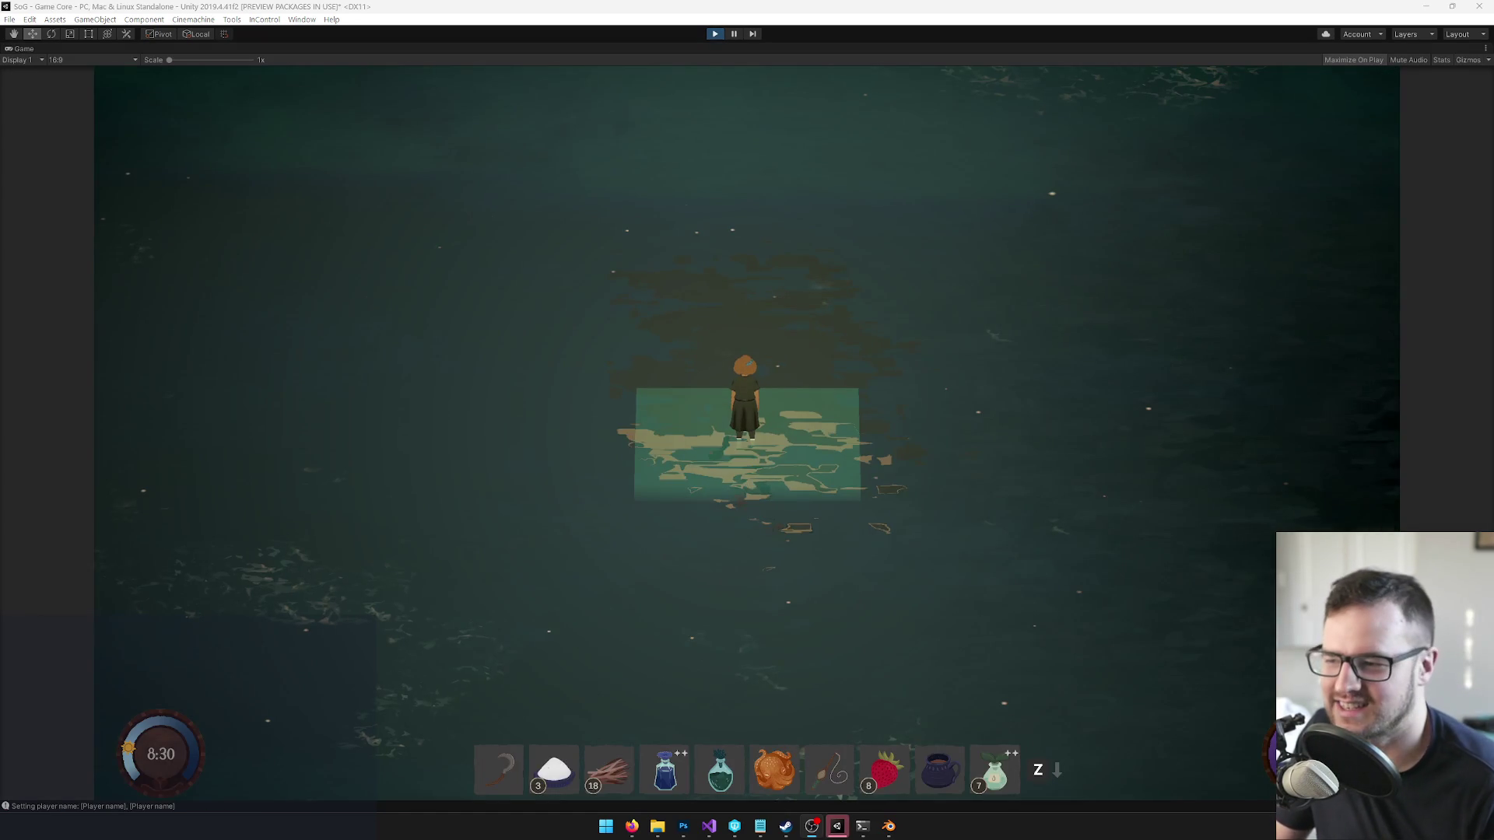
- Summon a boat with B and sail it across the sea to the temple
click(878, 335)
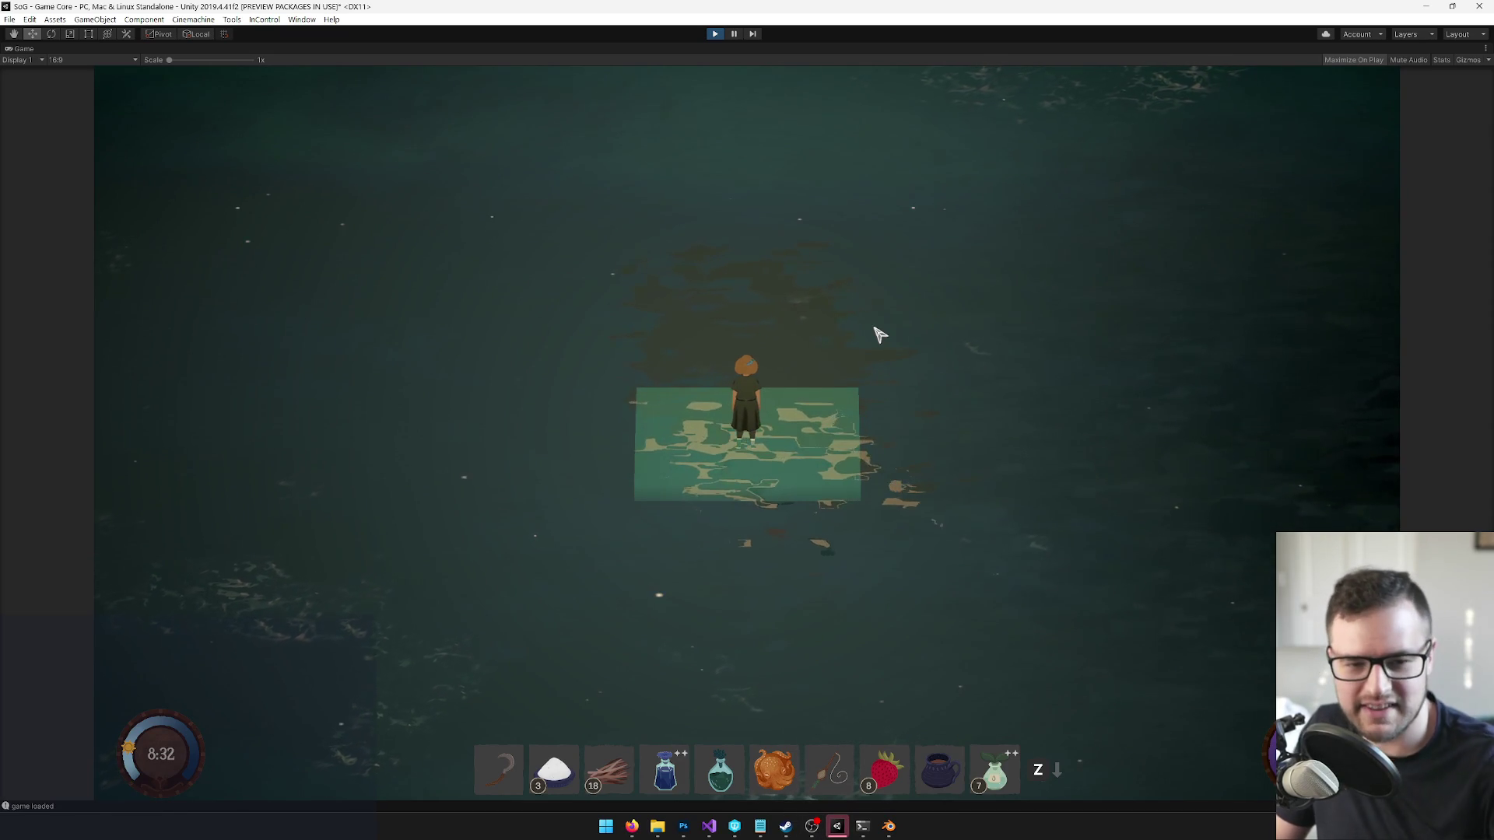
key(d)
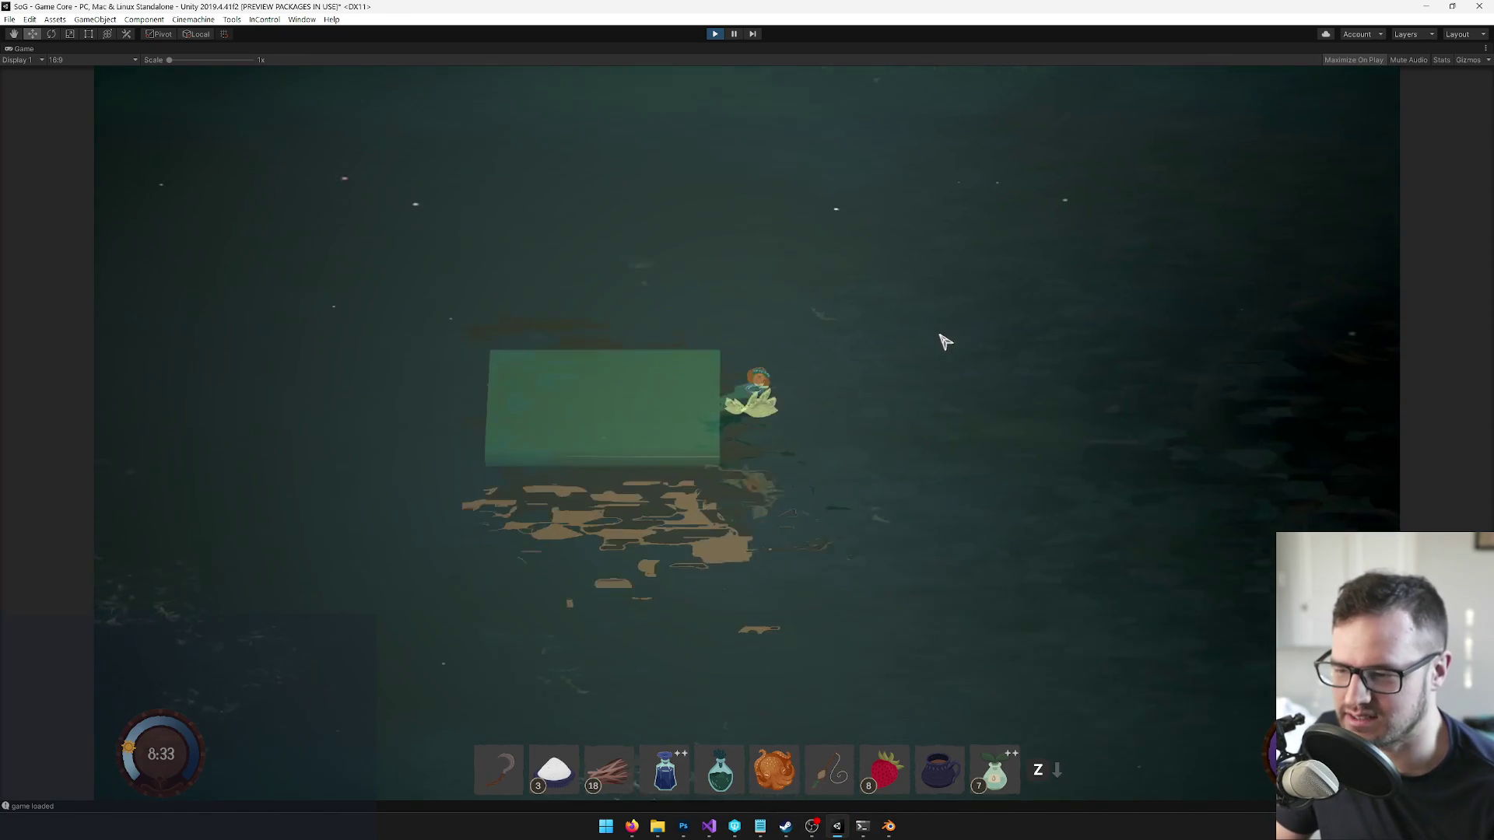
key(a)
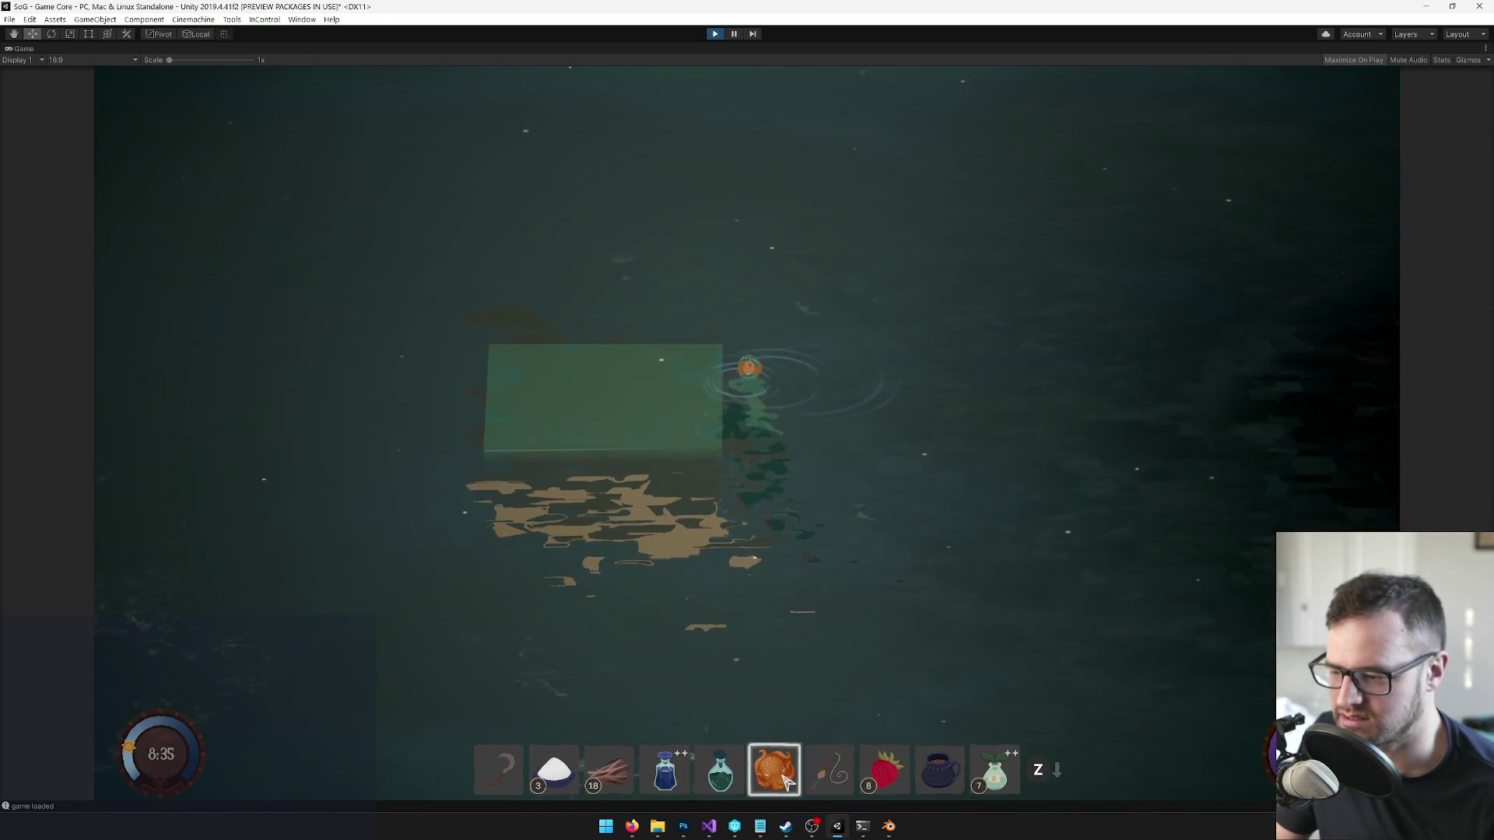
key(b)
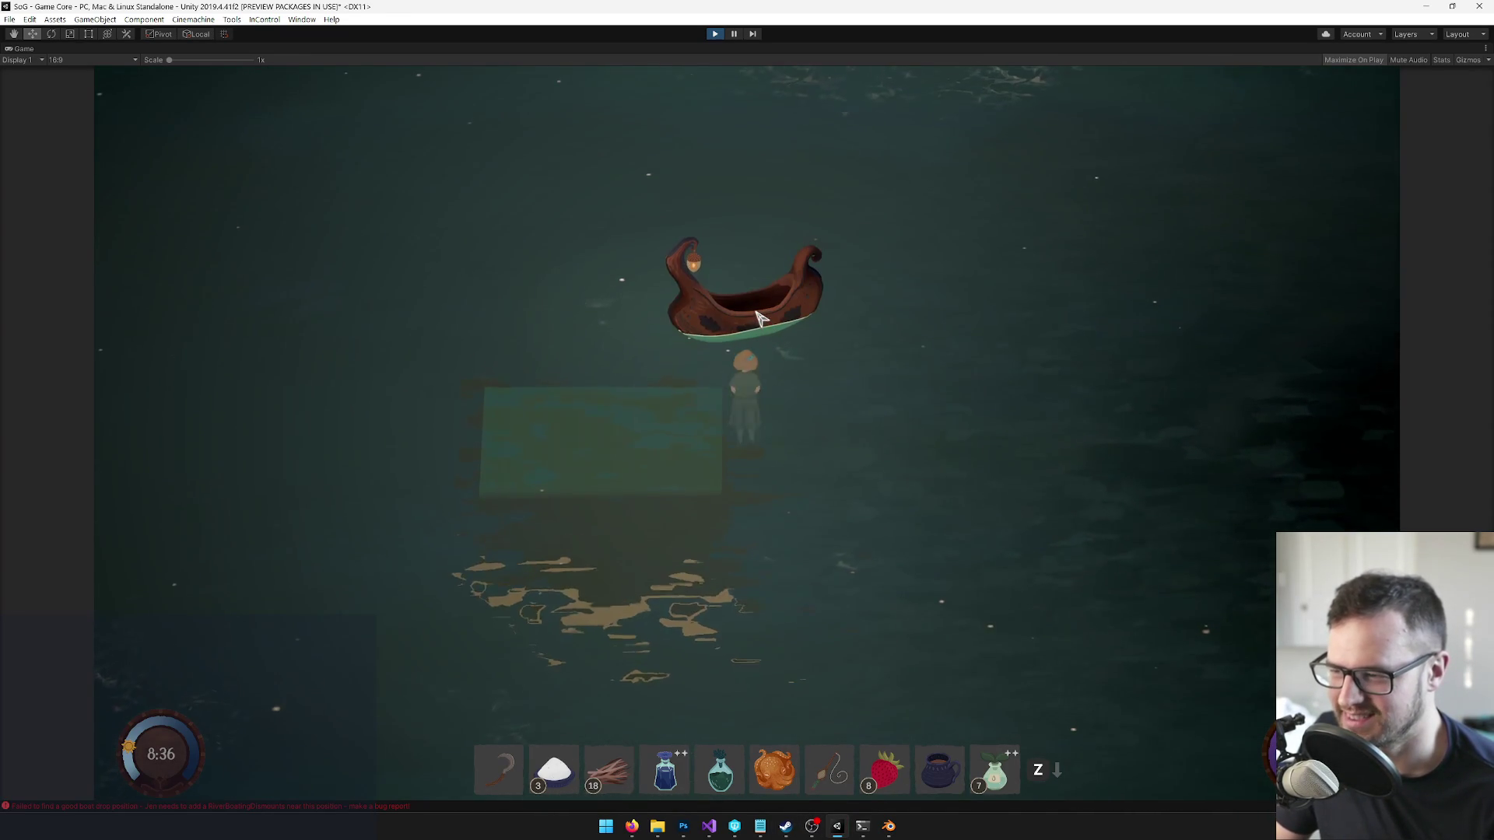
key(d)
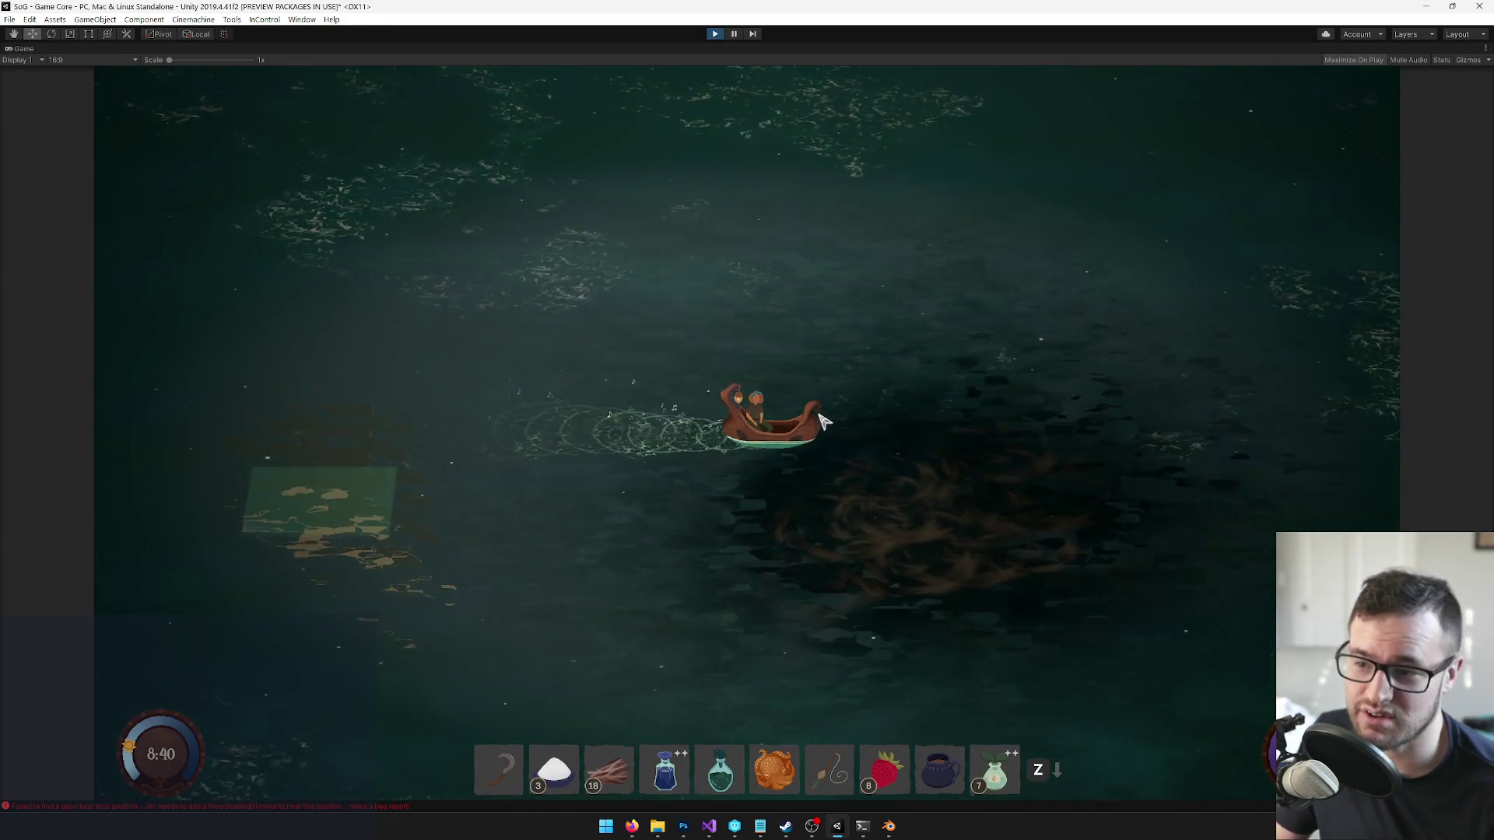
key(w)
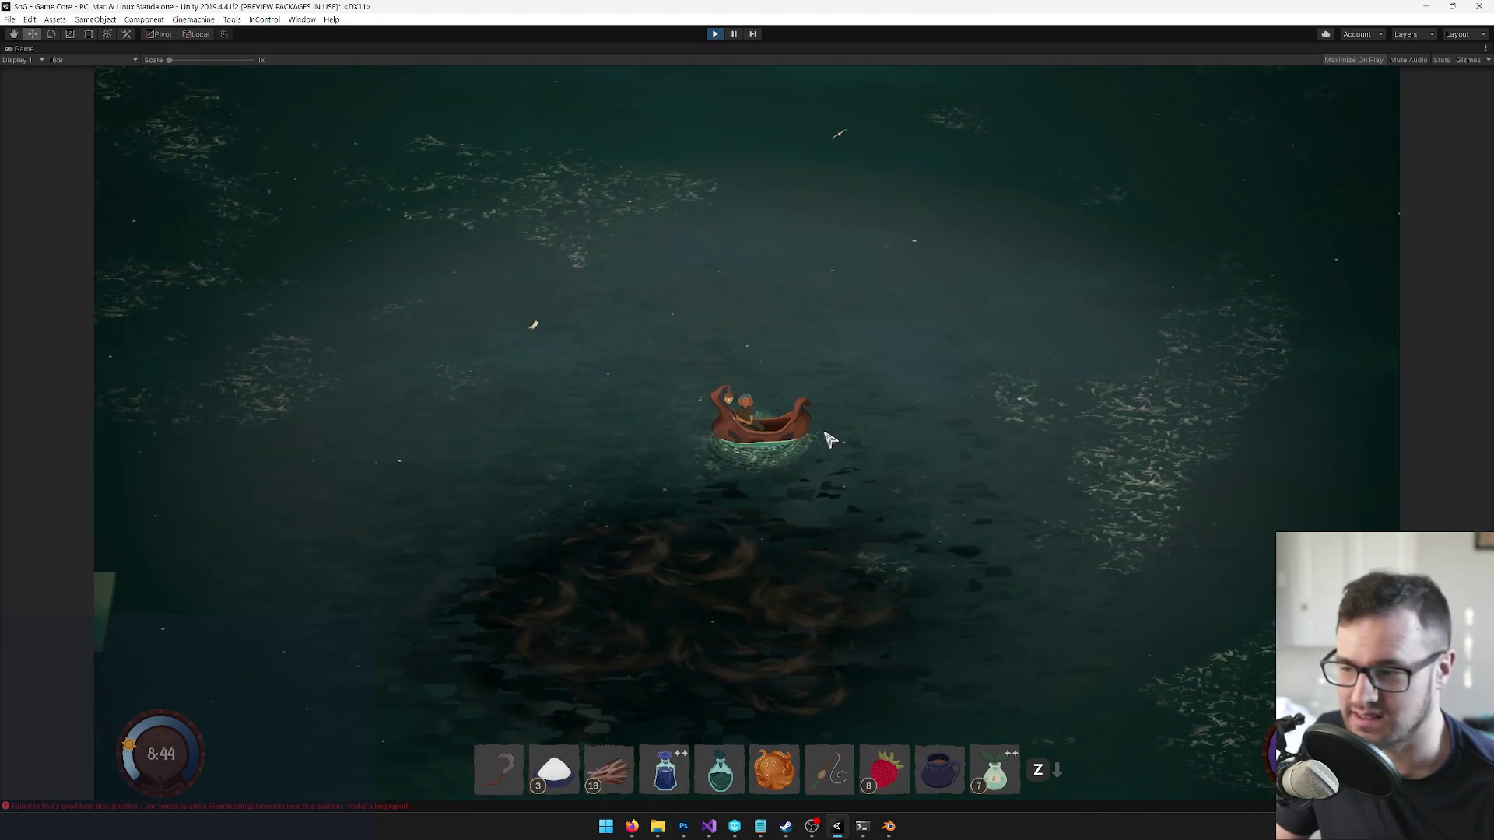
key(s)
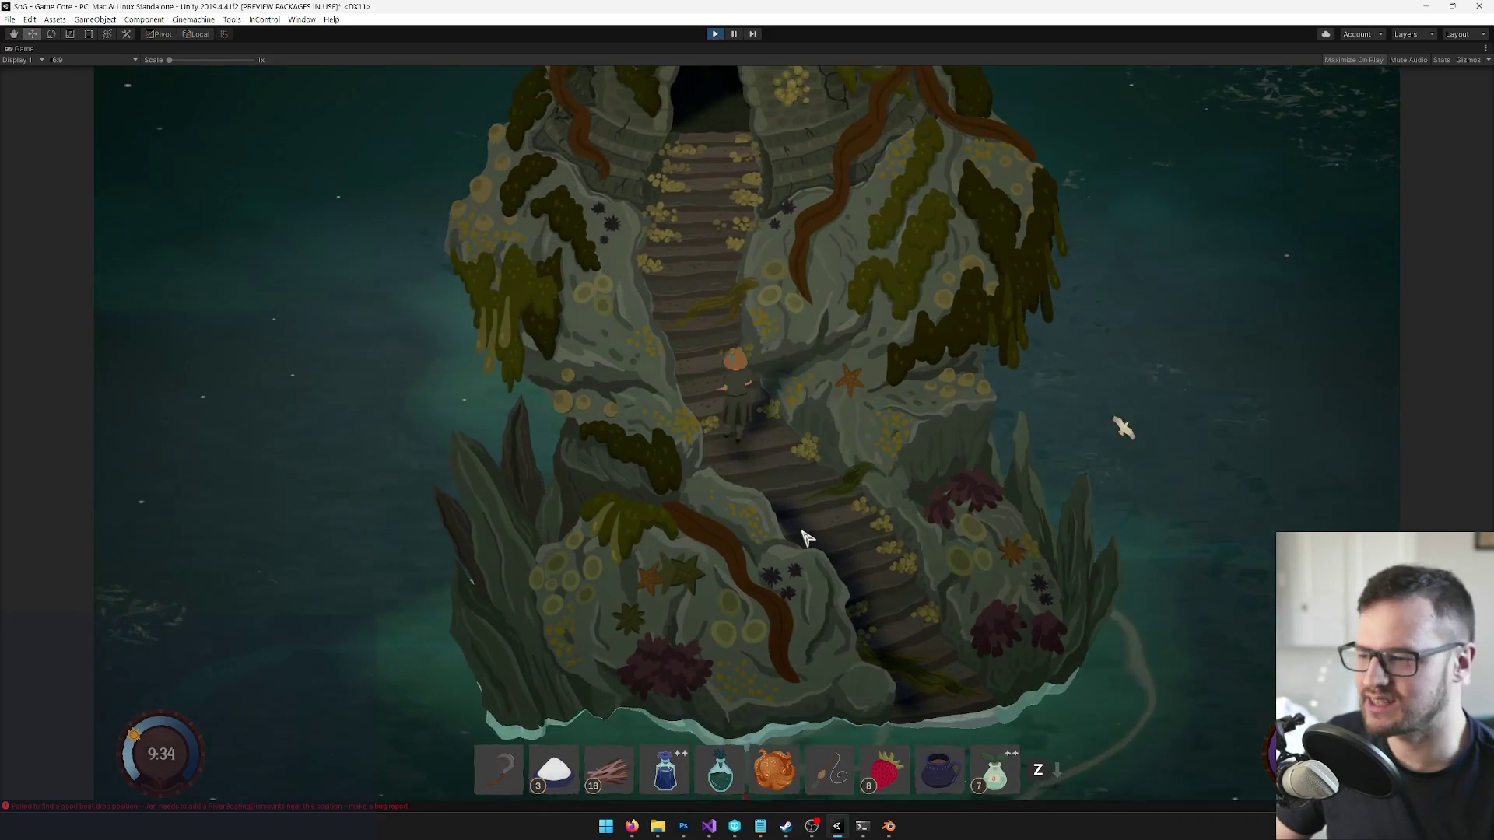
- In Blender, select the large plane object and convert it to a mesh
click(889, 826)
right_click(597, 334)
scroll(597, 334, up, 3)
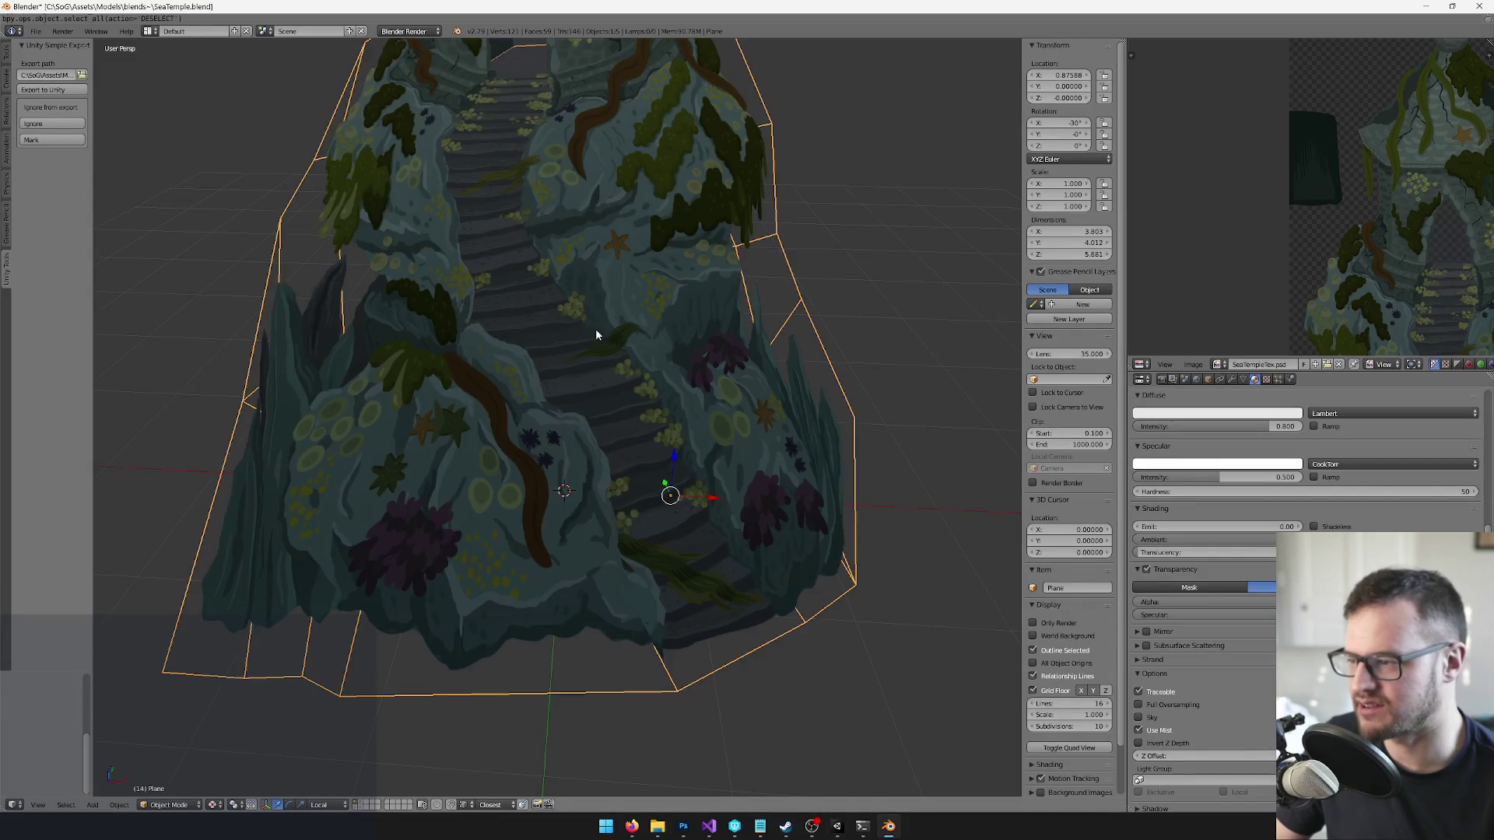
click(360, 806)
- In Edit Mode, rotate the selected edge 90° around the X axis
key(Tab)
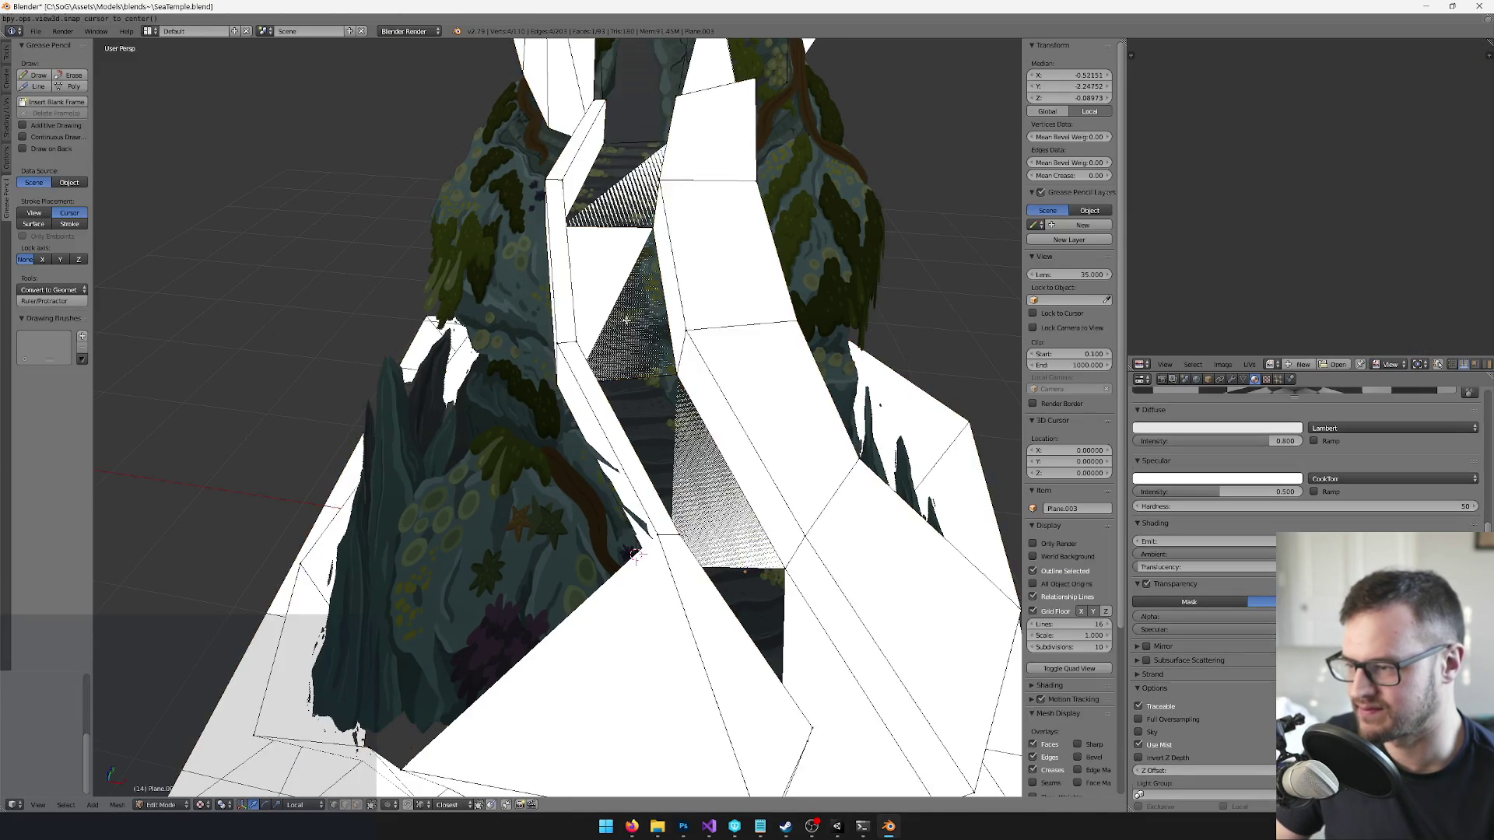
scroll(545, 312, up, 4)
mouse_move(529, 312)
mouse_down()
mouse_move(624, 610)
mouse_move(740, 594)
mouse_move(601, 356)
mouse_move(683, 623)
mouse_move(468, 366)
mouse_move(727, 331)
mouse_up()
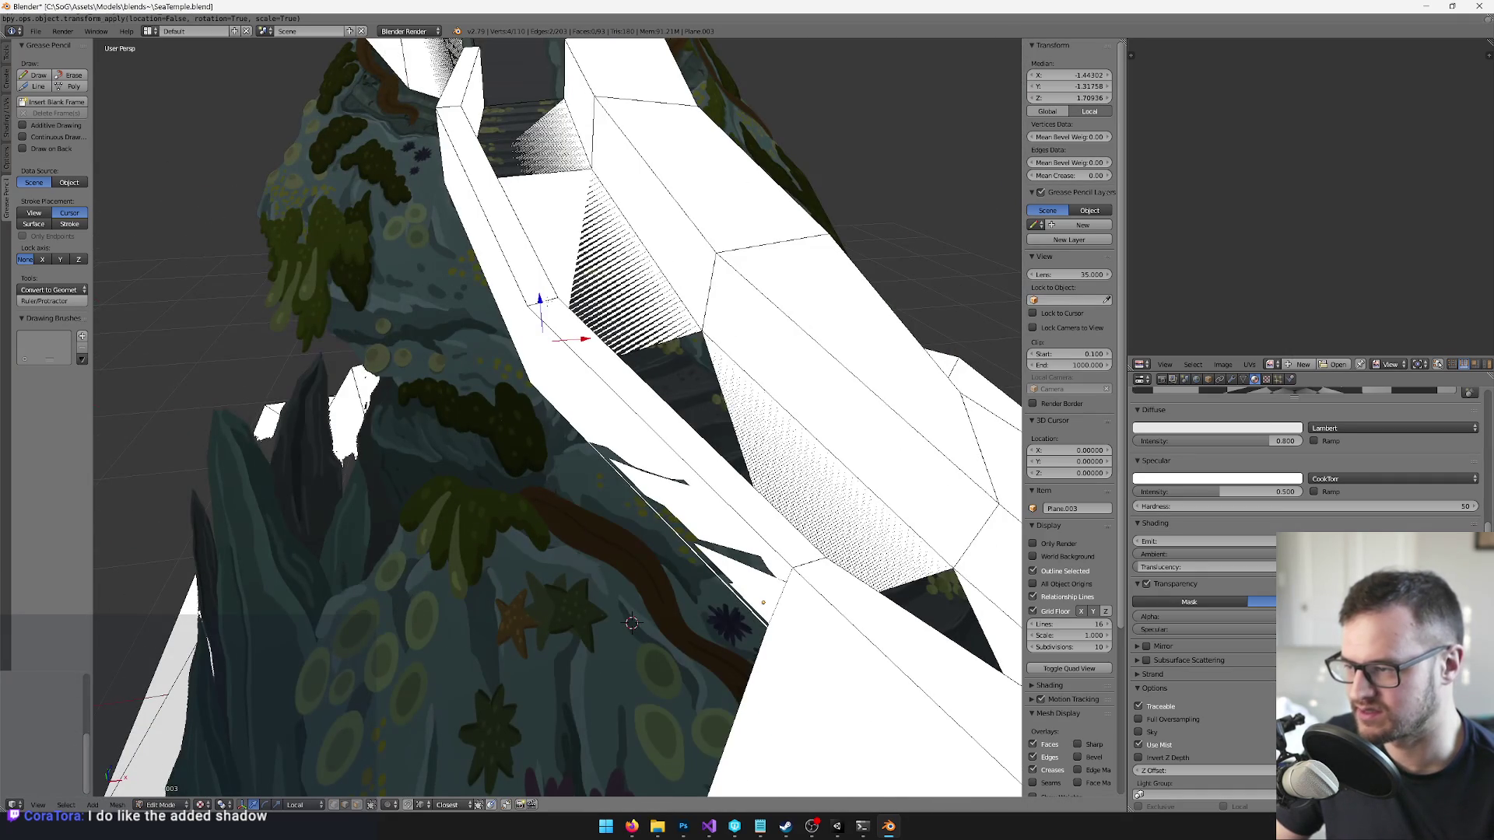
key(r)
key(x)
key(9)
key(0)
key(Return)
- Select the connected edge chain and bevel it
mouse_move(632, 623)
mouse_down()
mouse_move(697, 707)
mouse_move(679, 765)
mouse_up()
key(ctrl+l)
key(space)
text(bev)
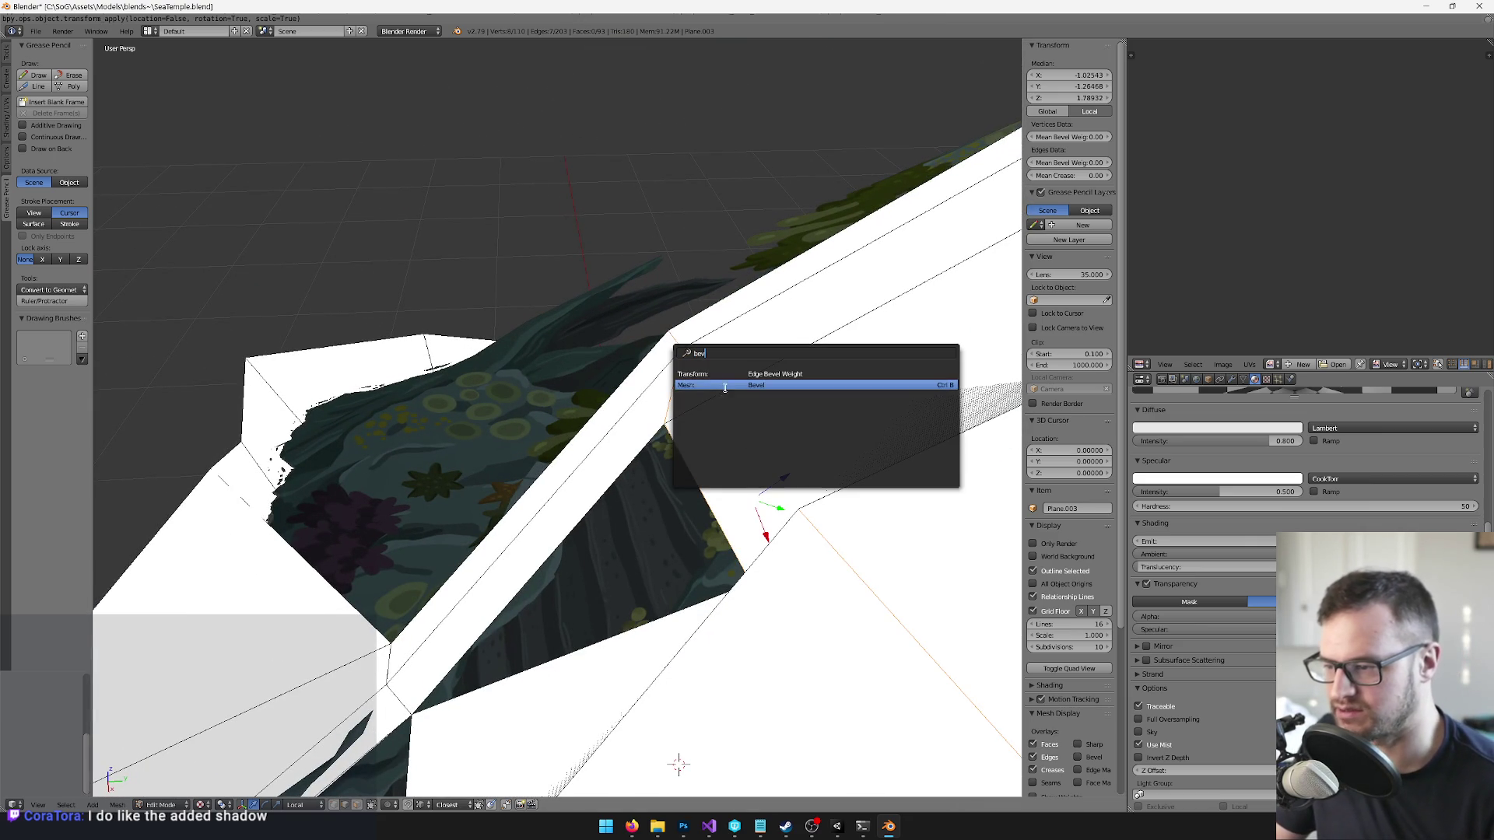
key(Return)
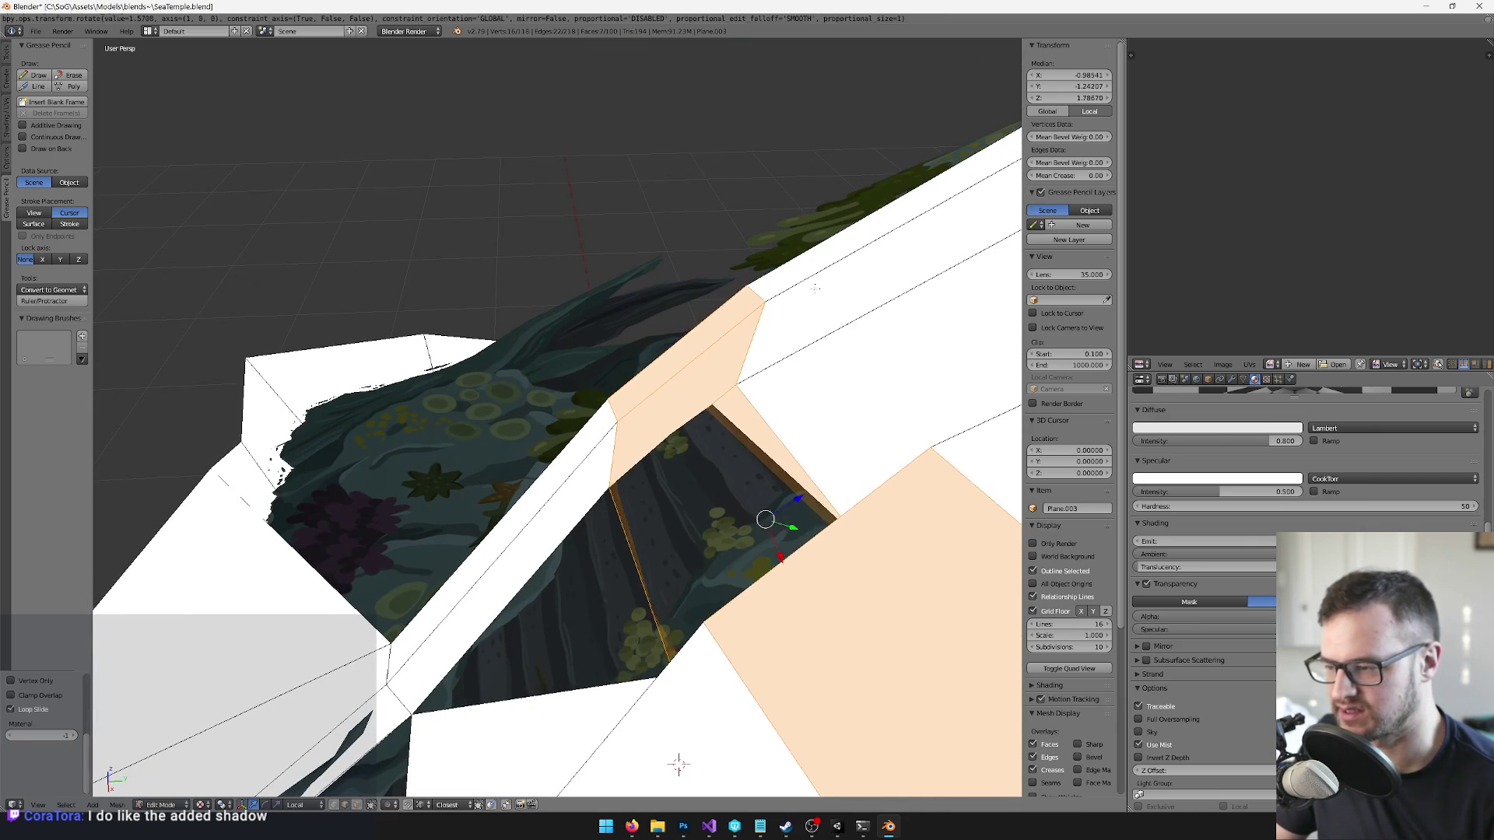
- Select a two-face ring and move it sideways along global X
key(a)
right_click(677, 342)
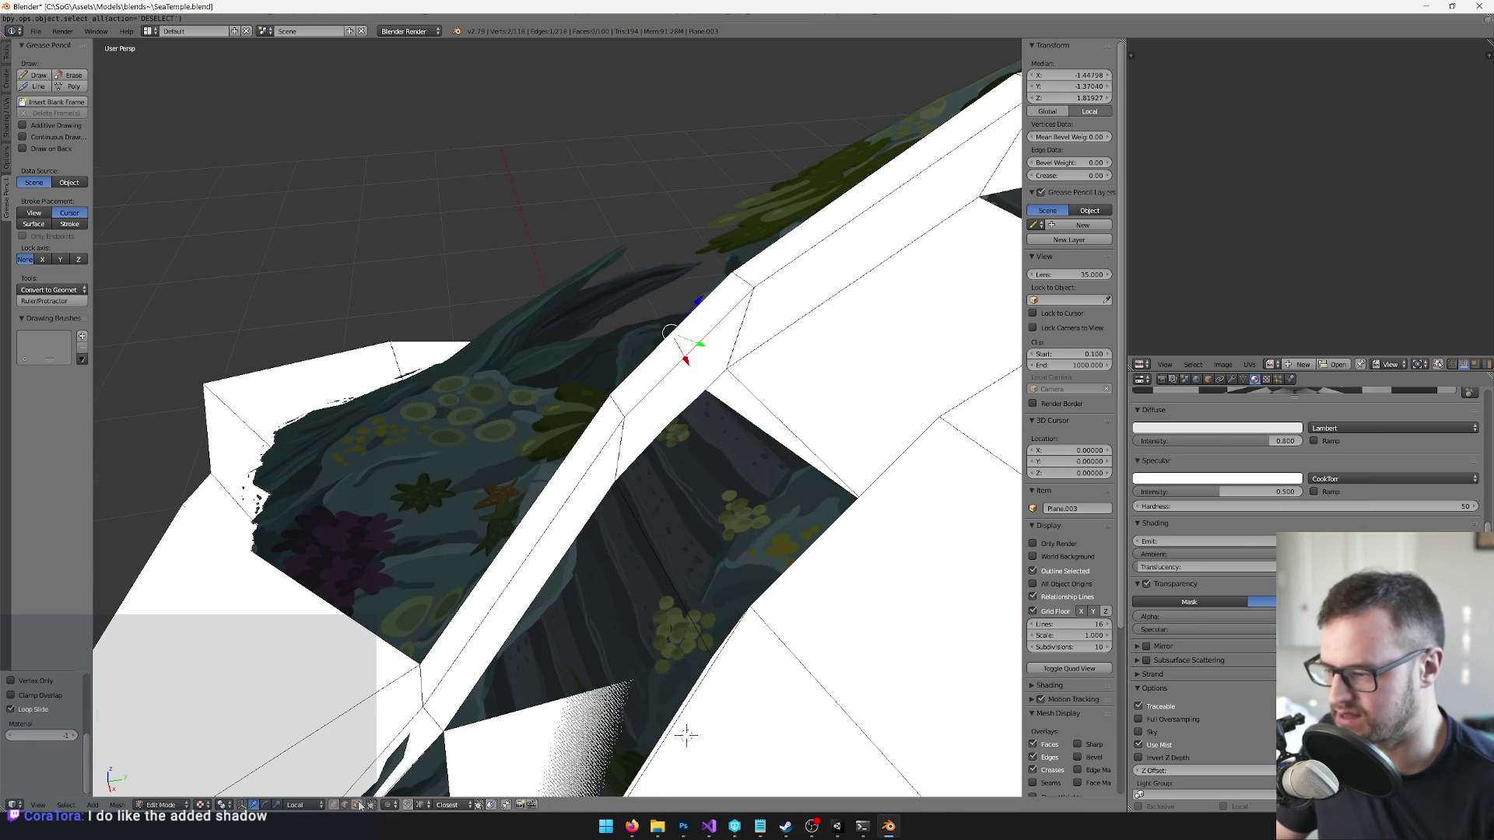
ctrl+alt+right_click(701, 343)
scroll(565, 334, up, 5)
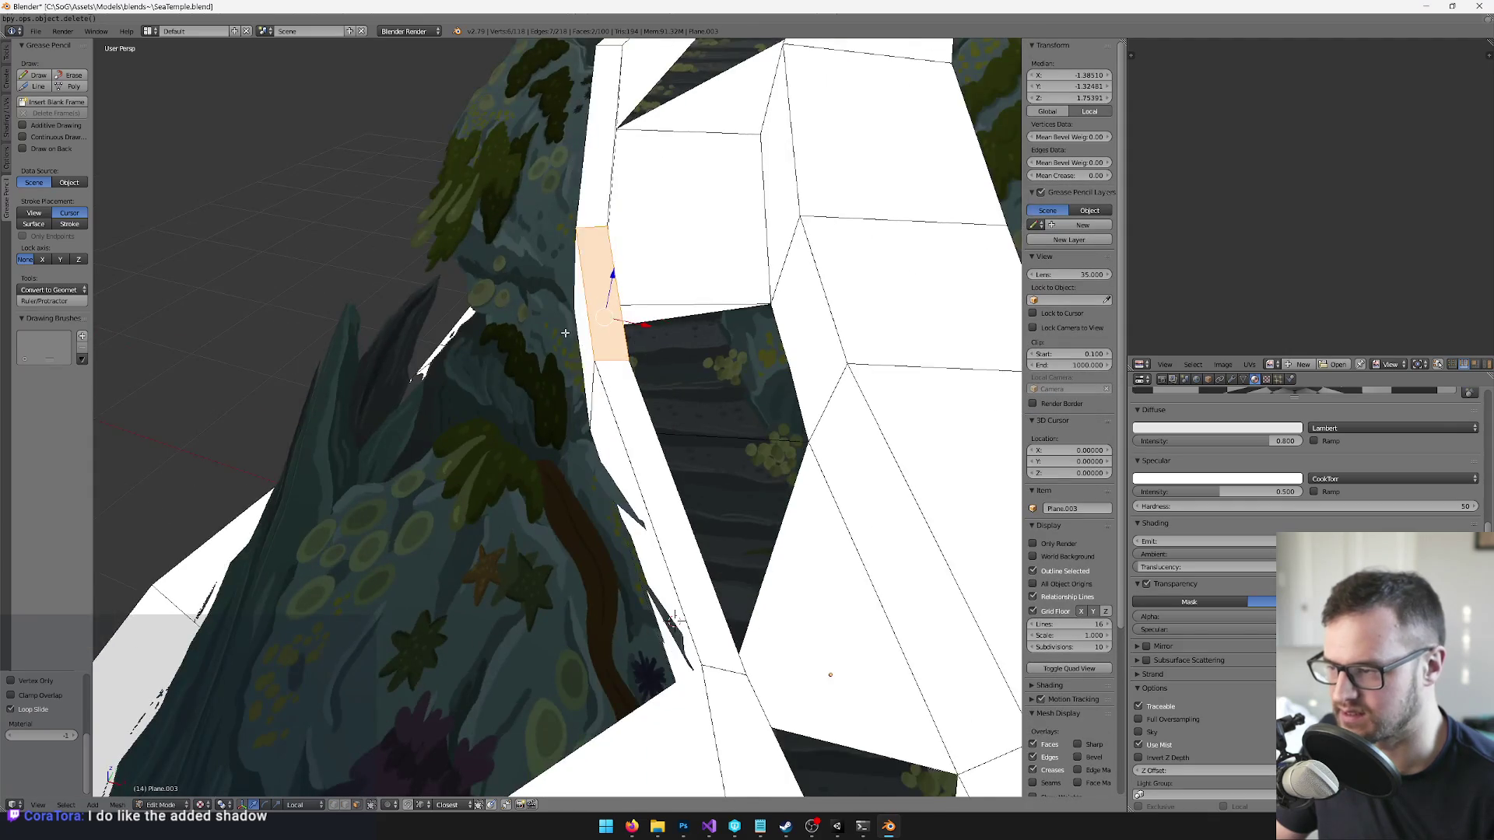
click(331, 808)
click(326, 747)
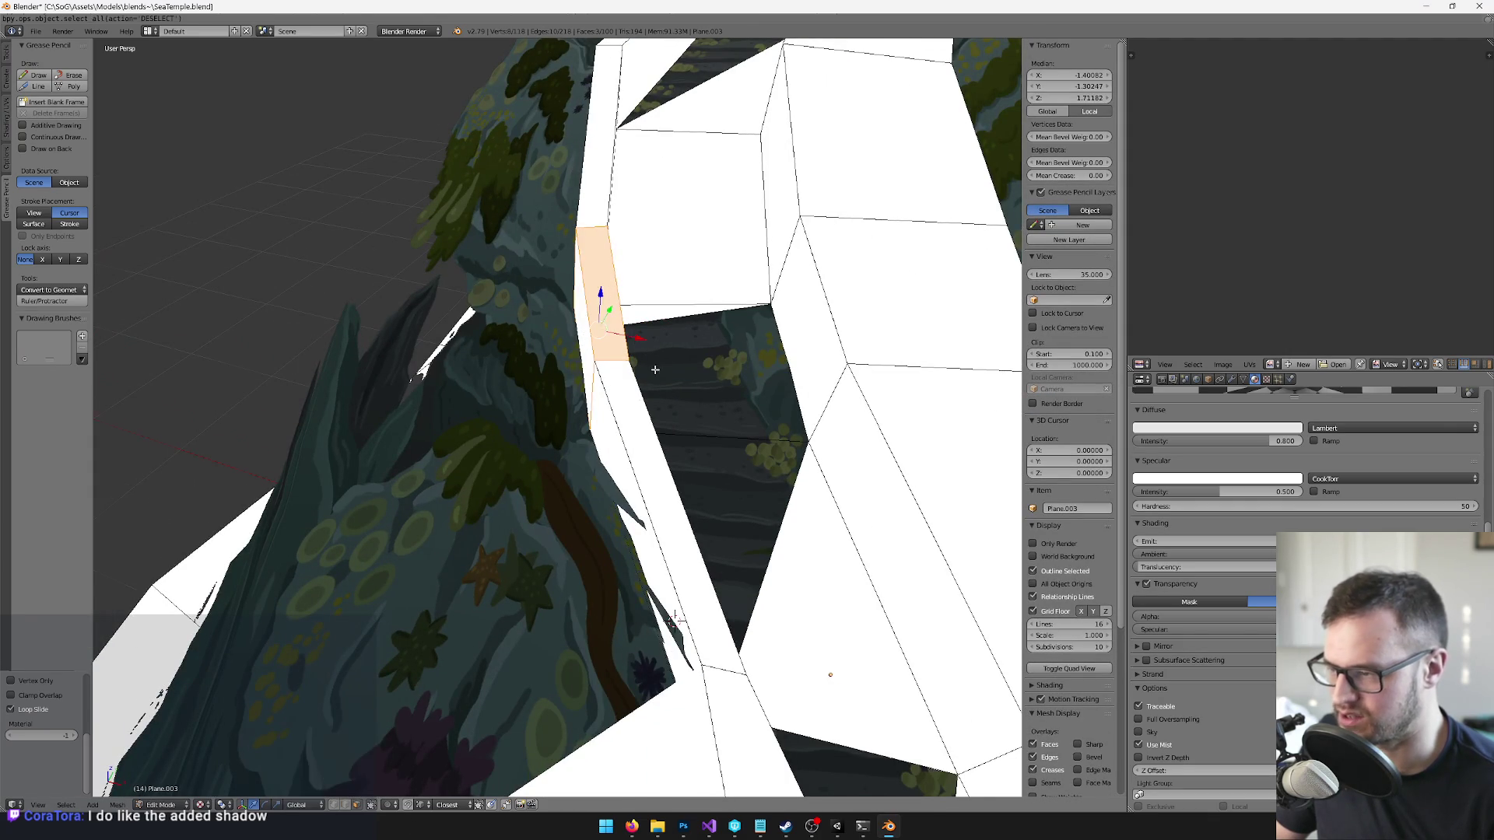
key(g)
key(x)
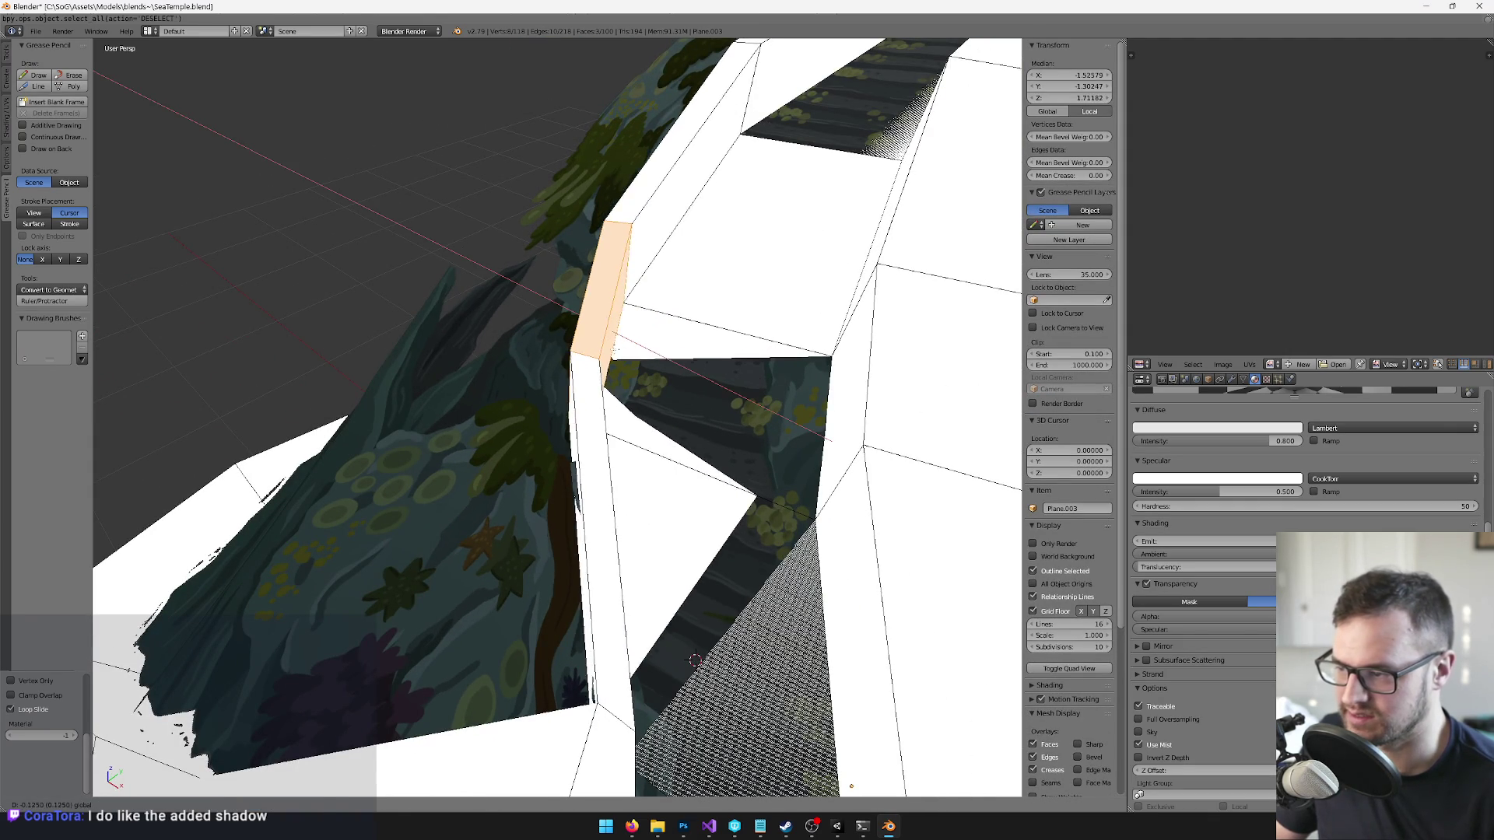
click(689, 364)
- Leave Edit Mode and hide the white planes to view the textured temple, then unhide them
key(Tab)
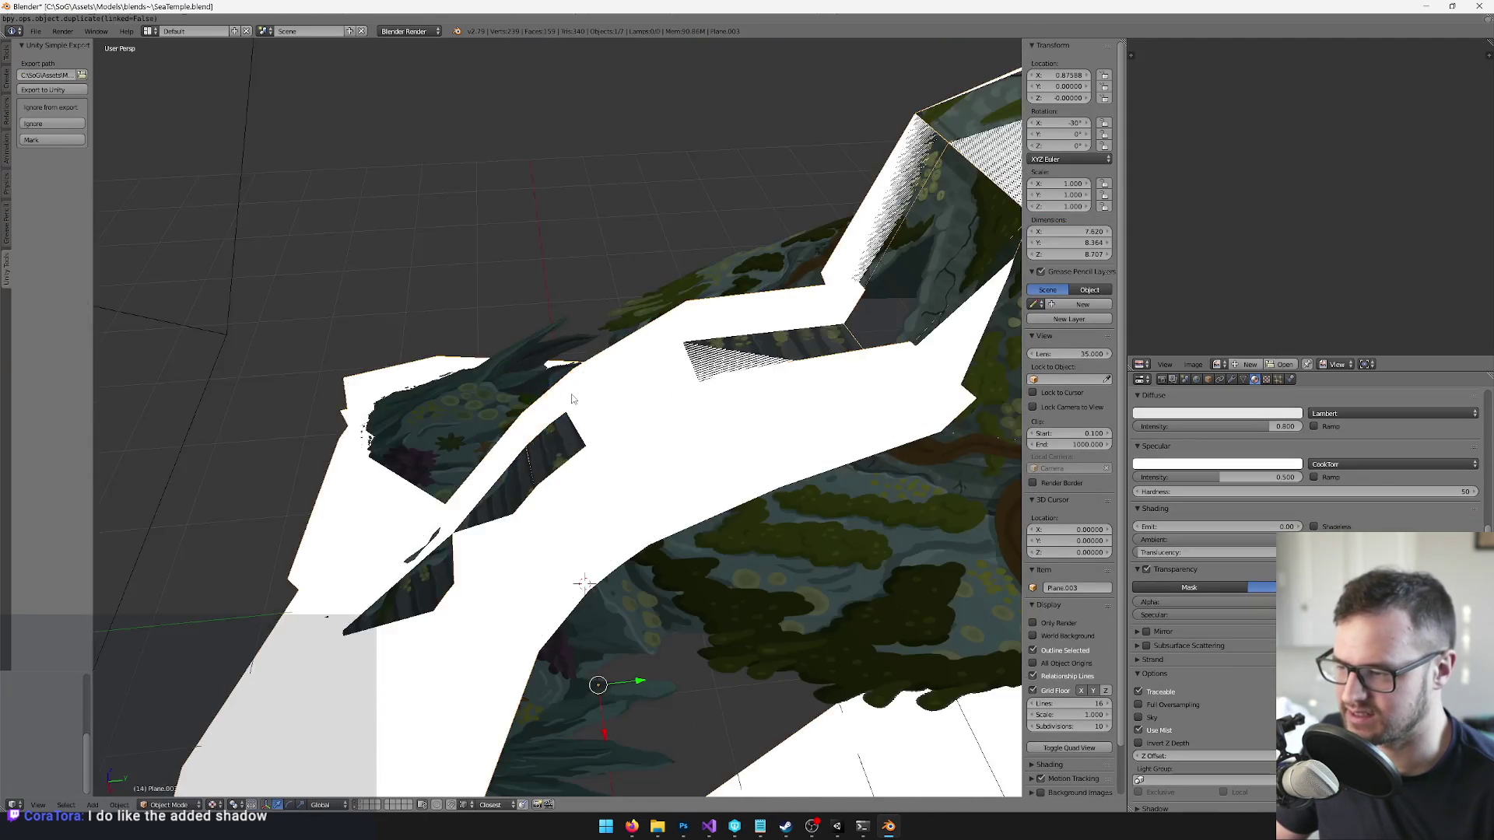
scroll(610, 414, down, 3)
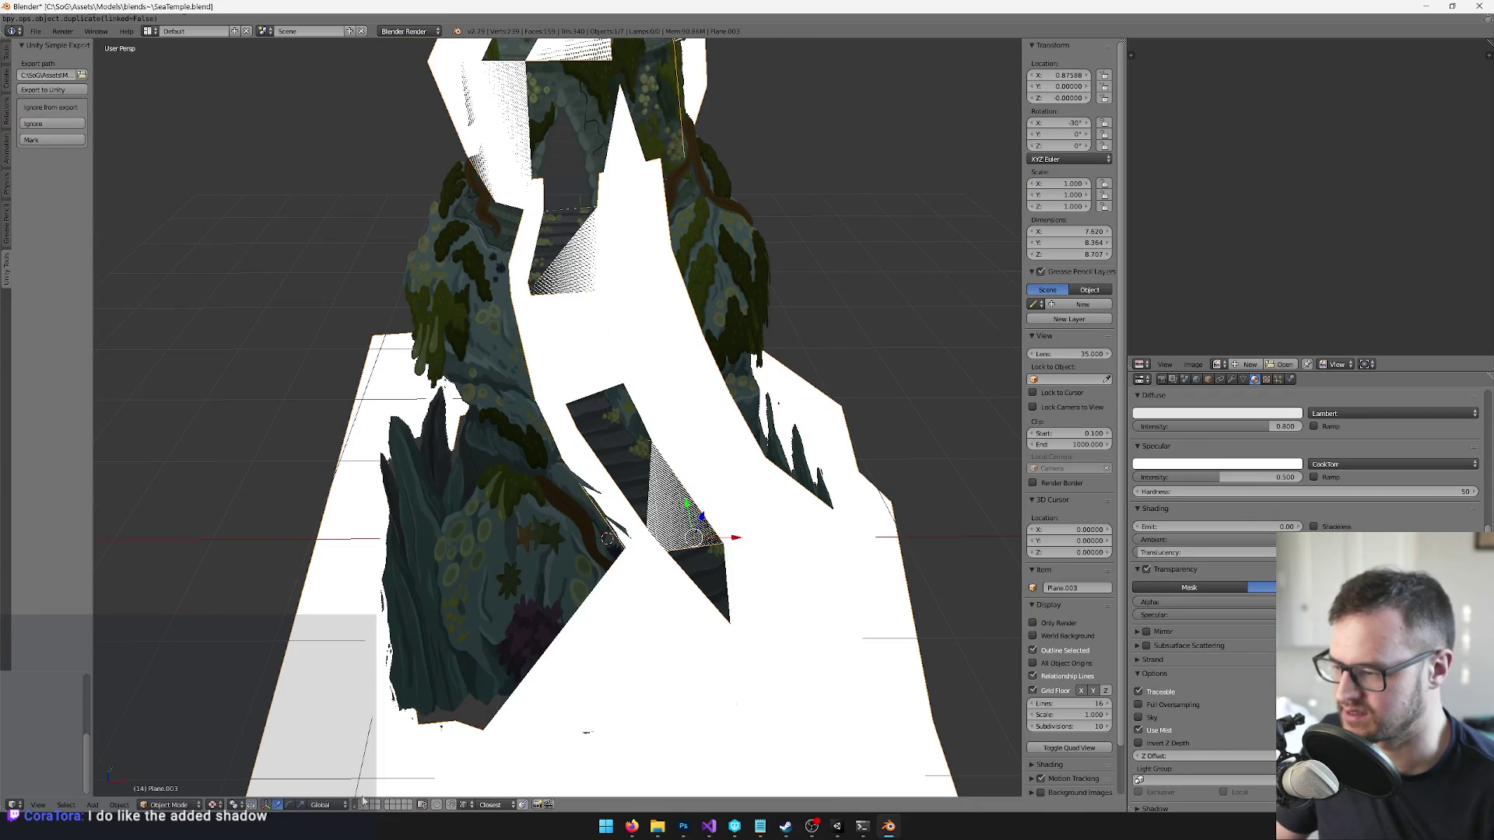
click(359, 807)
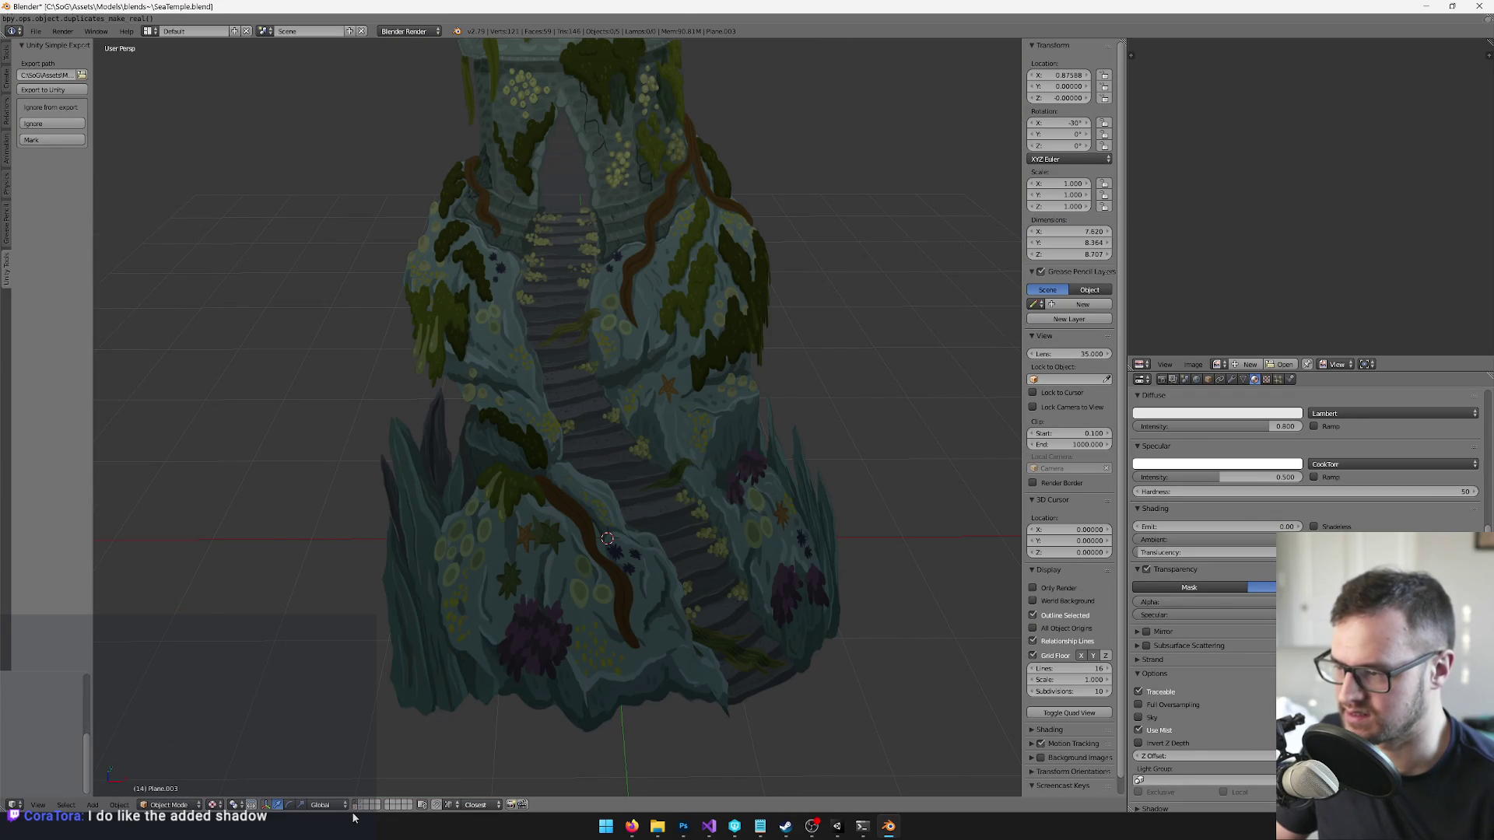
click(357, 807)
key(Tab)
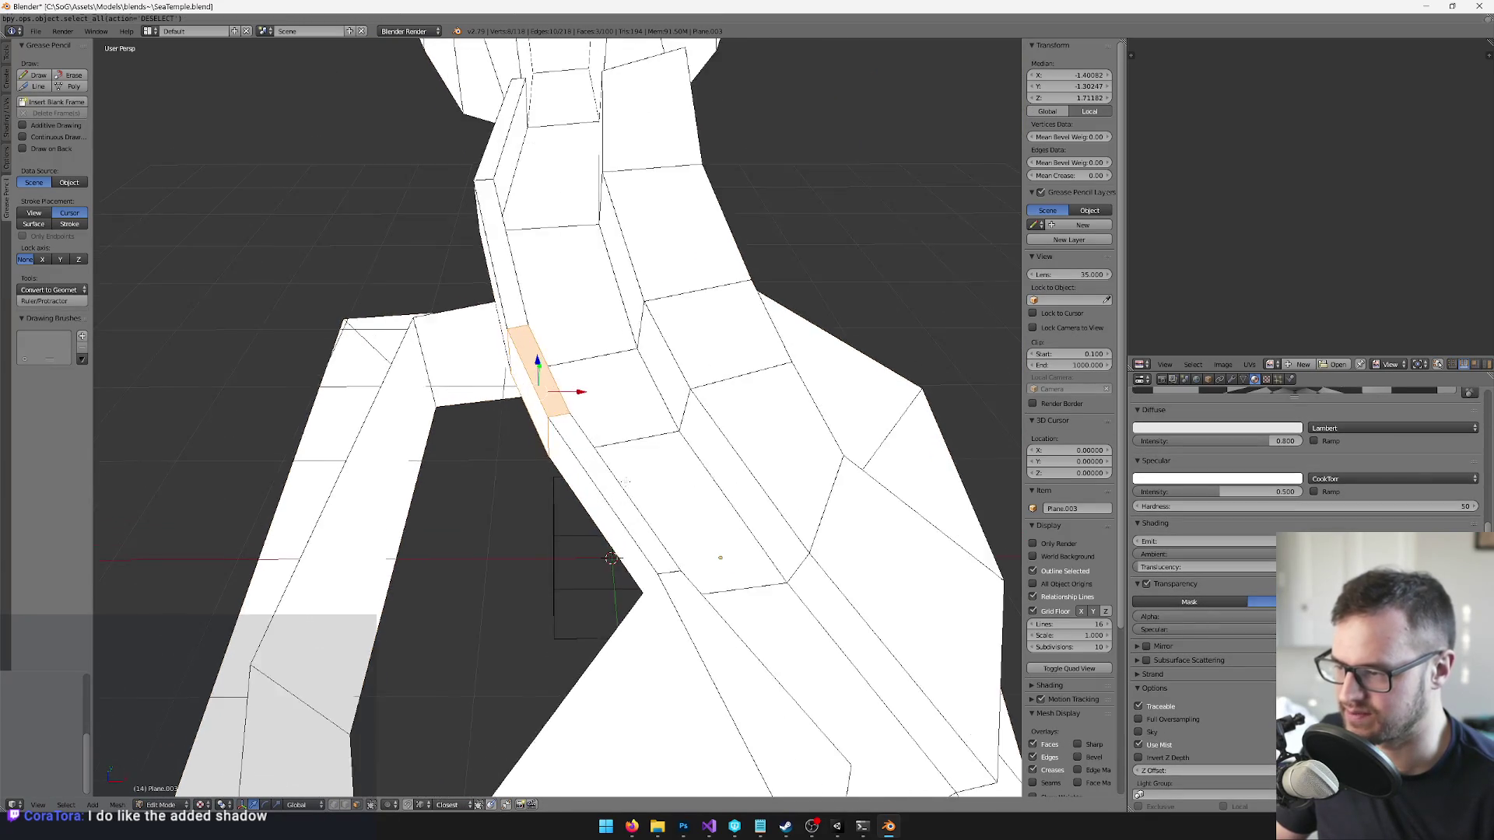
key(Tab)
key(alt+z)
key(Tab)
key(KP_Decimal)
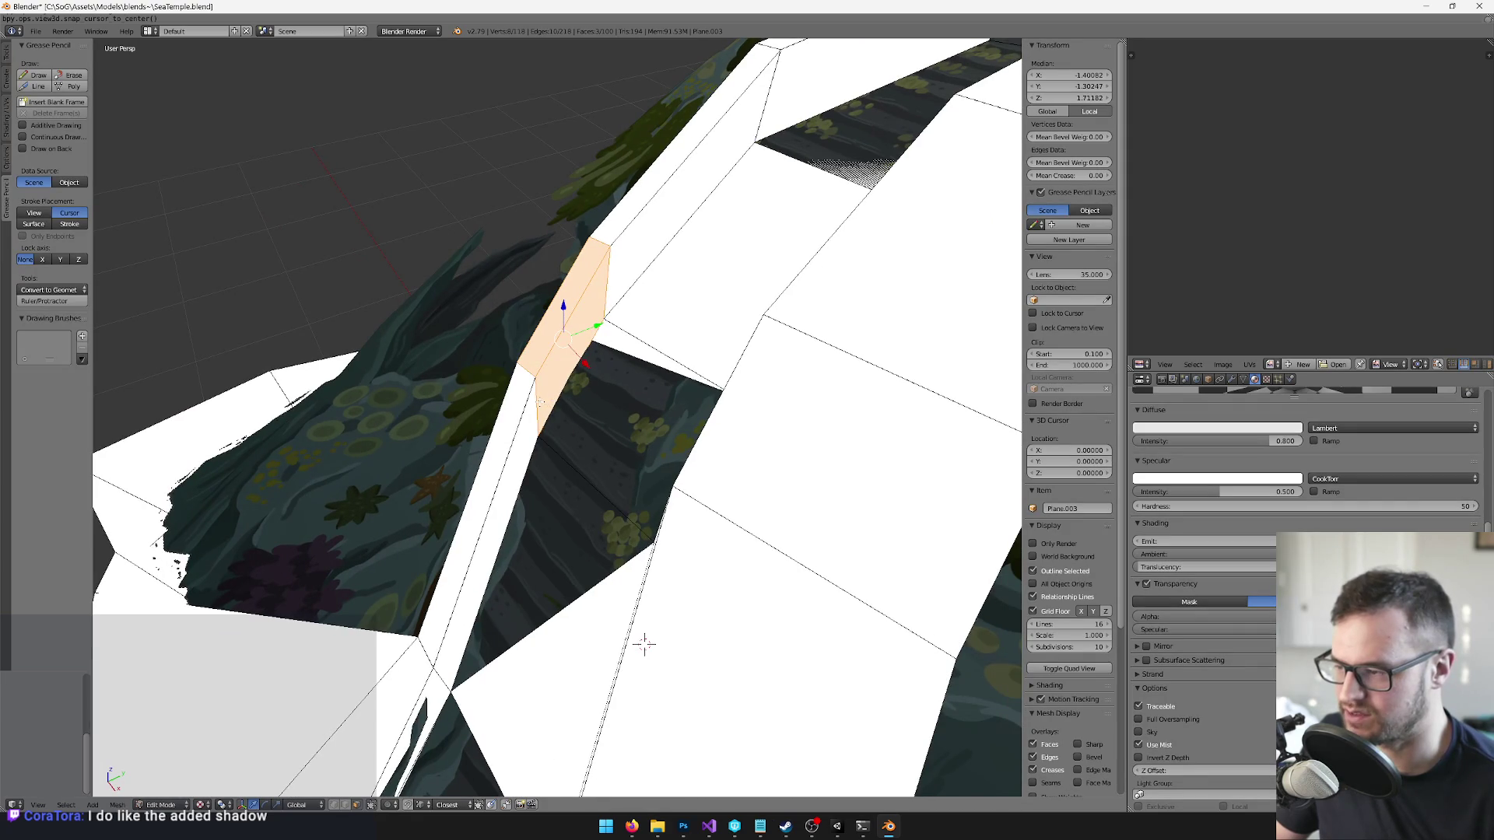
key(ctrl+shift+alt+c)
click(642, 646)
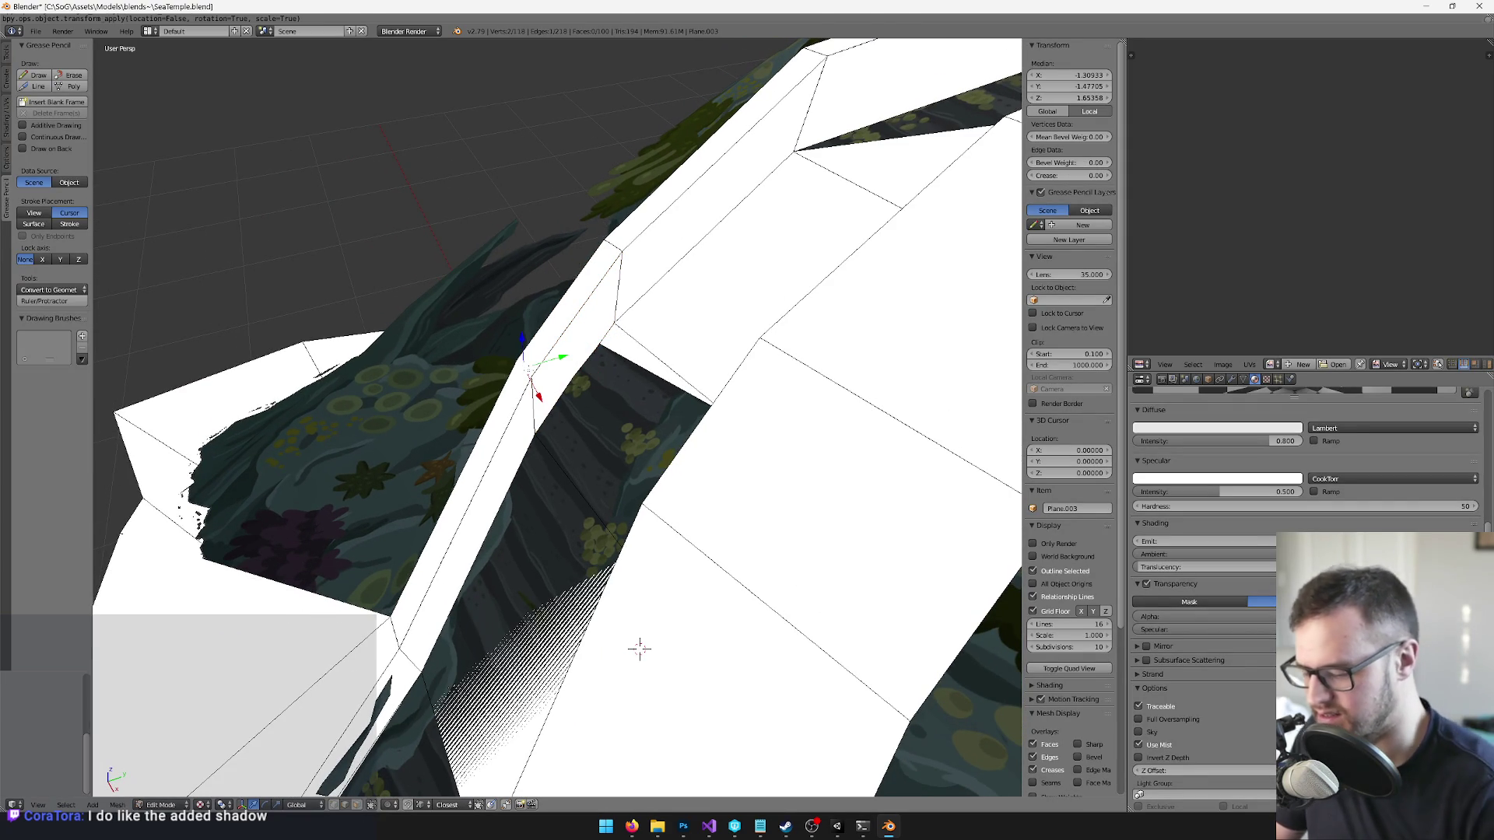
key(space)
text(bevel)
key(Return)
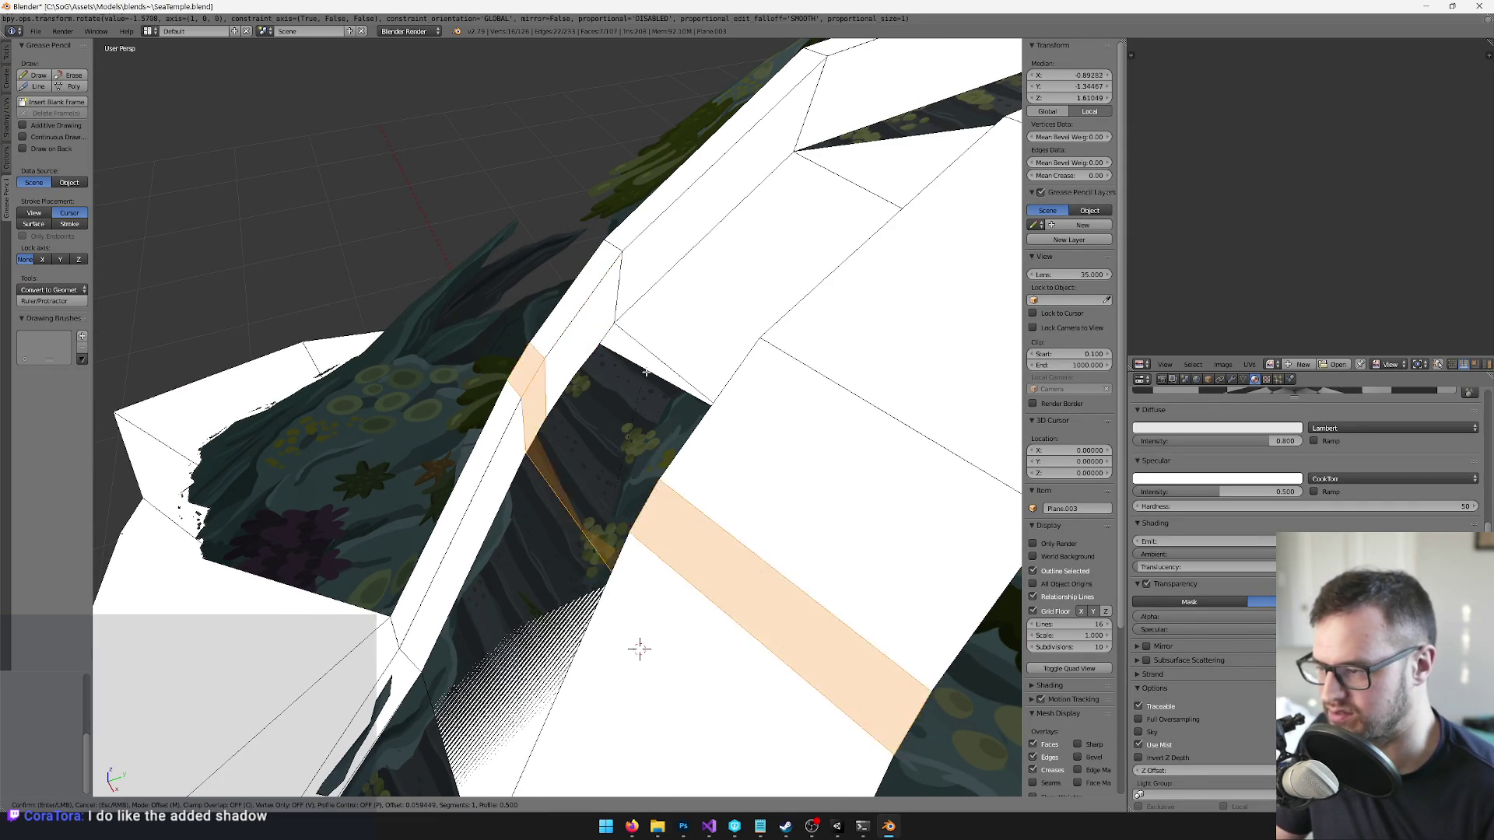
right_click(640, 648)
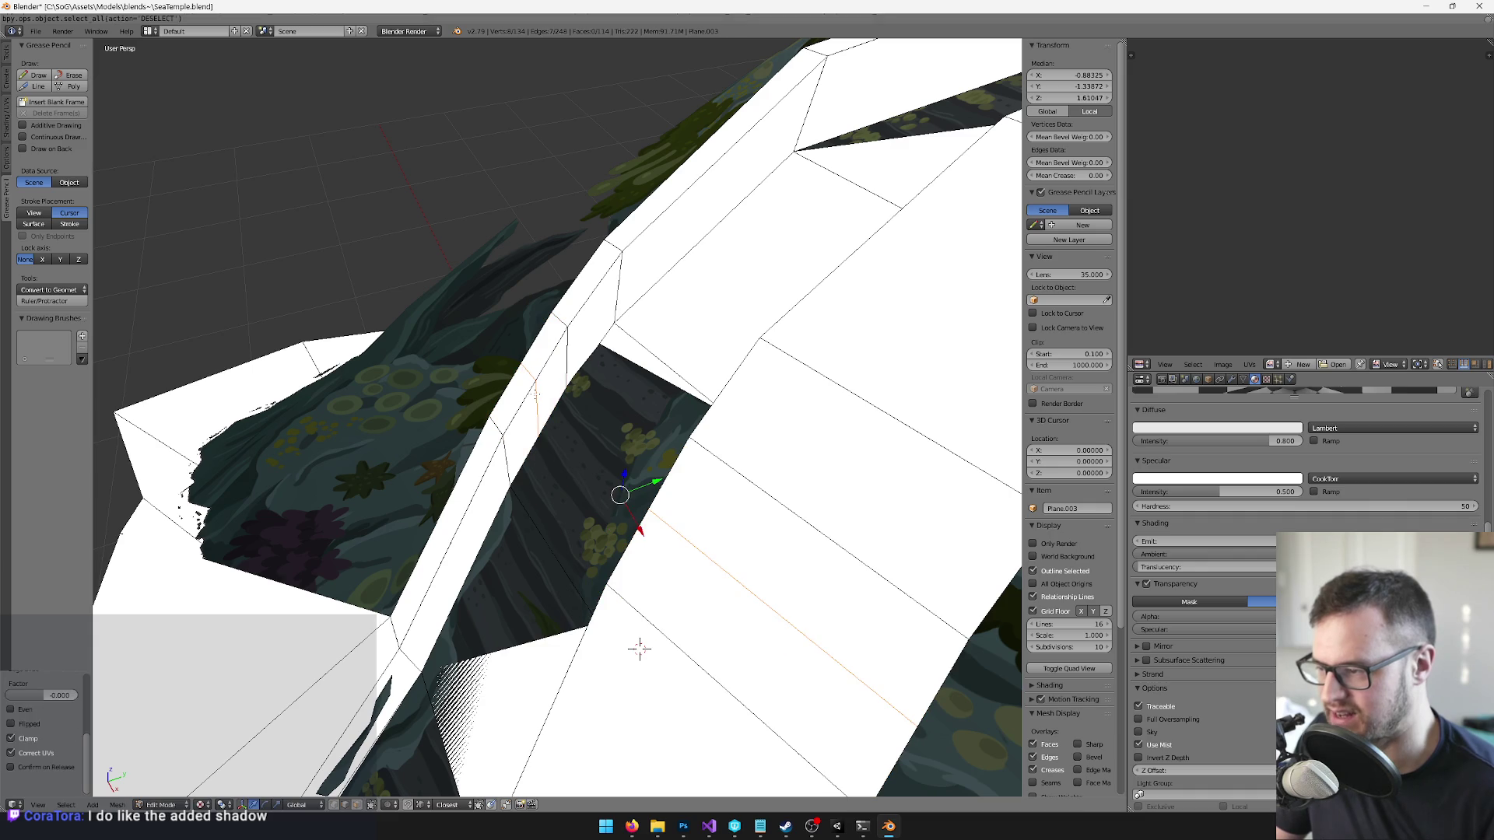
key(KP_Decimal)
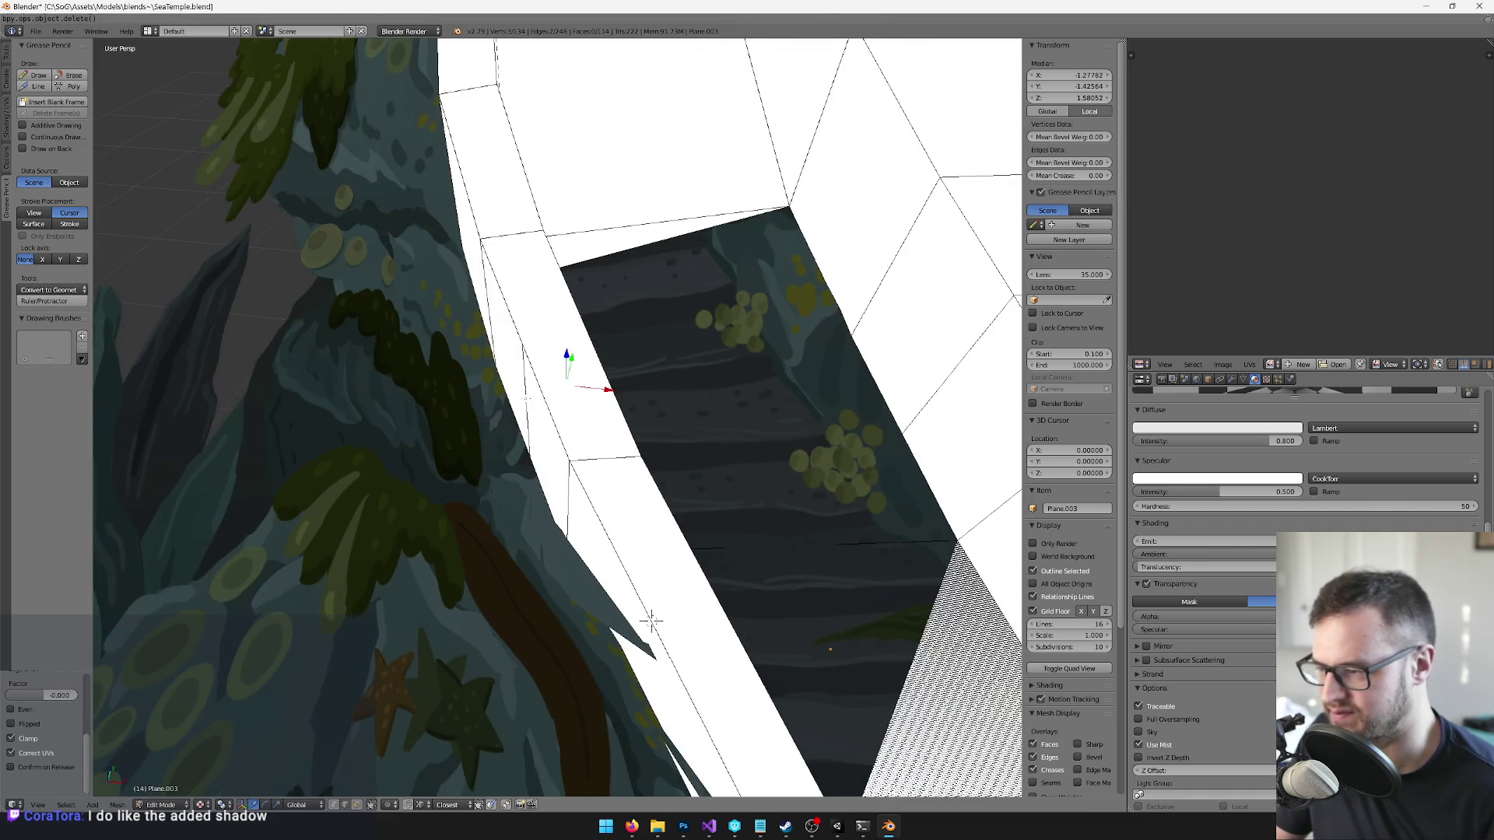
key(g)
key(x)
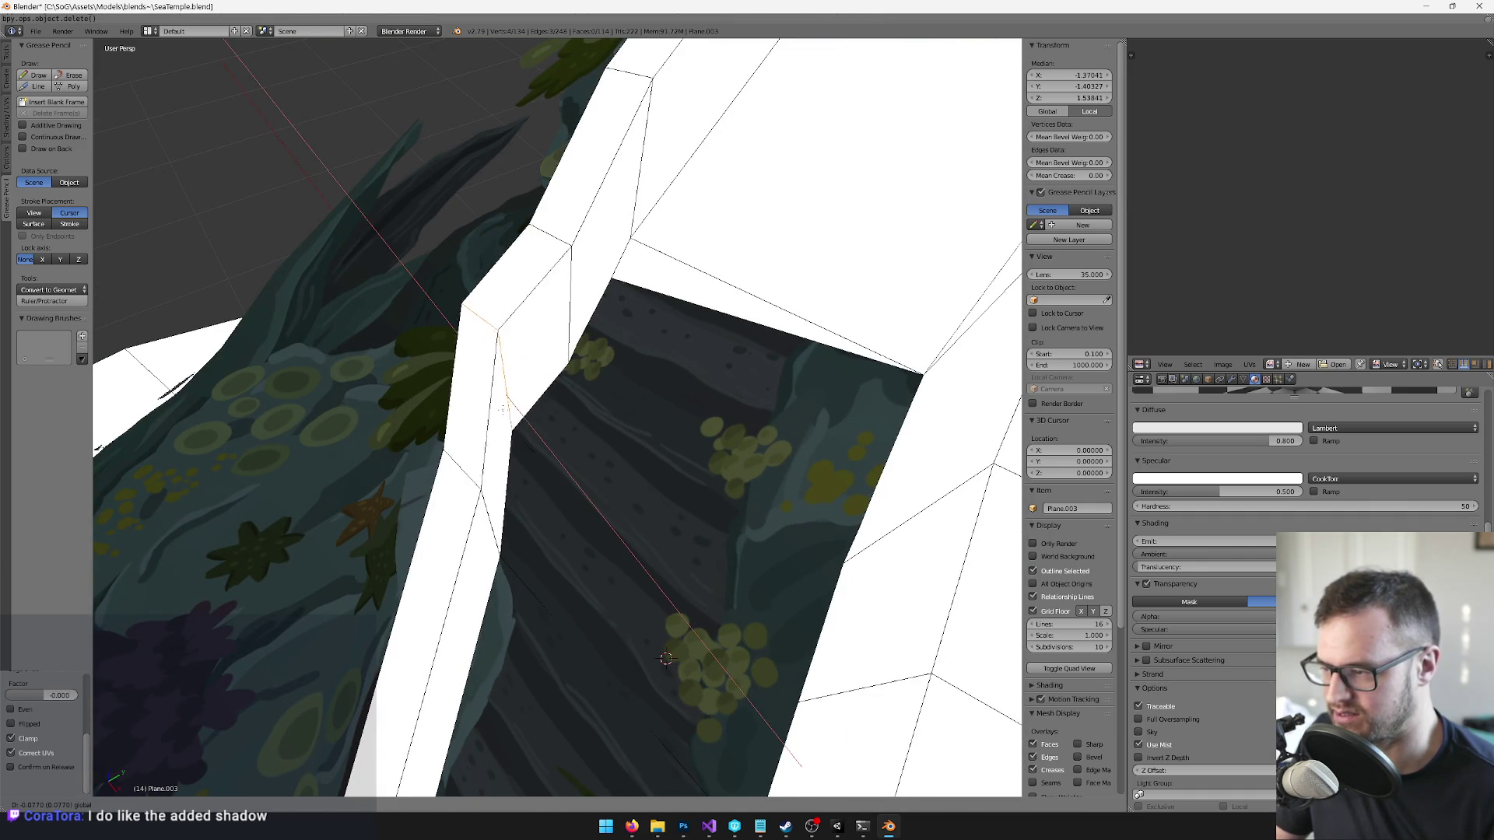
click(509, 413)
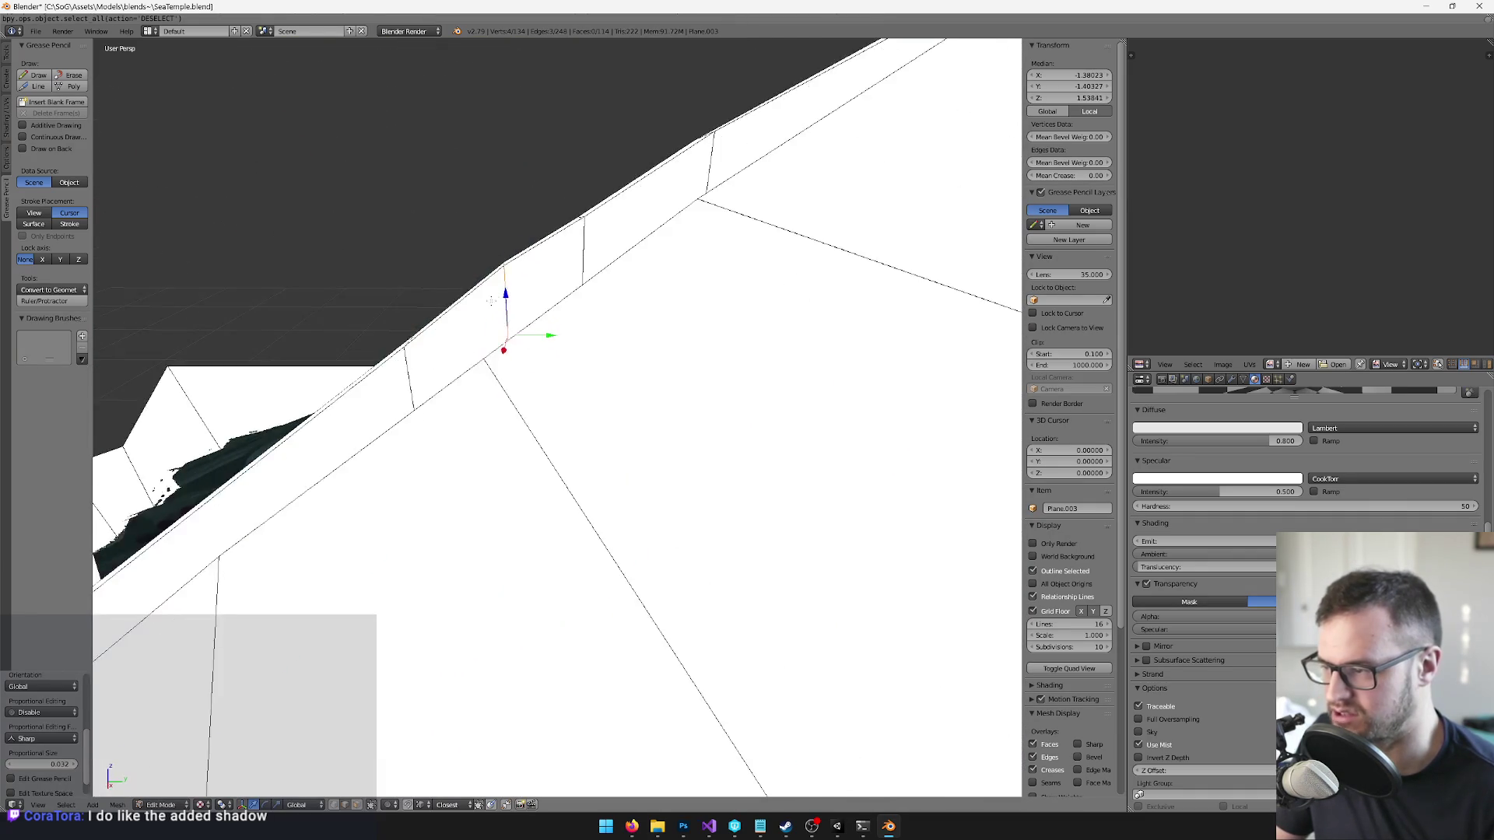
key(g)
key(z)
click(492, 312)
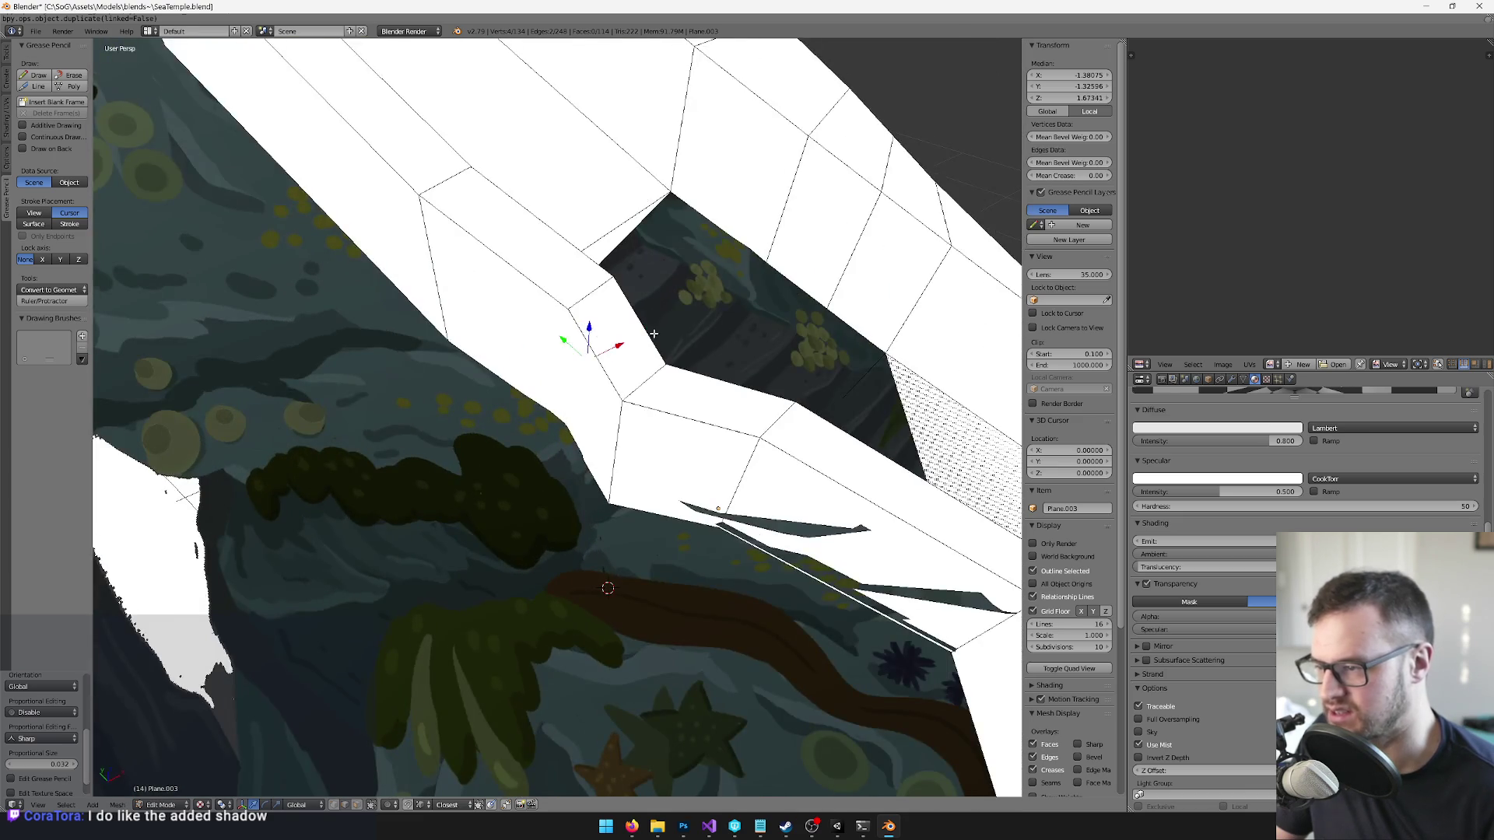
mouse_move(654, 333)
mouse_down()
mouse_move(300, 384)
mouse_move(557, 351)
mouse_move(585, 403)
mouse_move(562, 395)
mouse_move(498, 467)
mouse_up()
click(575, 399)
right_click(576, 366)
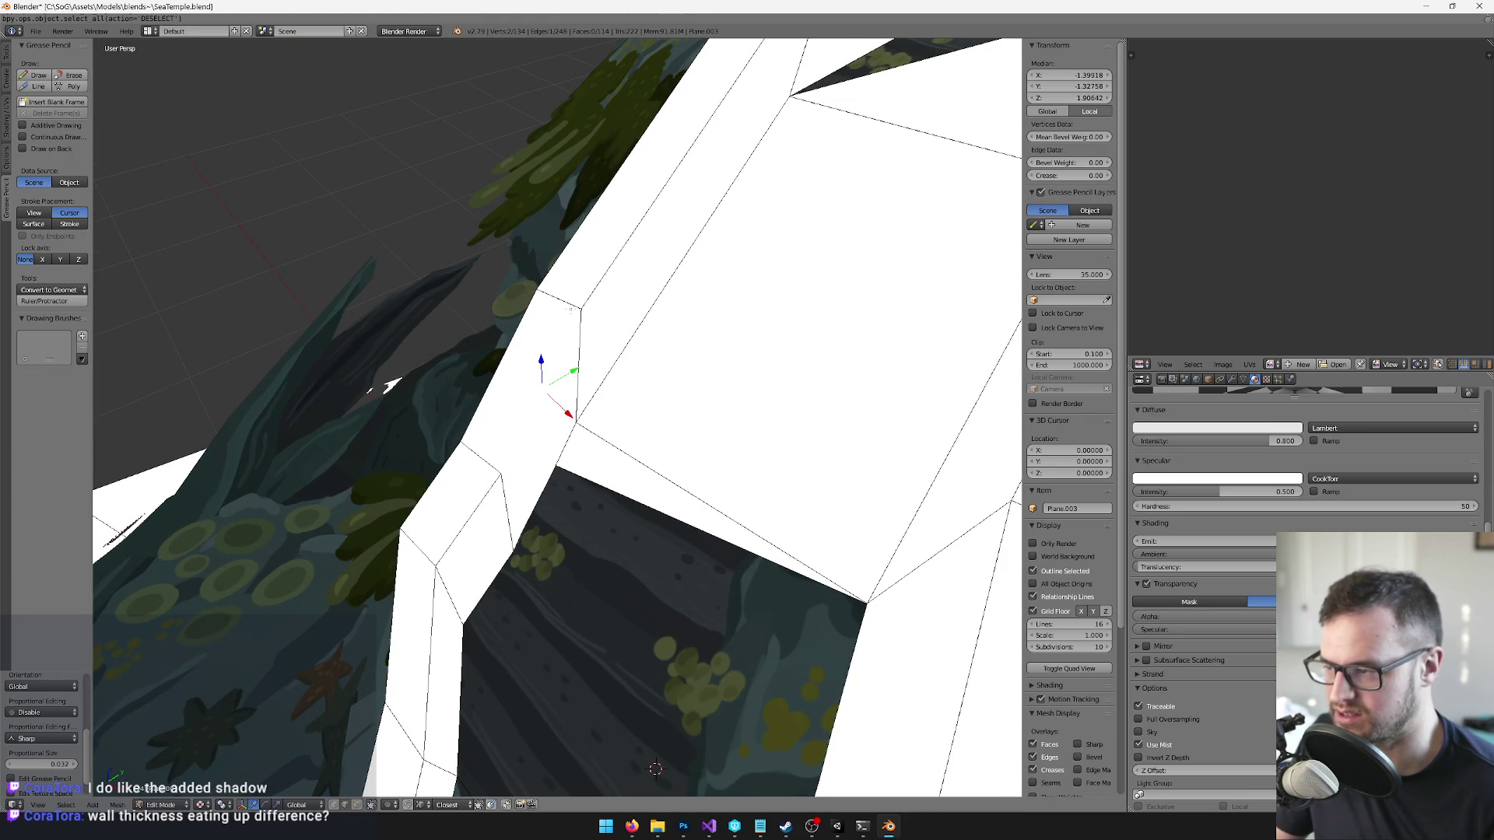
mouse_move(603, 339)
mouse_down()
mouse_move(677, 373)
mouse_move(739, 467)
mouse_move(788, 597)
mouse_up()
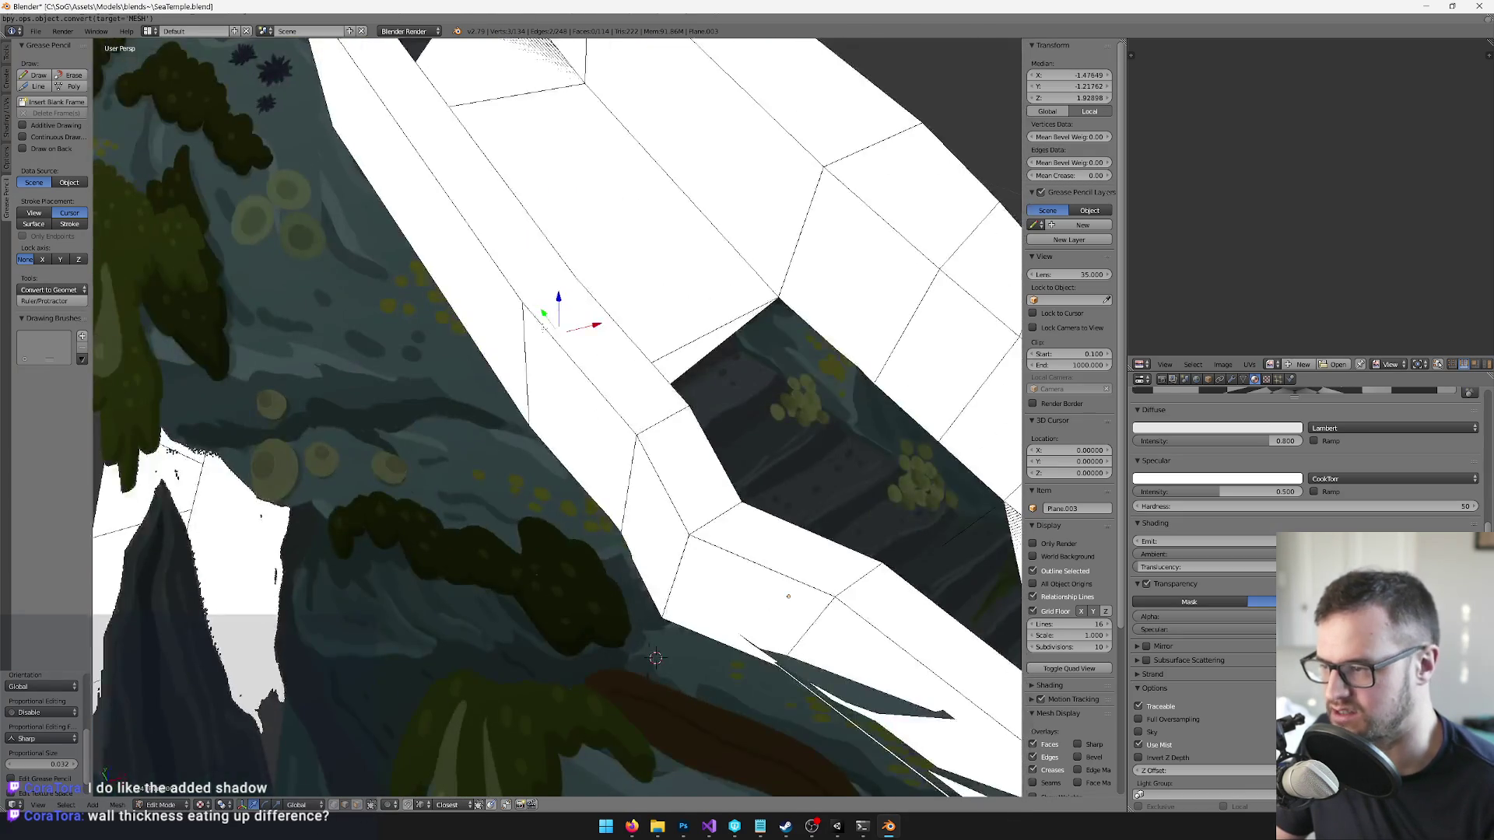
key(shift+c)
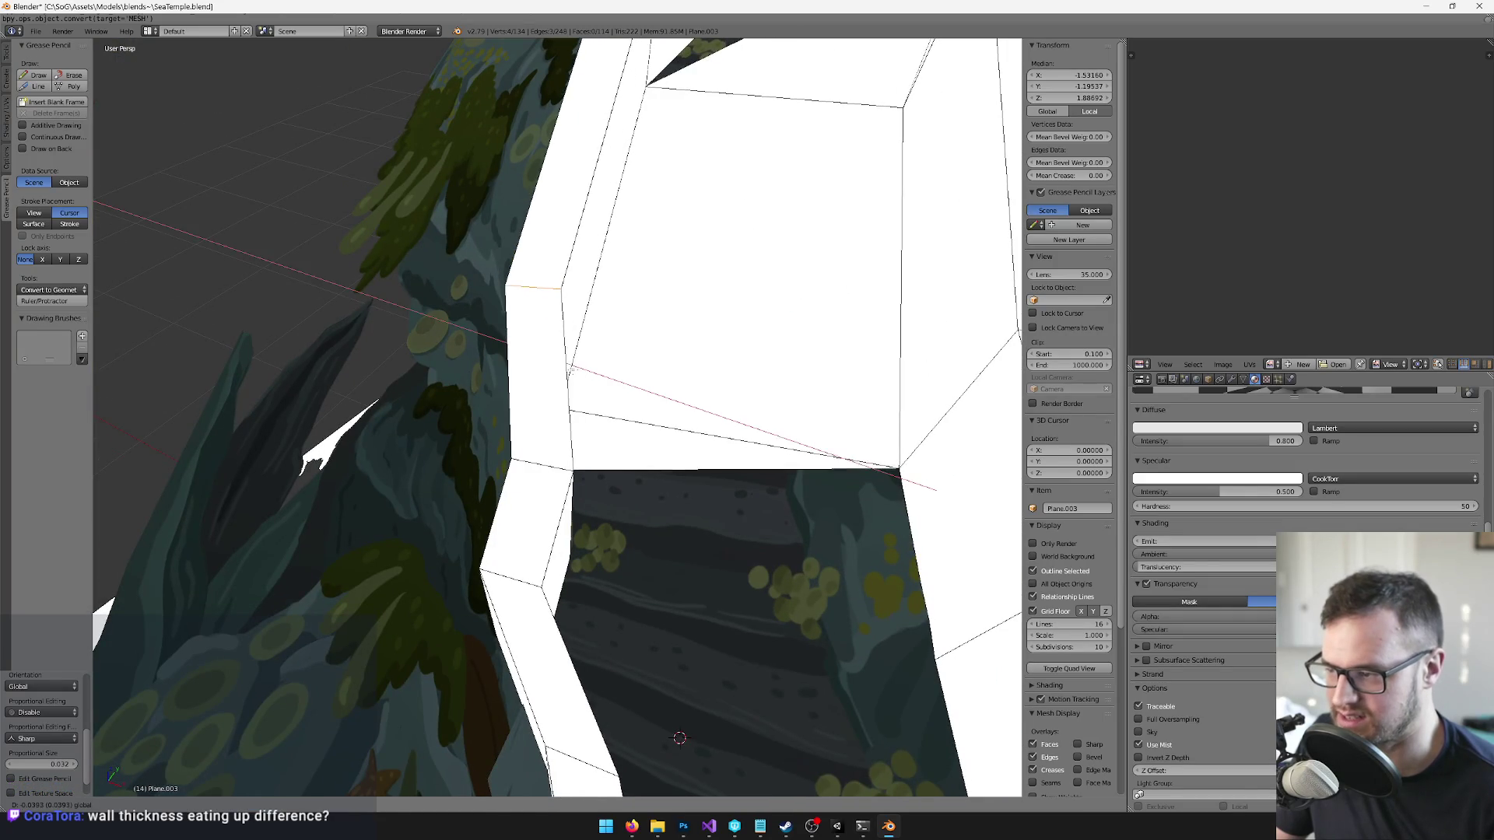
key(g)
key(z)
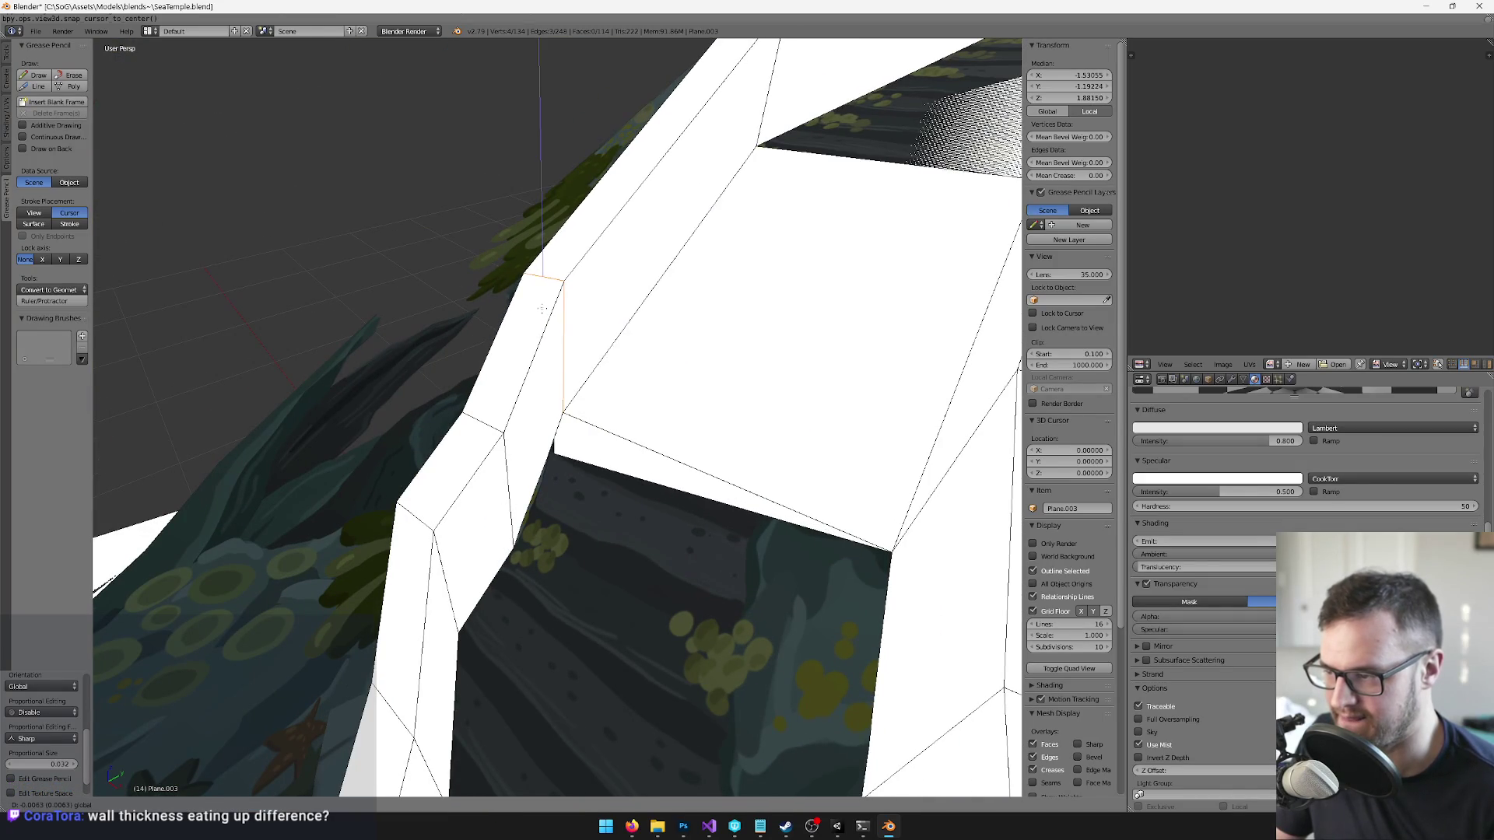
click(542, 309)
mouse_move(542, 309)
mouse_down()
mouse_move(550, 333)
mouse_move(423, 507)
mouse_move(411, 651)
mouse_move(786, 598)
mouse_up()
scroll(745, 537, down, 6)
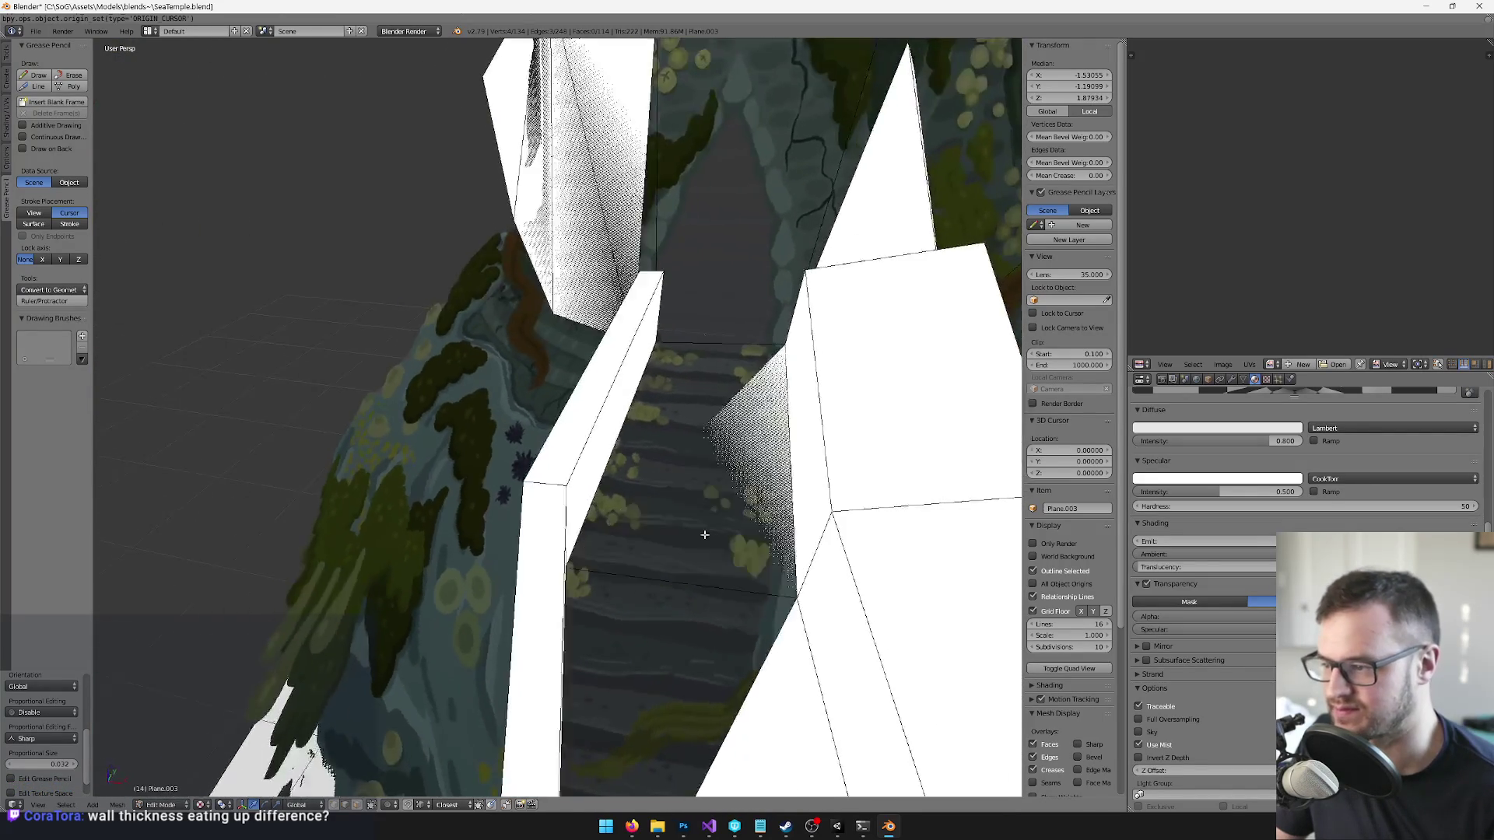
scroll(684, 553, up, 4)
scroll(683, 553, down, 6)
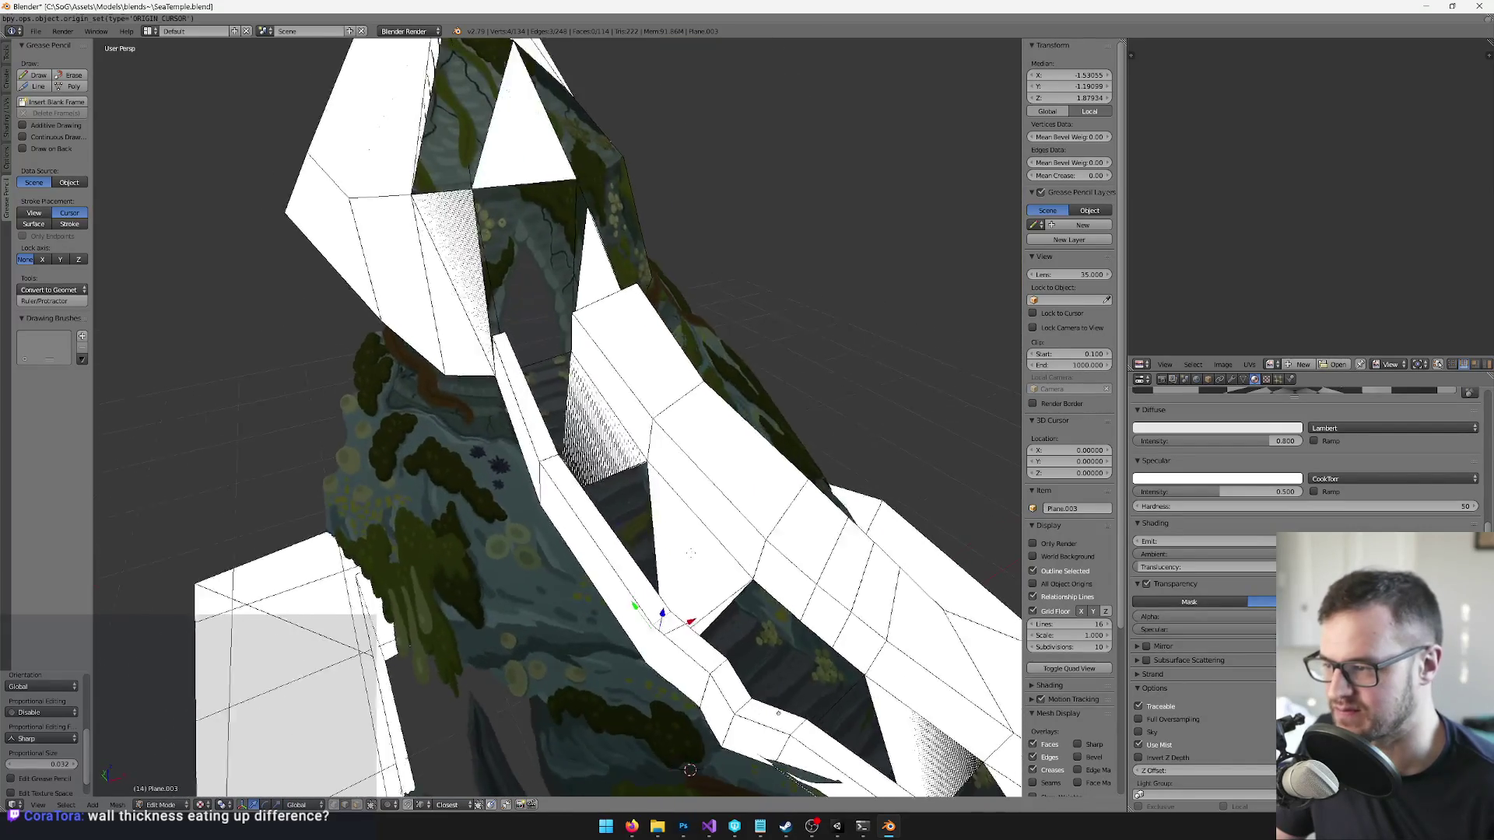
scroll(612, 483, up, 7)
scroll(612, 482, up, 6)
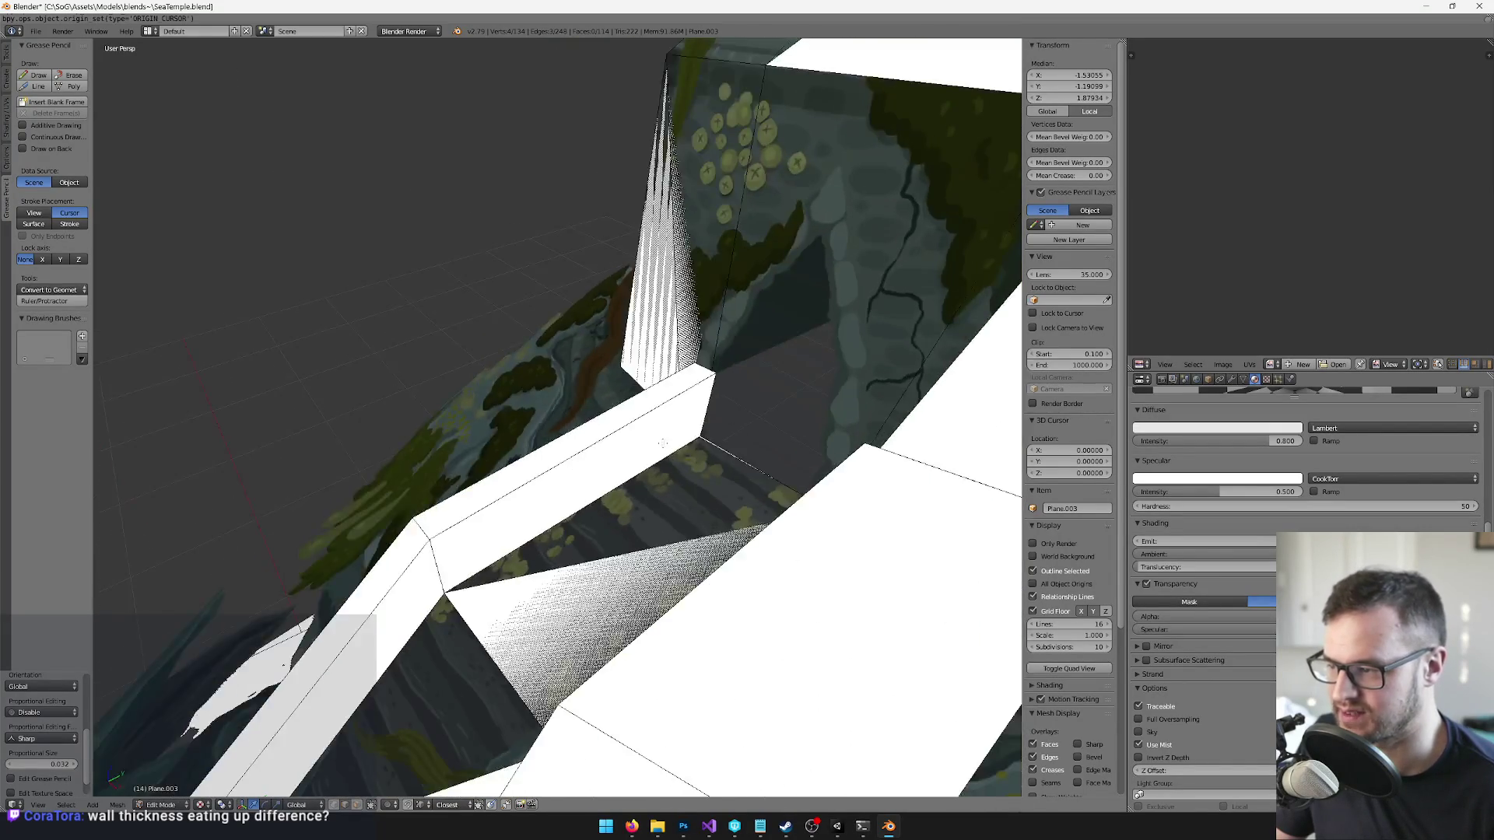
scroll(492, 455, down, 5)
scroll(571, 495, up, 6)
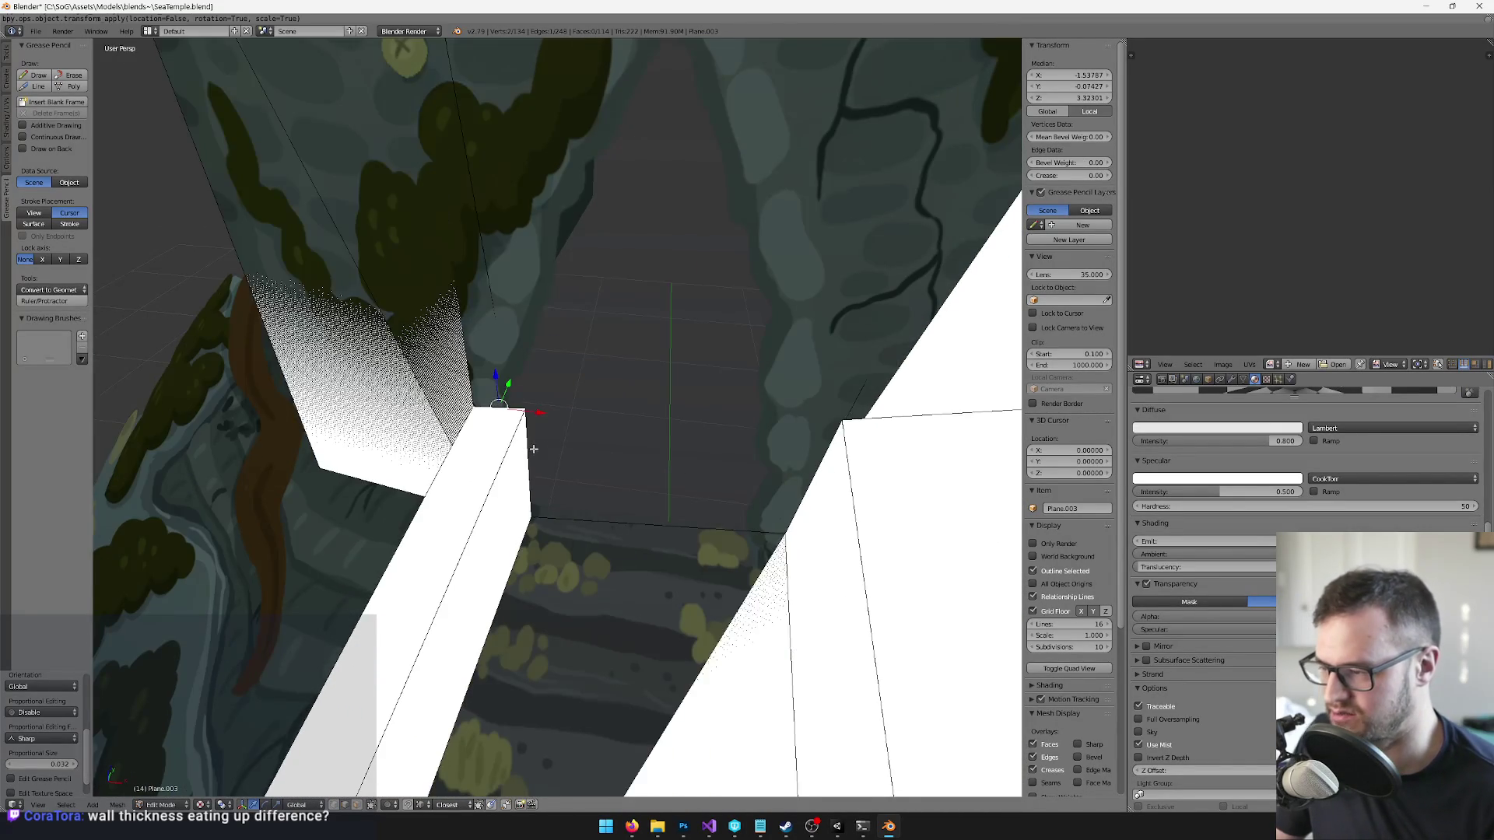
text(rx-90)
- Finish the -90° wall rotation and shift two wall vertices along X
key(Return)
mouse_move(574, 433)
mouse_down()
mouse_move(591, 437)
mouse_move(495, 447)
mouse_move(542, 438)
mouse_move(568, 405)
mouse_up()
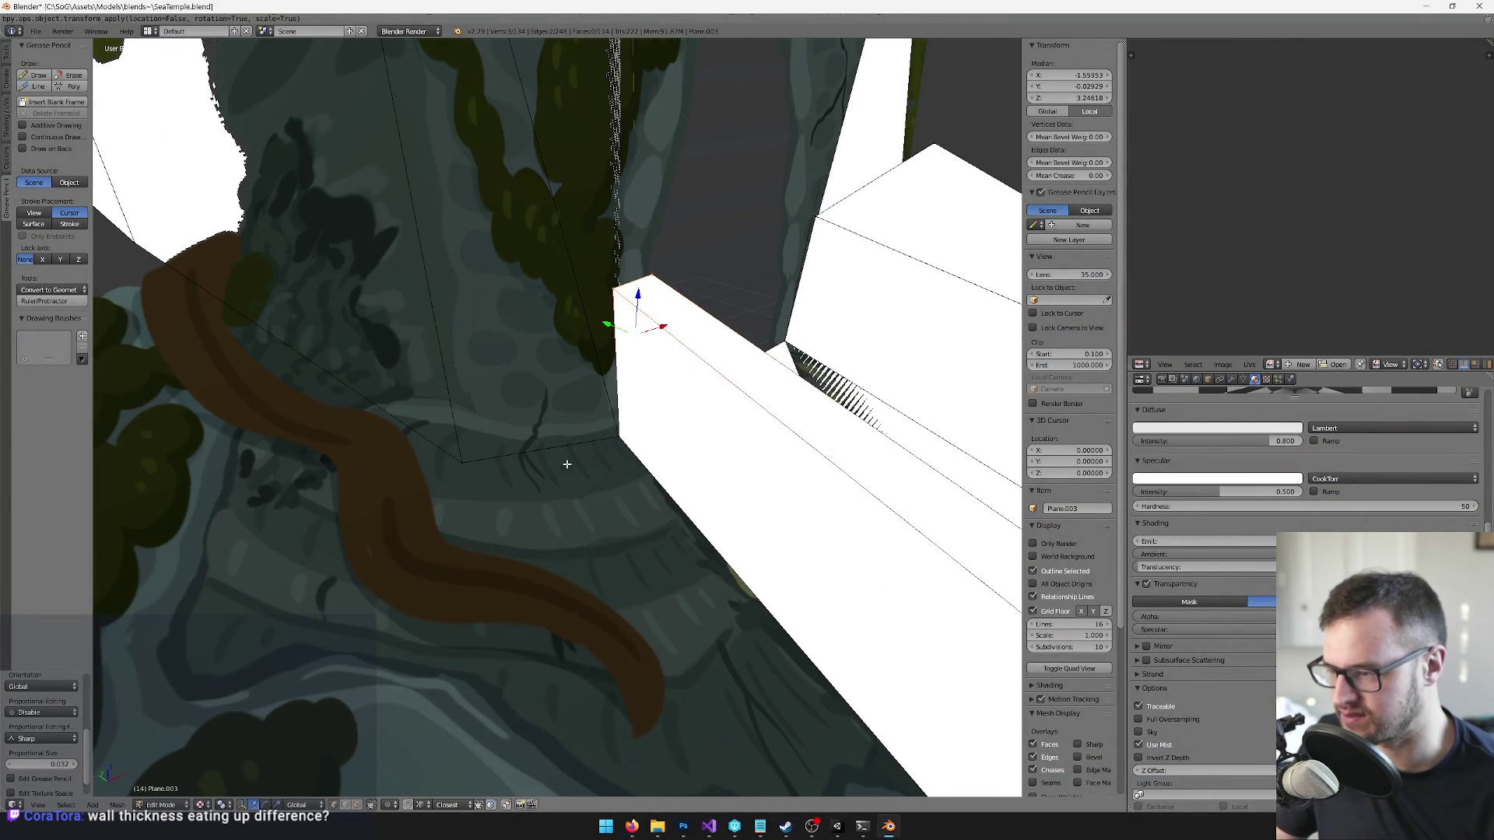
key(a)
right_click(603, 439)
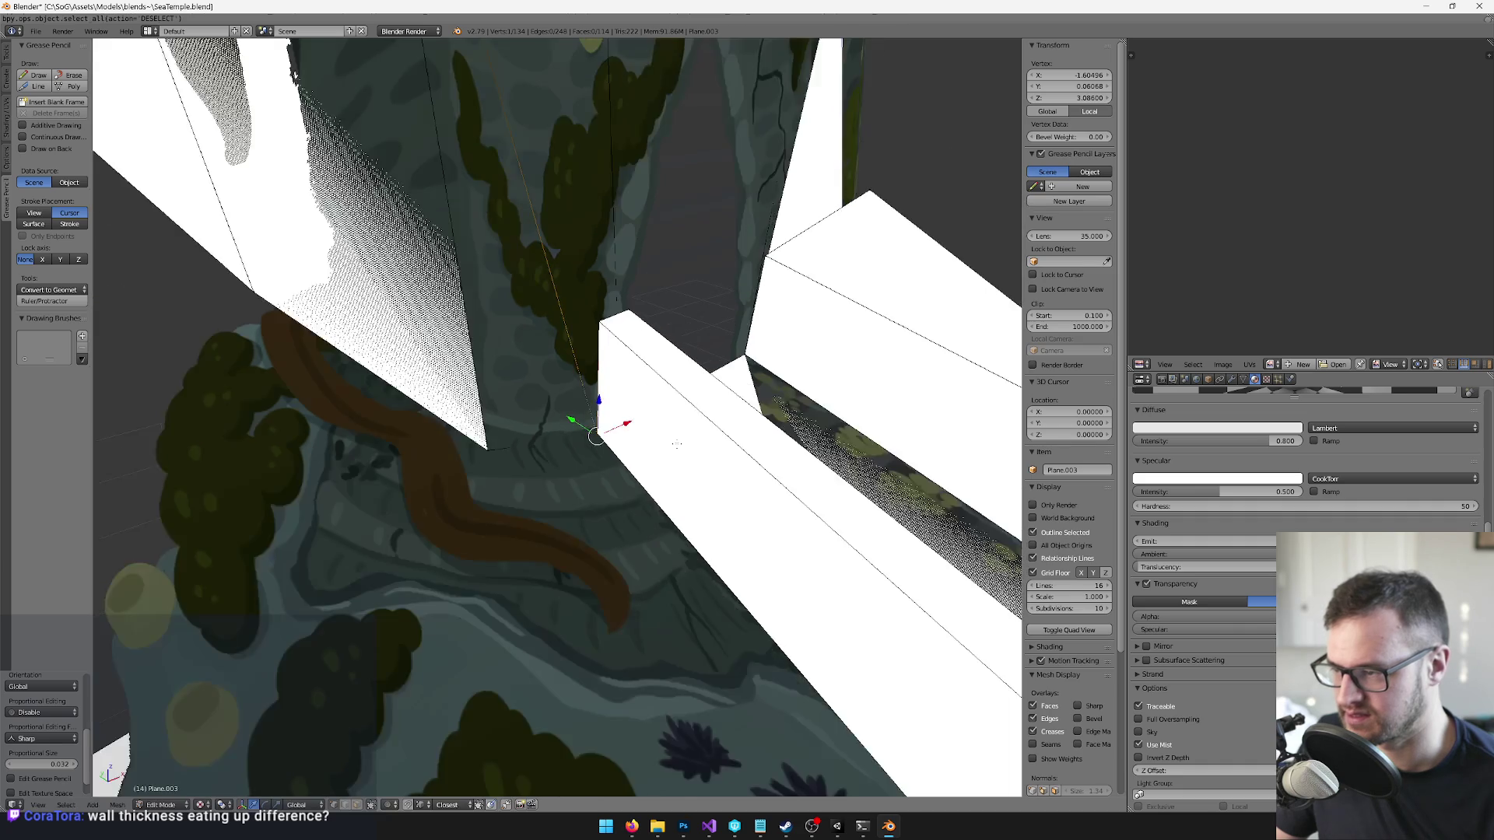
mouse_move(676, 445)
mouse_down()
mouse_move(500, 423)
mouse_move(457, 433)
mouse_move(480, 466)
mouse_move(603, 488)
mouse_up()
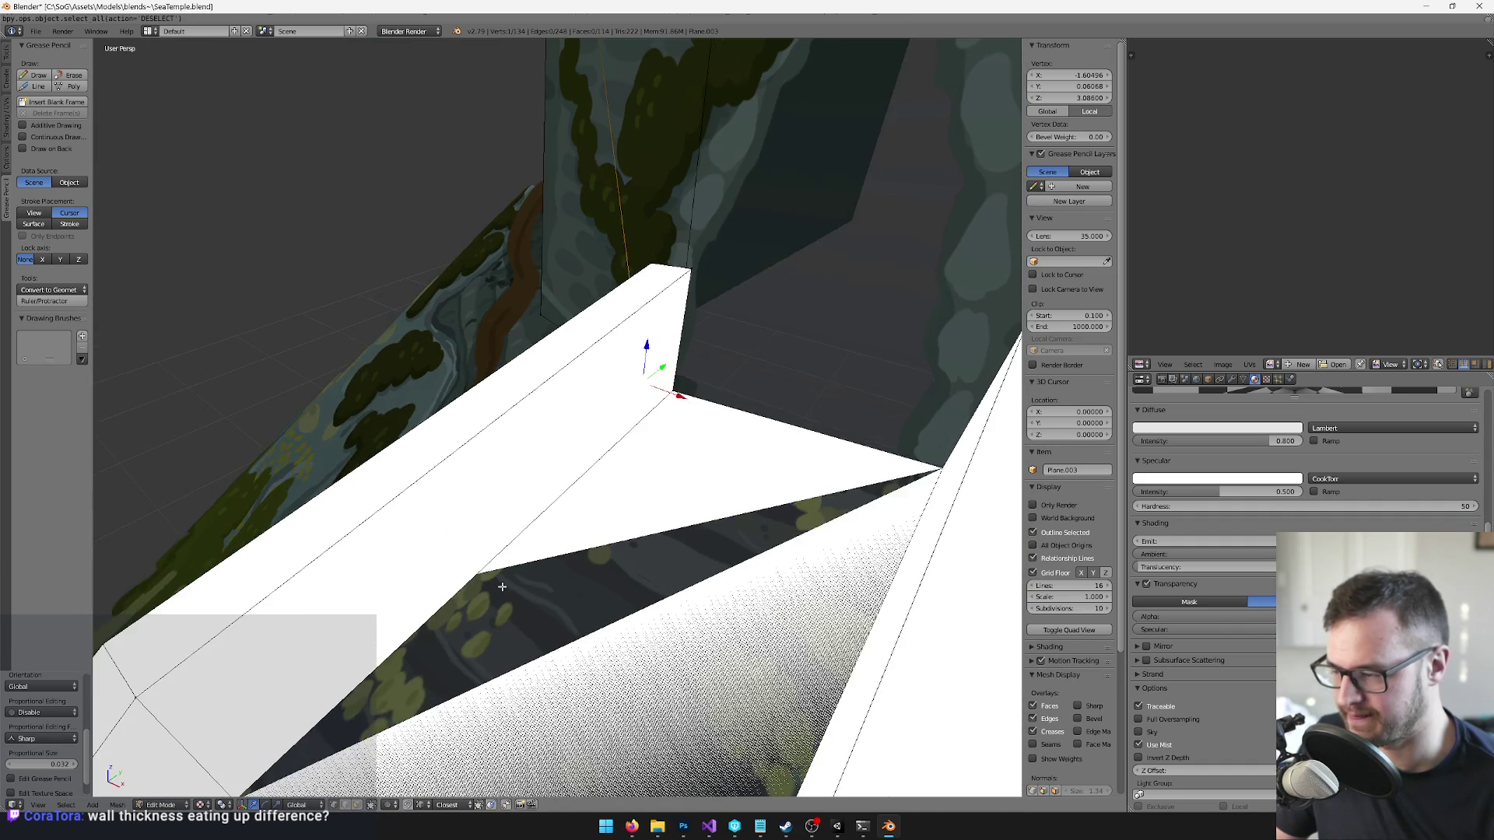
shift+right_click(686, 294)
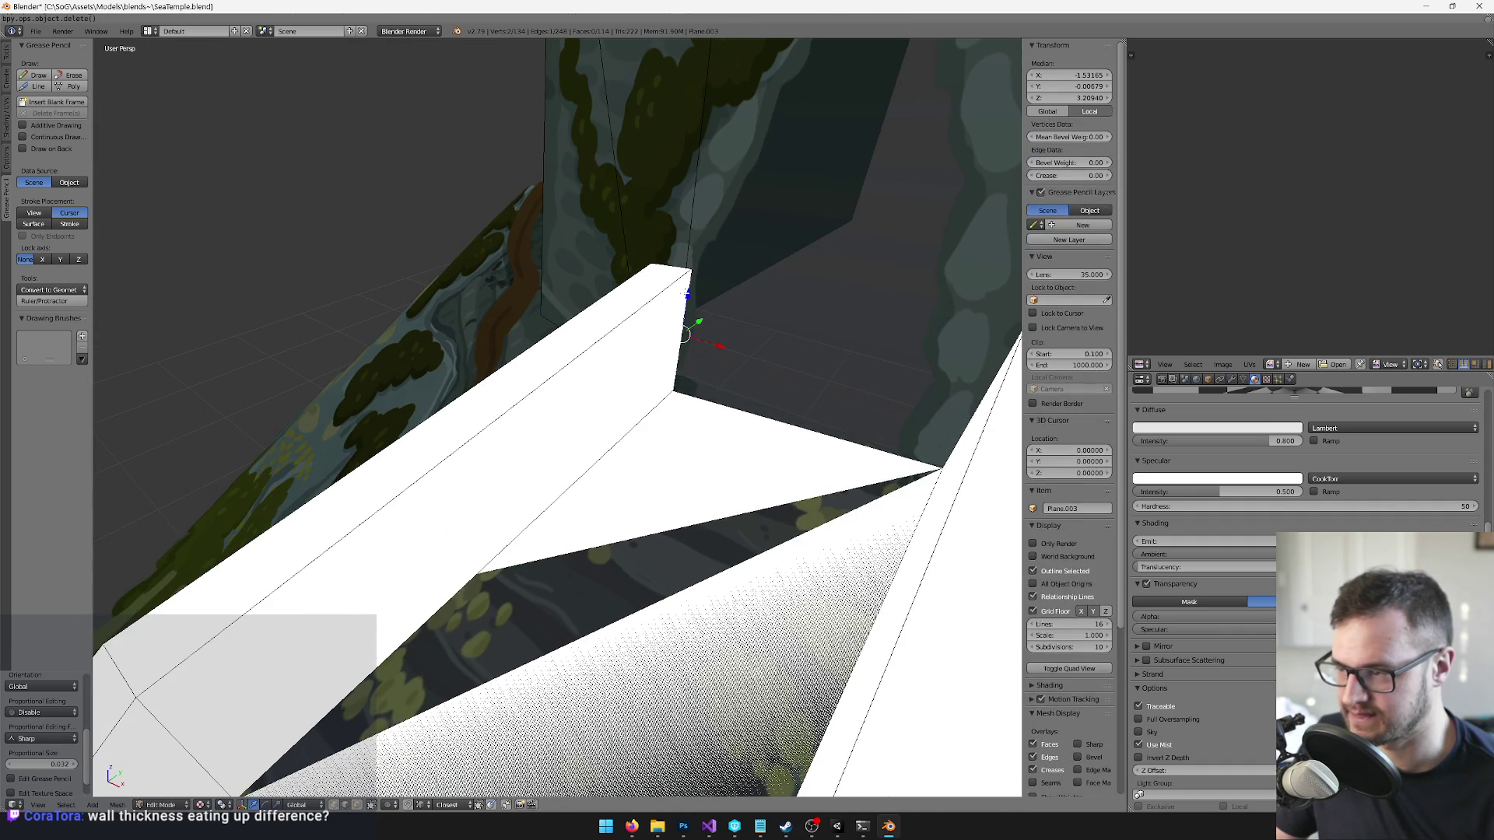
key(x)
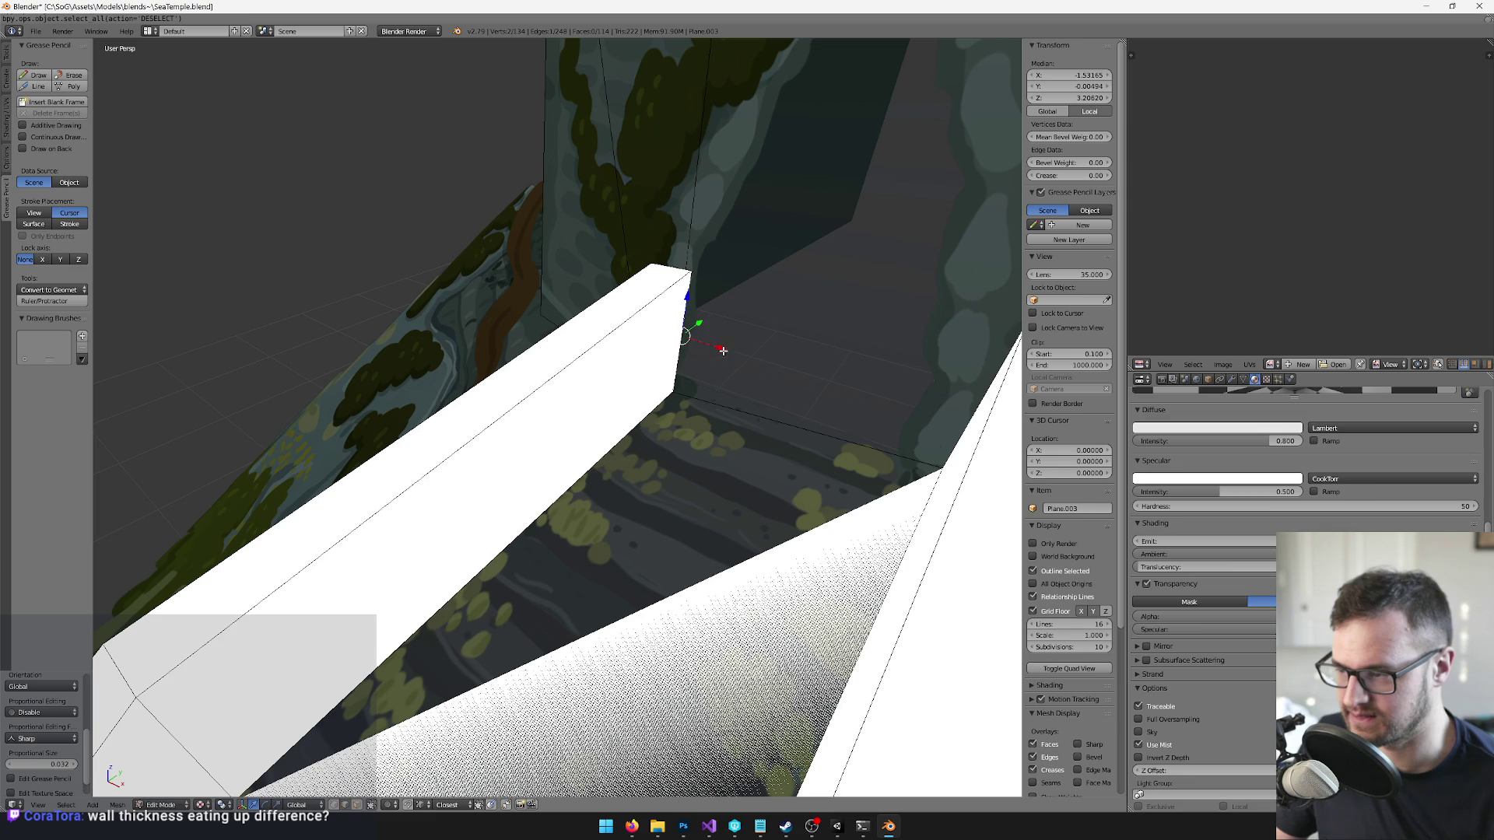
click(711, 343)
mouse_move(711, 343)
mouse_down()
mouse_move(652, 445)
mouse_move(587, 430)
mouse_move(599, 269)
mouse_move(764, 714)
mouse_up()
scroll(615, 436, up, 5)
- Add a centred edge loop across the wall and slide the wall geometry along X
key(Tab)
key(Tab)
key(ctrl+r)
click(601, 400)
right_click(601, 400)
mouse_move(605, 312)
mouse_down()
mouse_move(615, 327)
mouse_move(605, 299)
mouse_up()
key(g)
click(622, 336)
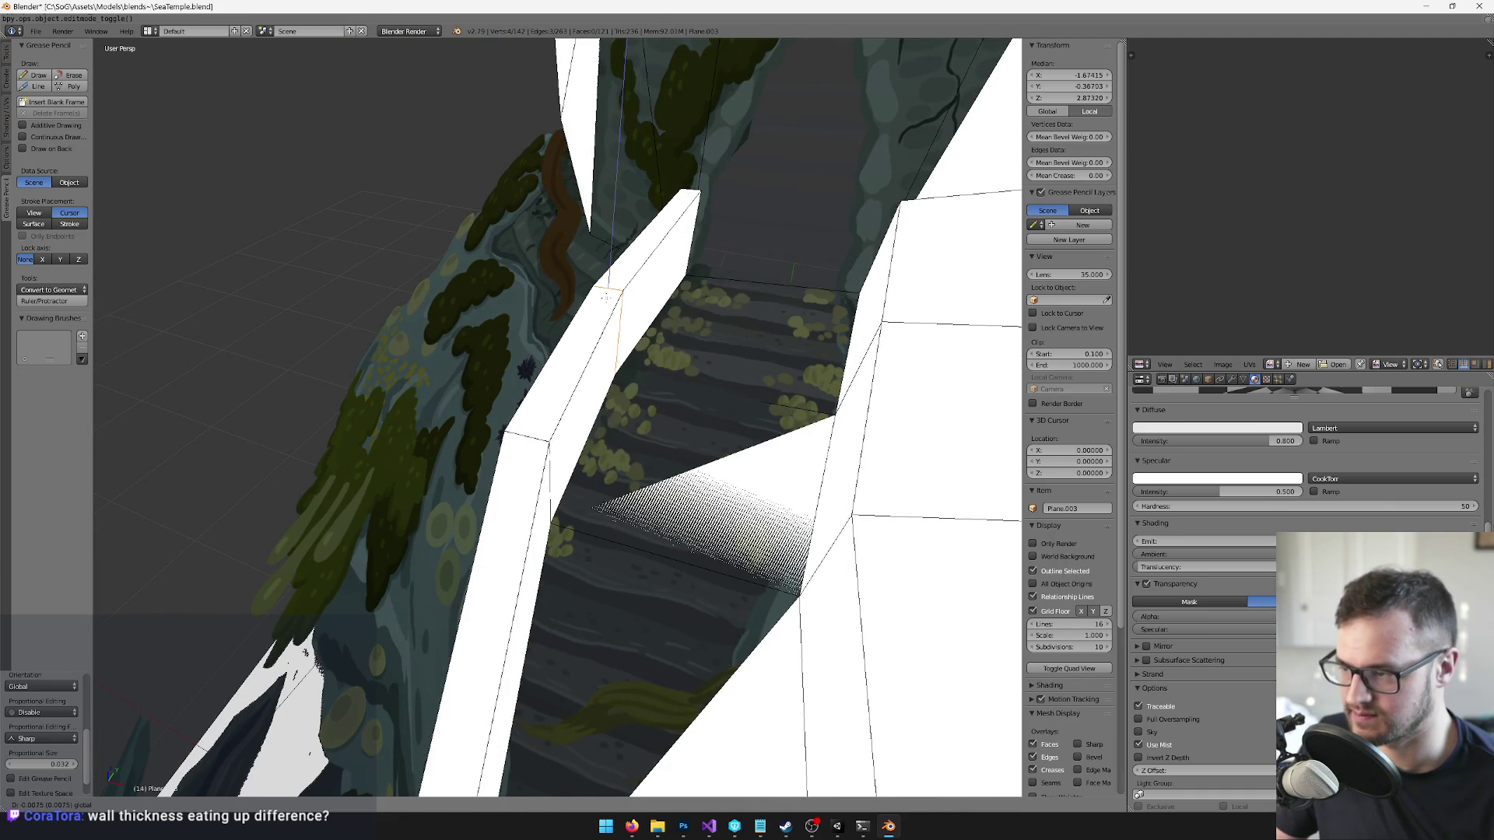
key(x)
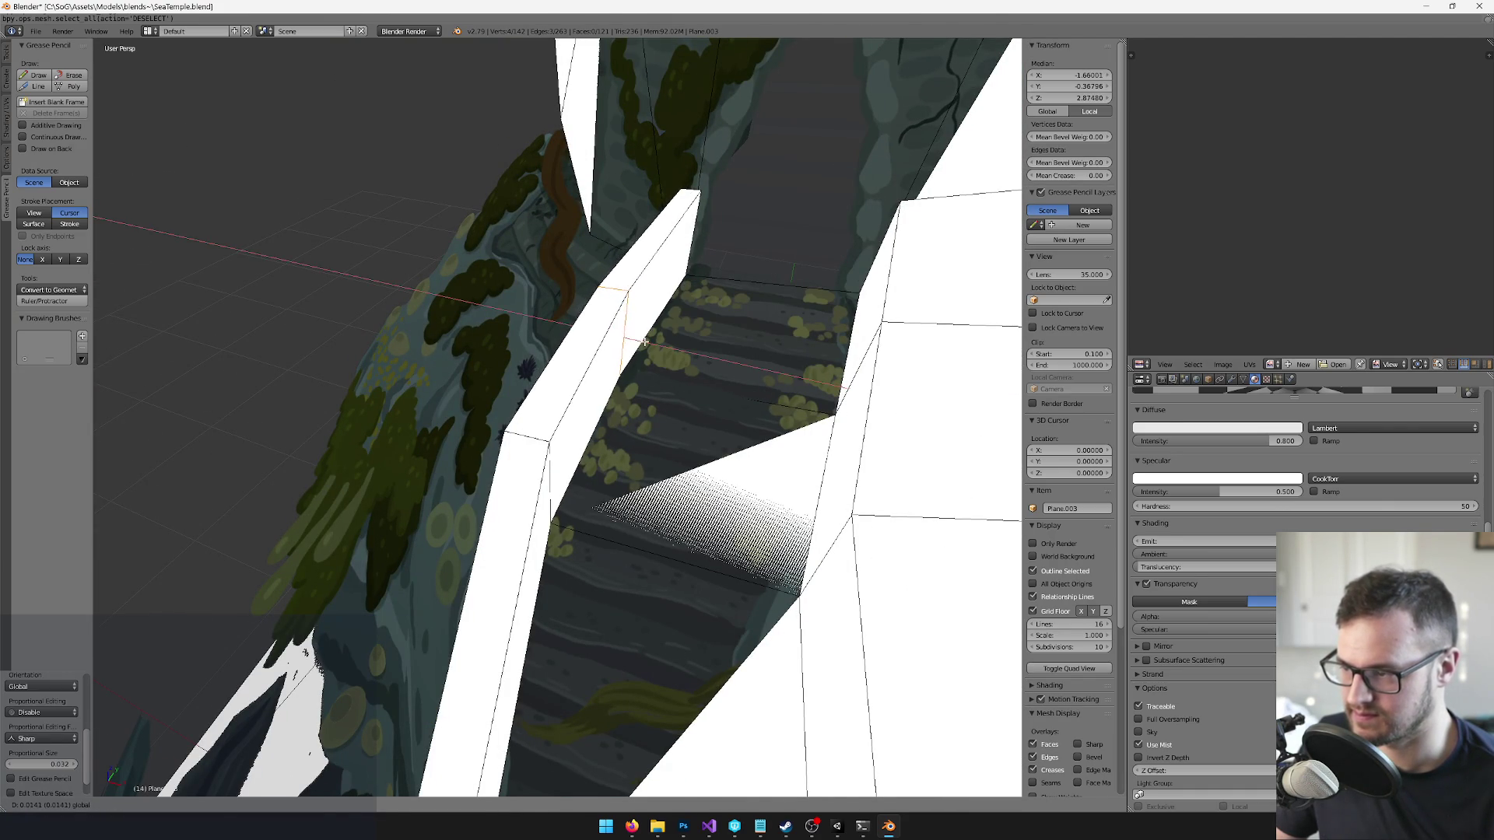
click(607, 300)
- Save the blend file, check the temple in Unity, then move on to Photoshop
key(a)
key(Tab)
key(ctrl+s)
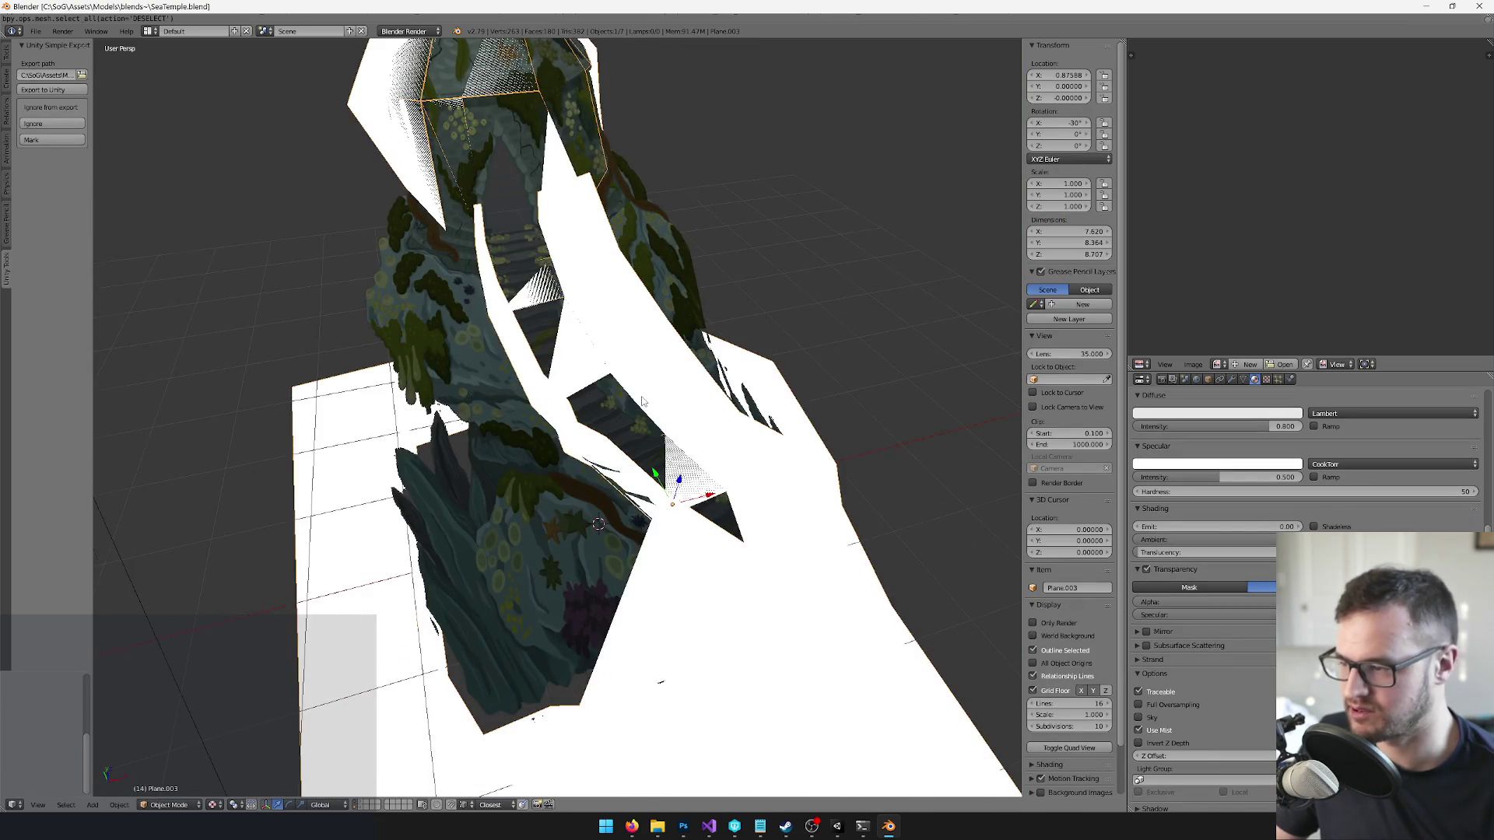
key(a)
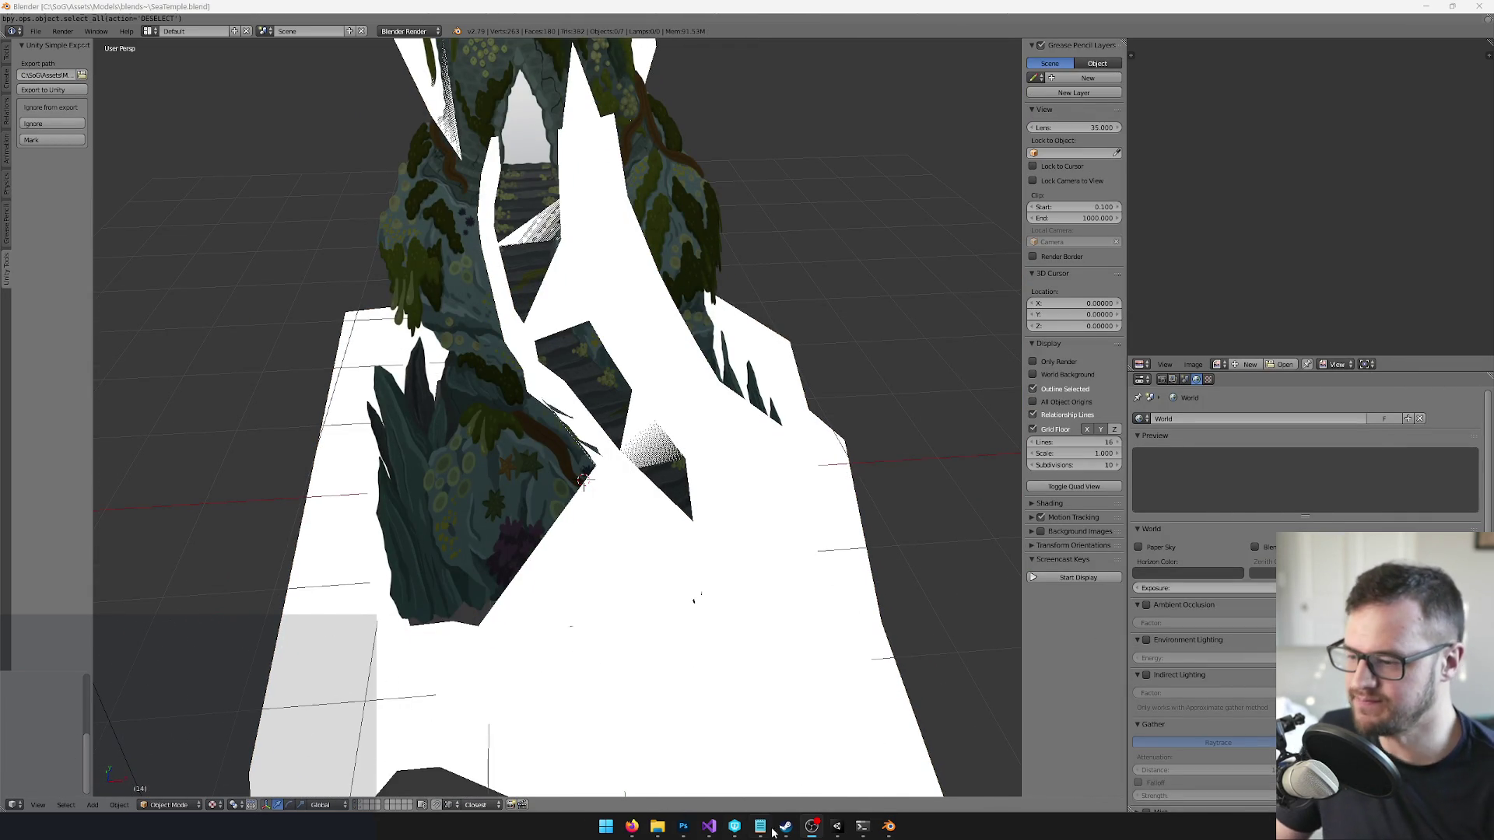
click(838, 828)
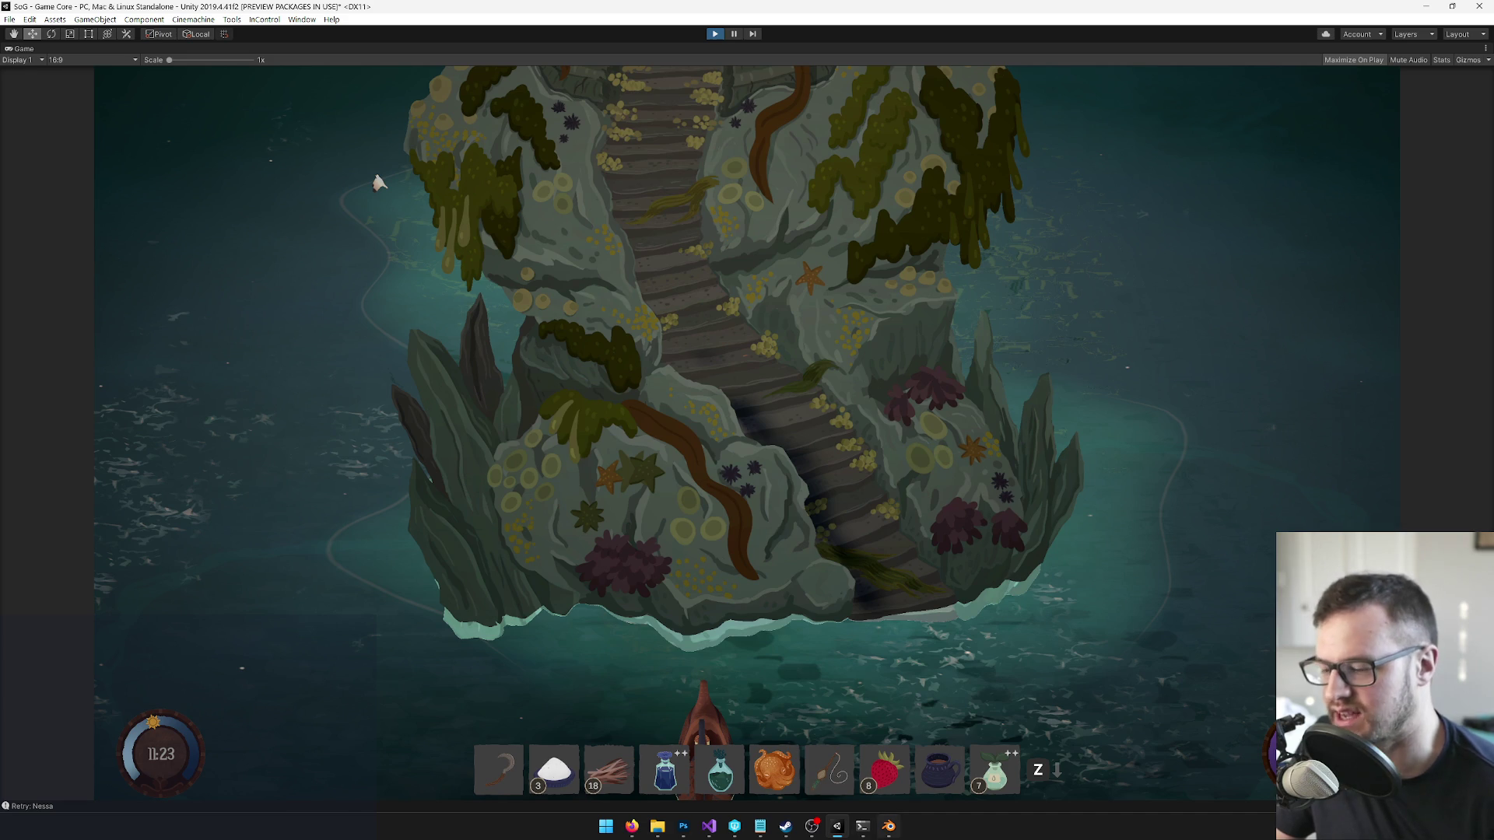
mouse_move(792, 834)
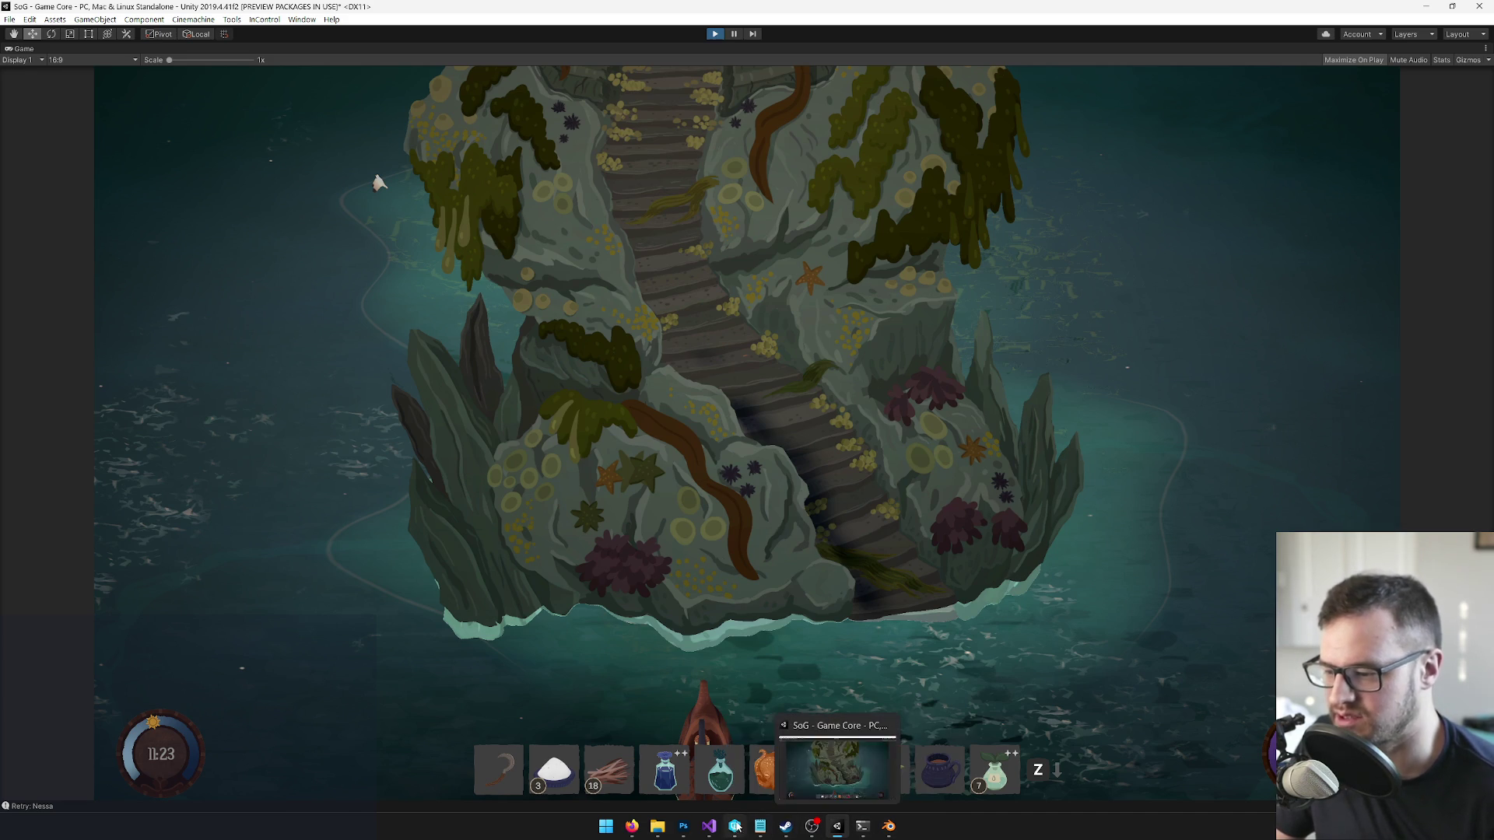
click(684, 828)
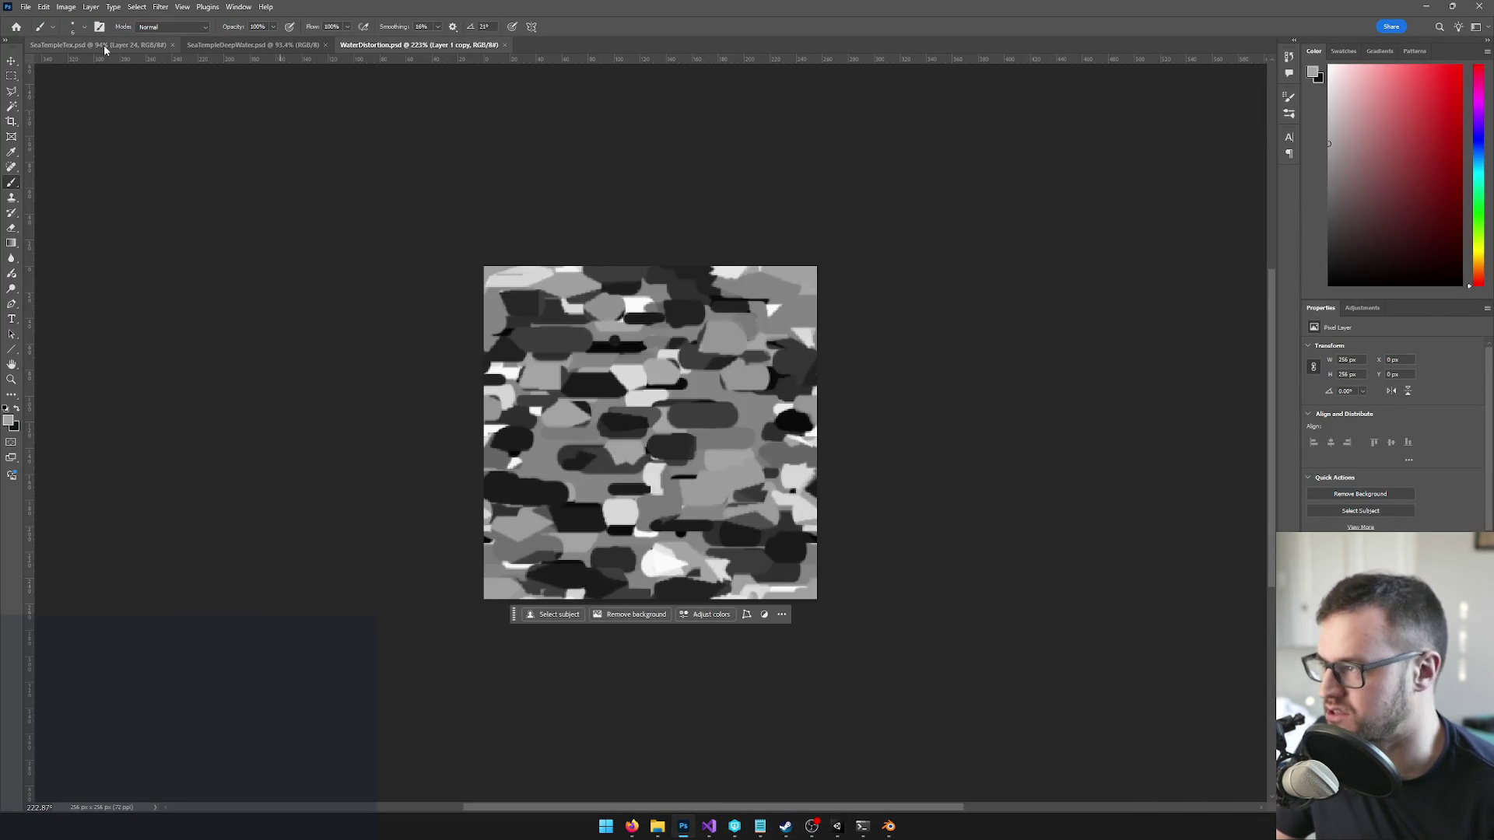
- Bring up SeaTempleTex.psd and zoom in on the temple stairs
click(101, 44)
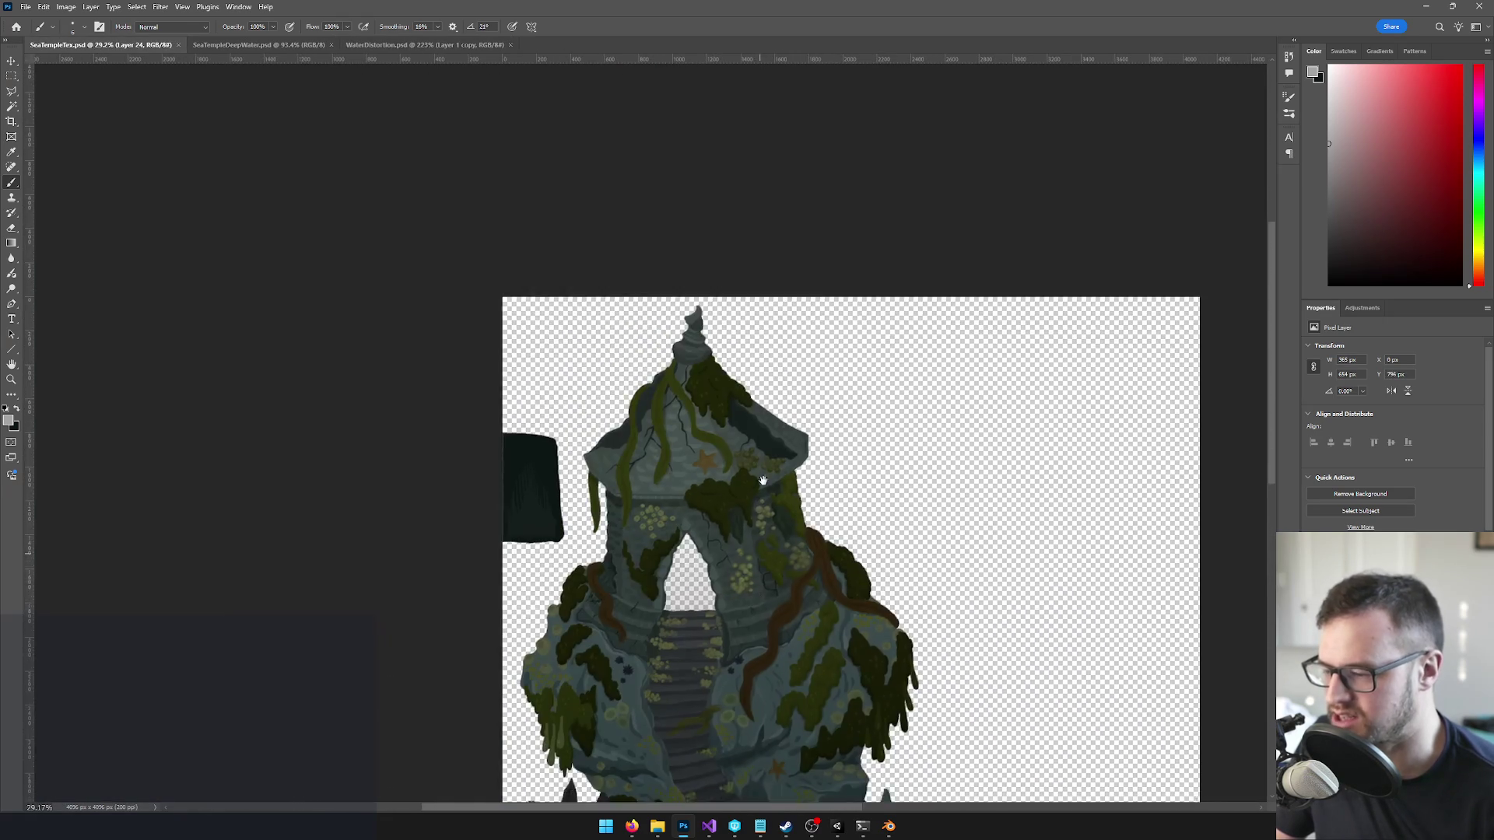
drag(761, 523, 747, 347)
scroll(700, 389, up, 5)
drag(667, 410, 677, 372)
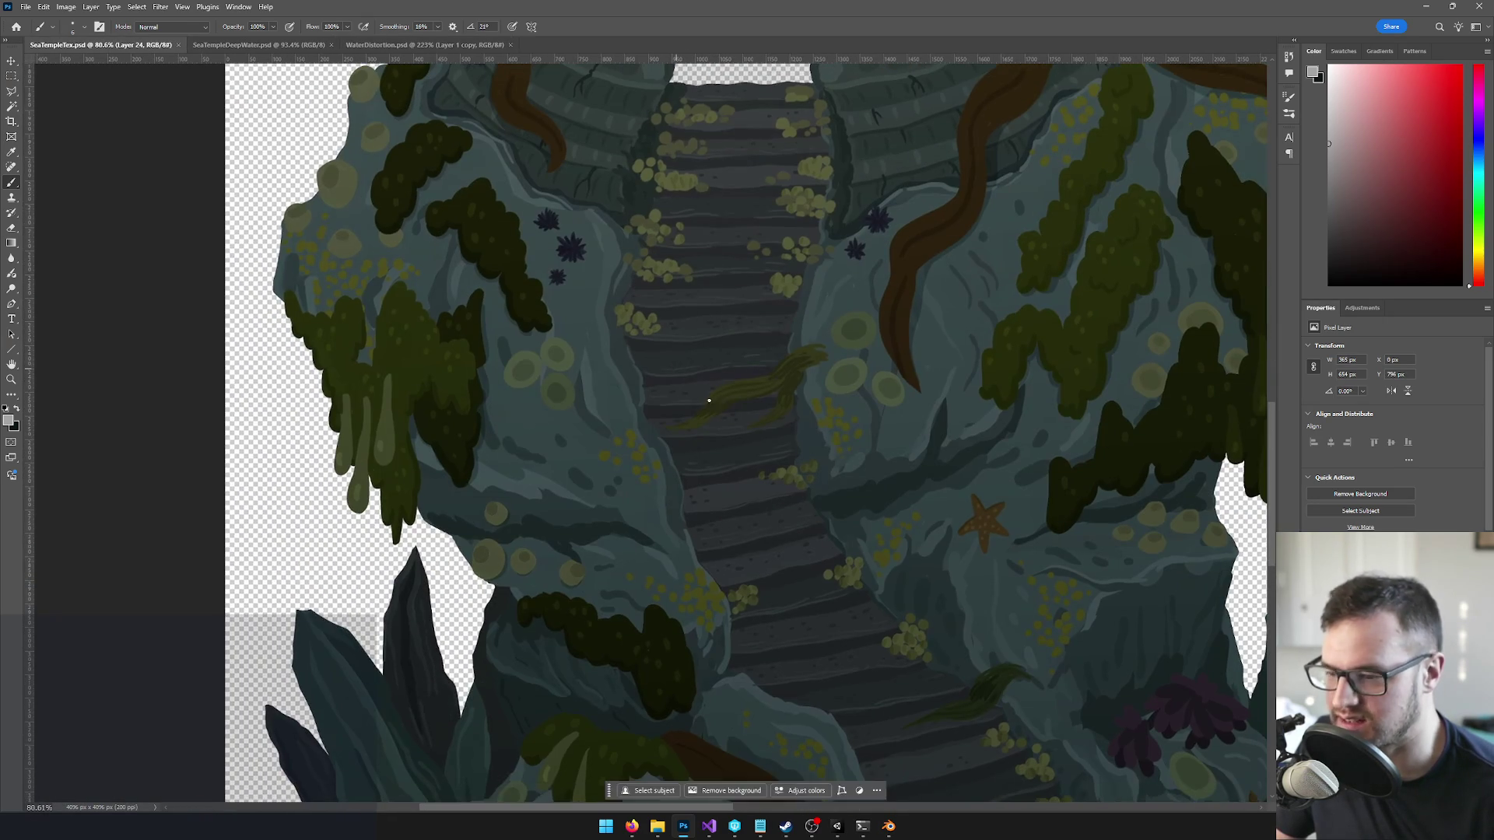
- On the upres rock layer, Magic Wand-select the top stretch of the staircase
key(alt+bracketleft)
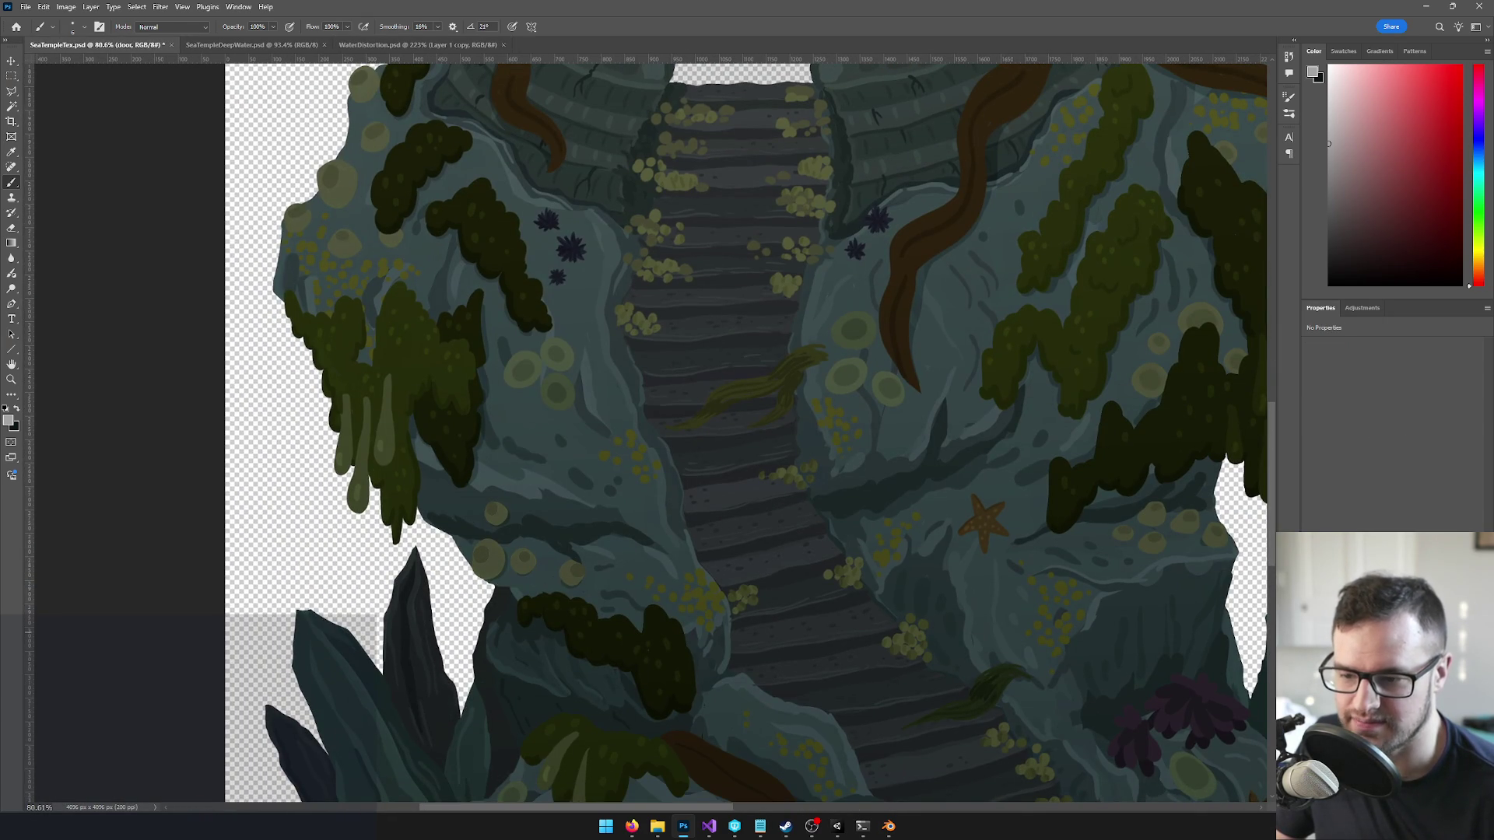
key(v)
key(ctrl+comma)
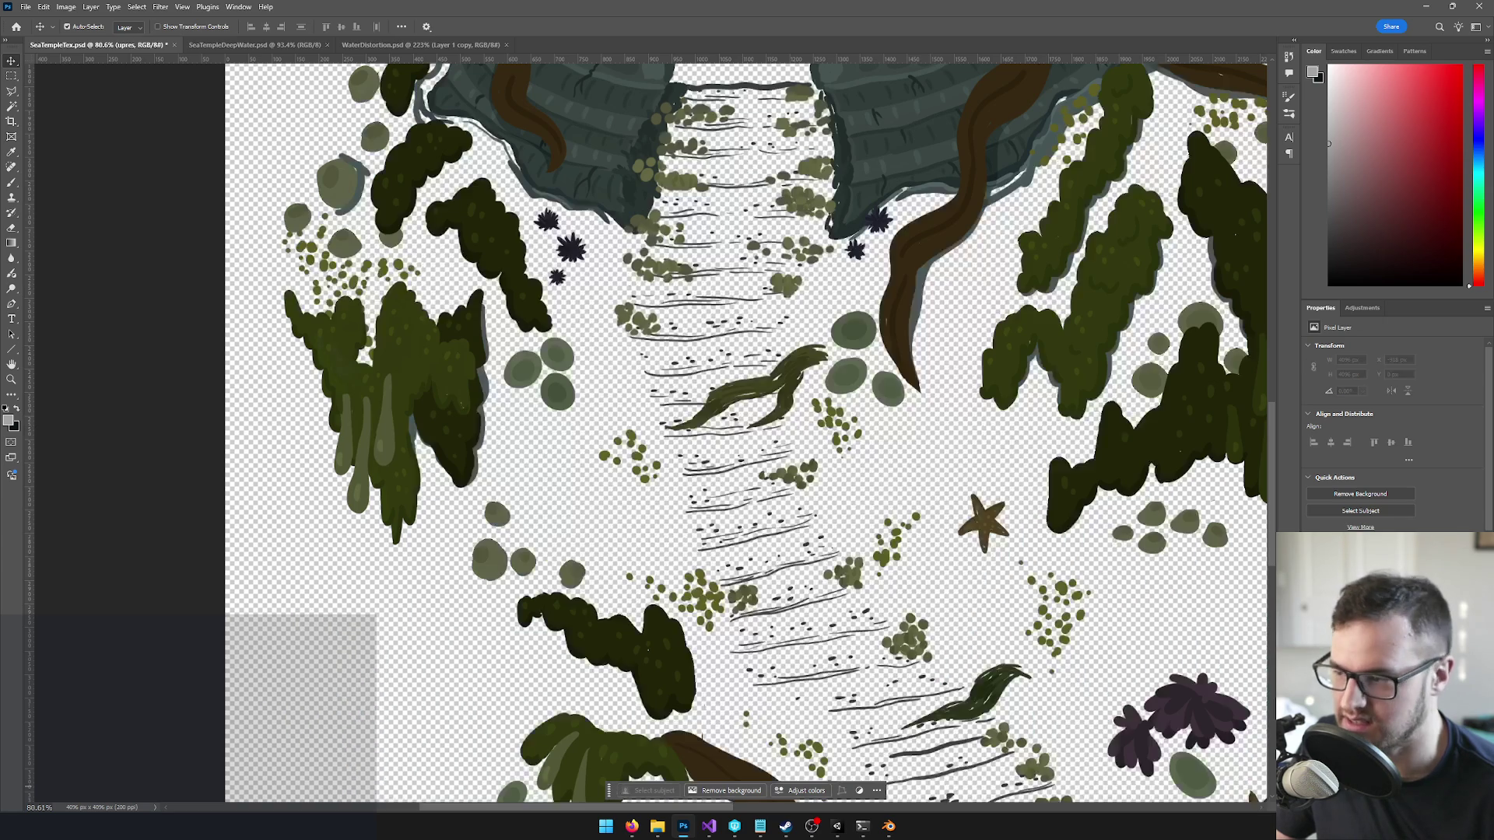
key(ctrl+comma)
key(w)
click(652, 366)
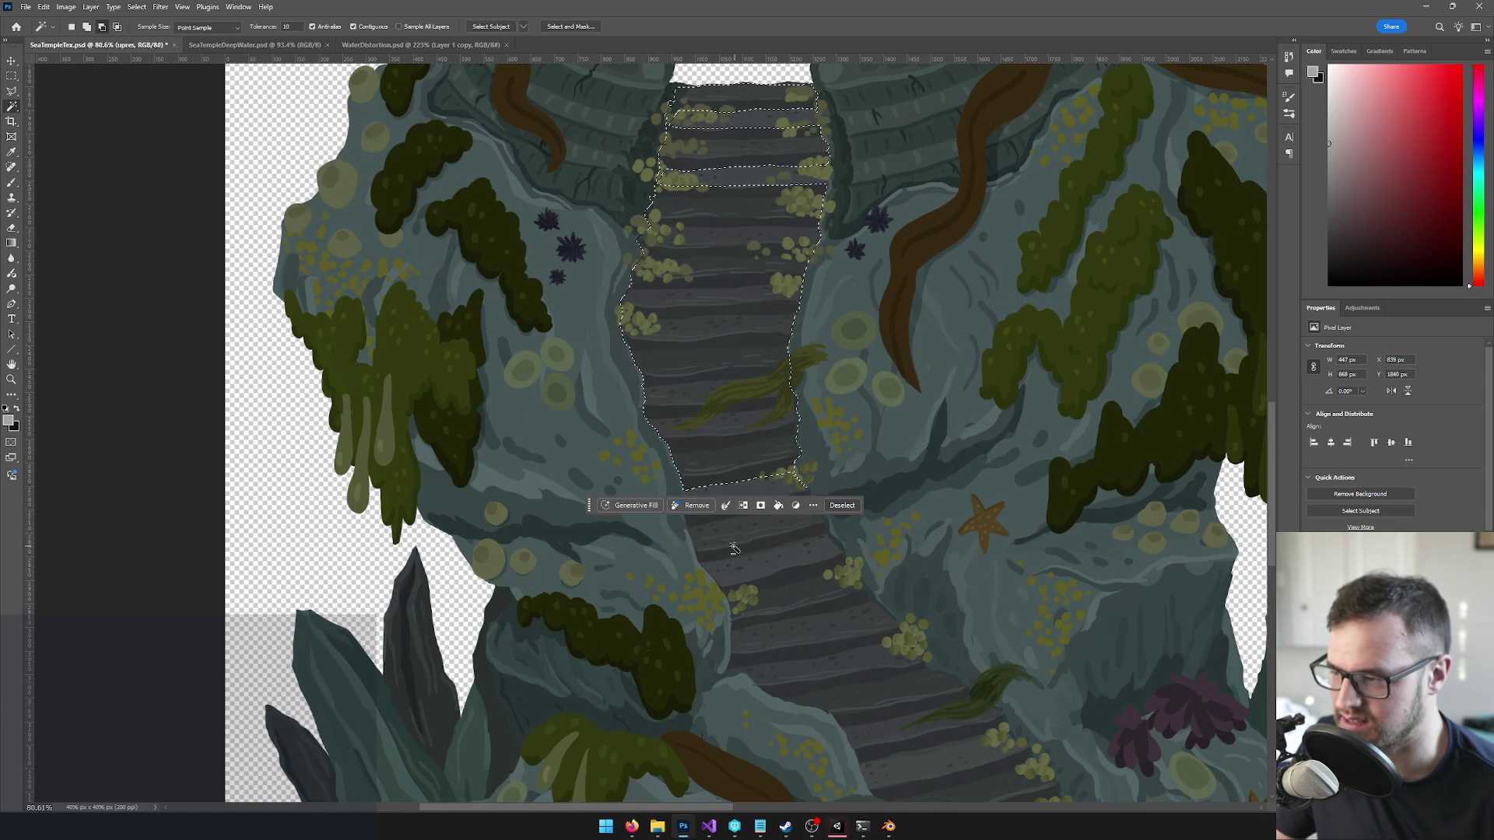
- Add the upper and lower stair steps to the Magic Wand selection
scroll(734, 549, up, 5)
shift+click(664, 381)
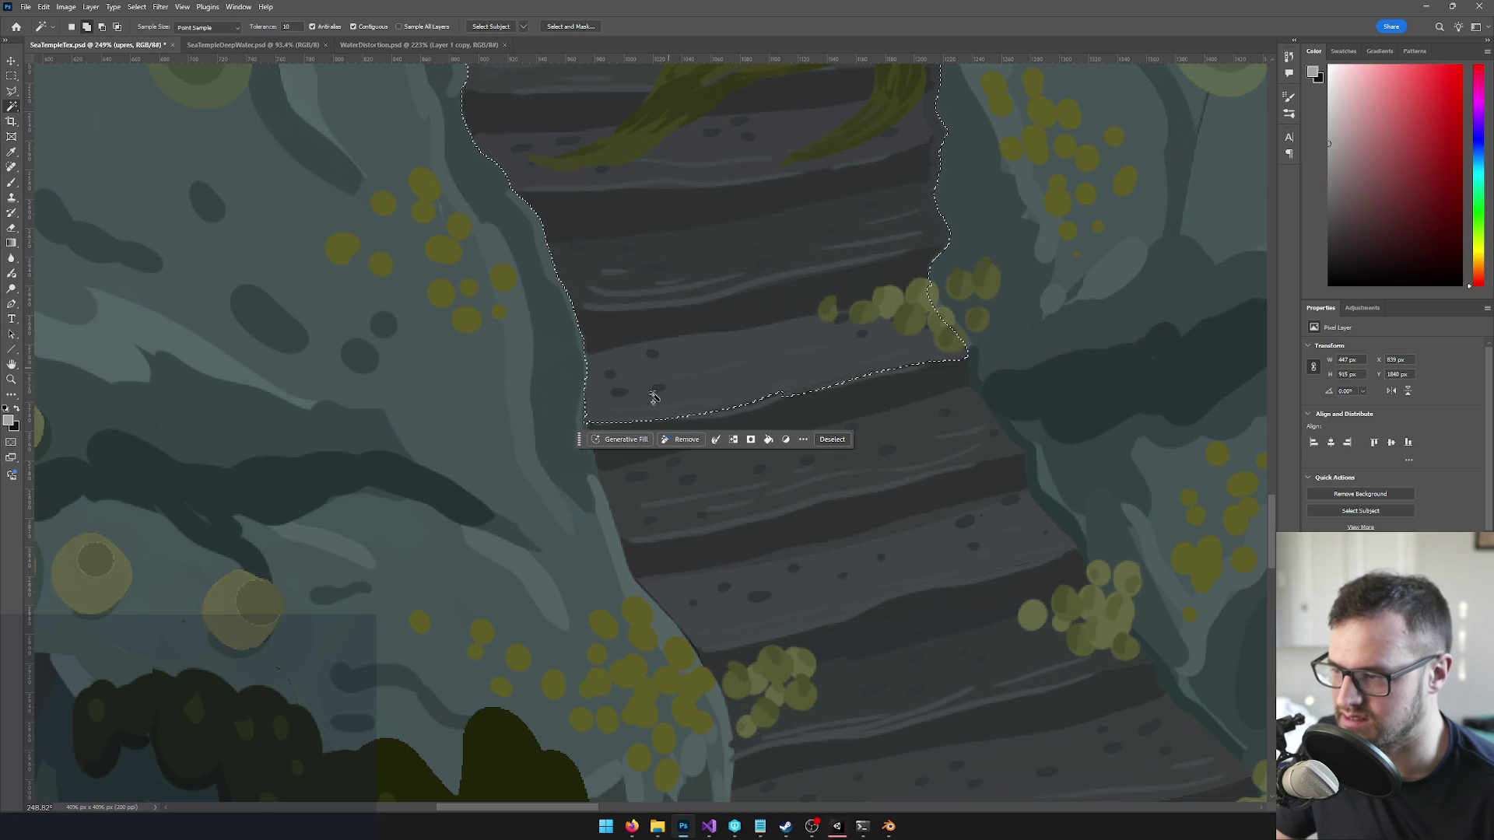
shift+click(613, 455)
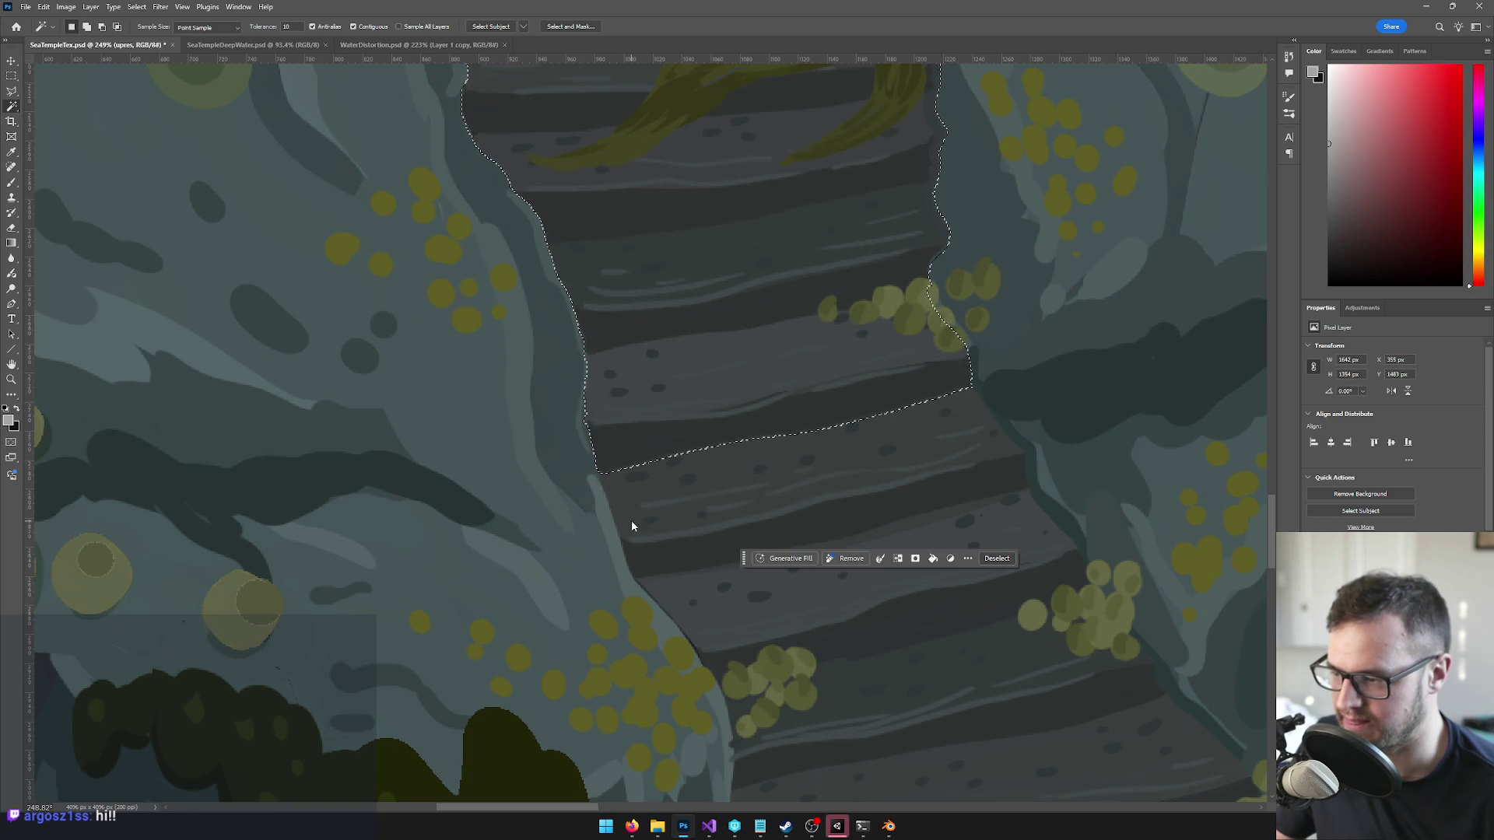
shift+click(675, 566)
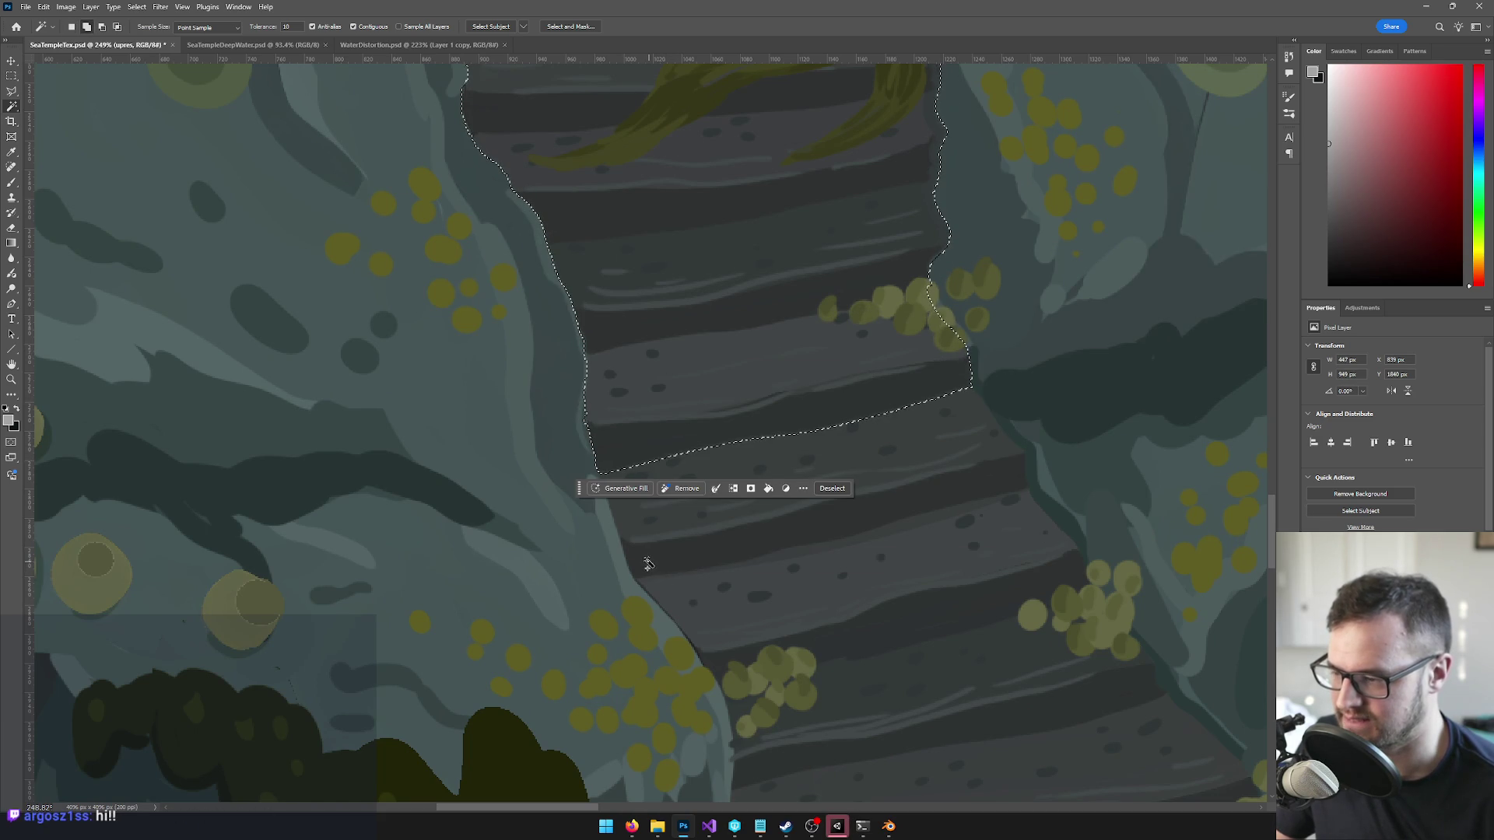
scroll(648, 564, down, 6)
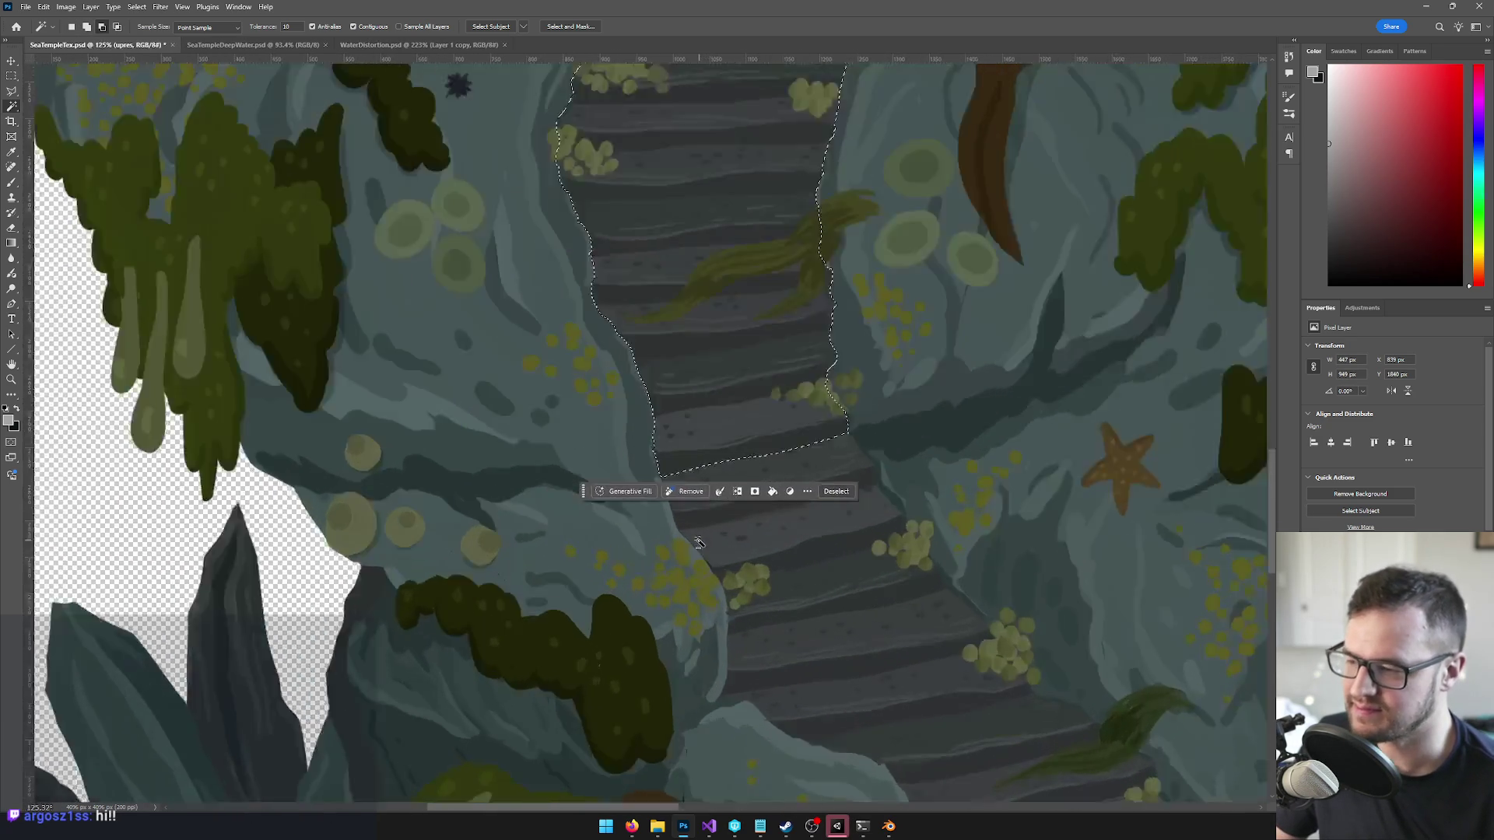
scroll(698, 542, up, 5)
shift+click(698, 531)
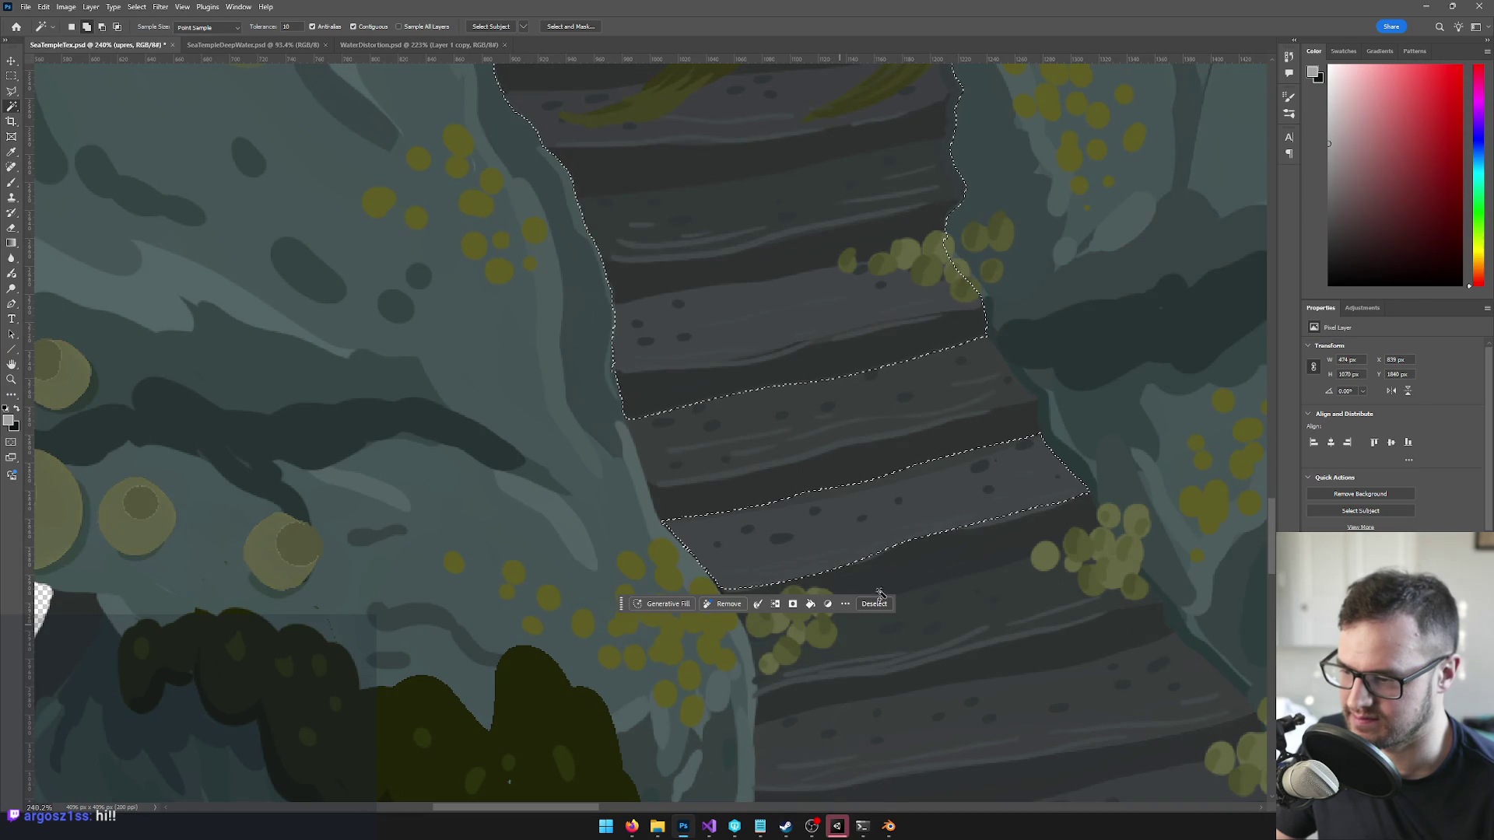
shift+click(906, 576)
shift+click(994, 725)
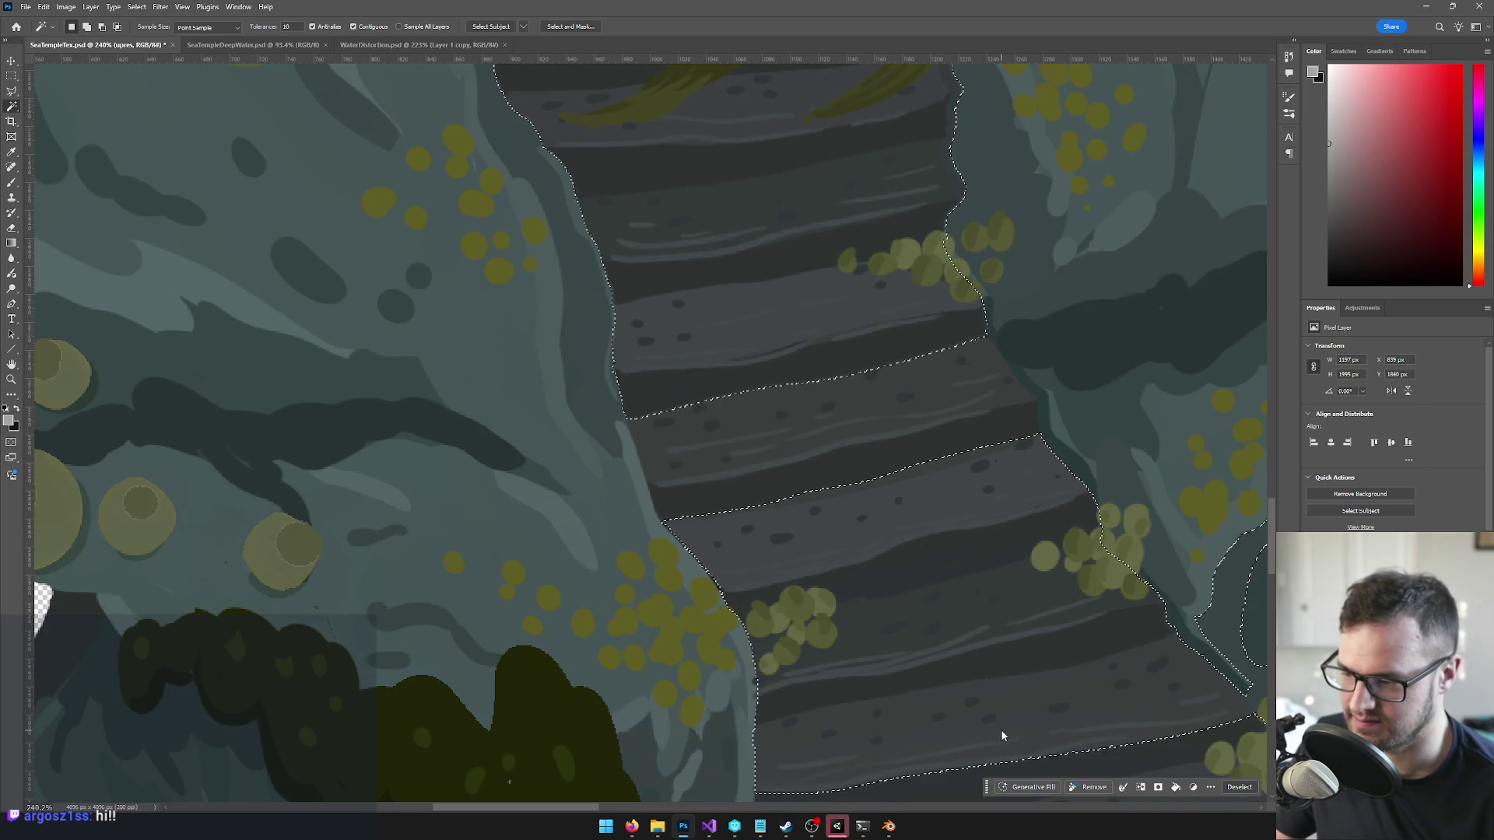
scroll(988, 721, down, 6)
scroll(841, 503, up, 2)
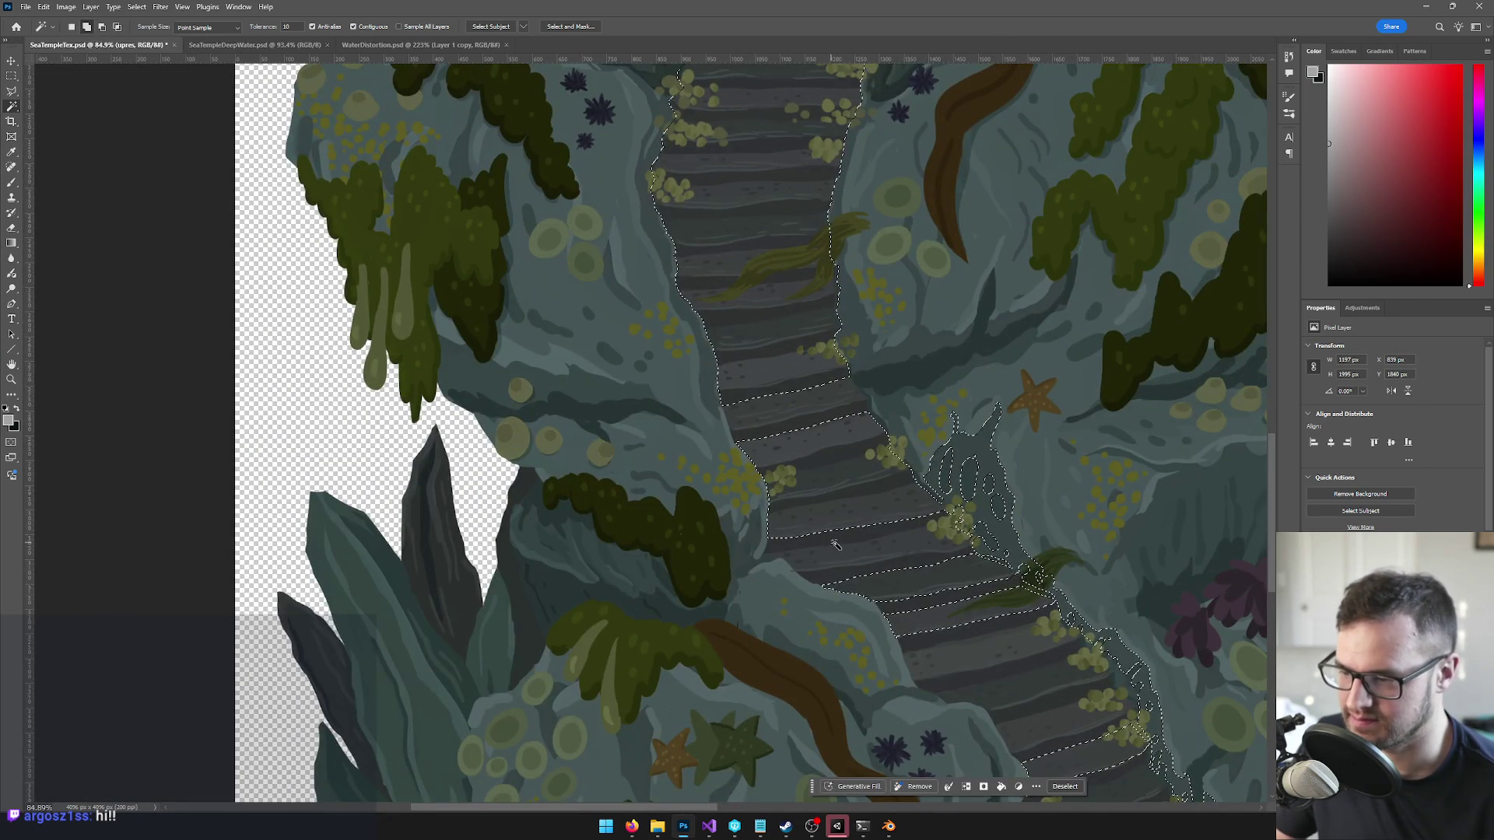
scroll(841, 503, down, 3)
scroll(879, 554, up, 4)
- Lower the tolerance to 5 and add the remaining middle stair strips to the selection
shift+click(770, 537)
scroll(837, 527, down, 3)
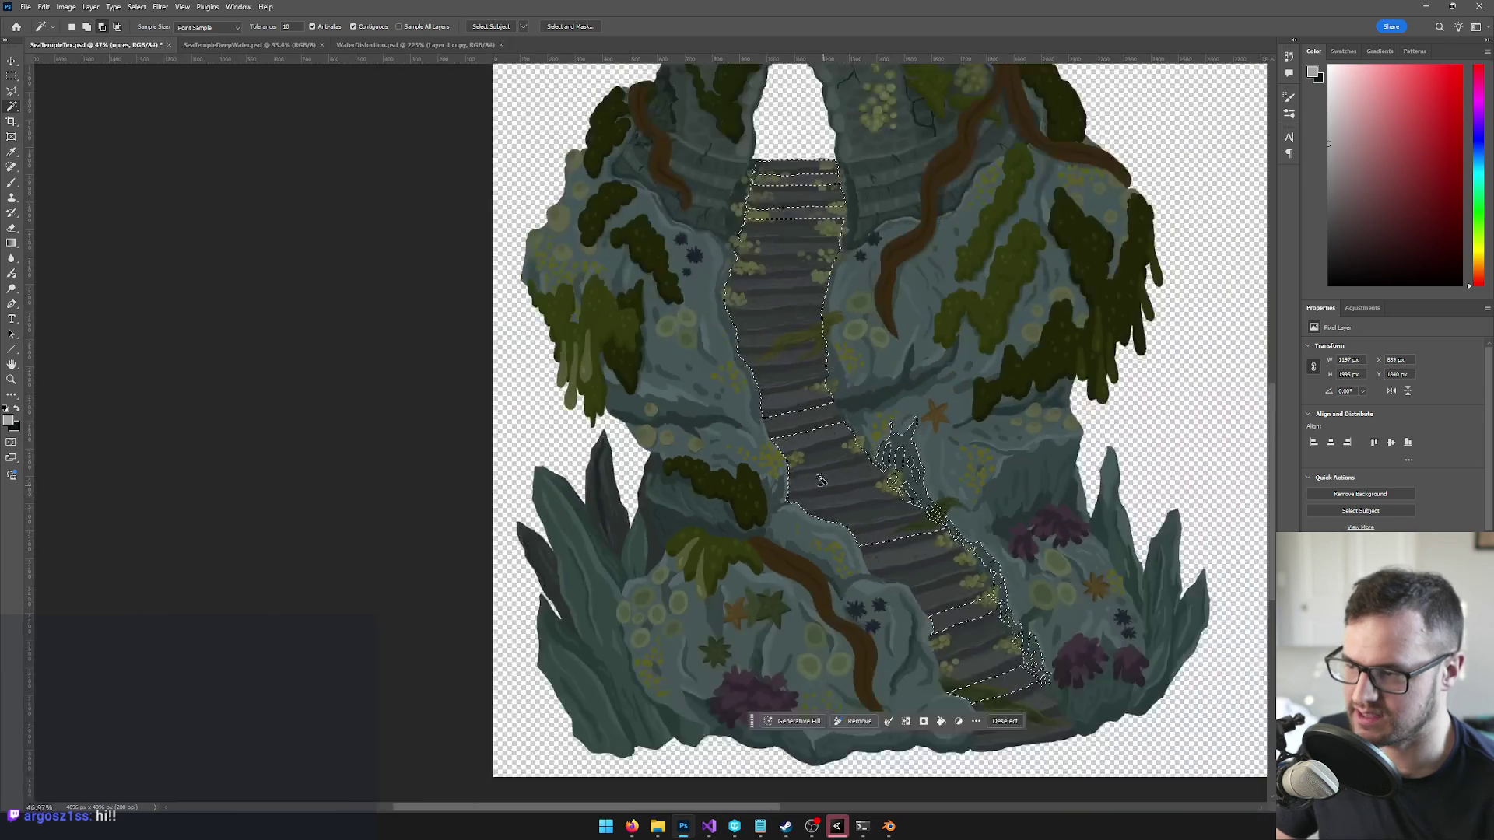
scroll(361, 73, up, 4)
text(5)
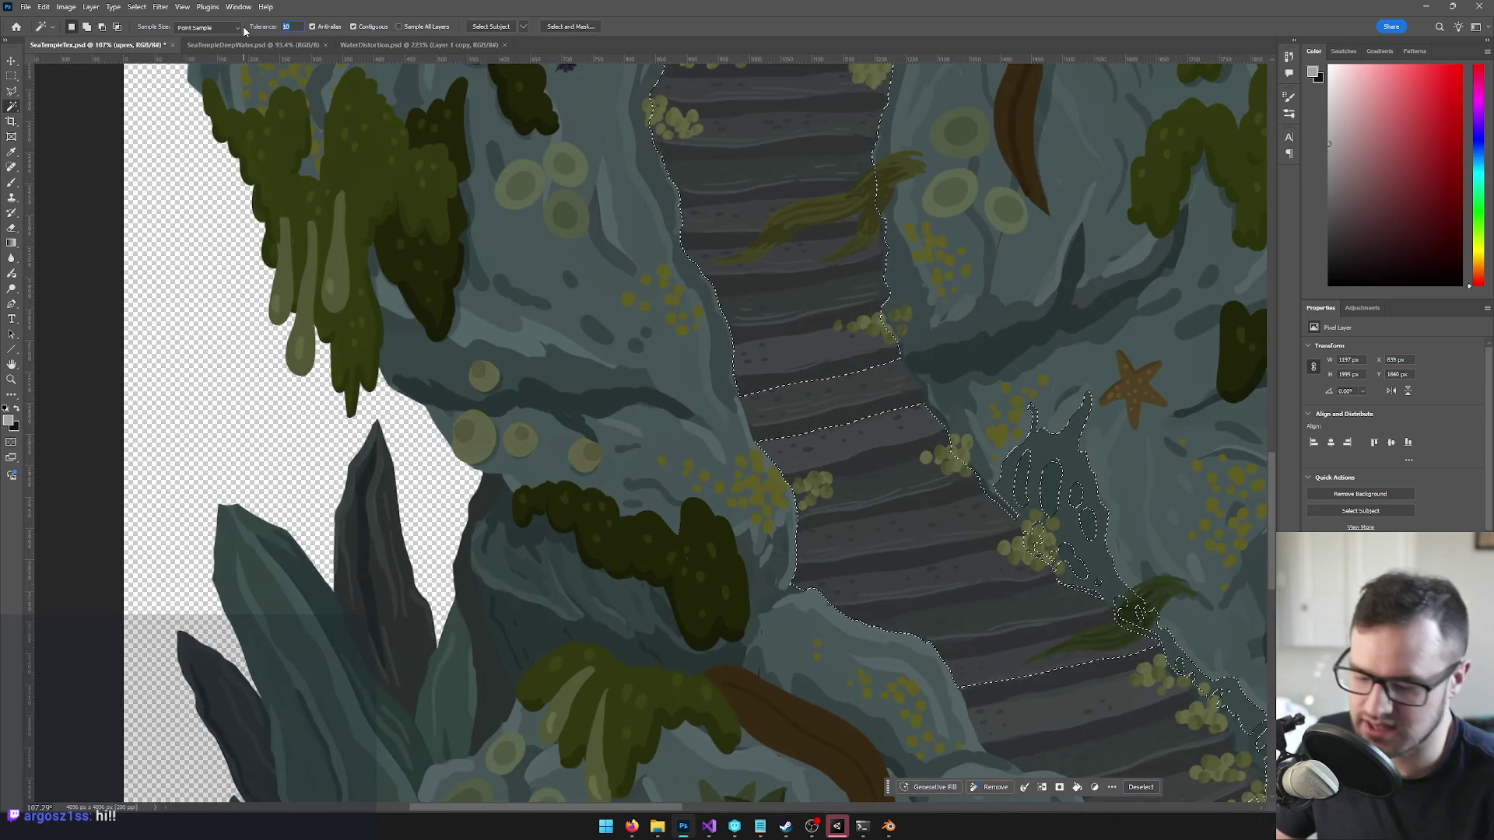
shift+click(759, 420)
scroll(824, 410, down, 2)
drag(908, 477, 823, 321)
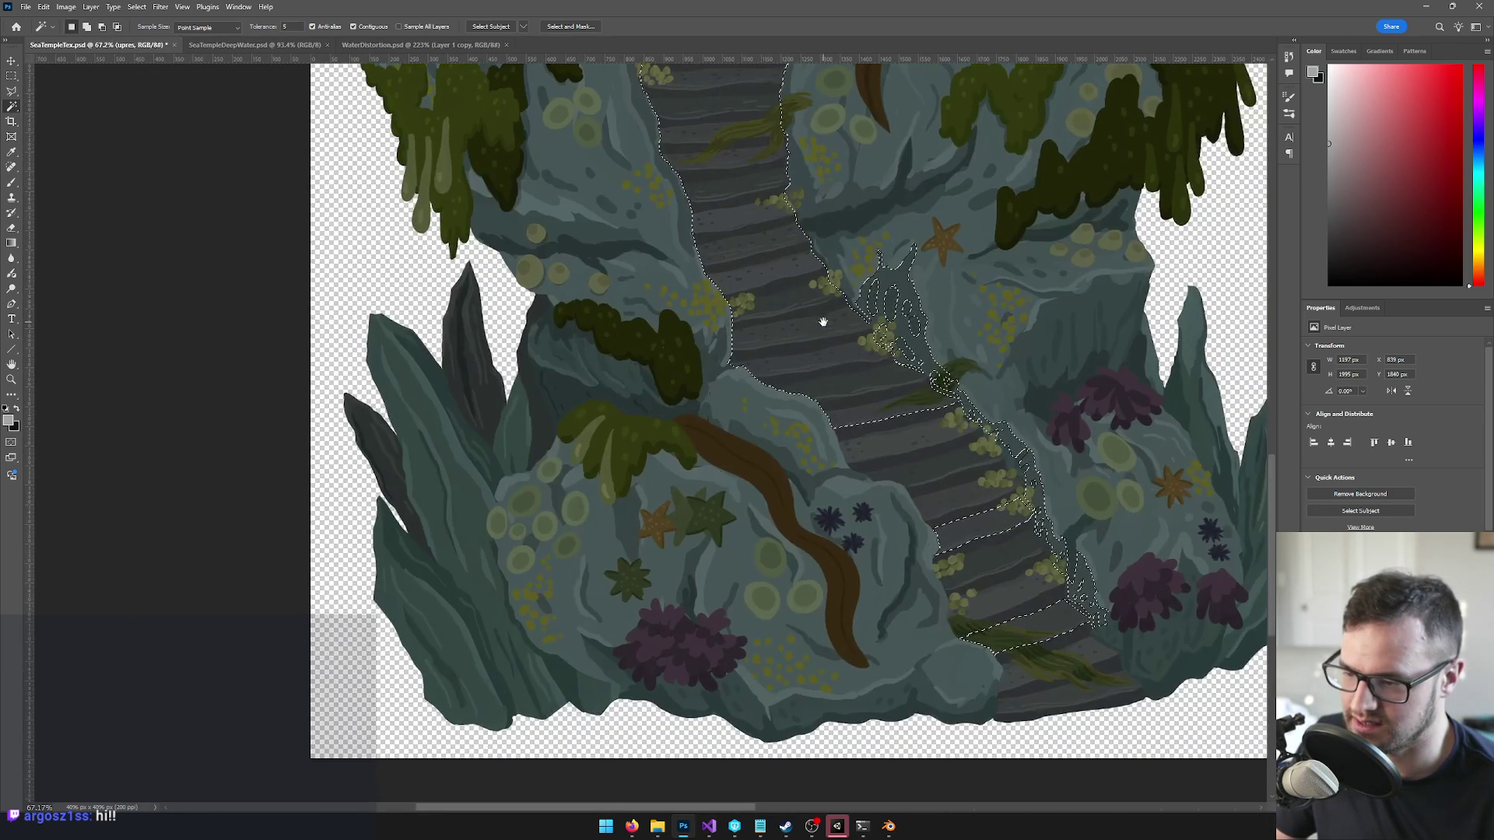
shift+click(871, 450)
scroll(738, 202, up, 3)
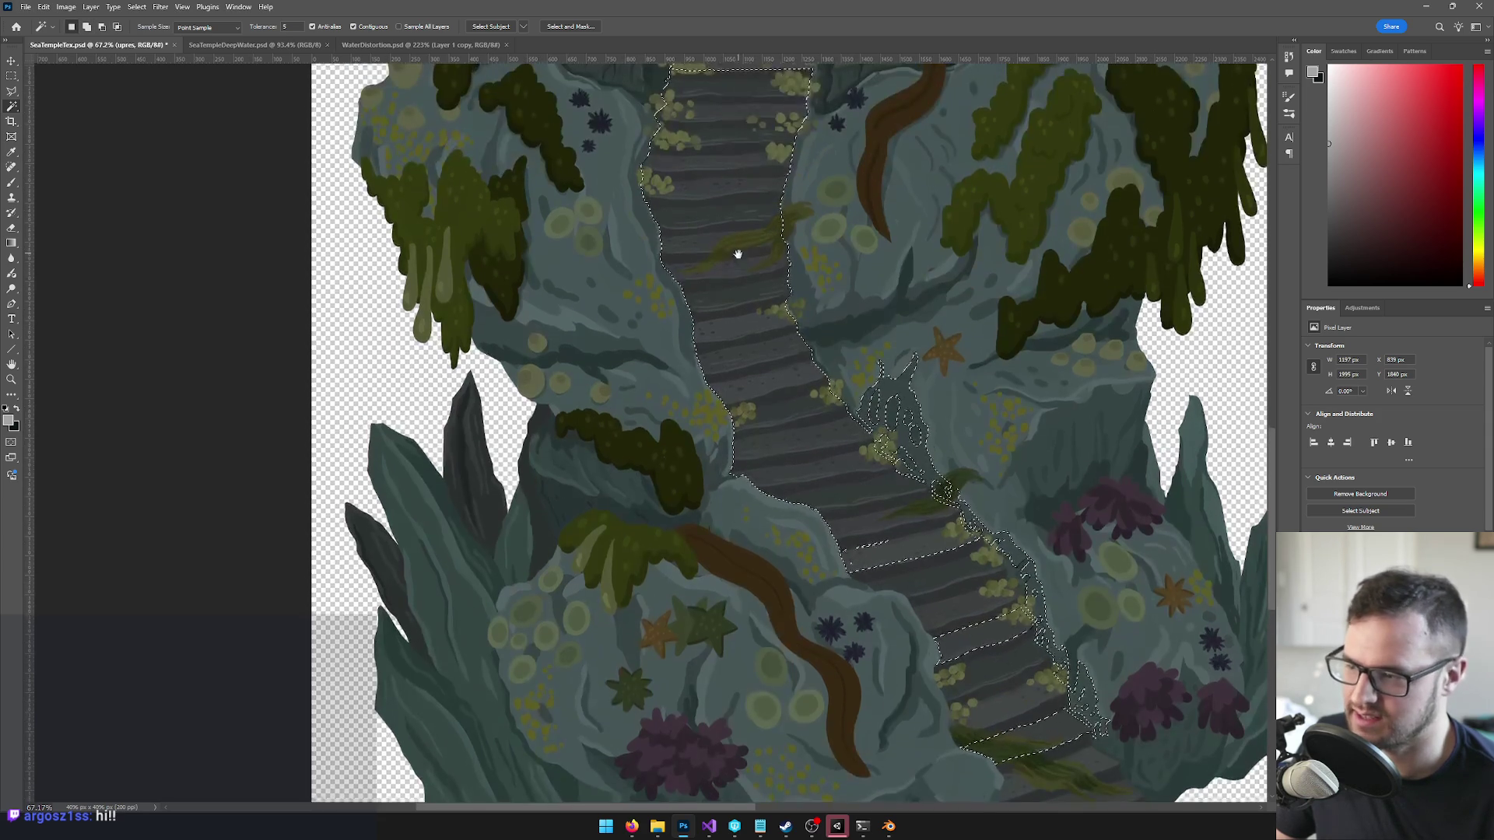
scroll(753, 292, up, 2)
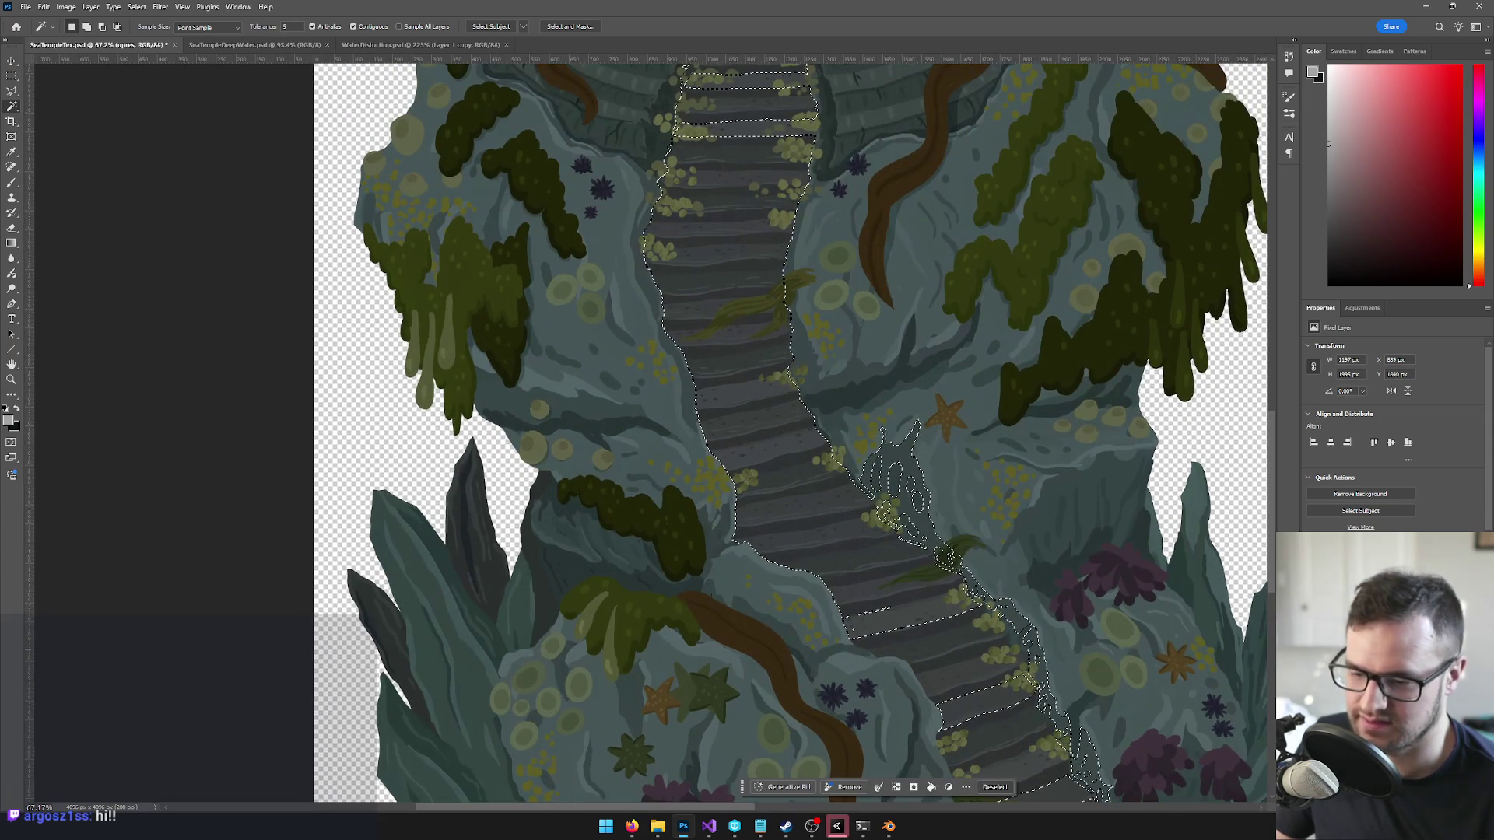
- Create a new empty layer and set up a size 70 brush with a near-black green
key(ctrl+shift+alt+n)
key(b)
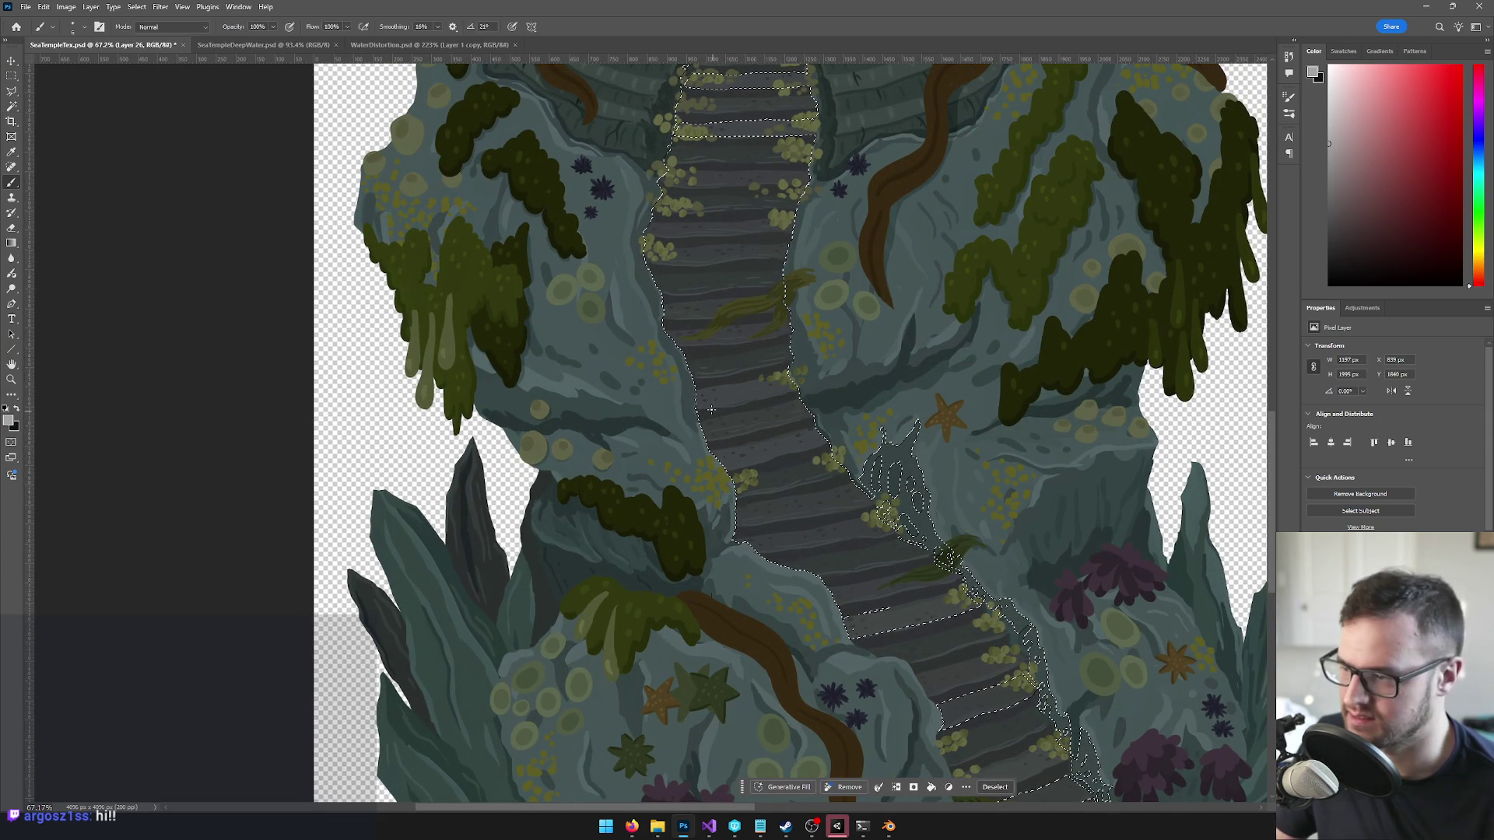
key(bracketright)
key(bracketright)
key(bracketright)
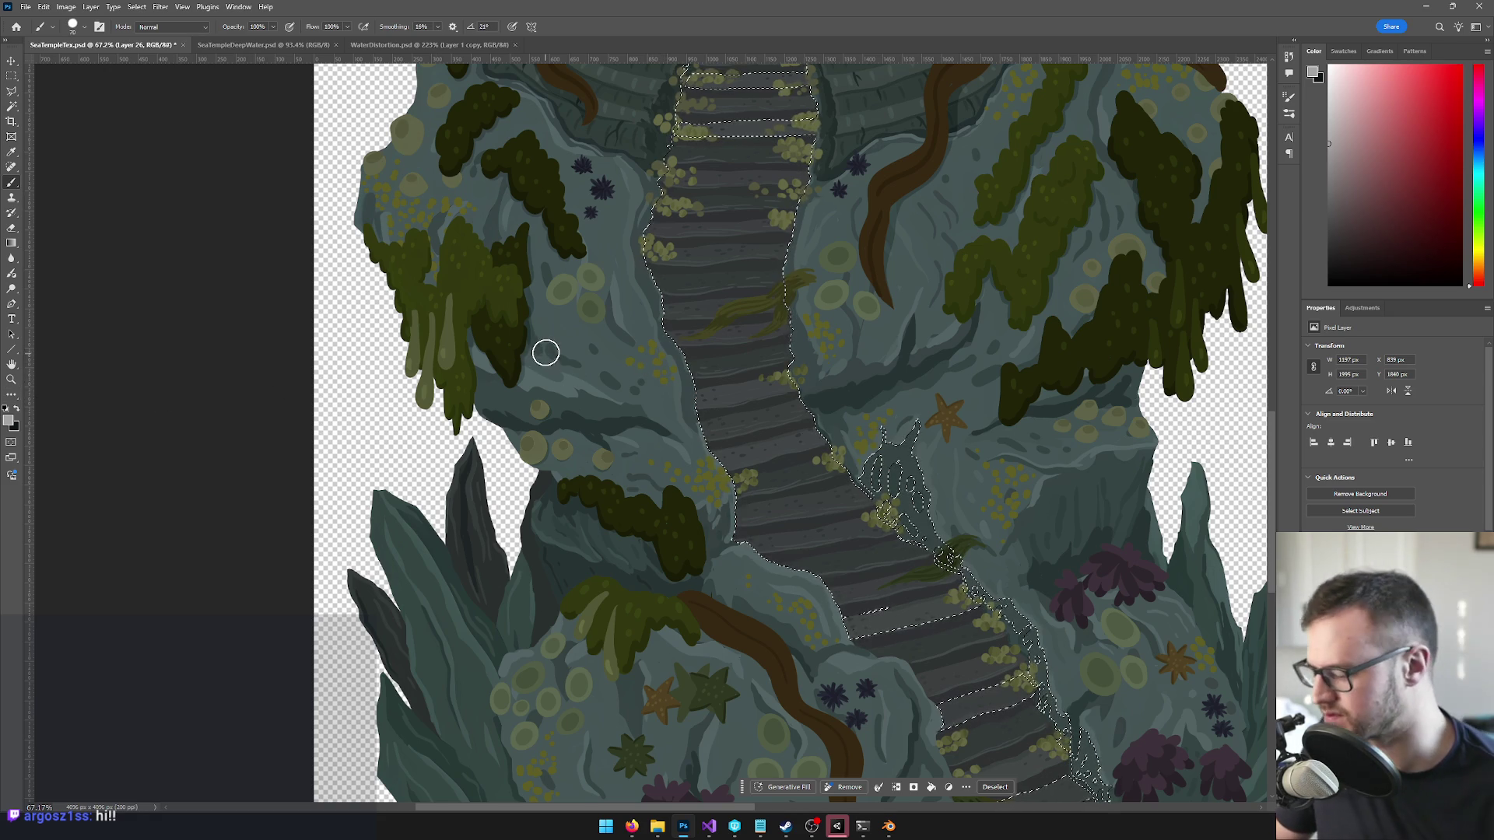
alt+click(547, 350)
- Paint the dark shadow band along the left edge of the stairs
scroll(641, 202, down, 1)
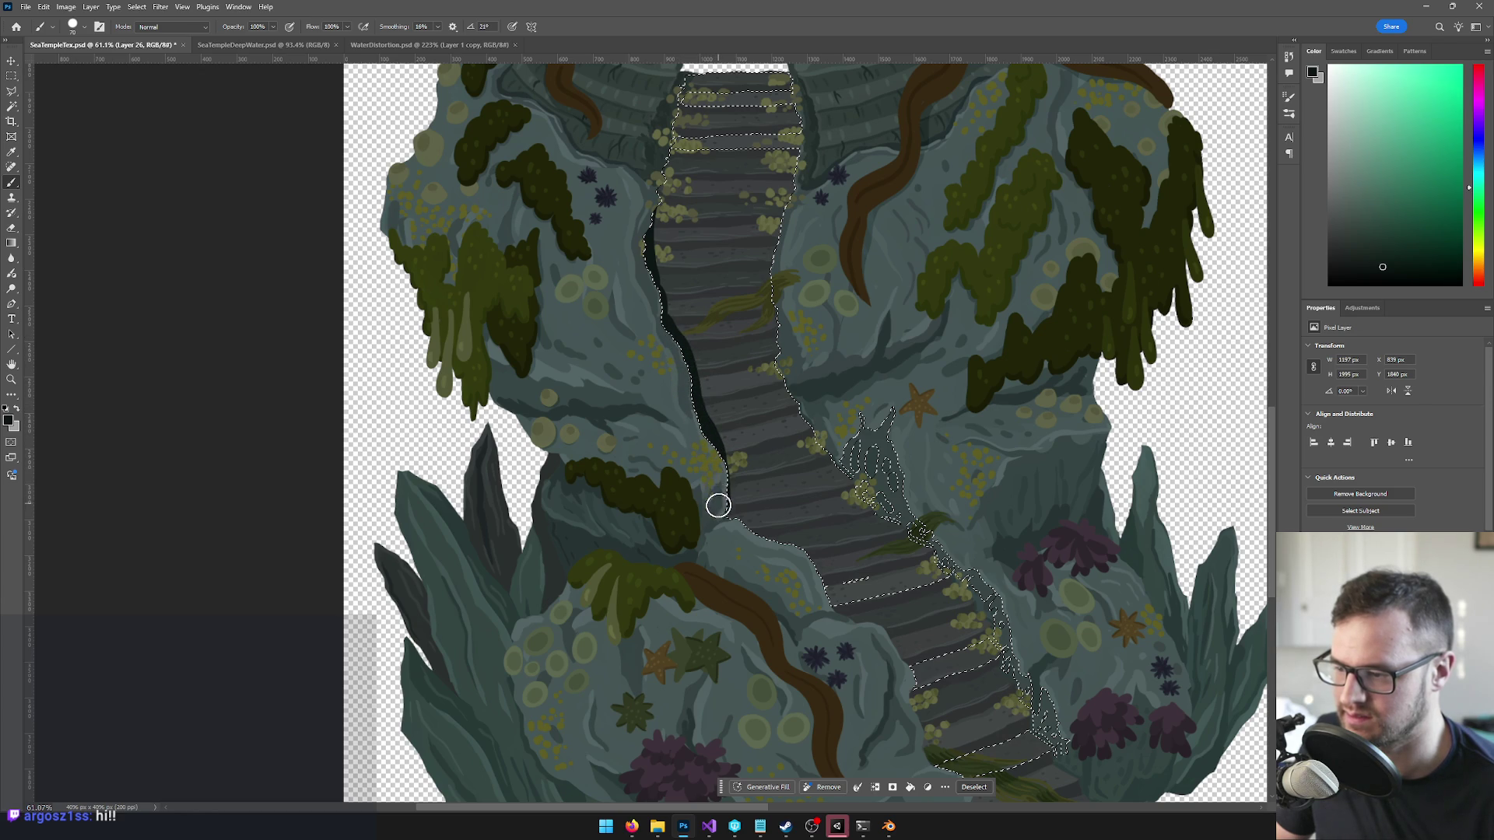
scroll(858, 483, down, 2)
scroll(696, 418, up, 6)
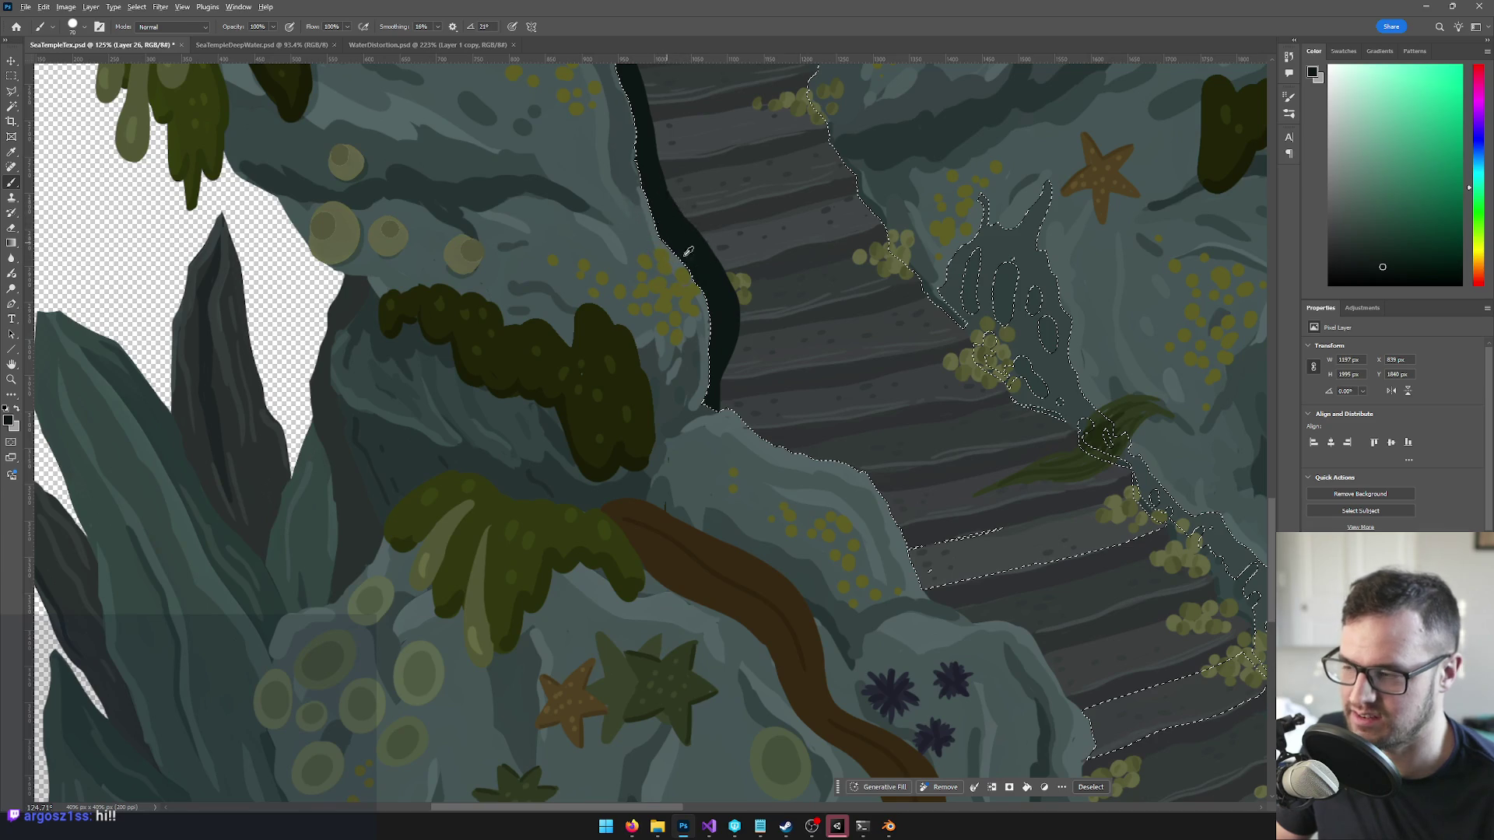
scroll(774, 223, down, 3)
scroll(787, 433, up, 2)
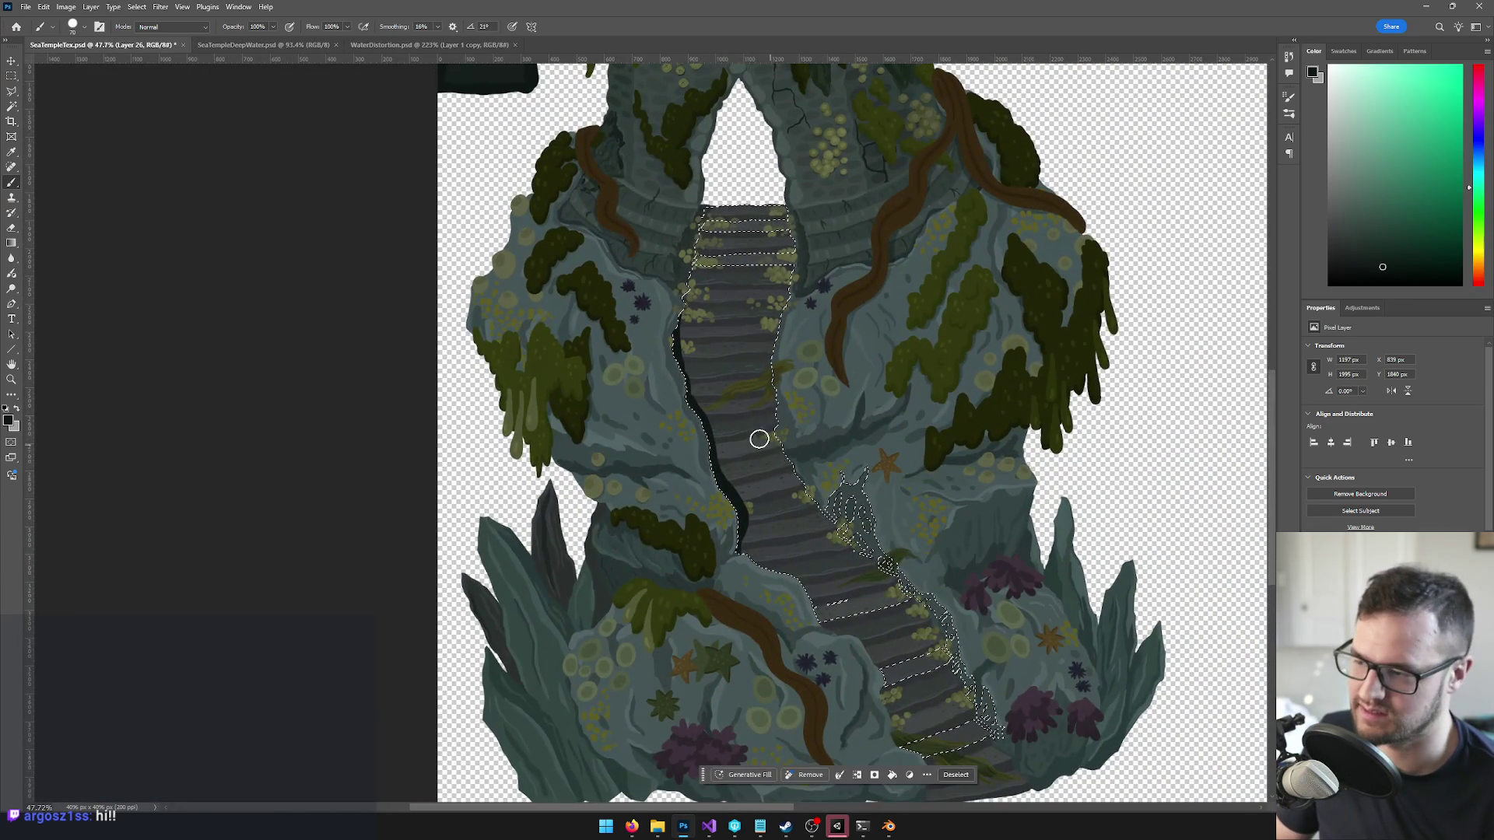
scroll(763, 442, up, 5)
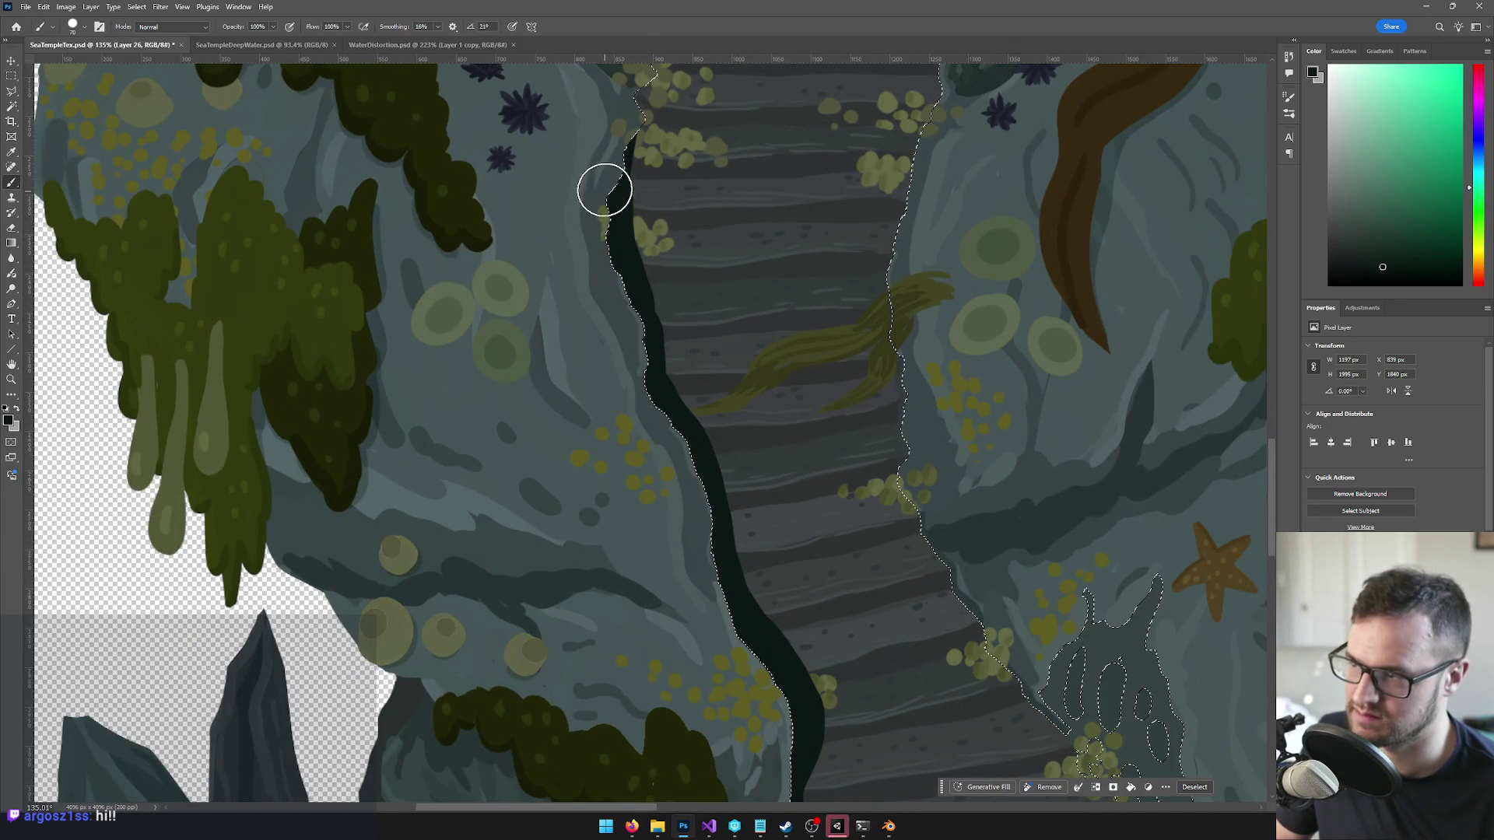
scroll(747, 315, down, 3)
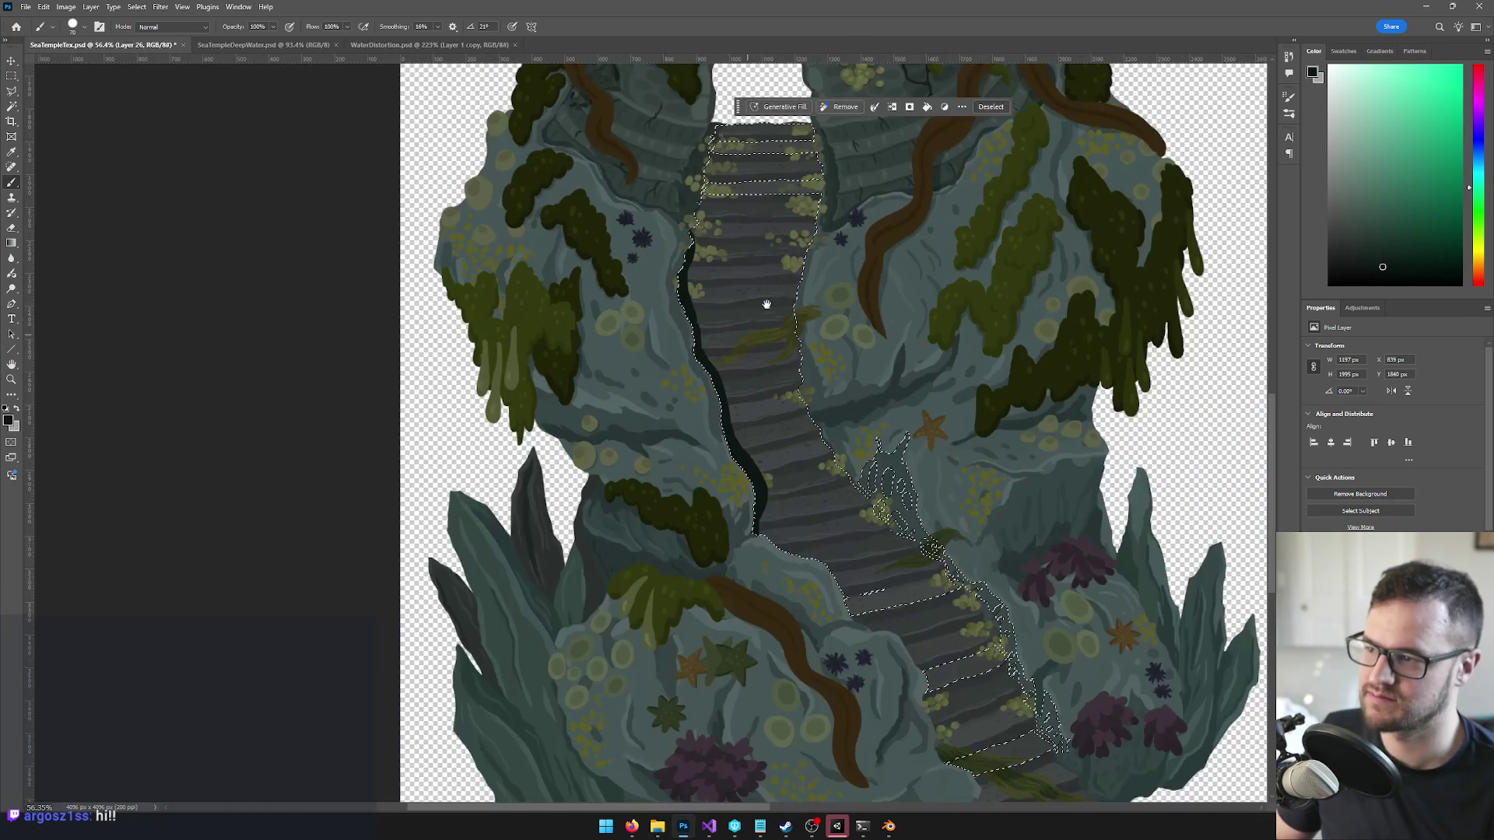
scroll(762, 350, up, 3)
scroll(762, 393, down, 4)
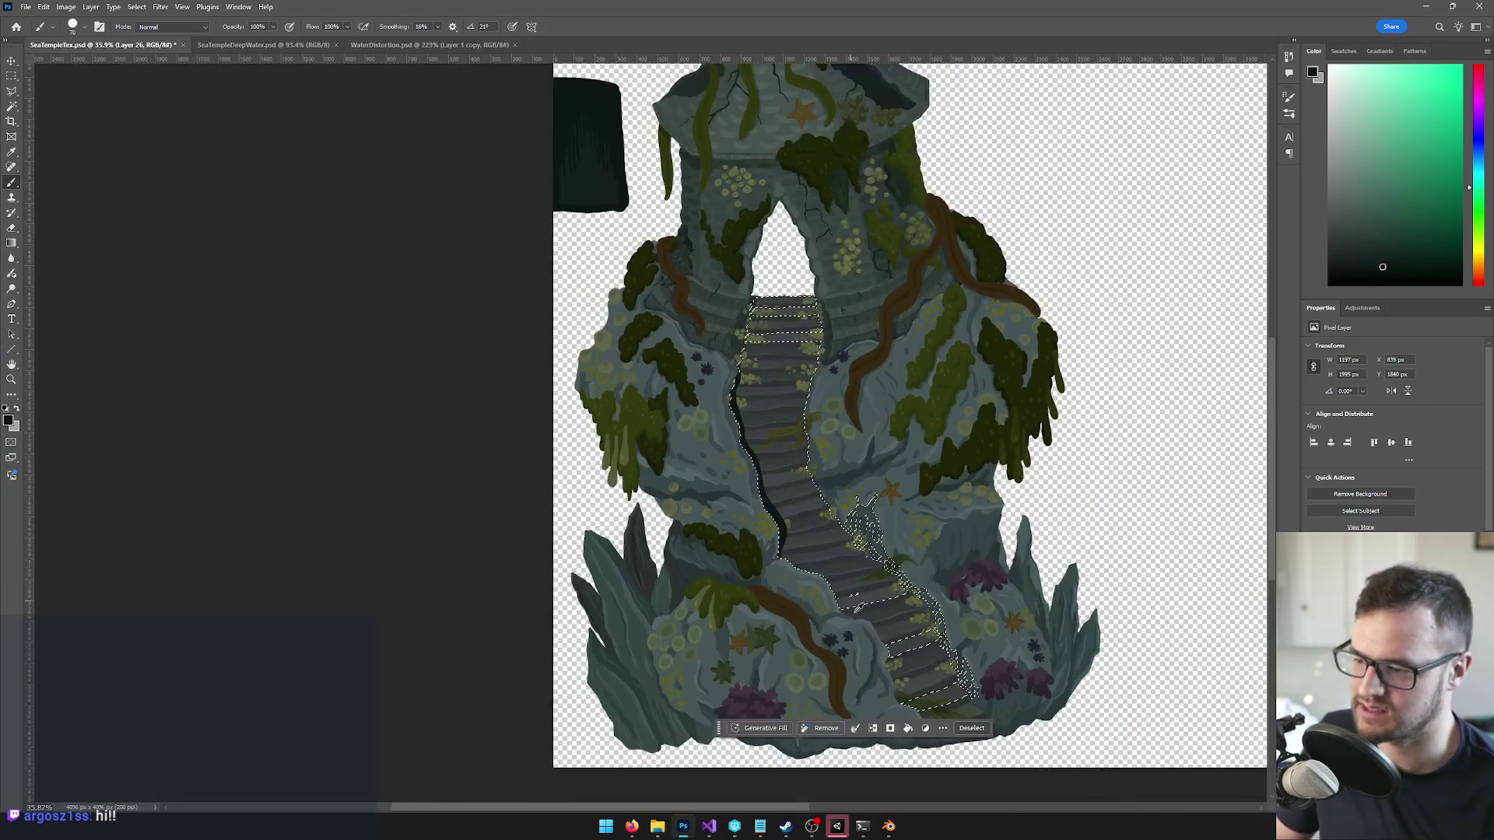
scroll(787, 520, up, 4)
scroll(787, 520, down, 4)
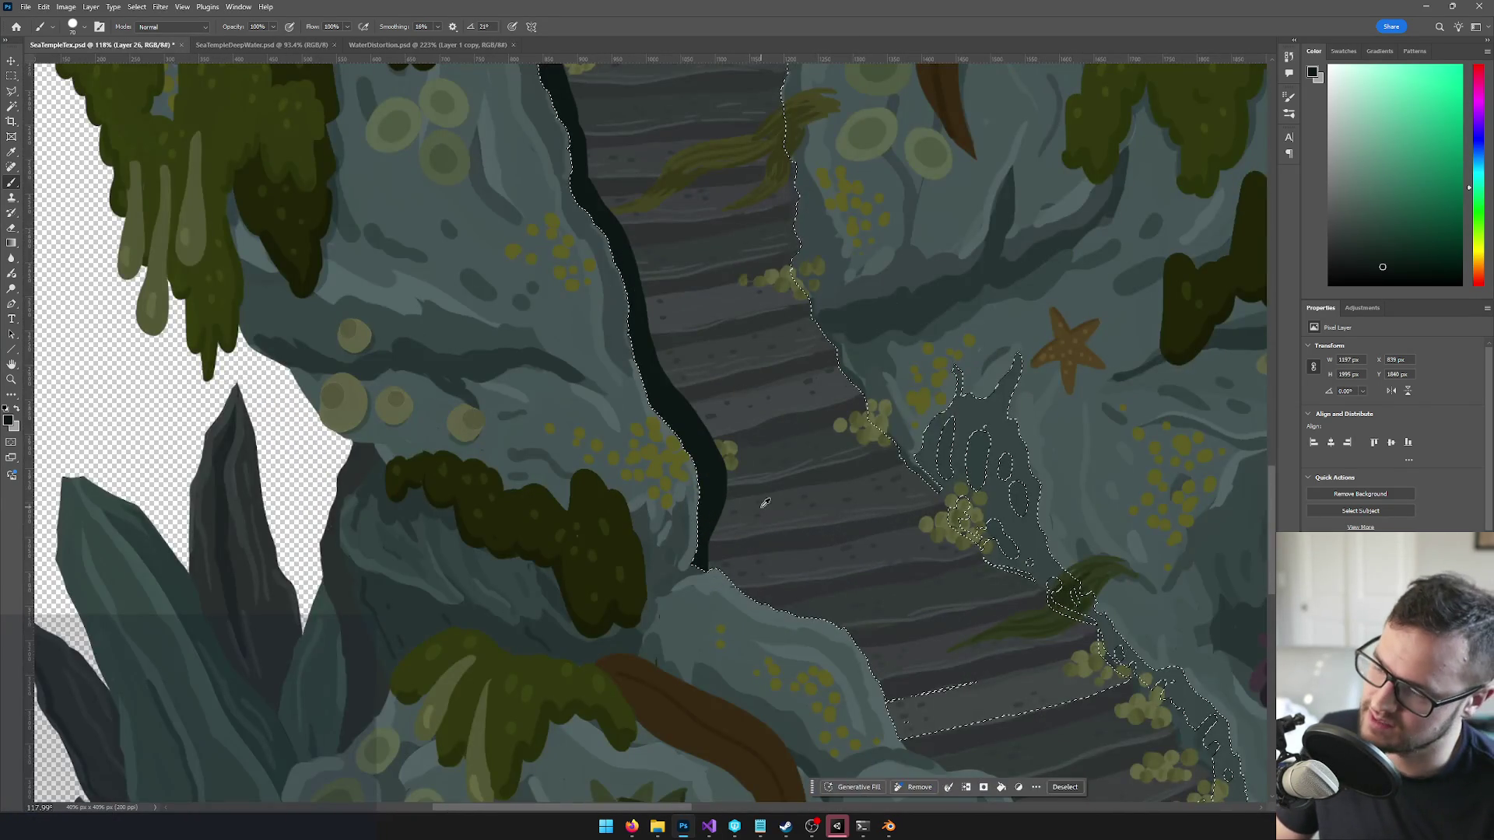
scroll(836, 513, up, 6)
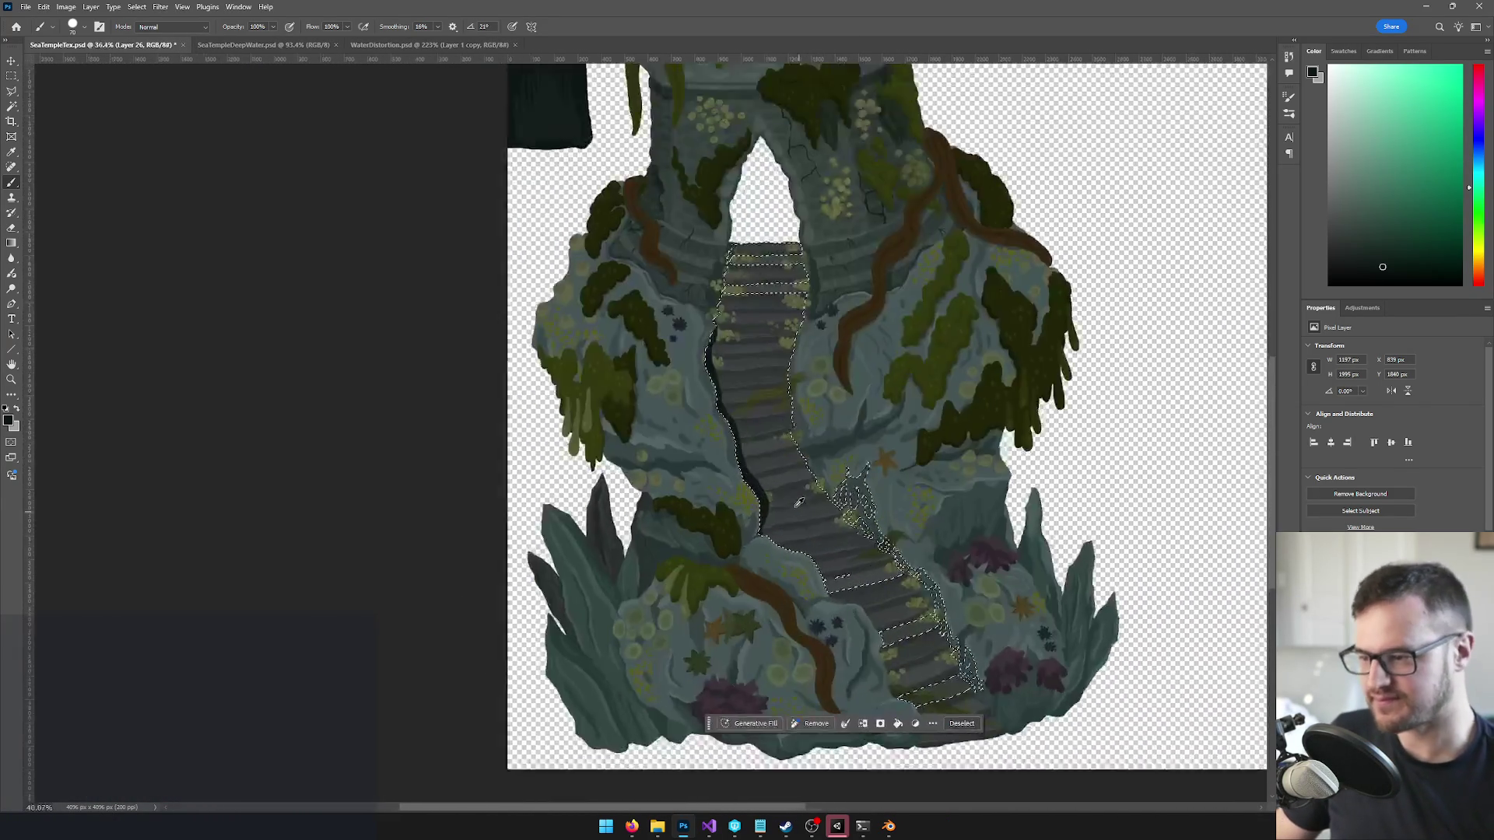
scroll(767, 459, up, 2)
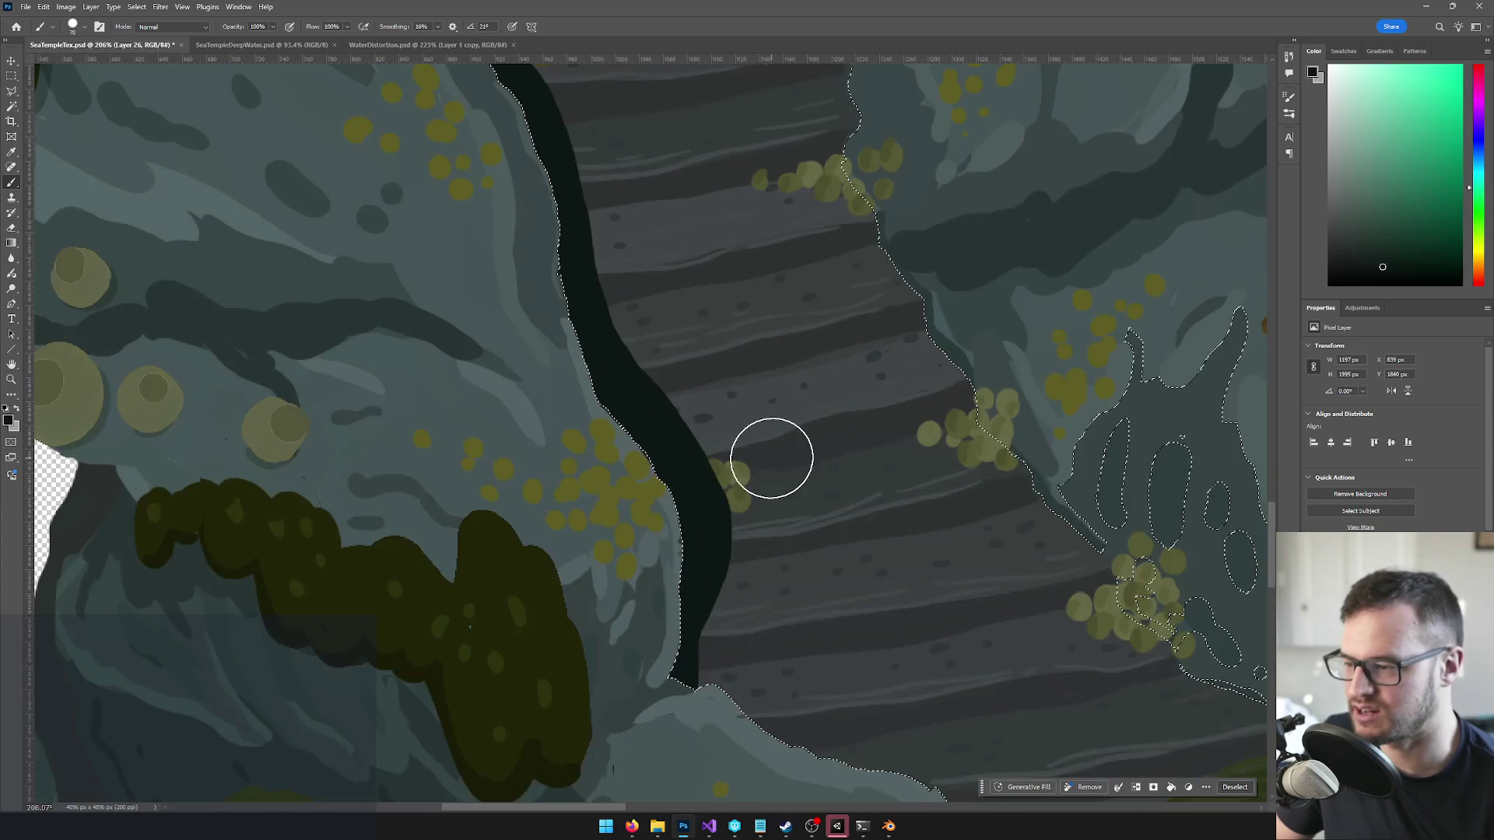
click(137, 6)
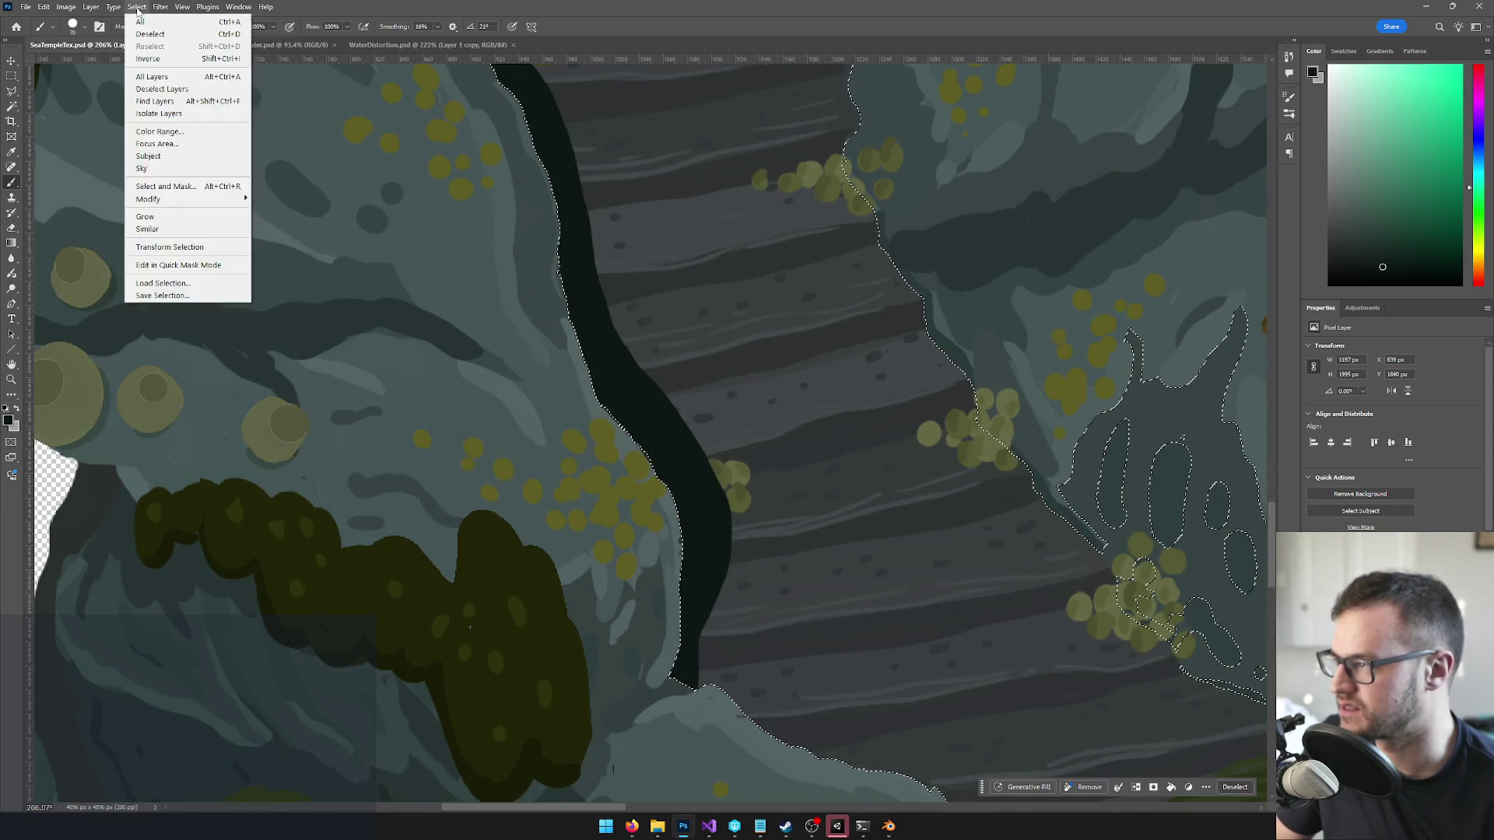
- Apply a Gaussian Blur of about 12.5 pixels to the shadow band, then deselect the stairs
click(160, 6)
click(160, 6)
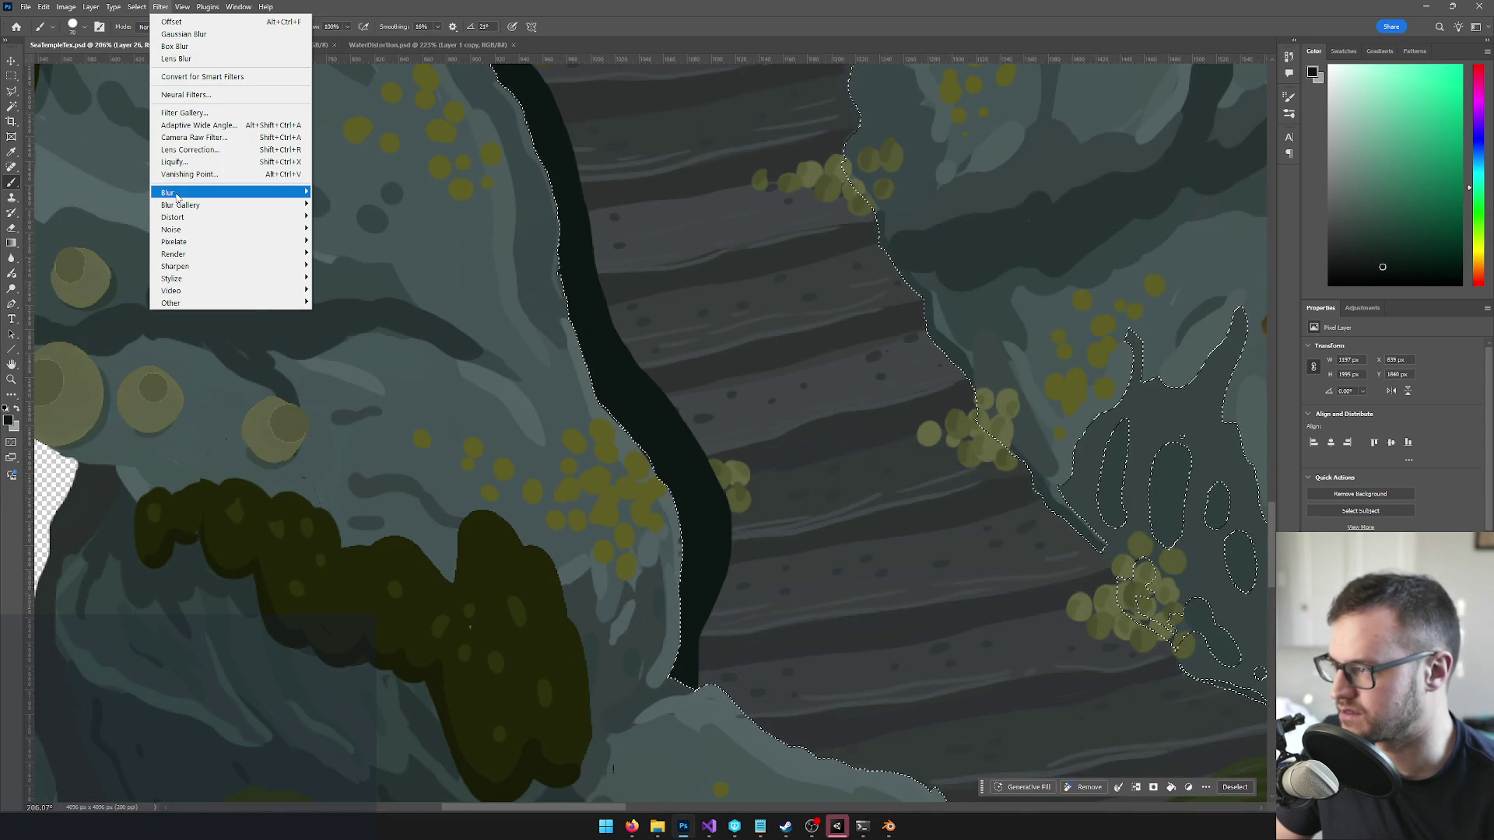
mouse_move(187, 193)
click(343, 241)
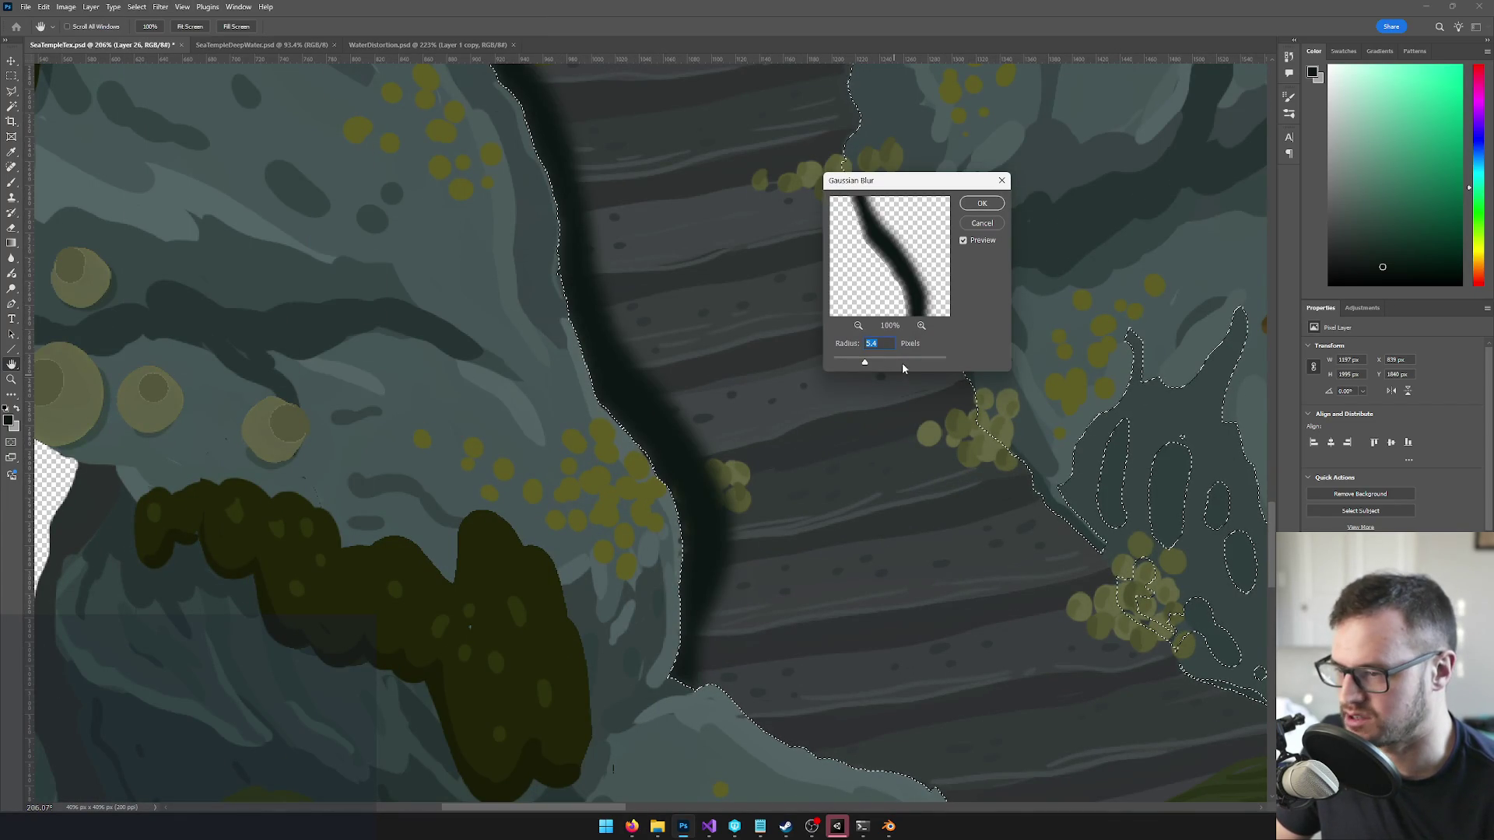
drag(868, 364, 873, 364)
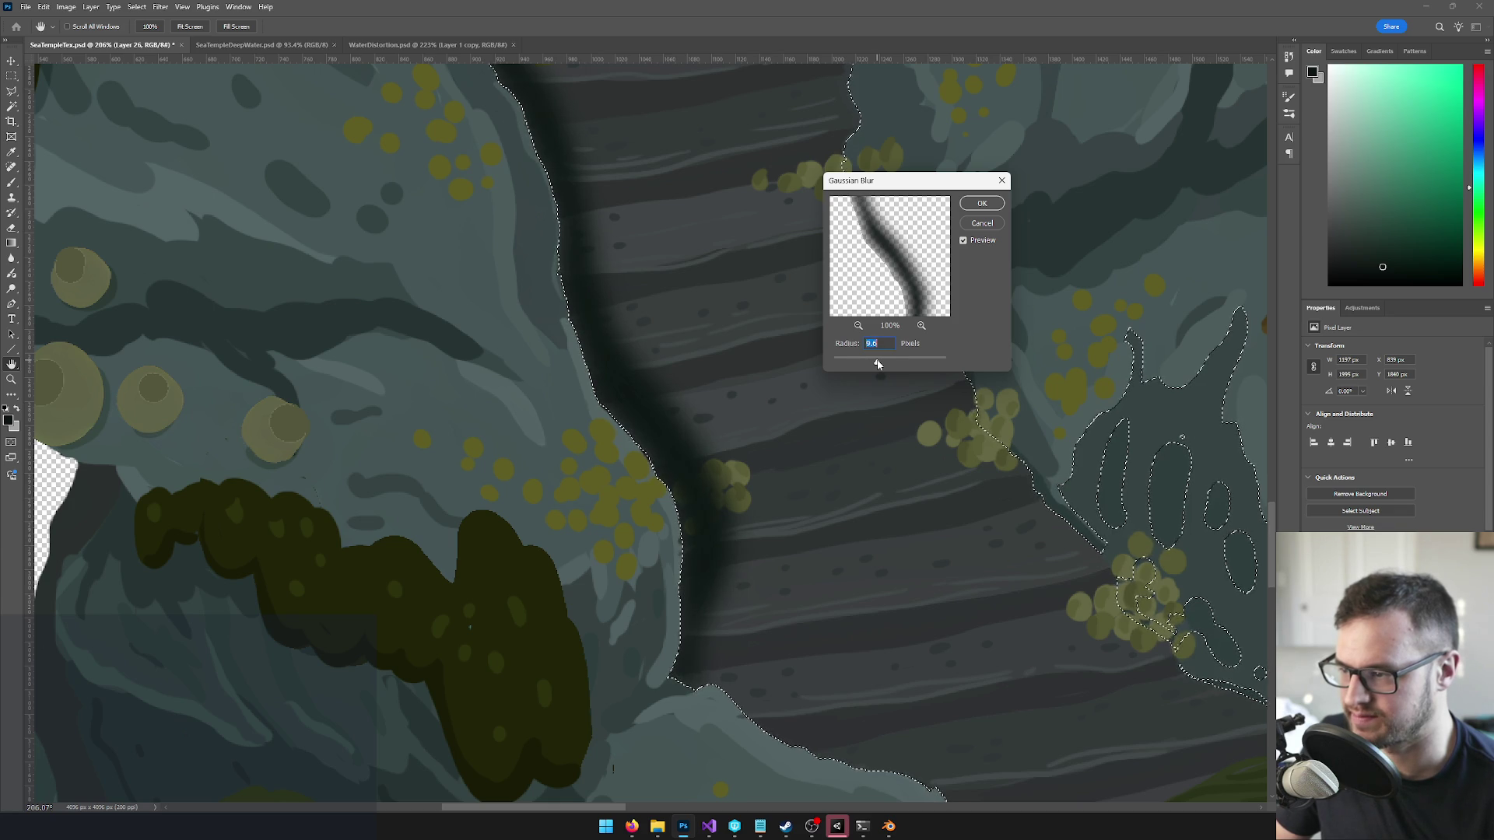
drag(877, 363, 881, 363)
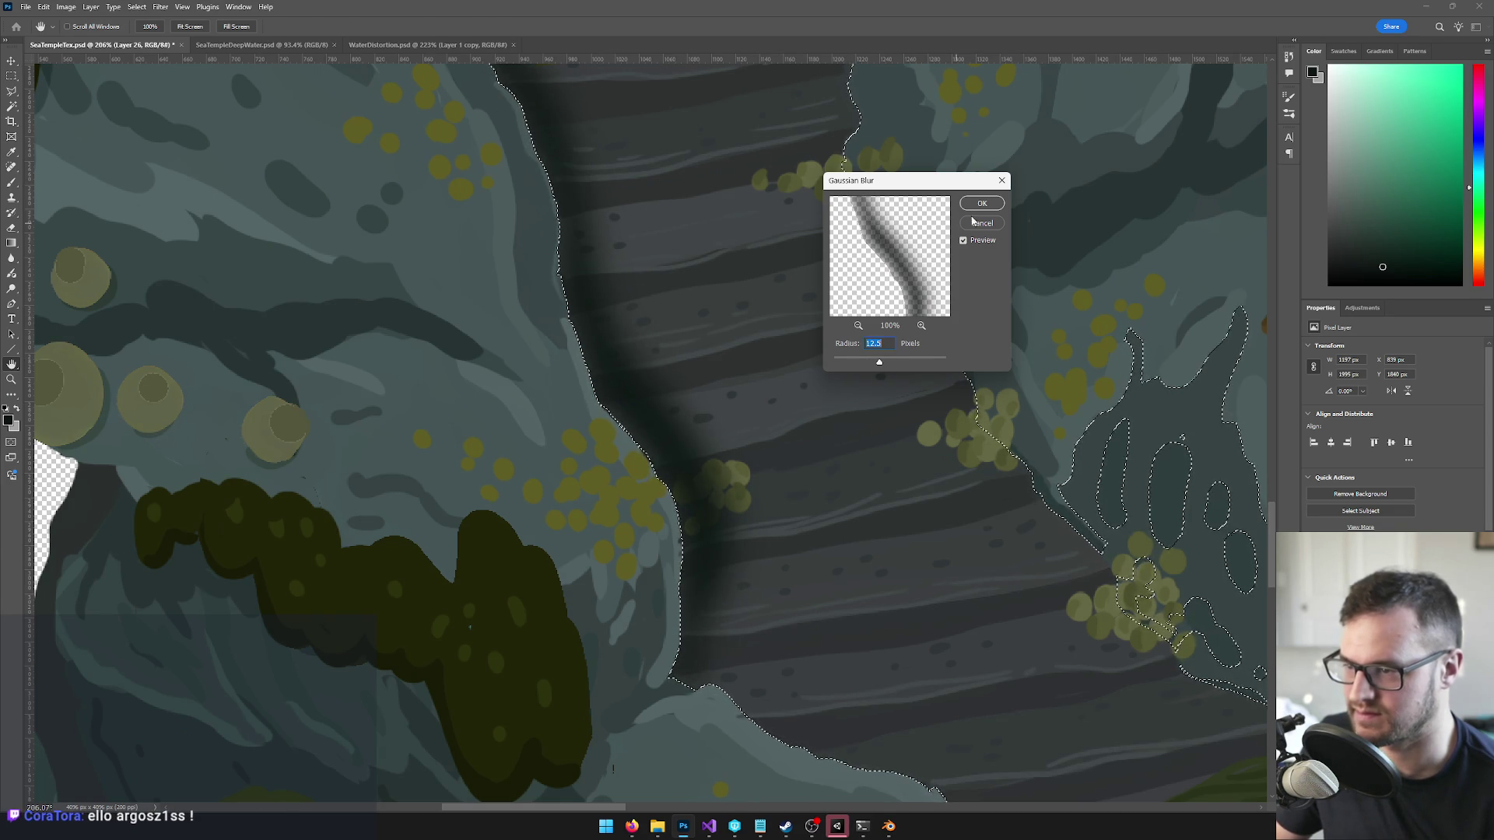
key(Return)
key(b)
scroll(741, 443, down, 5)
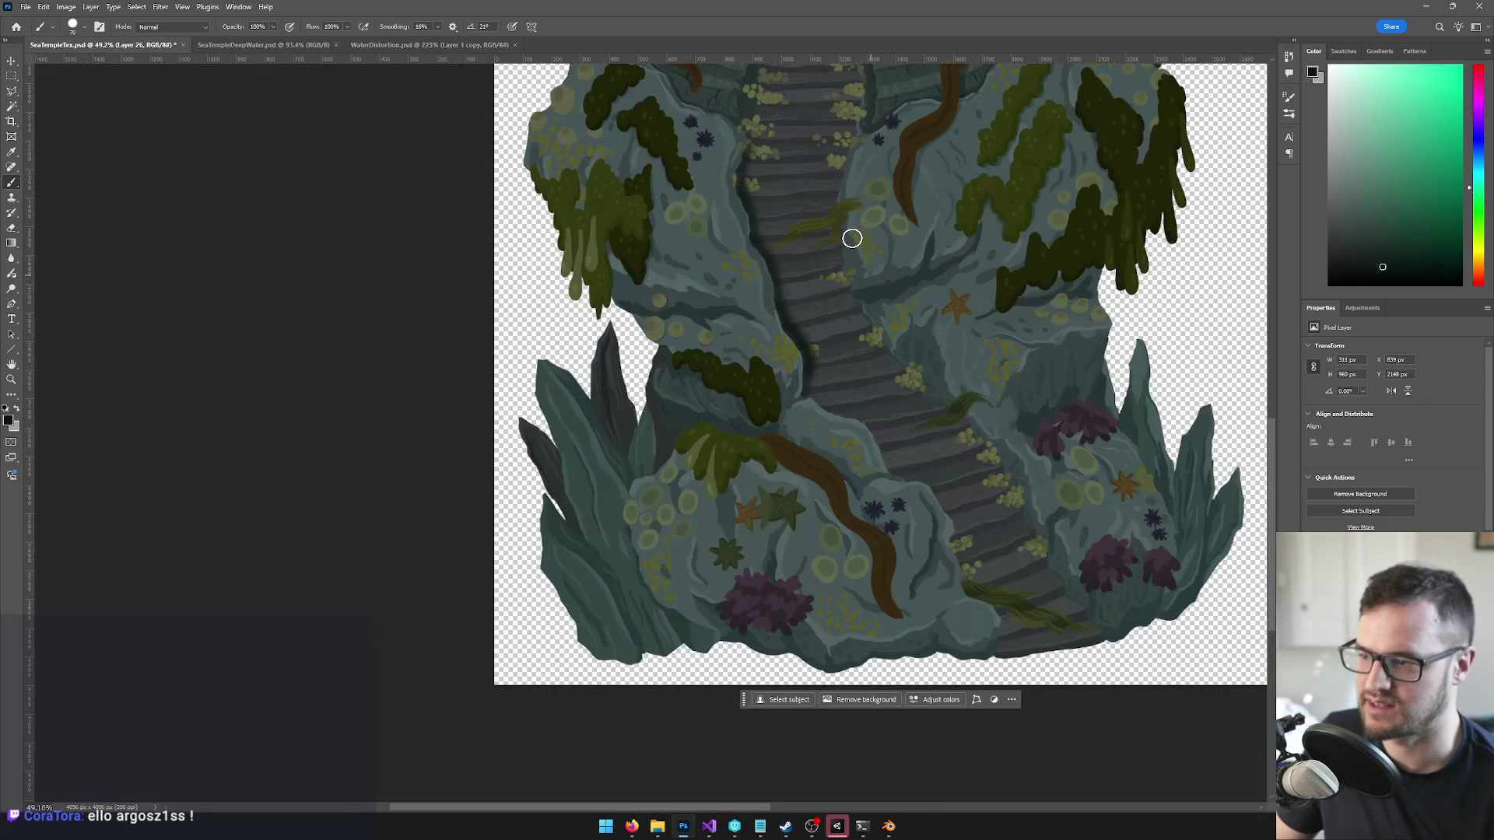
- Name the blurred shadow layer 'stair shadow', leaving its blend mode unchanged
scroll(741, 444, up, 2)
scroll(741, 444, down, 4)
scroll(741, 444, up, 5)
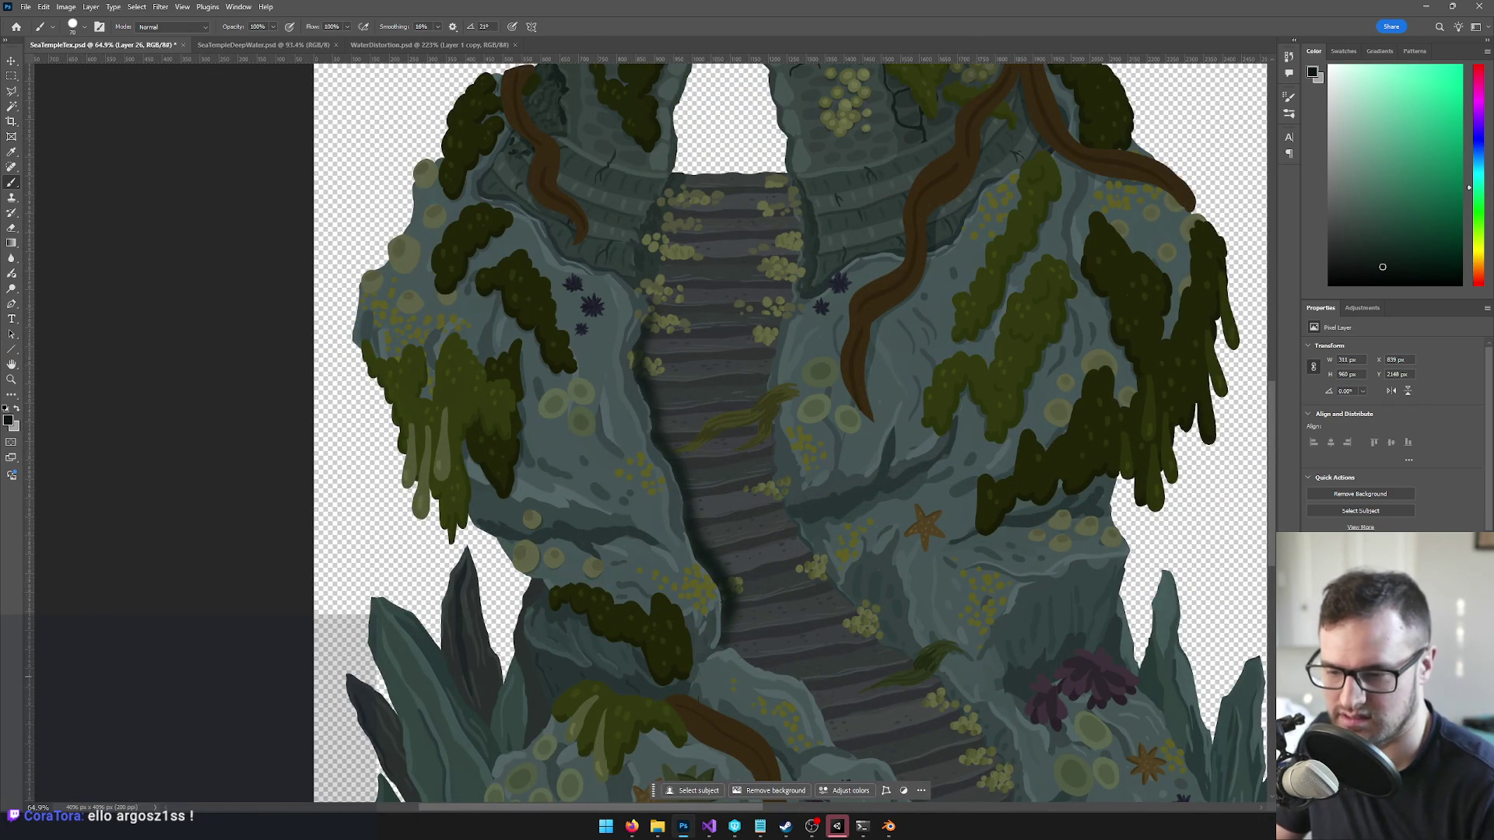
key(Return)
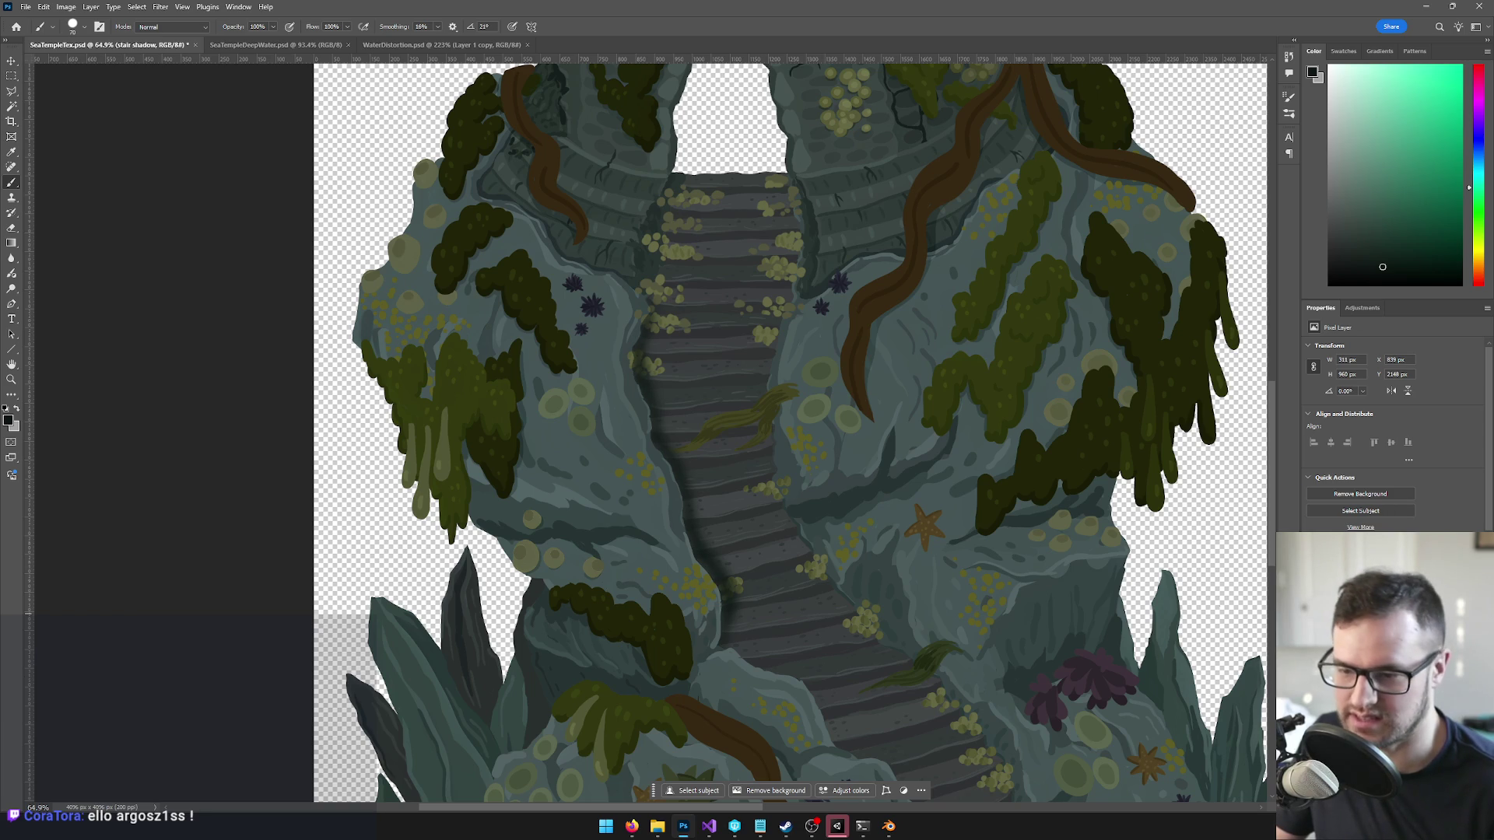
click(1338, 568)
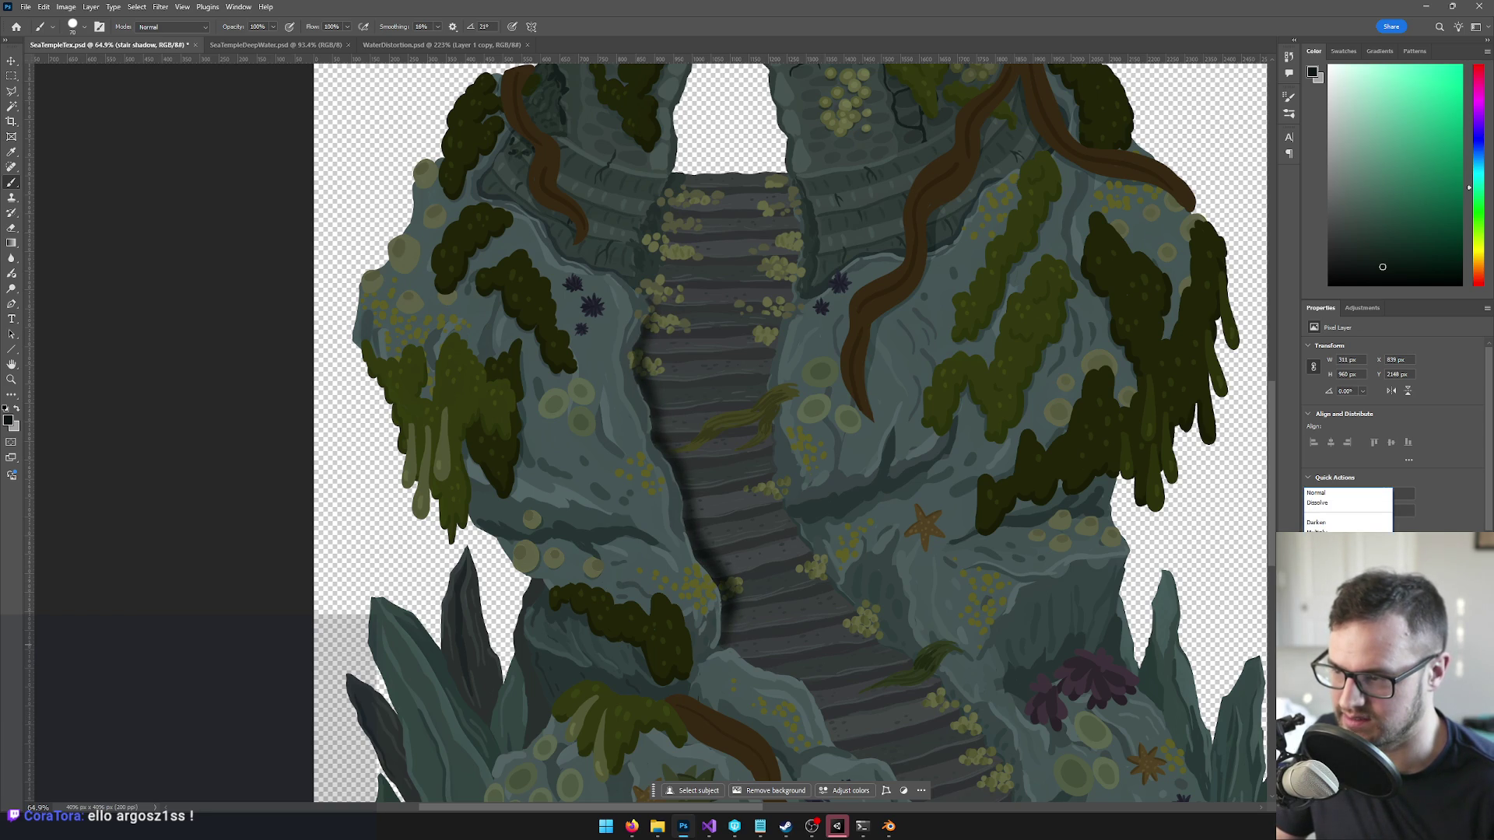
key(Return)
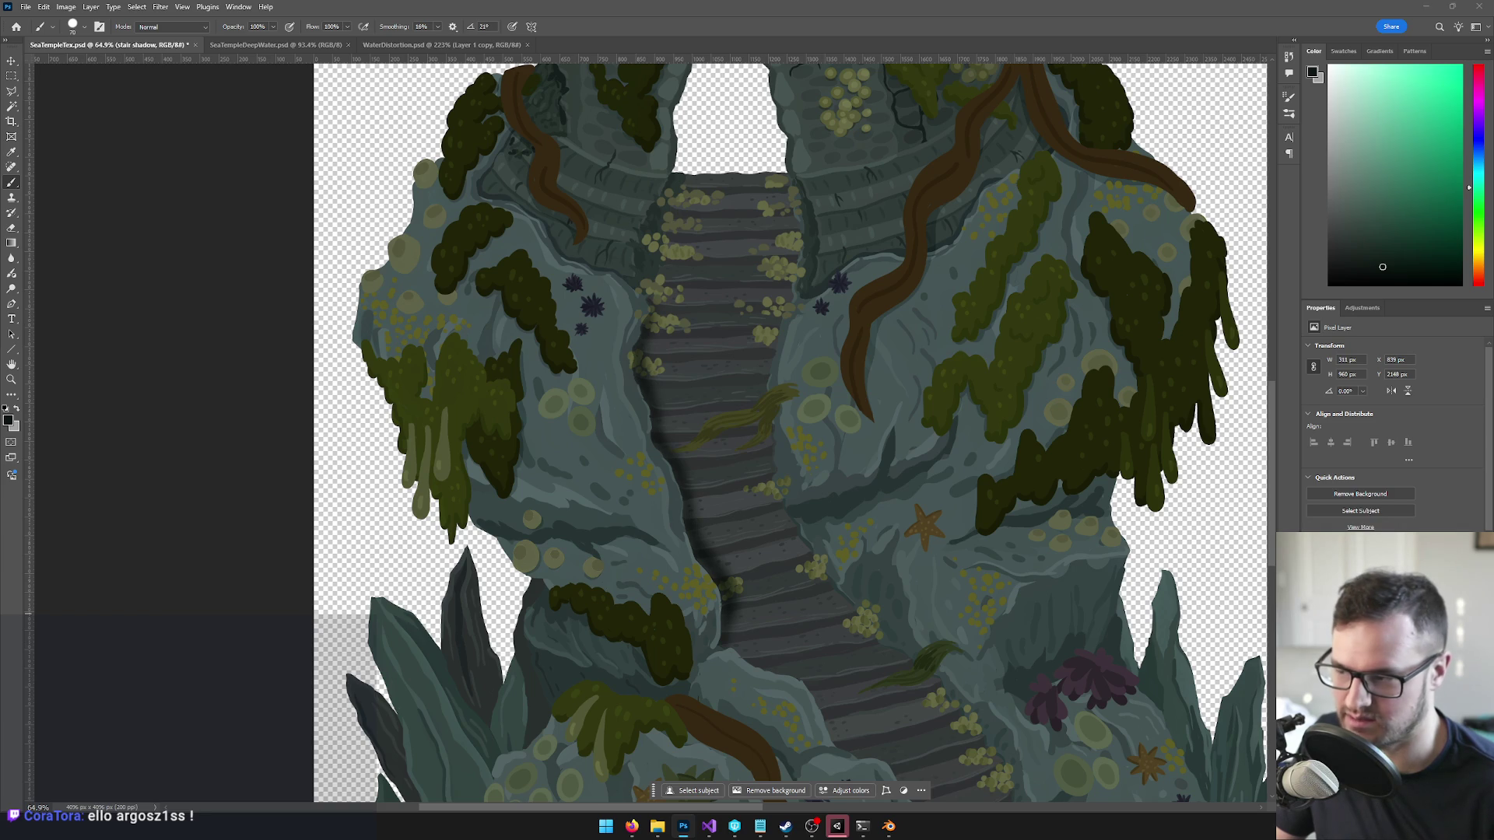